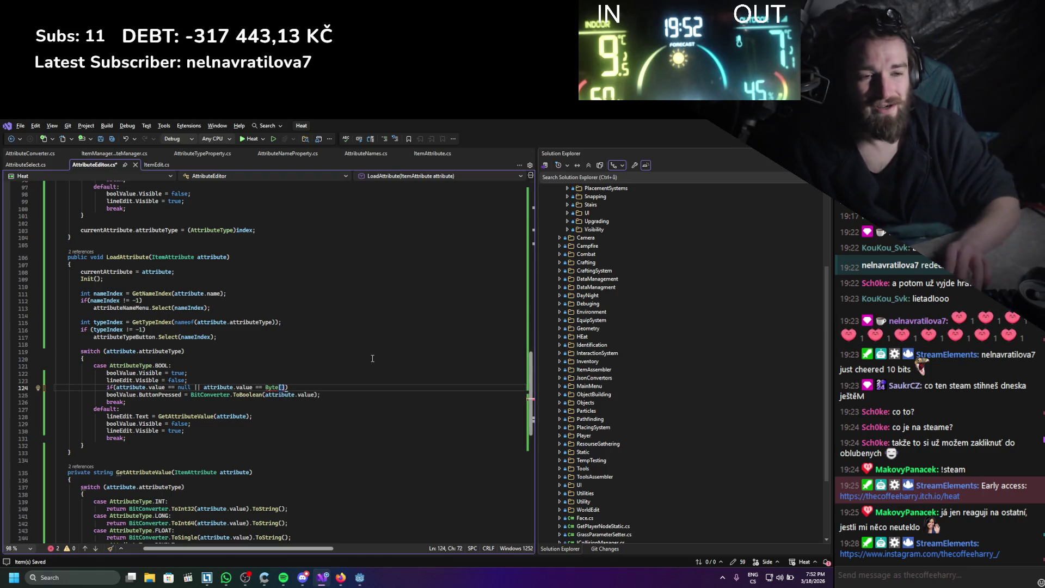
- Change the capital 'Byte' to lowercase 'byte' on line 124
{"action": "key", "text": "Left"}
{"action": "key", "text": "Left"}
{"action": "key", "text": "Left"}
{"action": "key", "text": "BackSpace"}
{"action": "type", "text": "b"}
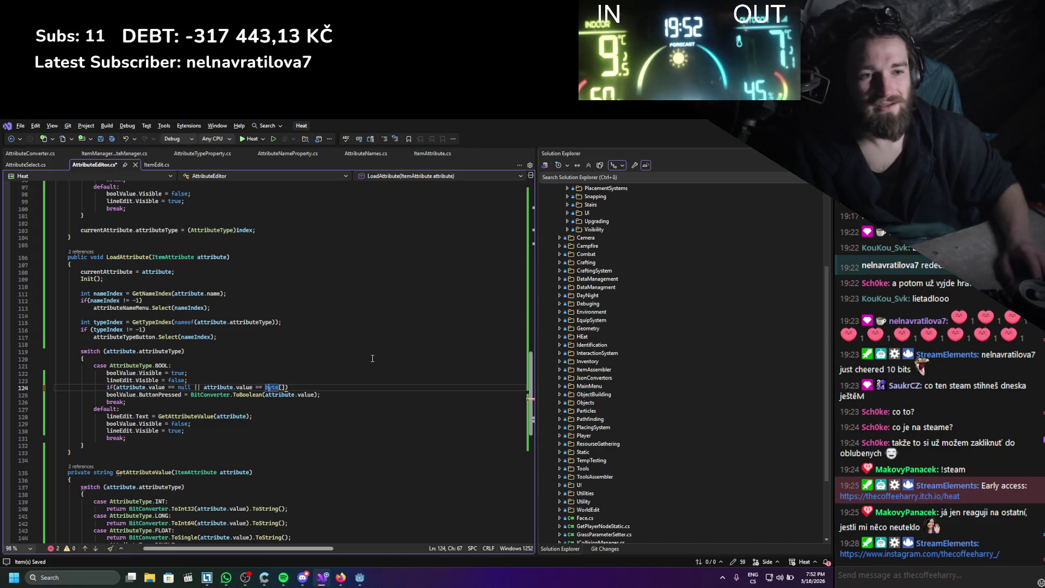
- Look through the quick-action suggestions for the byte expression on line 124 without applying any
{"action": "key", "text": "End"}
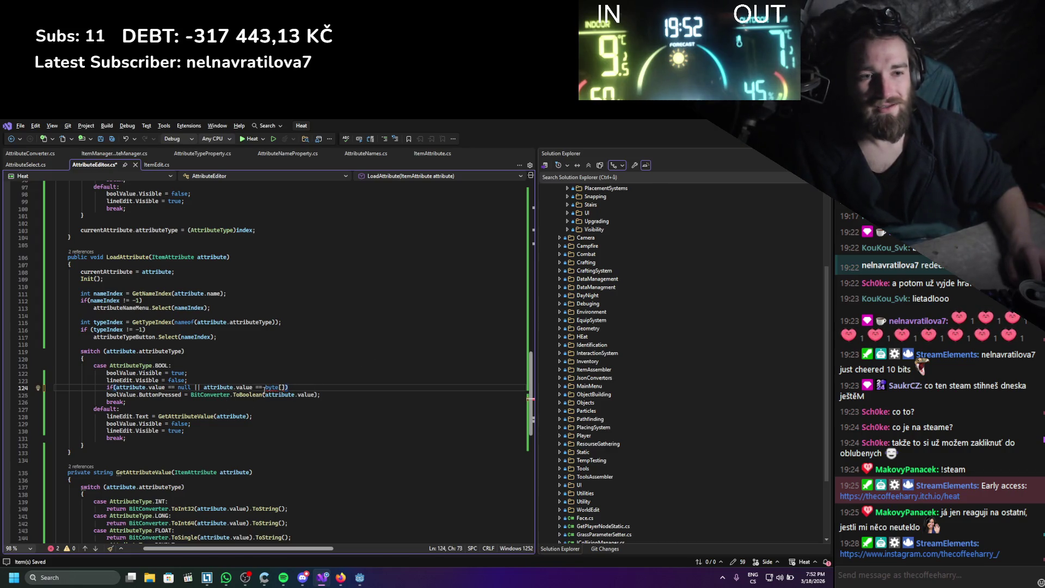
{"action": "mouse_move", "coordinate": [275, 387]}
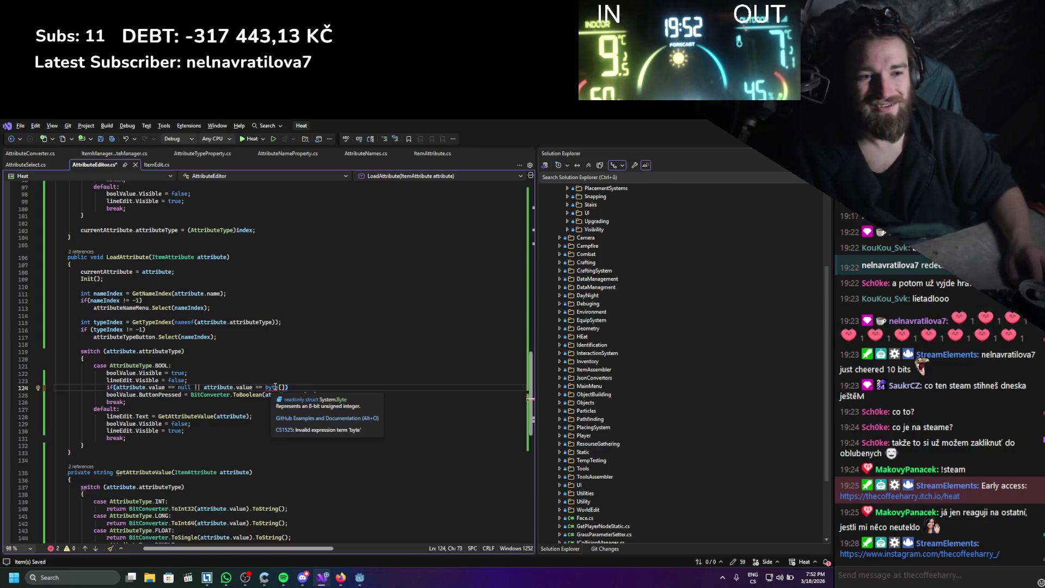
{"action": "double_click", "coordinate": [275, 387]}
{"action": "right_click", "coordinate": [275, 387]}
{"action": "left_click", "coordinate": [305, 334]}
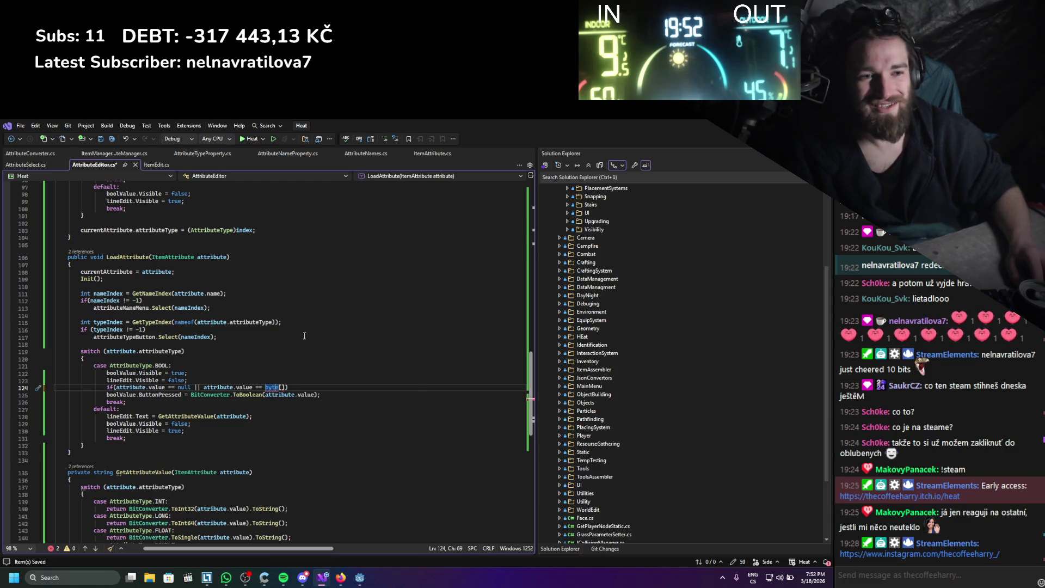
{"action": "left_click", "coordinate": [242, 368]}
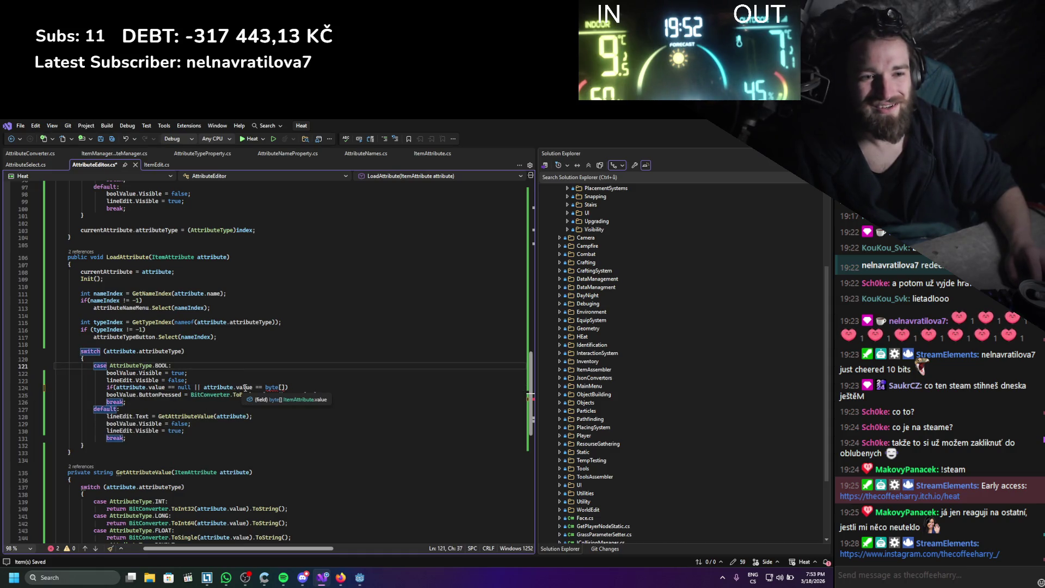
{"action": "right_click", "coordinate": [275, 387]}
{"action": "left_click", "coordinate": [276, 338]}
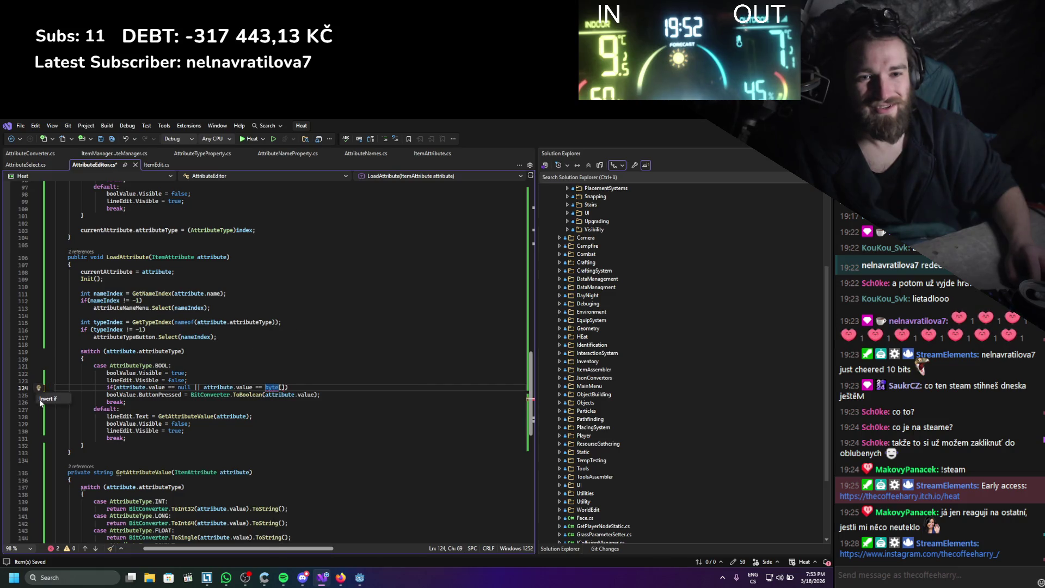
{"action": "left_click", "coordinate": [229, 346]}
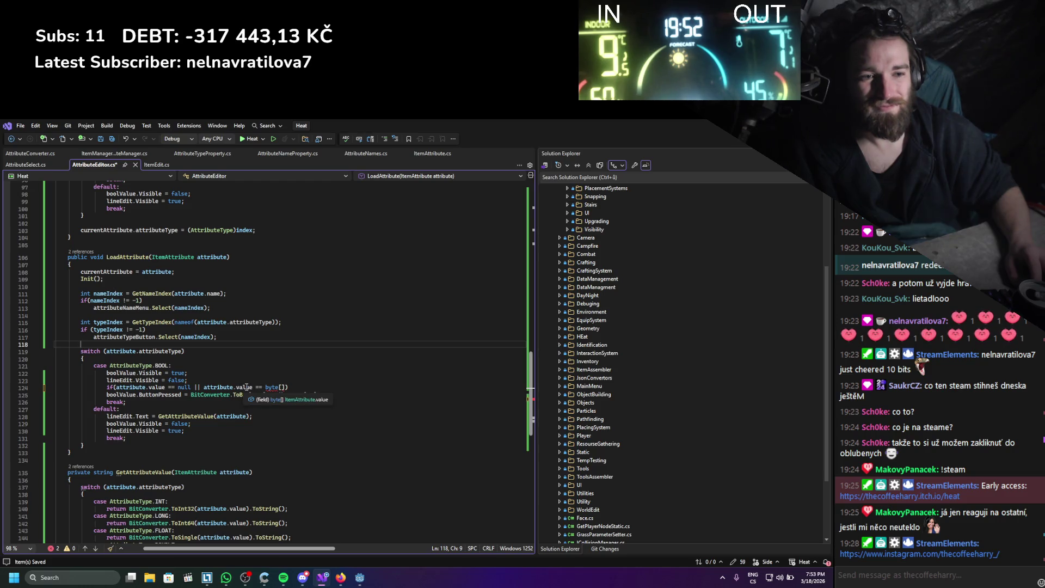
- Replace '== byte[]' with '.Length == 0)' so line 124 tests for null or empty, and save
{"action": "left_click_drag", "start_coordinate": [287, 387], "coordinate": [257, 387]}
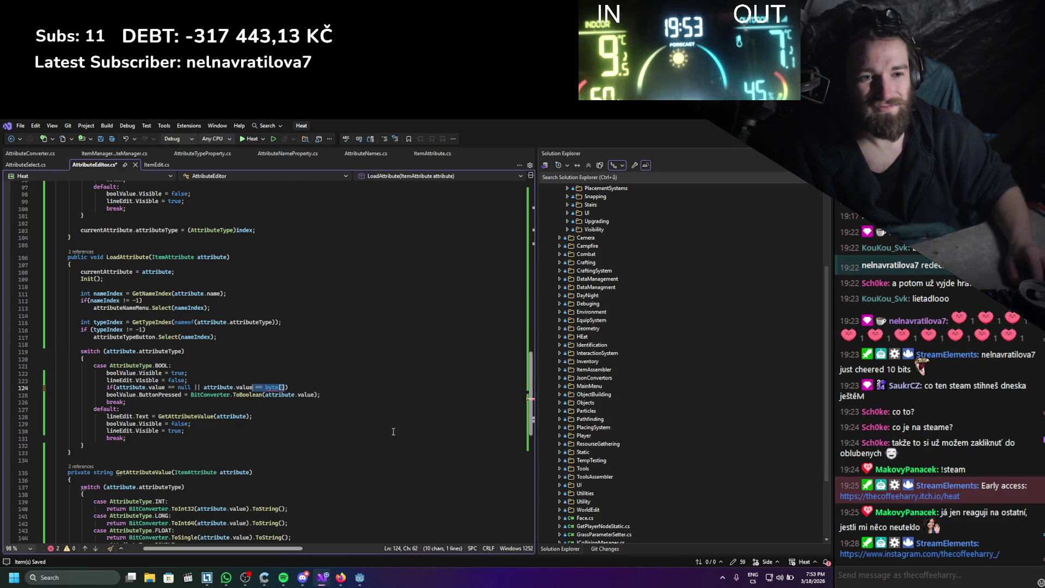
{"action": "type", "text": ".size"}
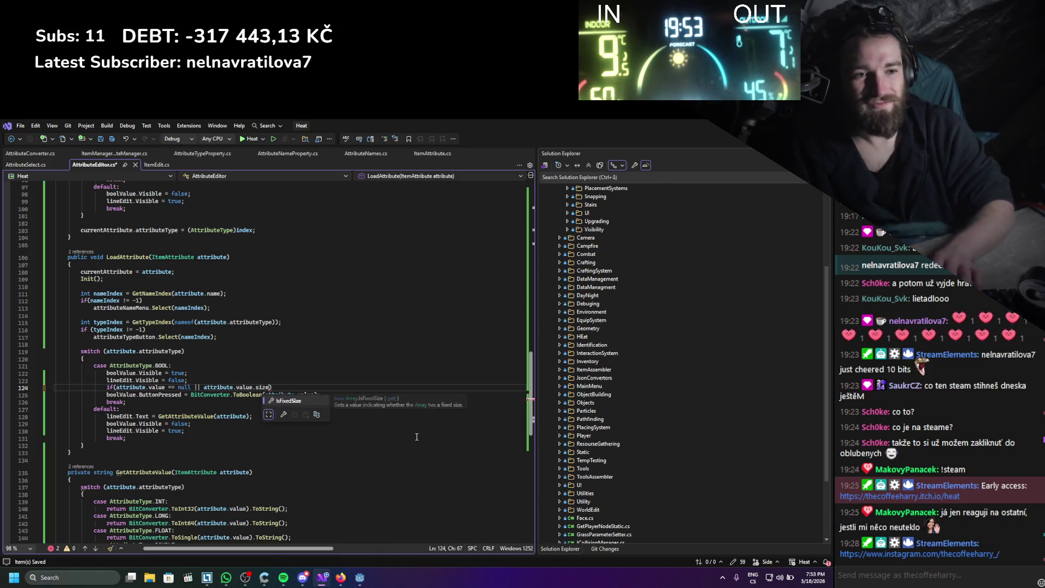
{"action": "key", "text": "BackSpace"}
{"action": "key", "text": "BackSpace"}
{"action": "key", "text": "BackSpace"}
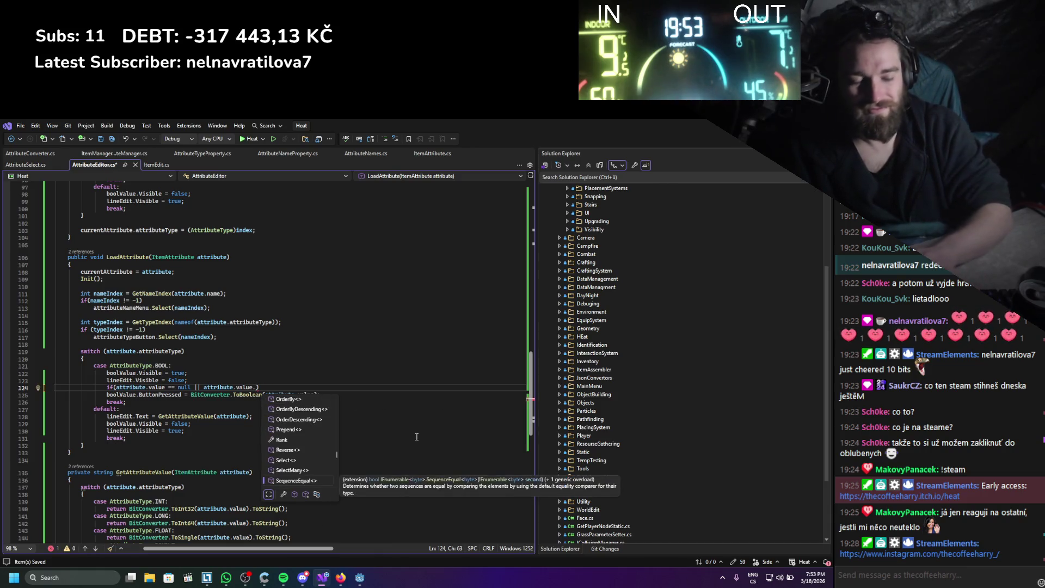
{"action": "type", "text": "Length == 0)"}
{"action": "key", "text": "ctrl+s"}
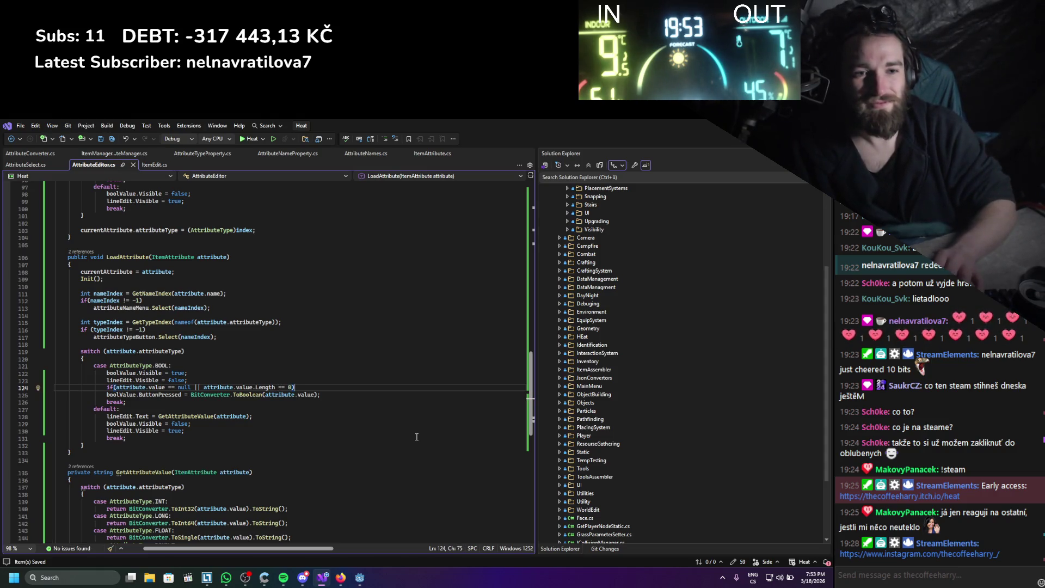
{"action": "key", "text": "Return"}
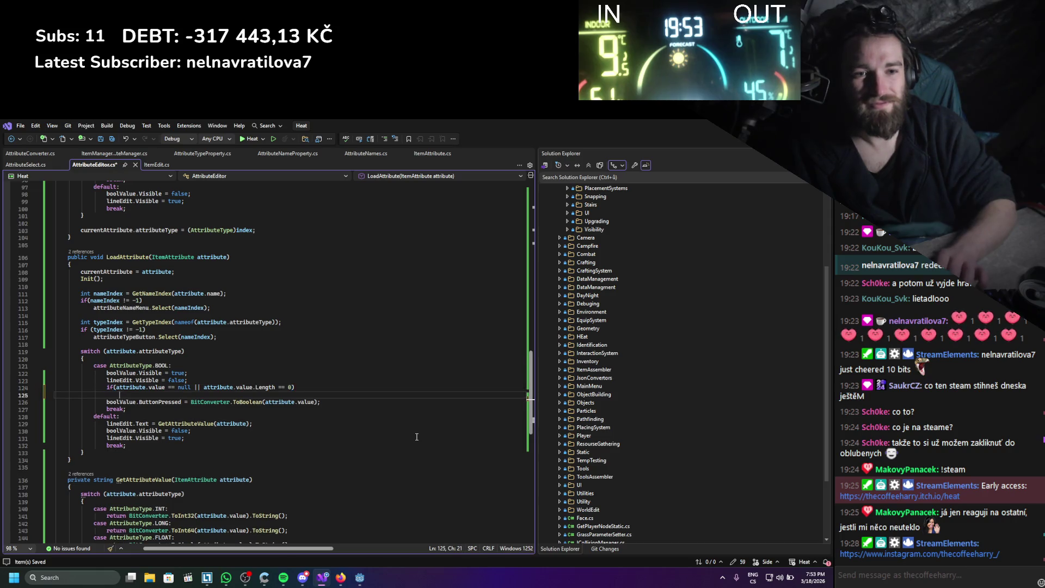
- Add 'break;' under the null-or-empty check in the BOOL case and save
{"action": "type", "text": "bret"}
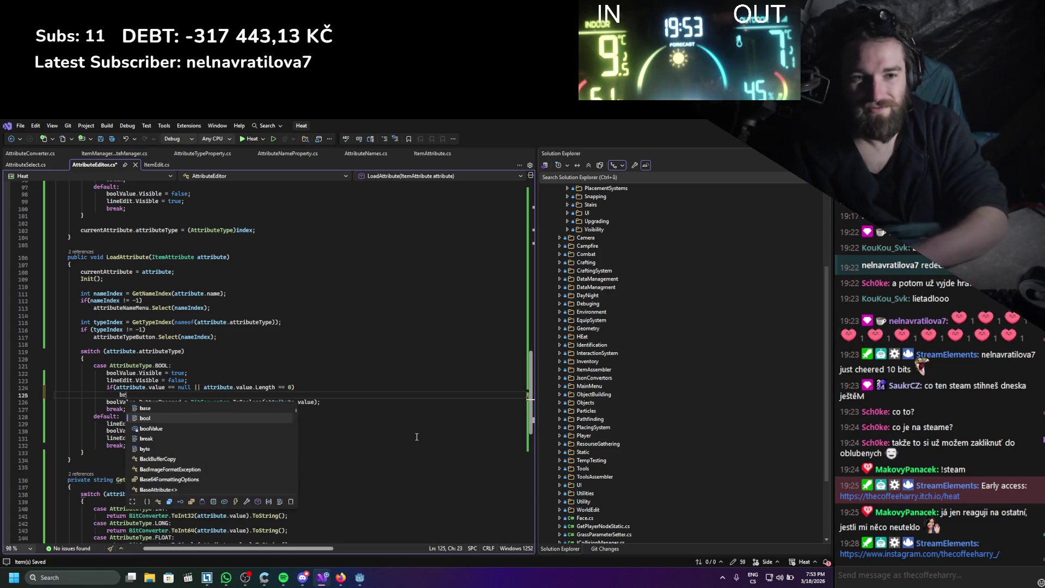
{"action": "key", "text": "Return"}
{"action": "key", "text": "BackSpace"}
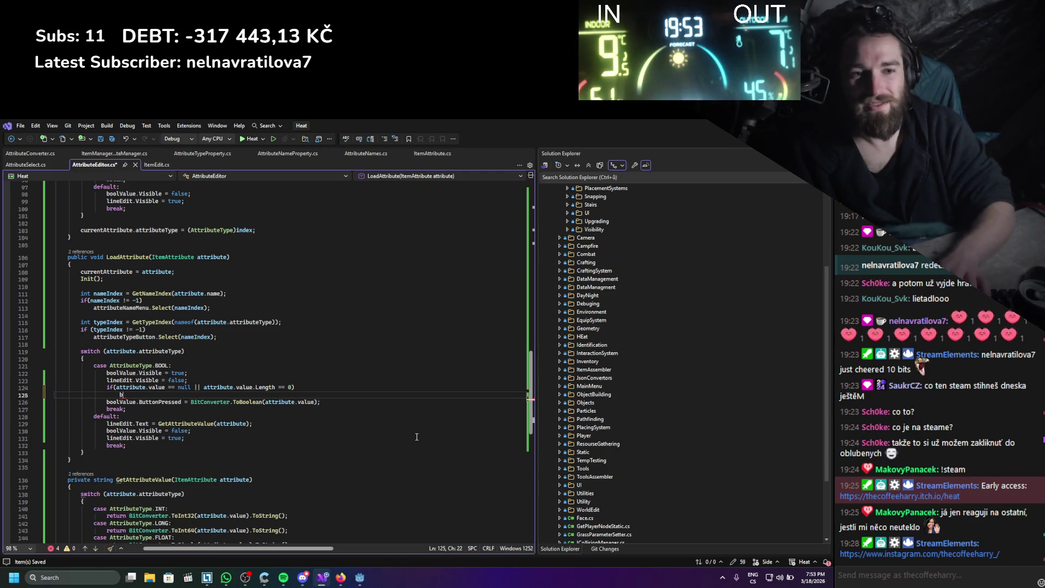
{"action": "key", "text": "BackSpace"}
{"action": "key", "text": "BackSpace"}
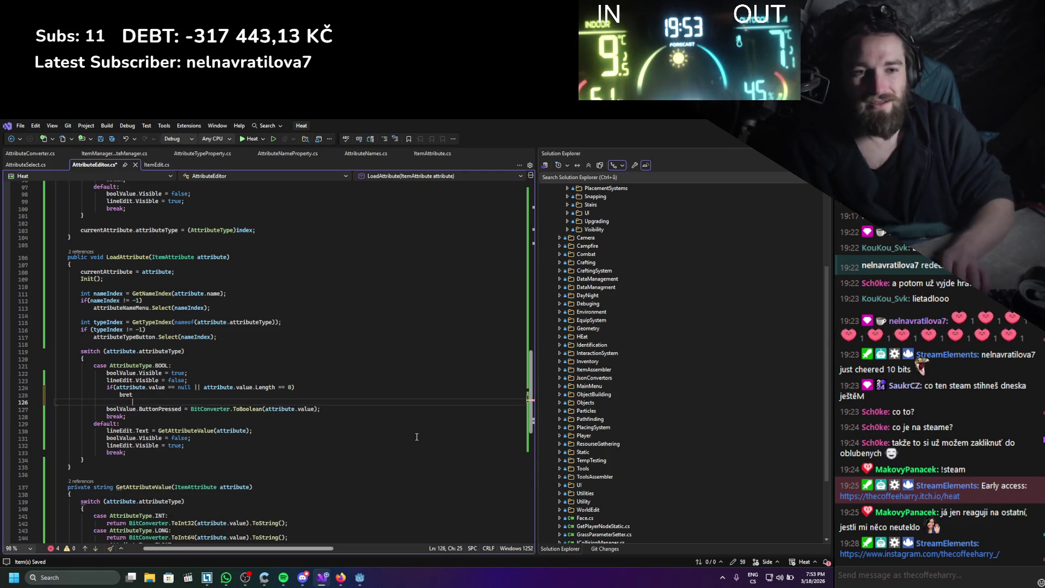
{"action": "type", "text": "break;"}
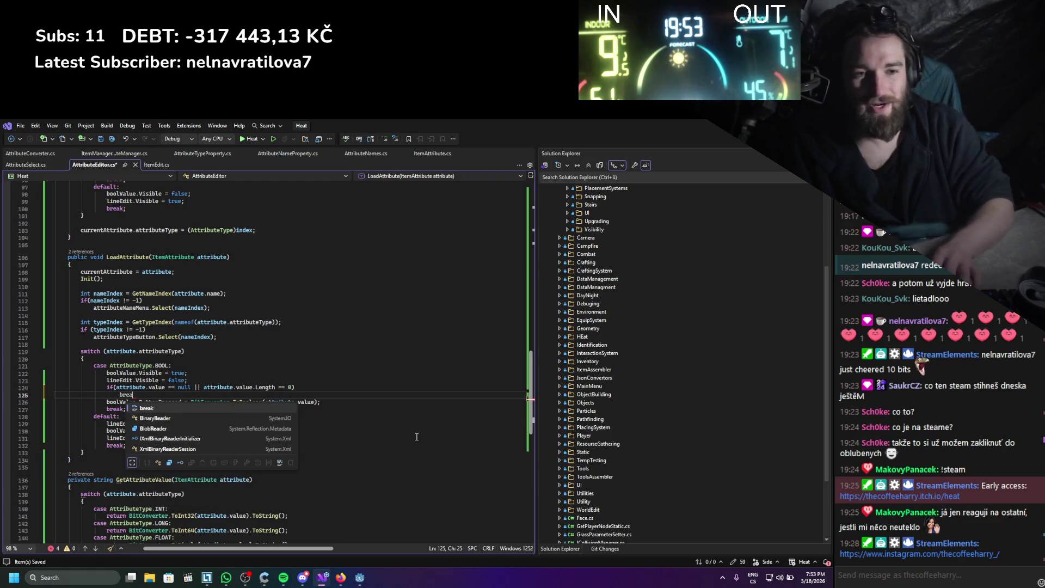
{"action": "key", "text": "ctrl+s"}
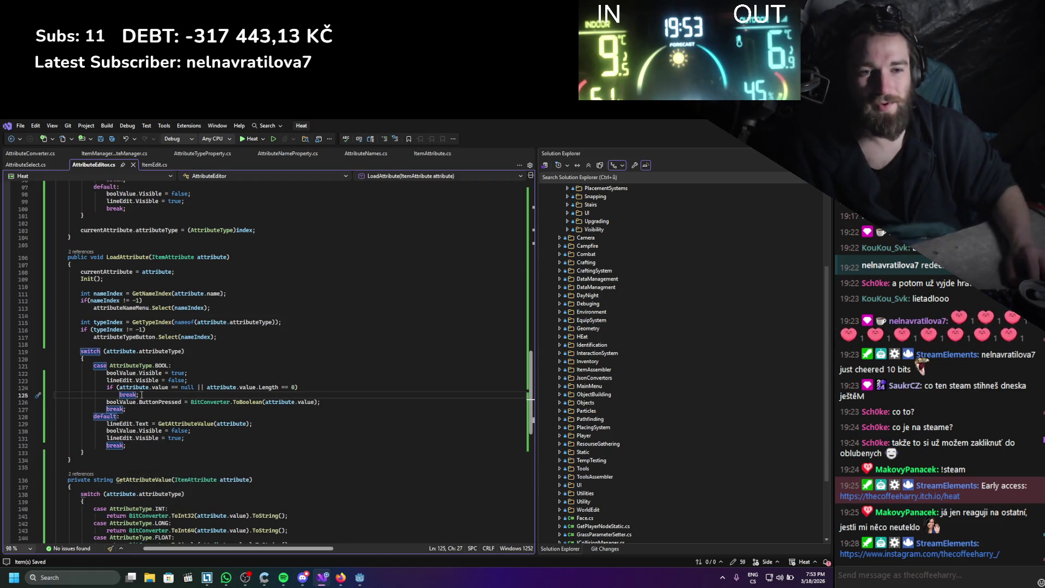
- Paste the same check and break above lineEdit.Text in the default case and save
{"action": "left_click", "coordinate": [104, 387], "text": "shift"}
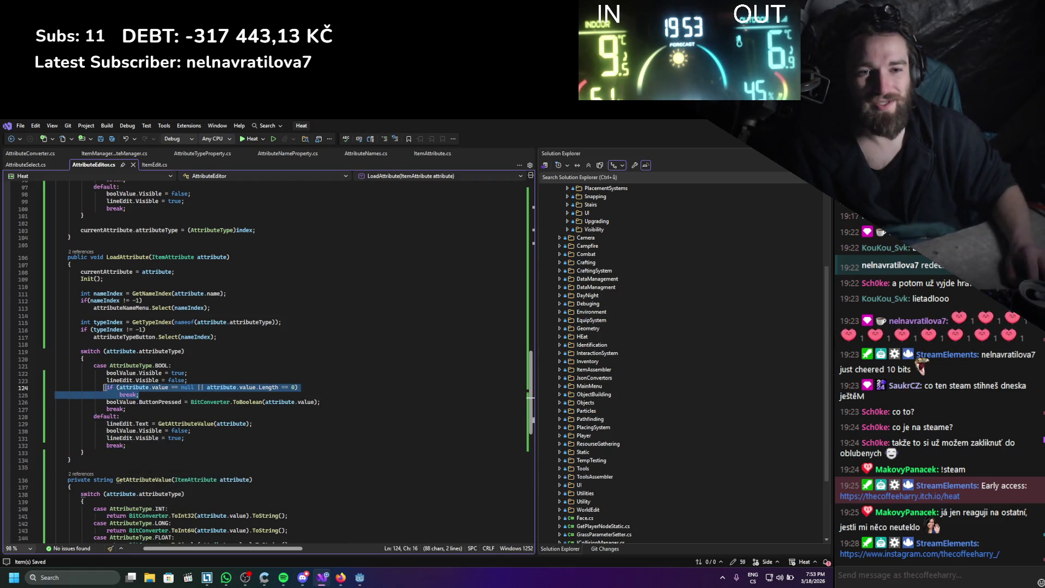
{"action": "left_click", "coordinate": [264, 421]}
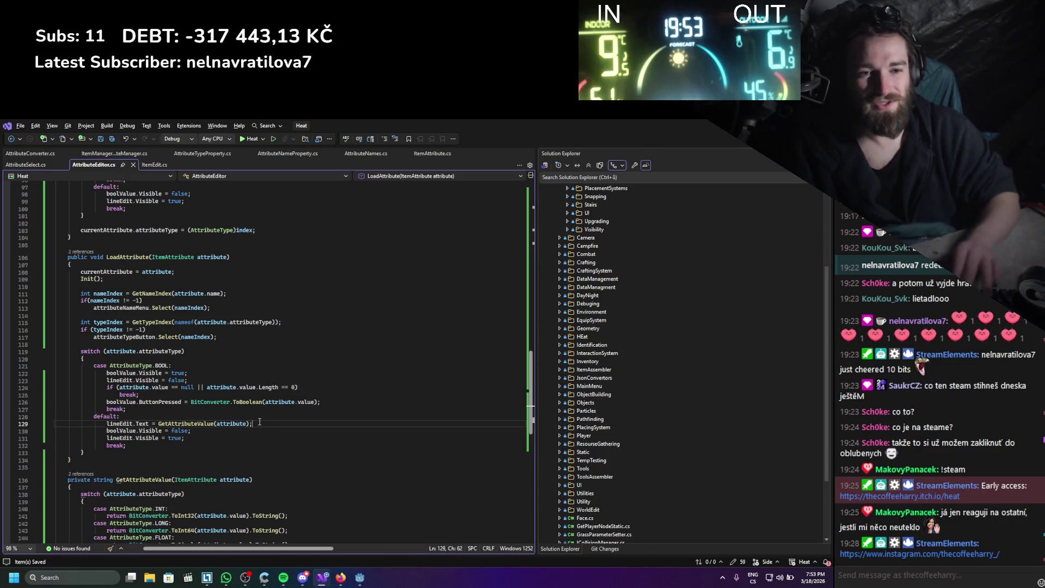
{"action": "key", "text": "alt+Down"}
{"action": "key", "text": "alt+Down"}
{"action": "key", "text": "Home"}
{"action": "key", "text": "ctrl+v"}
{"action": "key", "text": "Return"}
{"action": "key", "text": "ctrl+s"}
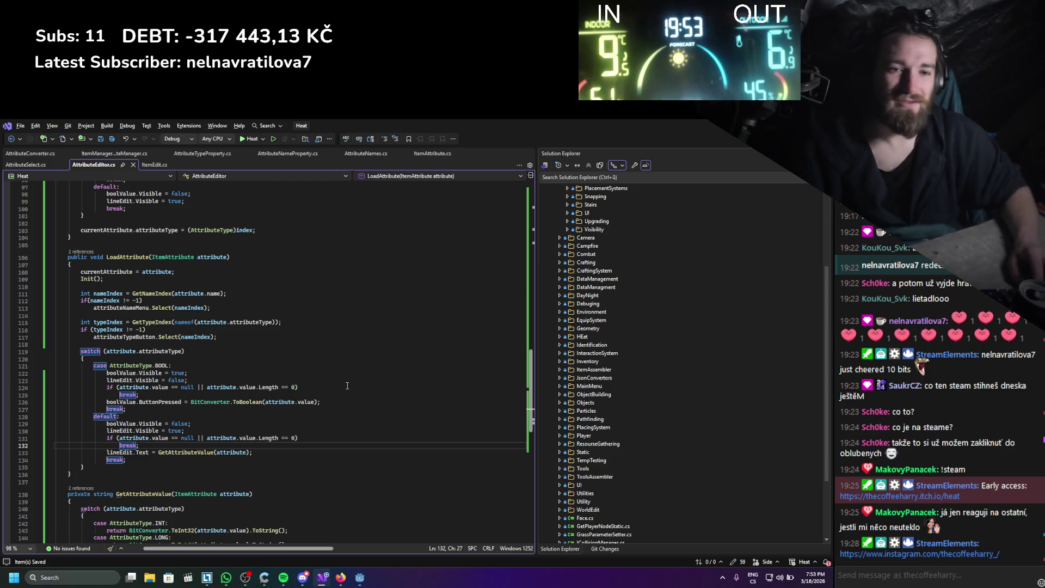
{"action": "key", "text": "ctrl+minus"}
{"action": "key", "text": "alt+Tab"}
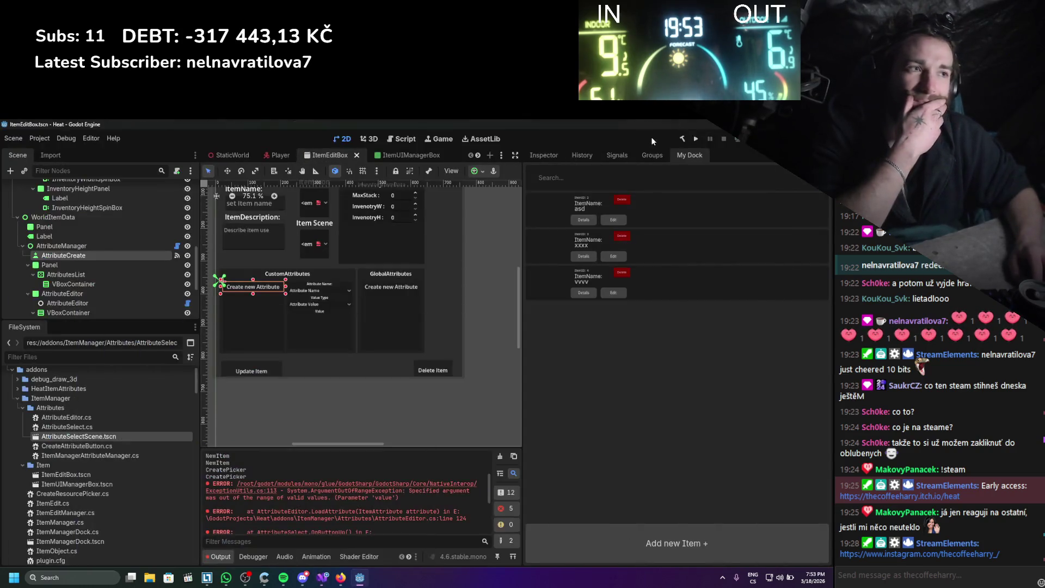
- Build the .NET project, clear Output, toggle the ItemManager plugin off and on, then edit item asd
{"action": "left_click", "coordinate": [680, 140]}
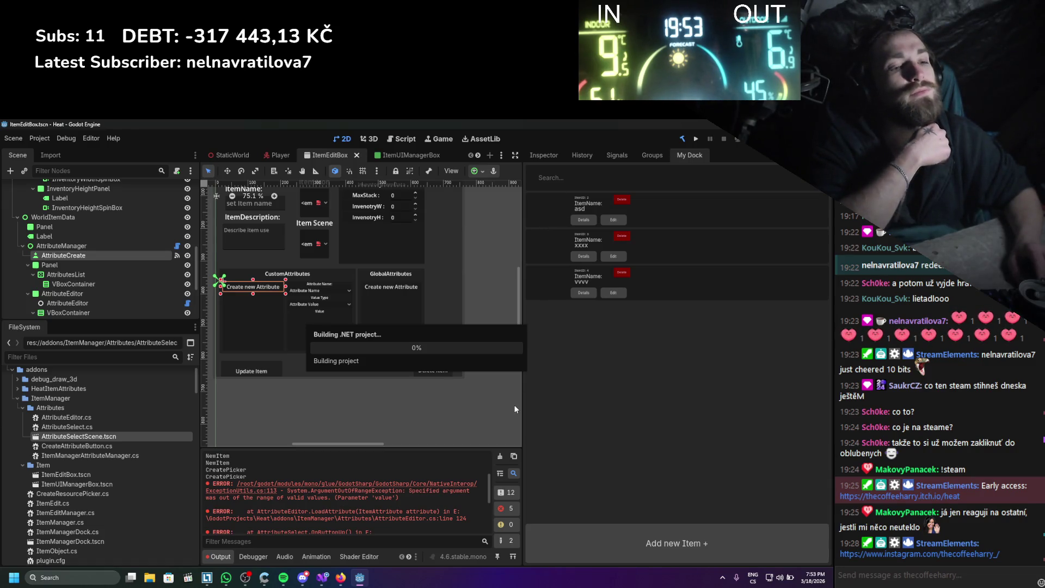
{"action": "left_click", "coordinate": [500, 457]}
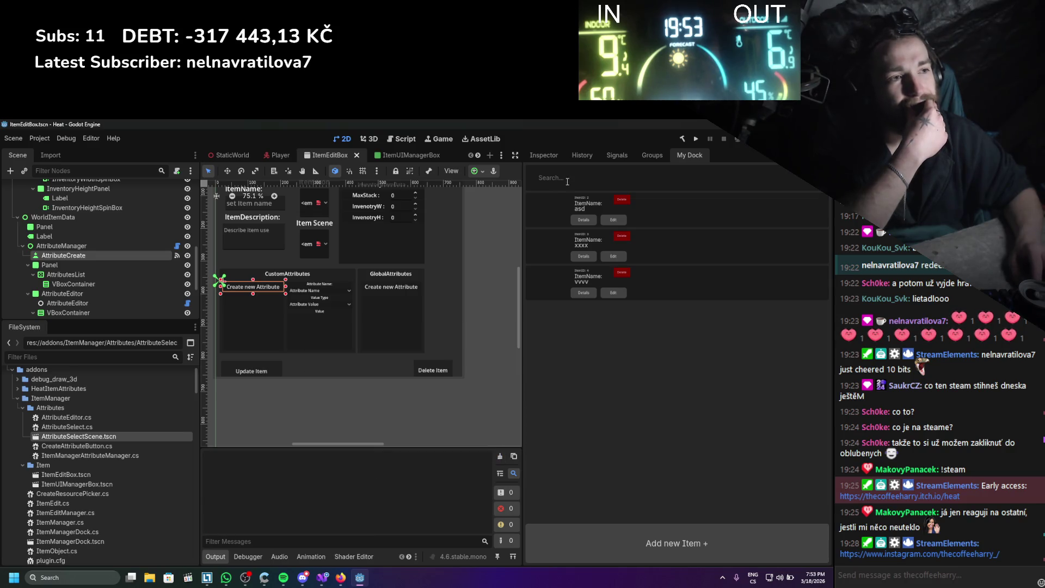
{"action": "left_click", "coordinate": [39, 139]}
{"action": "left_click", "coordinate": [59, 162]}
{"action": "double_click", "coordinate": [49, 220]}
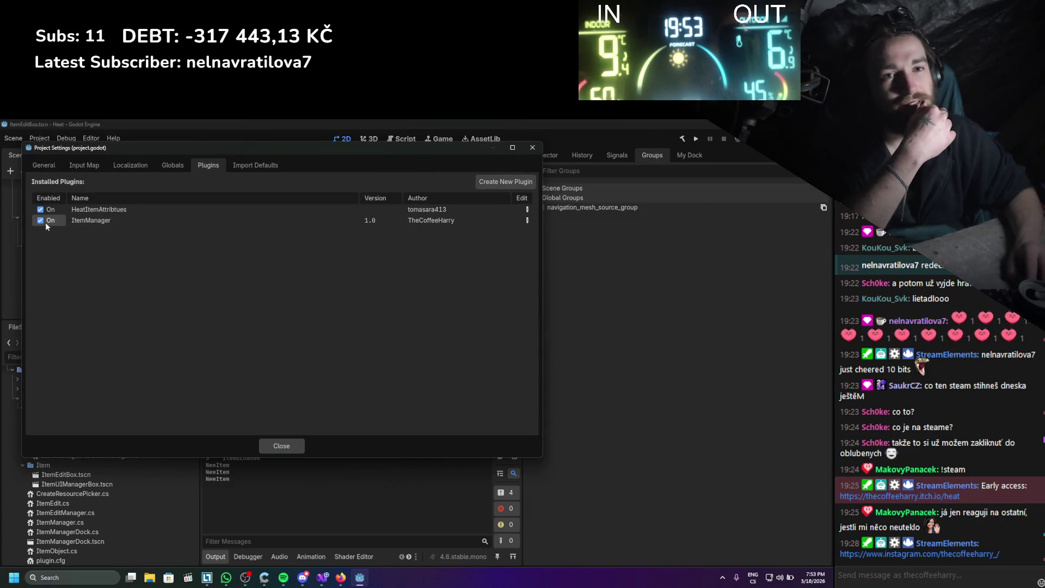
{"action": "left_click", "coordinate": [267, 442]}
{"action": "left_click", "coordinate": [701, 153]}
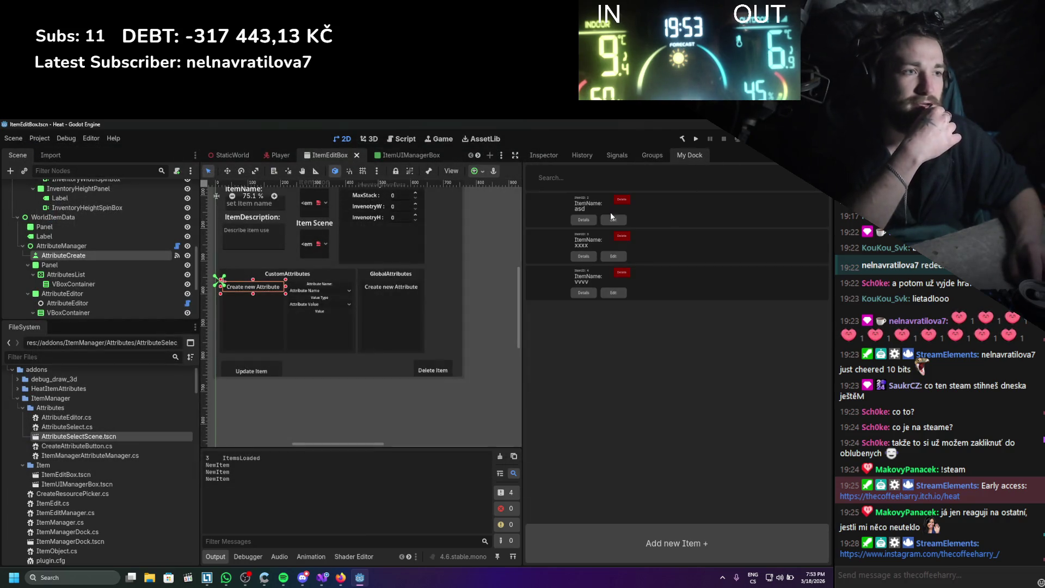
{"action": "left_click", "coordinate": [607, 219]}
- Add a new custom attribute to asd and name it AttrItemSpeed
{"action": "left_click", "coordinate": [298, 369]}
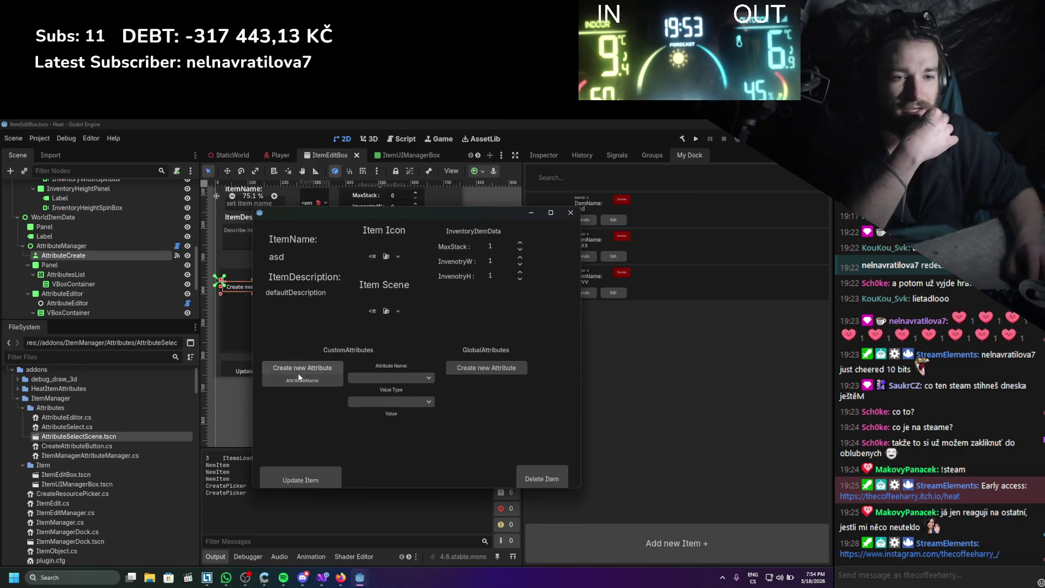
{"action": "left_click", "coordinate": [293, 382]}
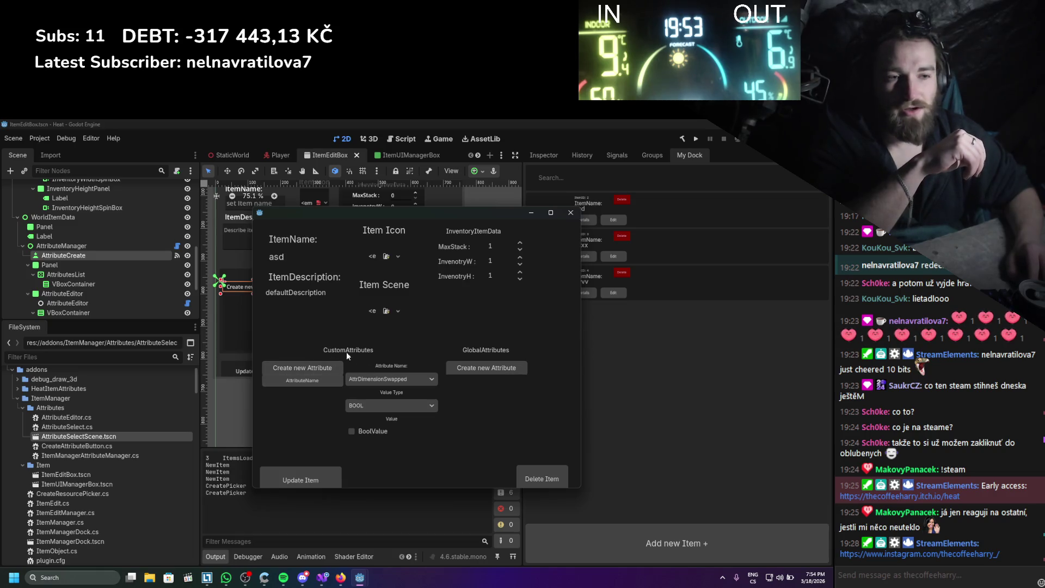
{"action": "left_click", "coordinate": [409, 382]}
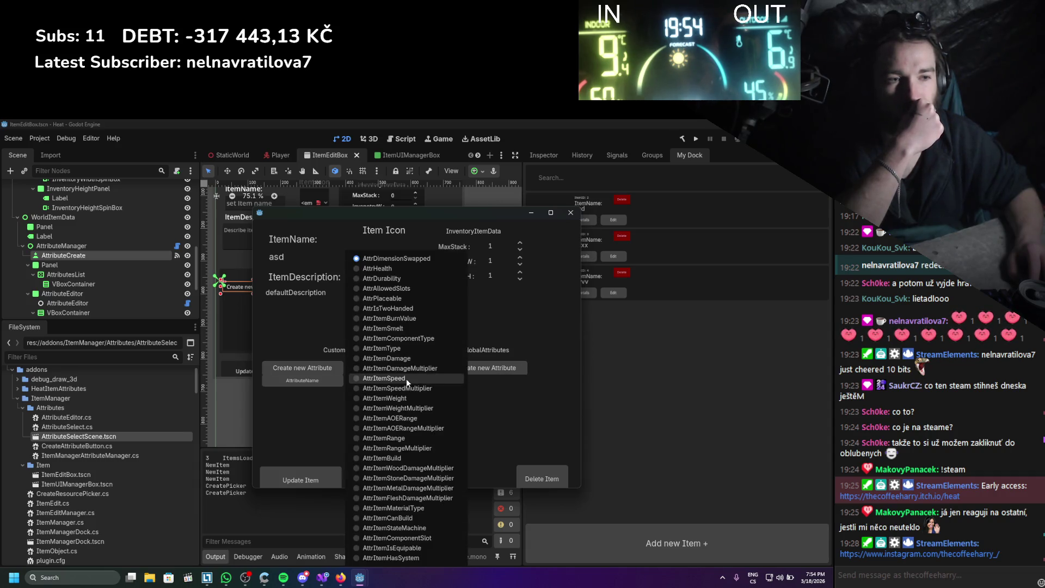
{"action": "left_click", "coordinate": [406, 378]}
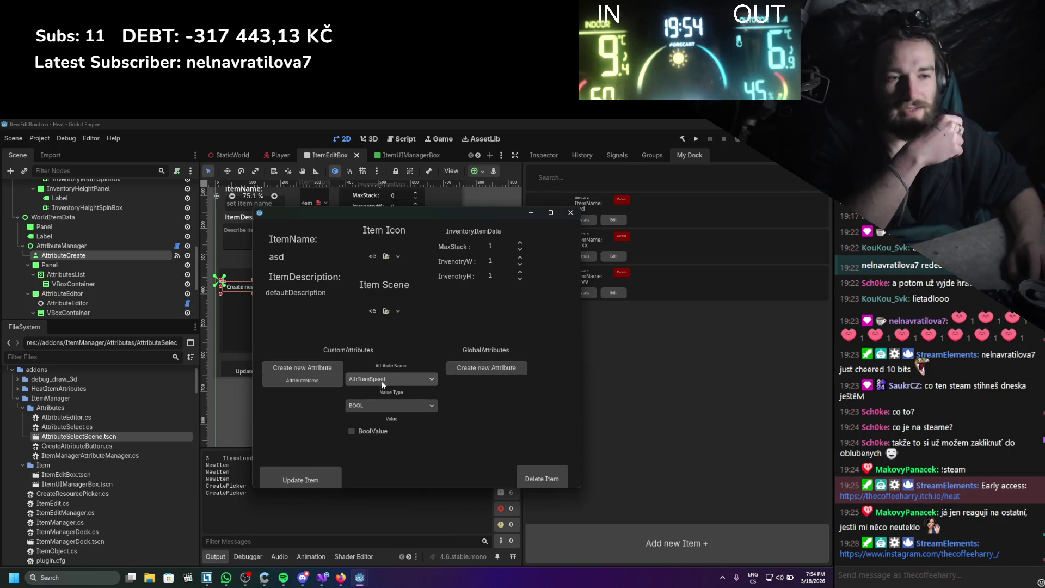
{"action": "left_click", "coordinate": [381, 380]}
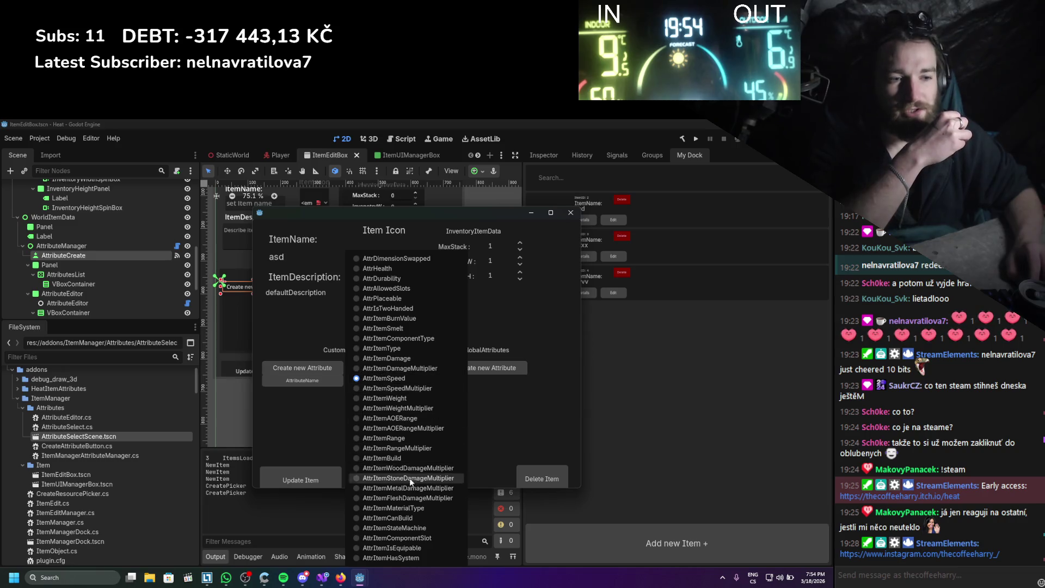
{"action": "left_click", "coordinate": [400, 517]}
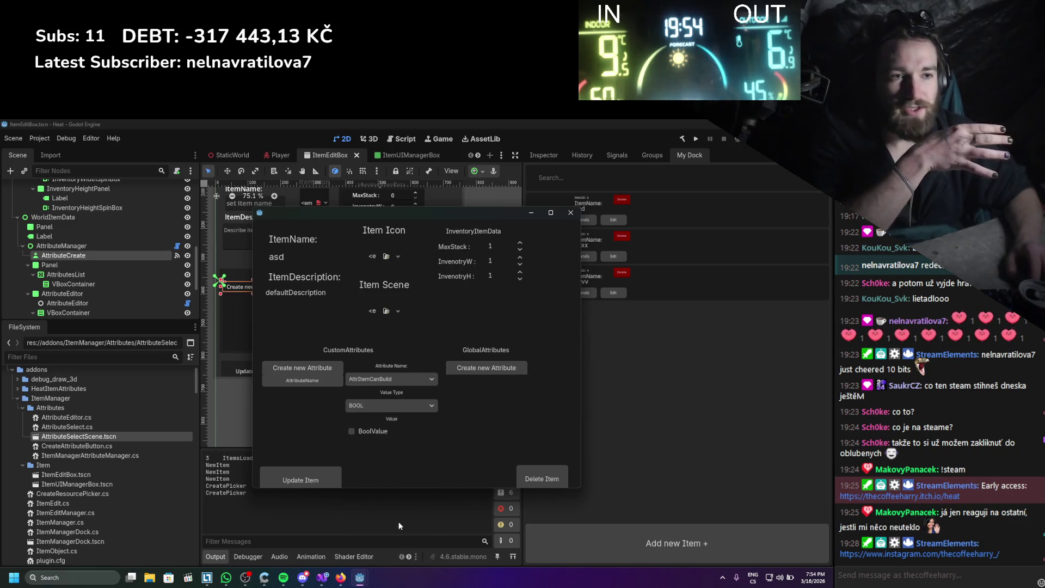
{"action": "left_click", "coordinate": [410, 405]}
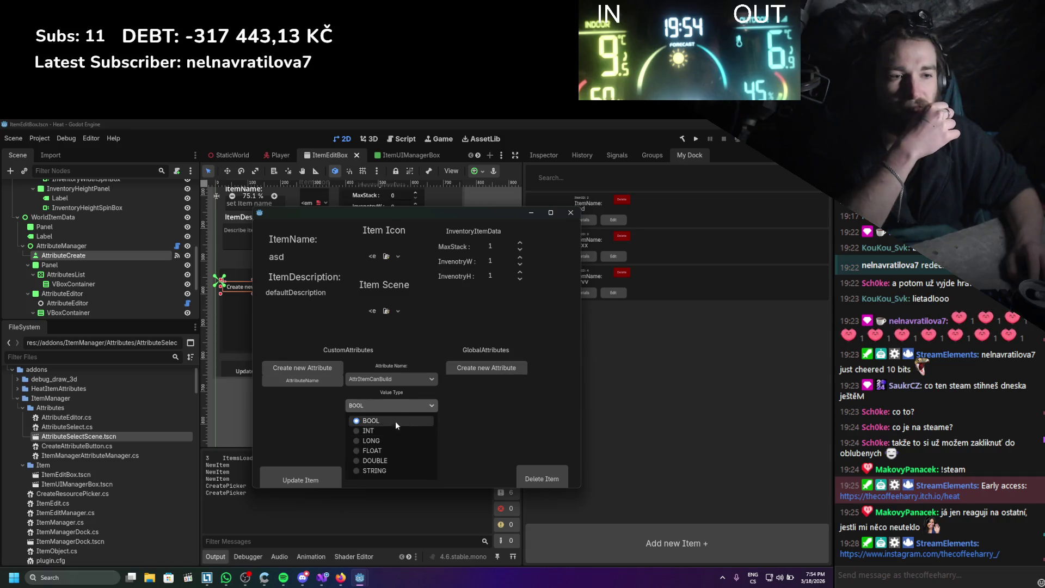
{"action": "left_click", "coordinate": [383, 439]}
{"action": "left_click", "coordinate": [392, 380]}
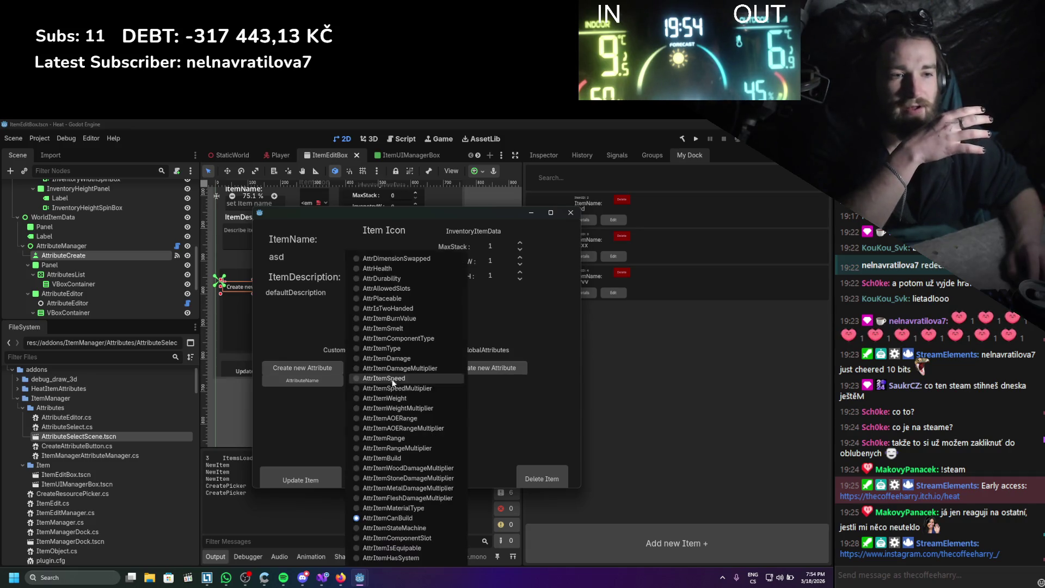
{"action": "left_click", "coordinate": [397, 378]}
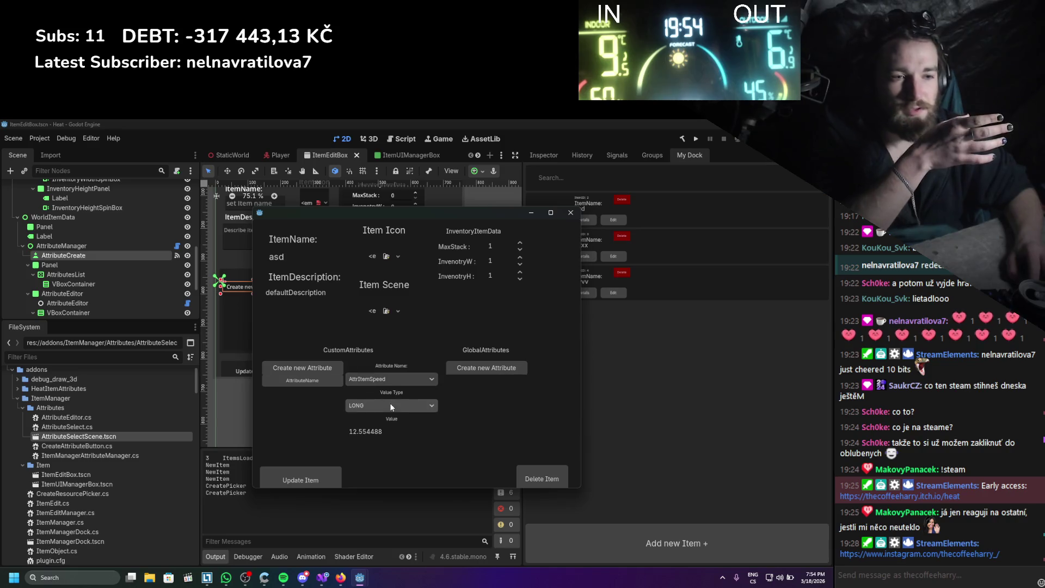
- Set the attribute's value type to FLOAT with value 5.2 and update the item
{"action": "left_click", "coordinate": [387, 406]}
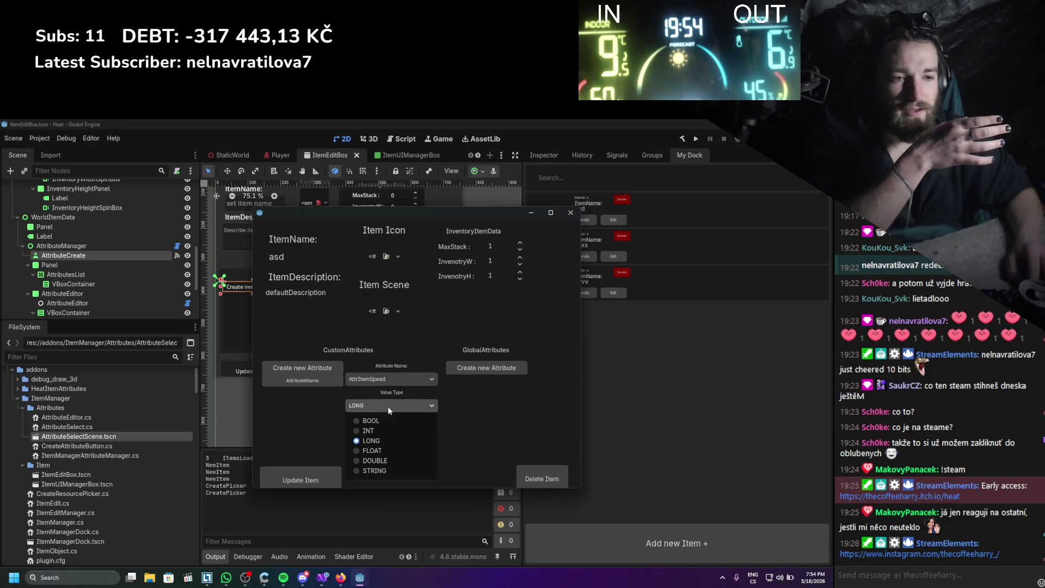
{"action": "left_click", "coordinate": [385, 453]}
{"action": "left_click", "coordinate": [380, 435]}
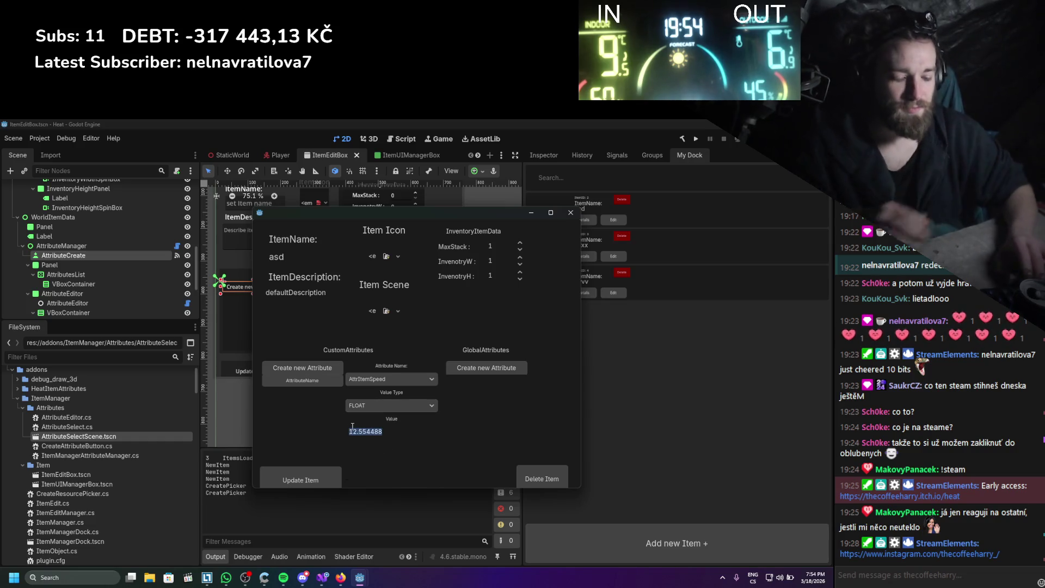
{"action": "type", "text": "5.2"}
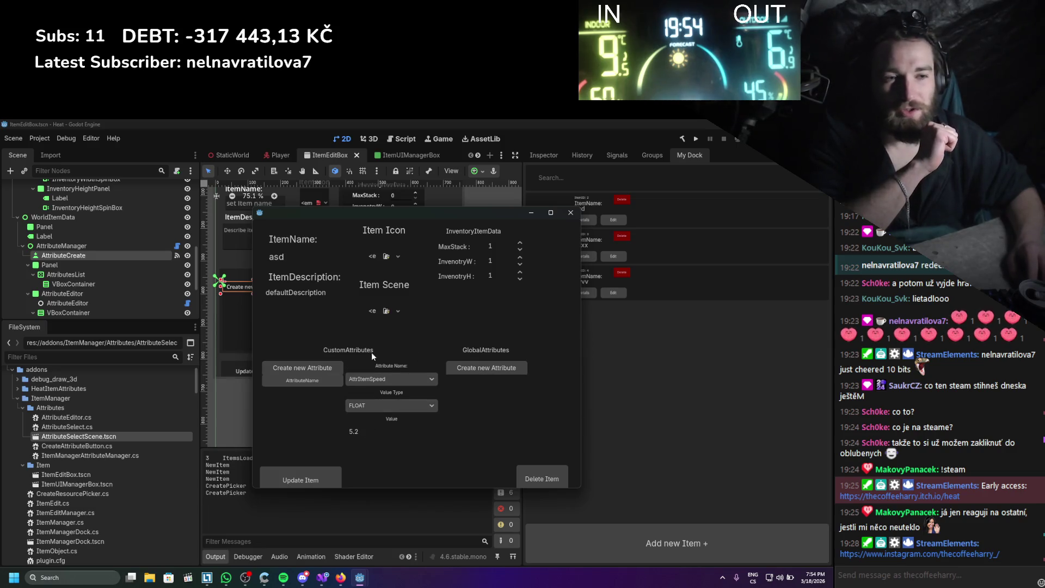
{"action": "left_click", "coordinate": [314, 481]}
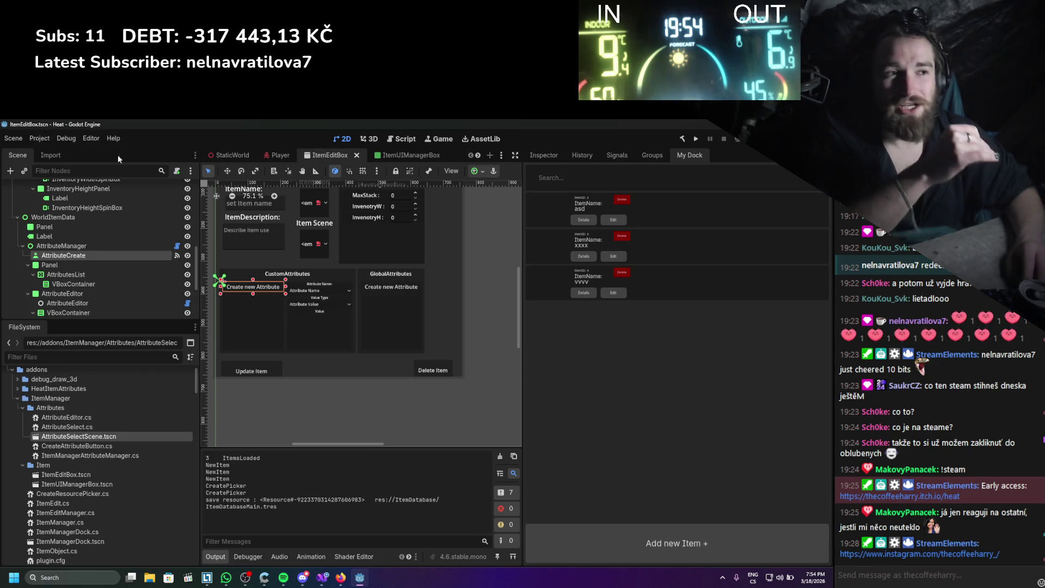
- Reopen item asd and find its AttrItemSpeed attribute loaded as BOOL instead of FLOAT
{"action": "left_click", "coordinate": [610, 221]}
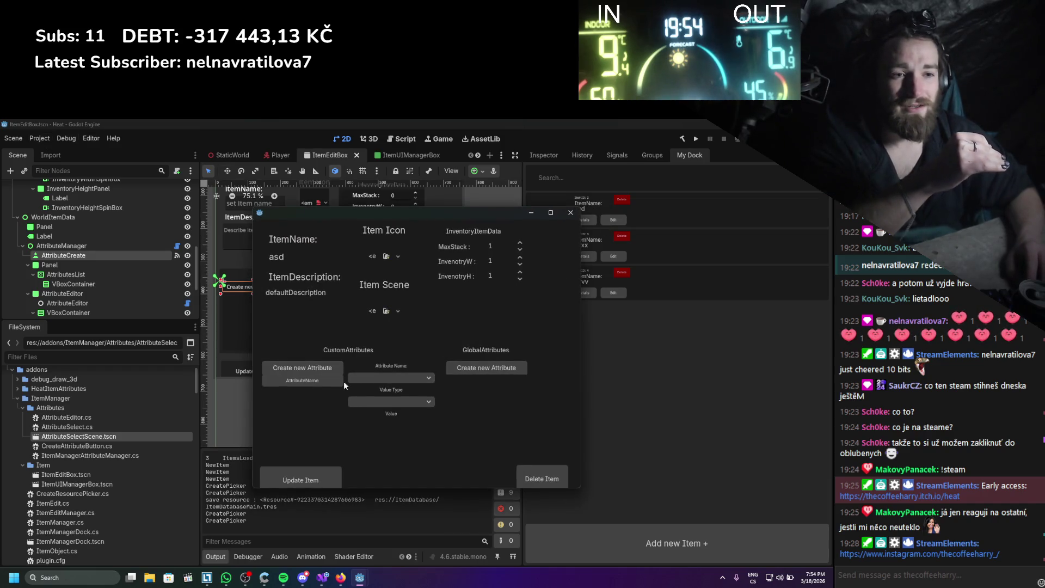
{"action": "left_click", "coordinate": [318, 385]}
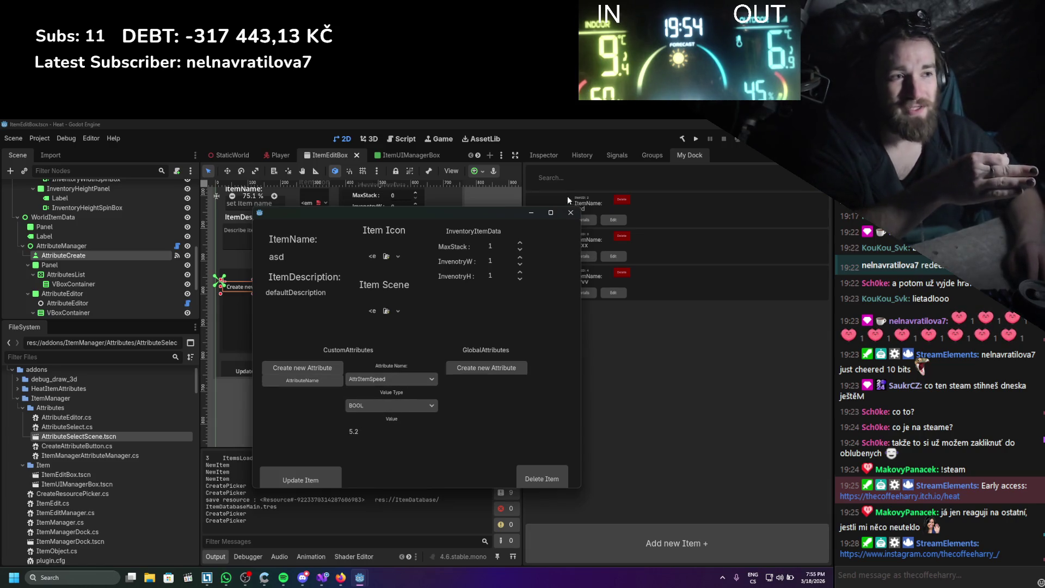
{"action": "left_click", "coordinate": [390, 408]}
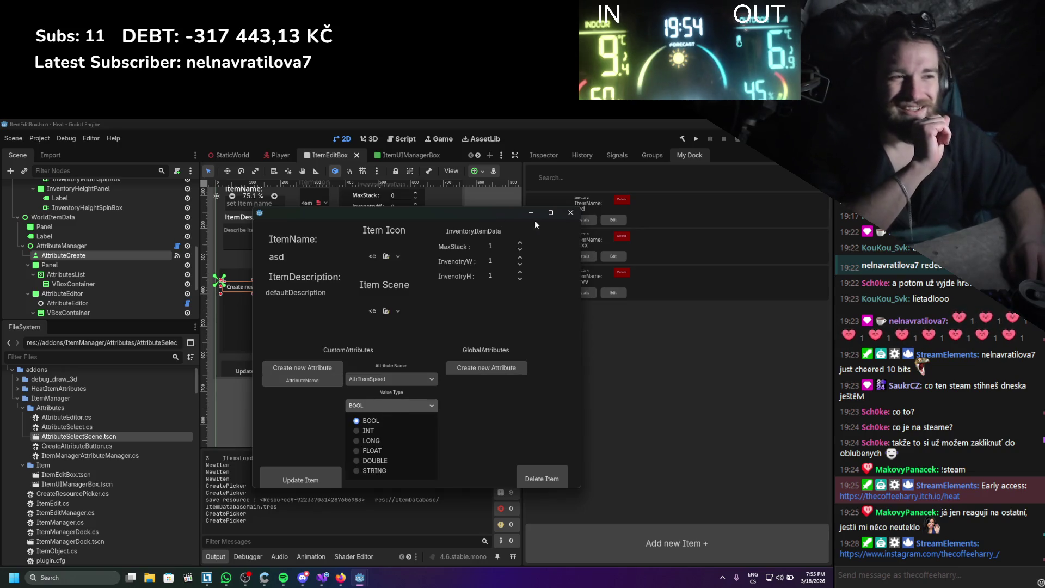
{"action": "left_click", "coordinate": [387, 403]}
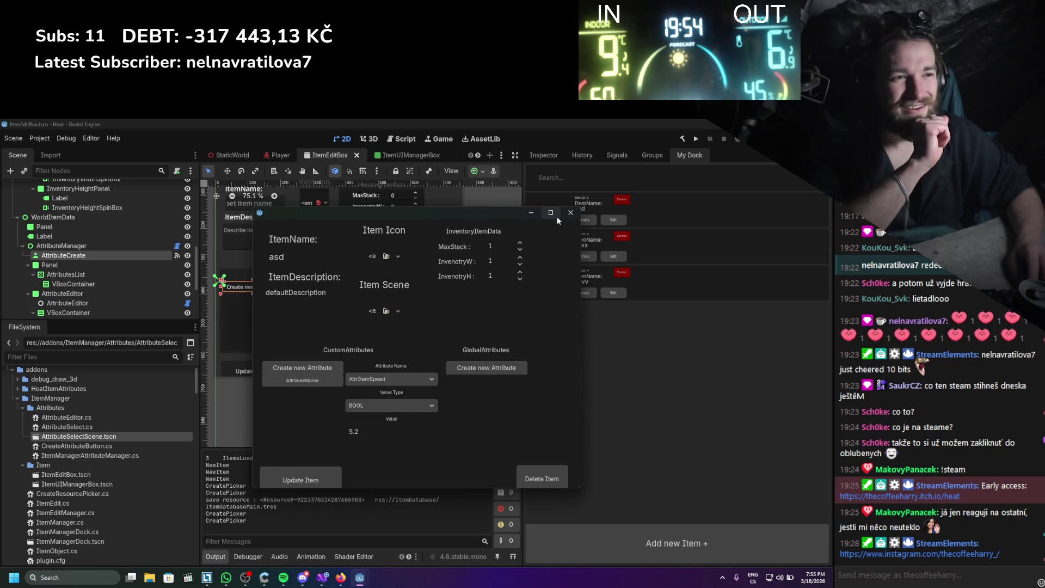
{"action": "left_click", "coordinate": [570, 212]}
{"action": "left_click", "coordinate": [323, 577]}
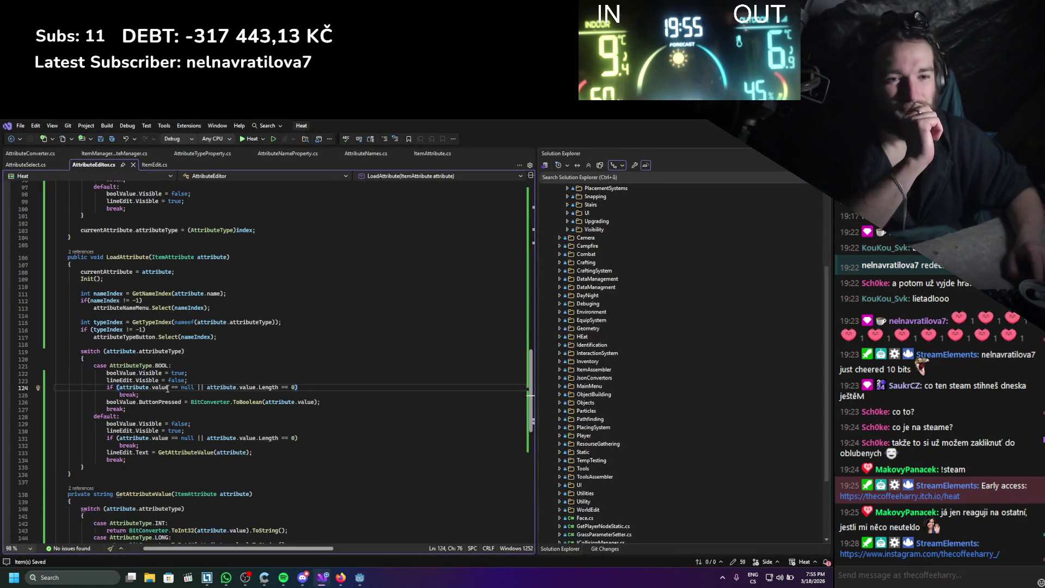
- Scroll up to OnTypeSelect in AttributeEditor.cs, then return to Godot
{"action": "scroll", "coordinate": [203, 378], "scroll_direction": "up", "scroll_amount": 5}
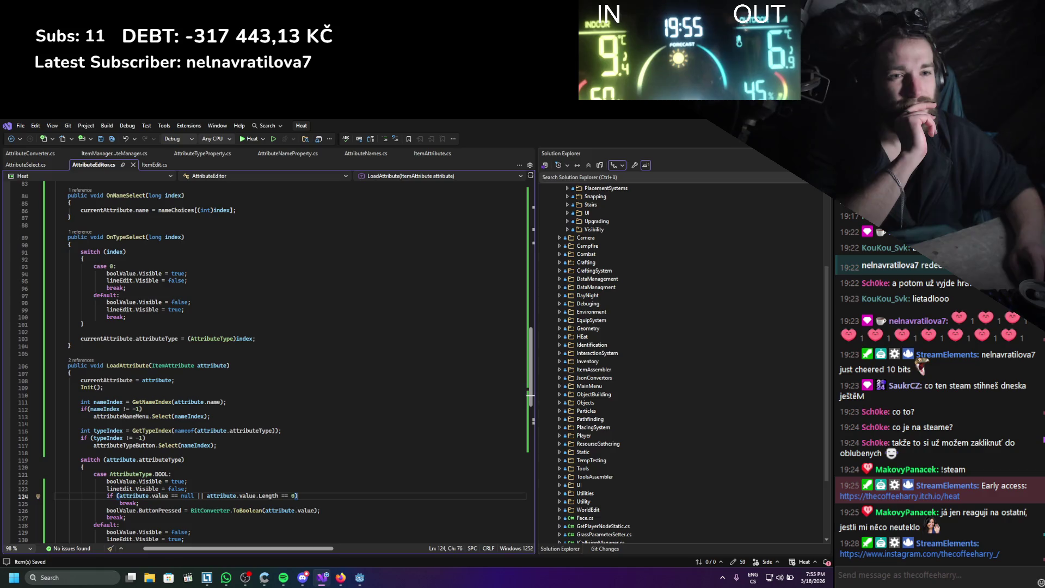
{"action": "key", "text": "alt+Tab"}
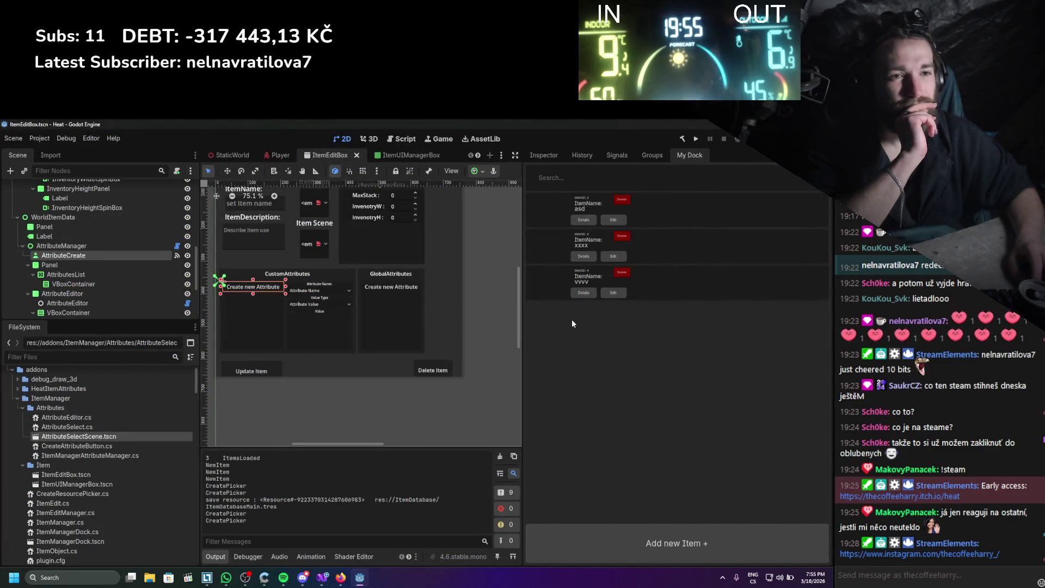
- Edit asd again, set AttrItemSpeed's value type to FLOAT, and update the item
{"action": "left_click", "coordinate": [612, 220]}
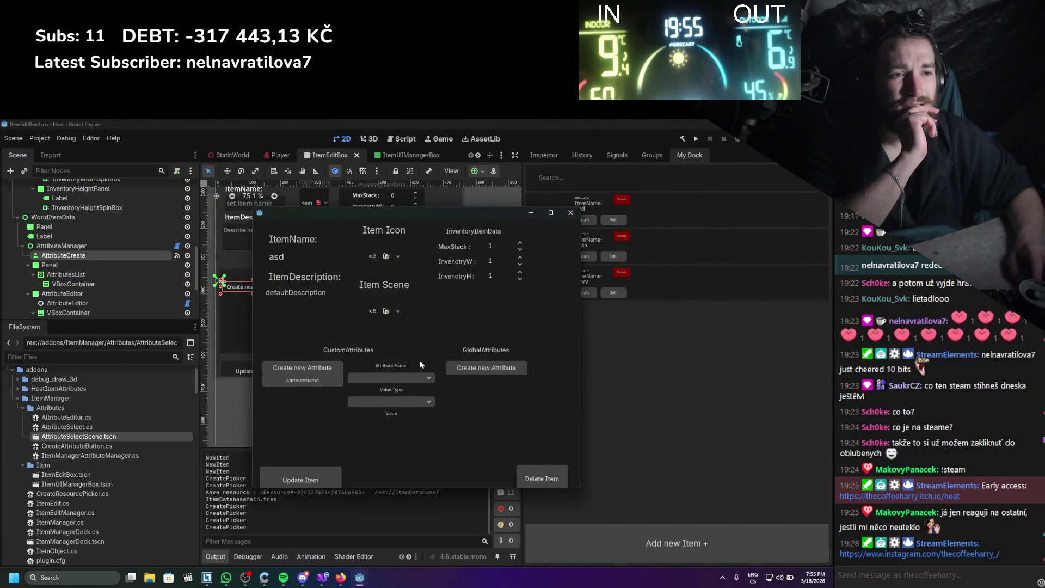
{"action": "left_click", "coordinate": [302, 380]}
{"action": "left_click", "coordinate": [410, 407]}
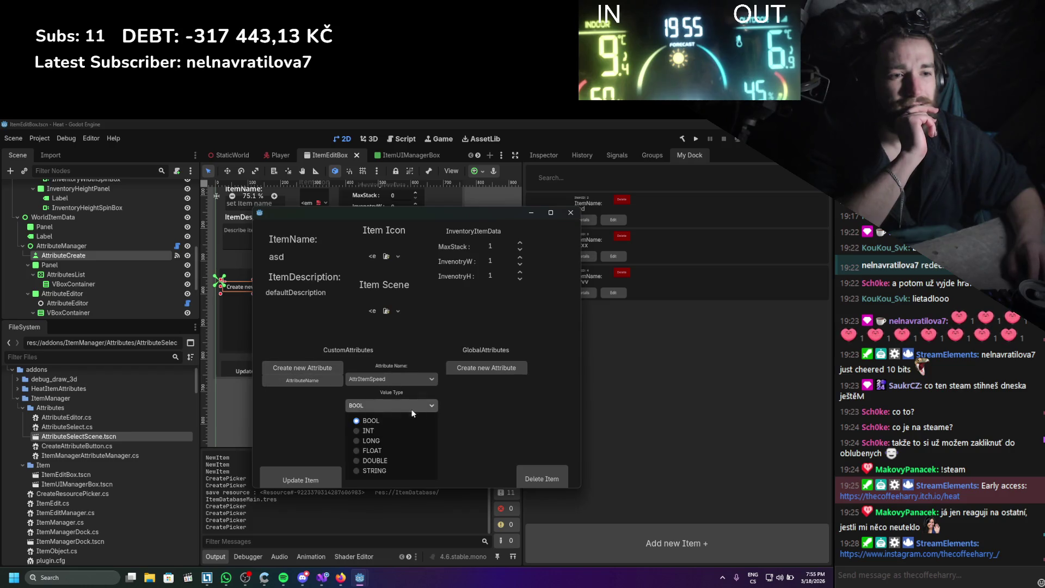
{"action": "left_click", "coordinate": [391, 451]}
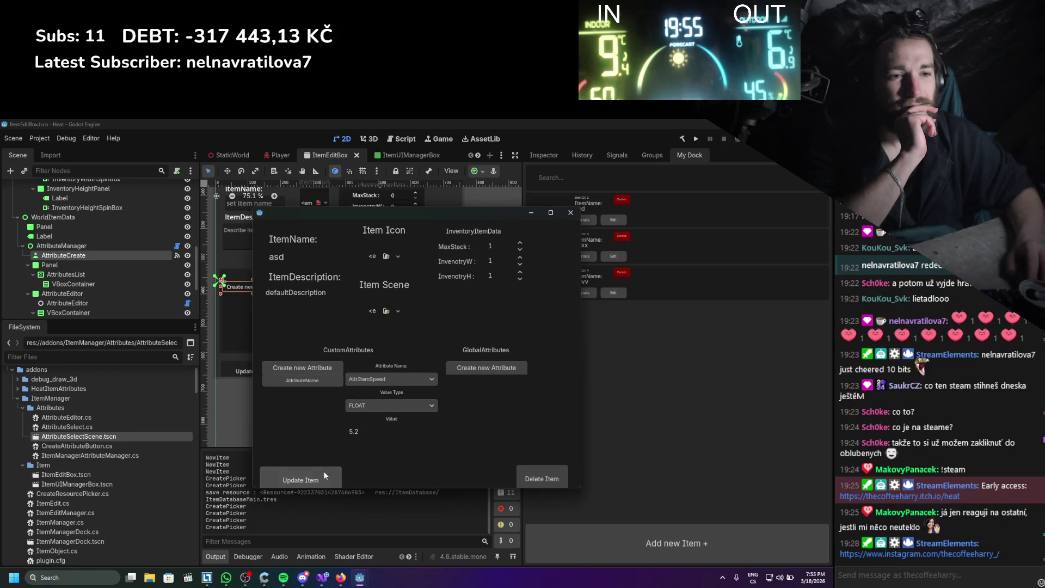
{"action": "left_click", "coordinate": [324, 473]}
- Reopen asd to check the saved type, which comes back as BOOL again
{"action": "left_click", "coordinate": [614, 220]}
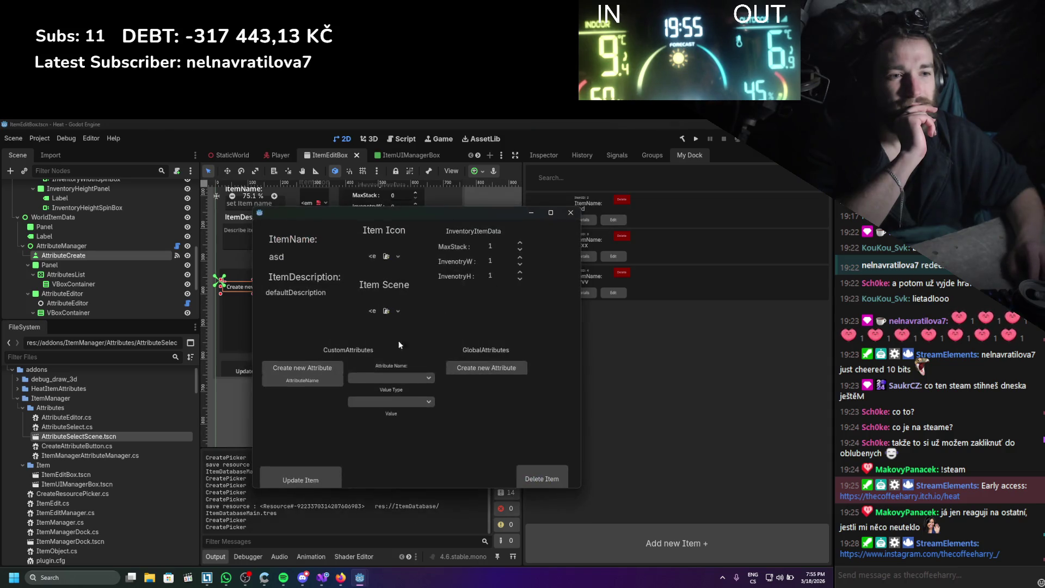
{"action": "left_click", "coordinate": [570, 213]}
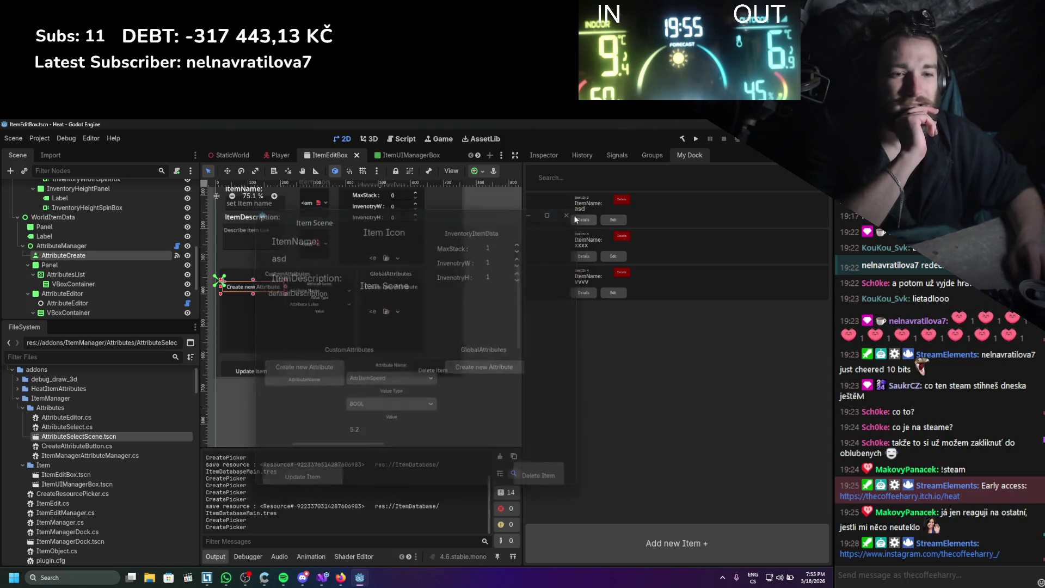
{"action": "left_click", "coordinate": [322, 577]}
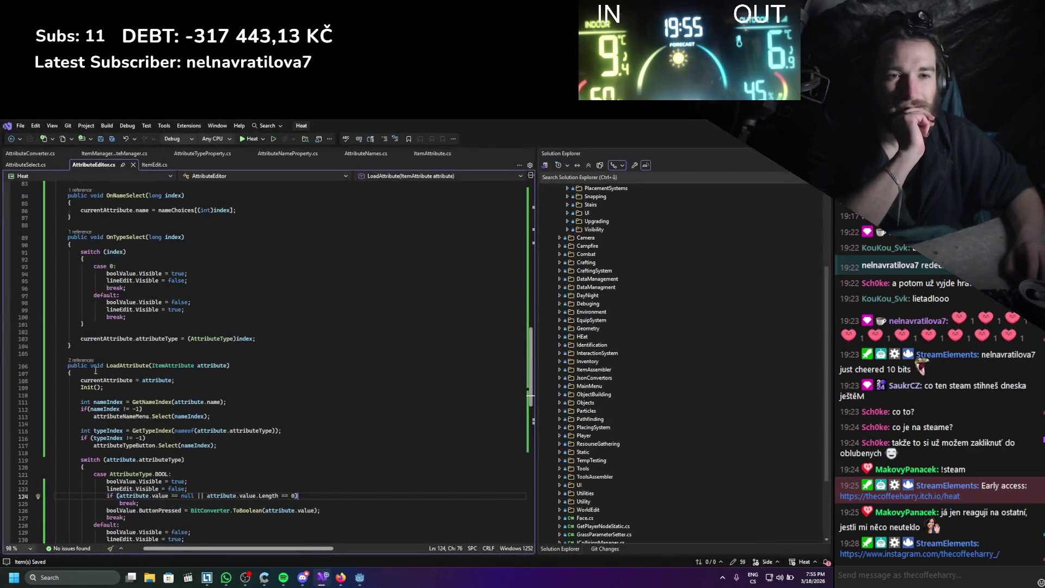
- Change the cast on line 103 to (AttributeType)(int)index and save AttributeEditor.cs
{"action": "left_click", "coordinate": [235, 341]}
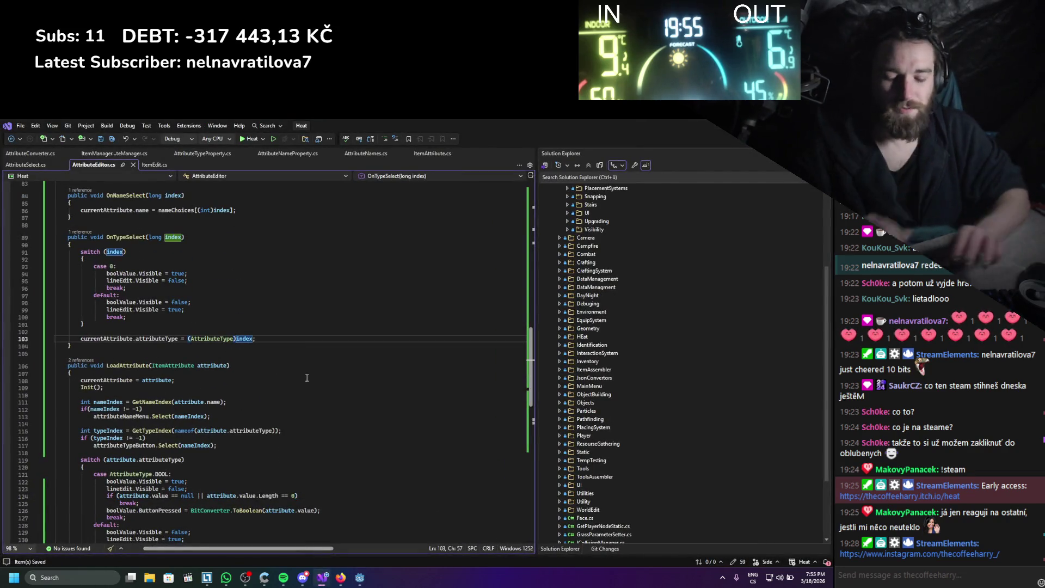
{"action": "type", "text": "()int"}
{"action": "key", "text": "ctrl+s"}
{"action": "key", "text": "ctrl+Left"}
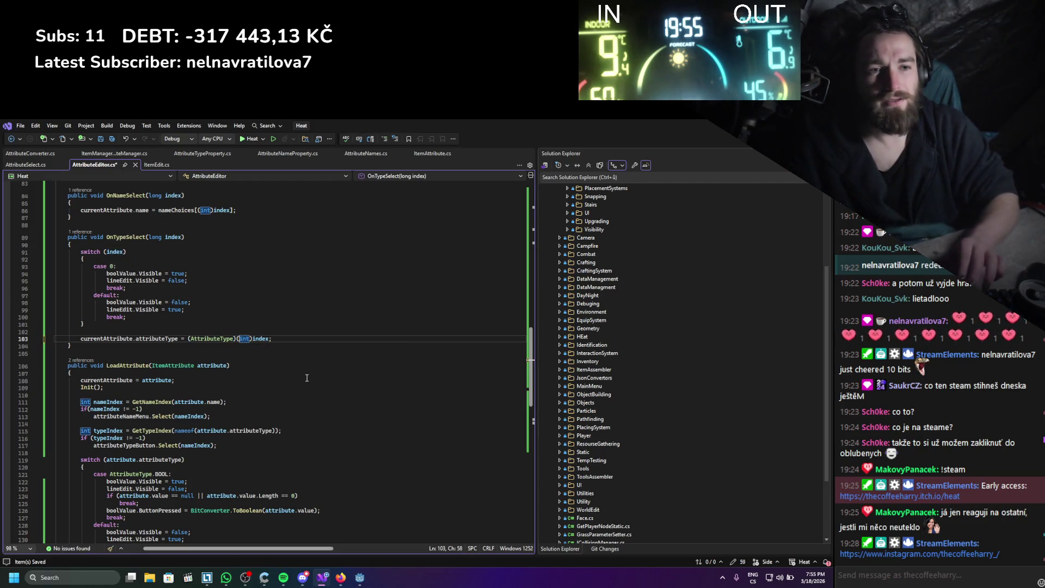
{"action": "key", "text": "alt+Tab"}
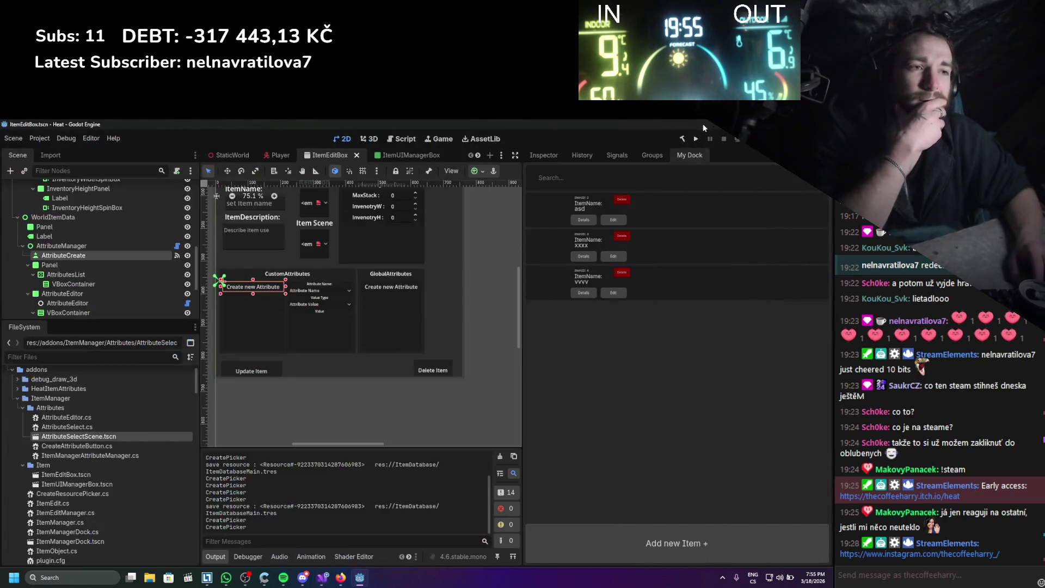
- Rebuild the .NET project and toggle the ItemManager plugin off and on in Plugins
{"action": "left_click", "coordinate": [681, 140]}
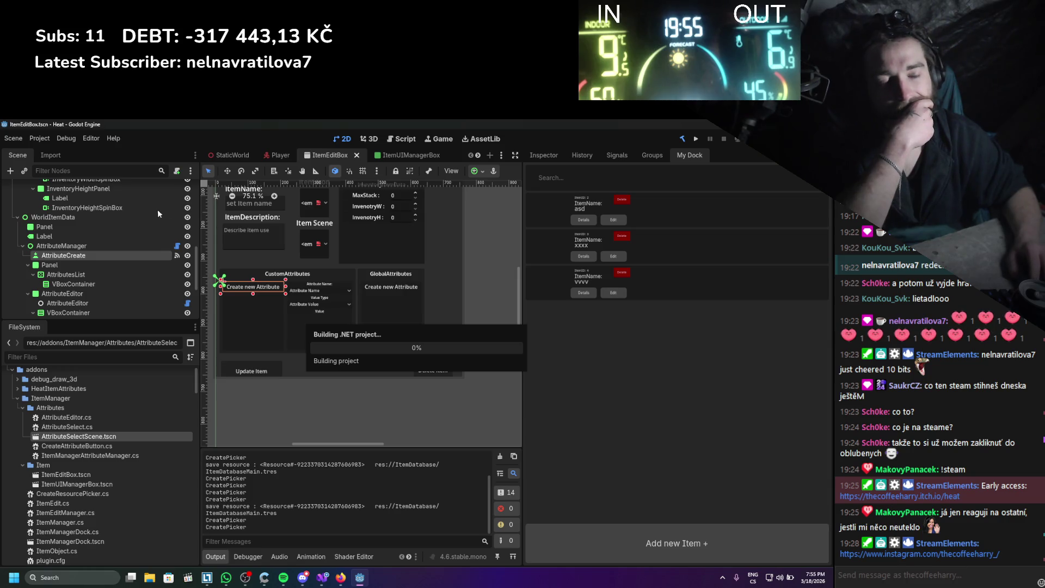
{"action": "left_click", "coordinate": [44, 136]}
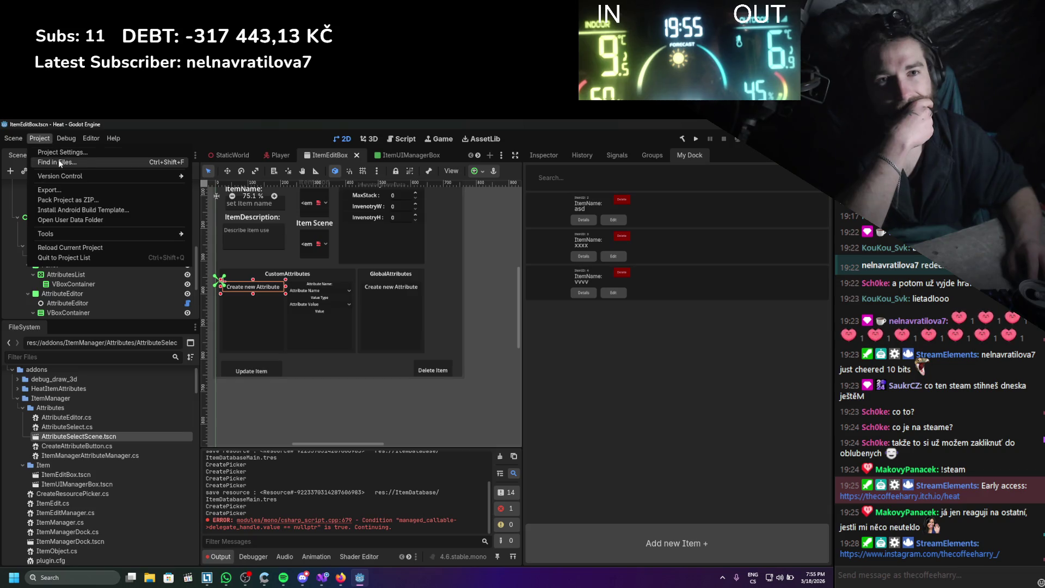
{"action": "left_click", "coordinate": [54, 152]}
{"action": "left_click", "coordinate": [40, 220]}
{"action": "left_click", "coordinate": [41, 220]}
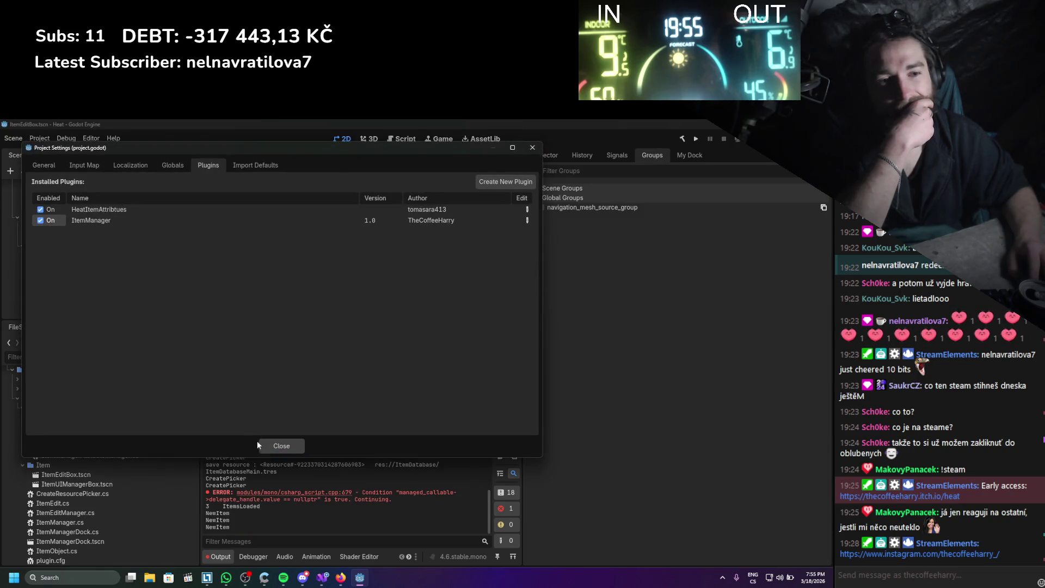
{"action": "left_click", "coordinate": [280, 446]}
{"action": "left_click", "coordinate": [688, 155]}
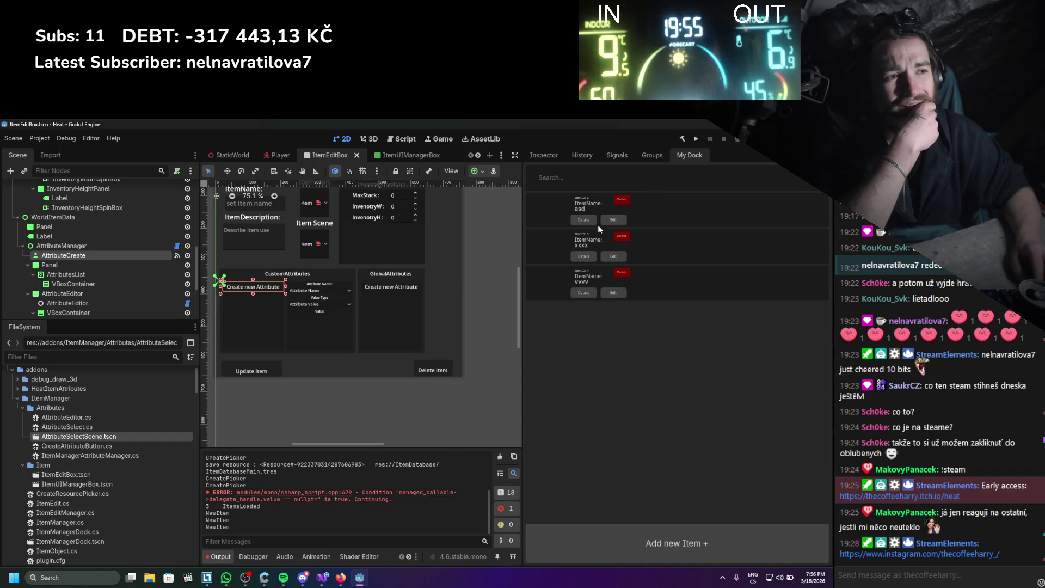
- Edit asd, set AttrItemSpeed to FLOAT, update it, and reopen to find it still BOOL
{"action": "left_click", "coordinate": [599, 224]}
{"action": "left_click", "coordinate": [332, 381]}
{"action": "left_click", "coordinate": [380, 408]}
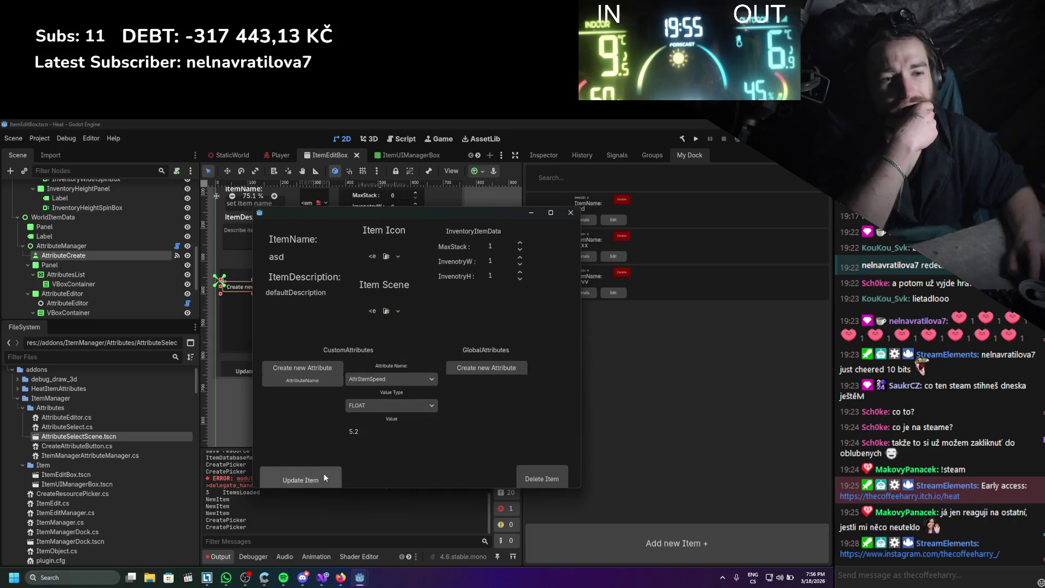
{"action": "left_click", "coordinate": [324, 472]}
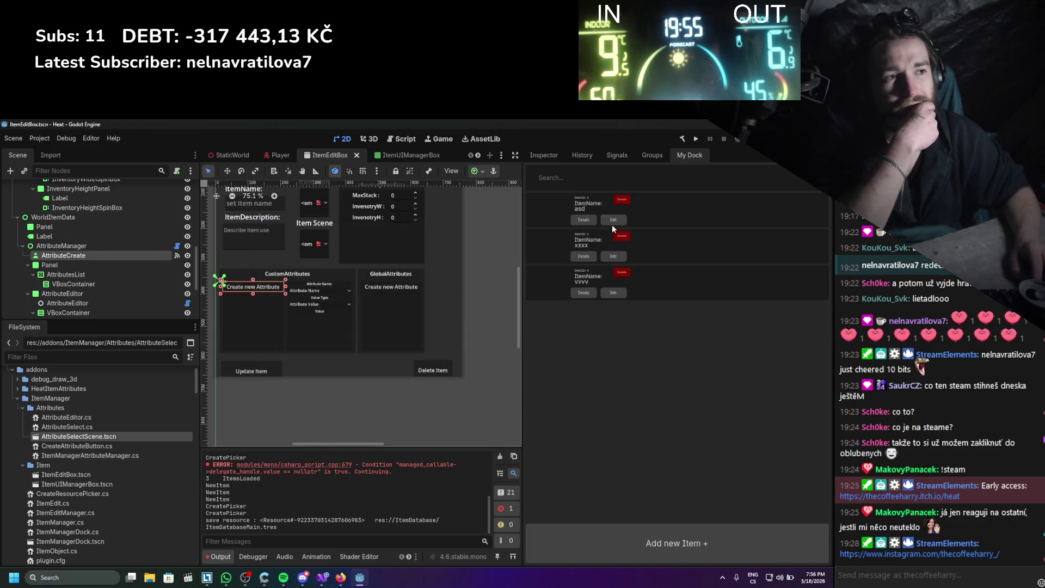
{"action": "left_click", "coordinate": [612, 221]}
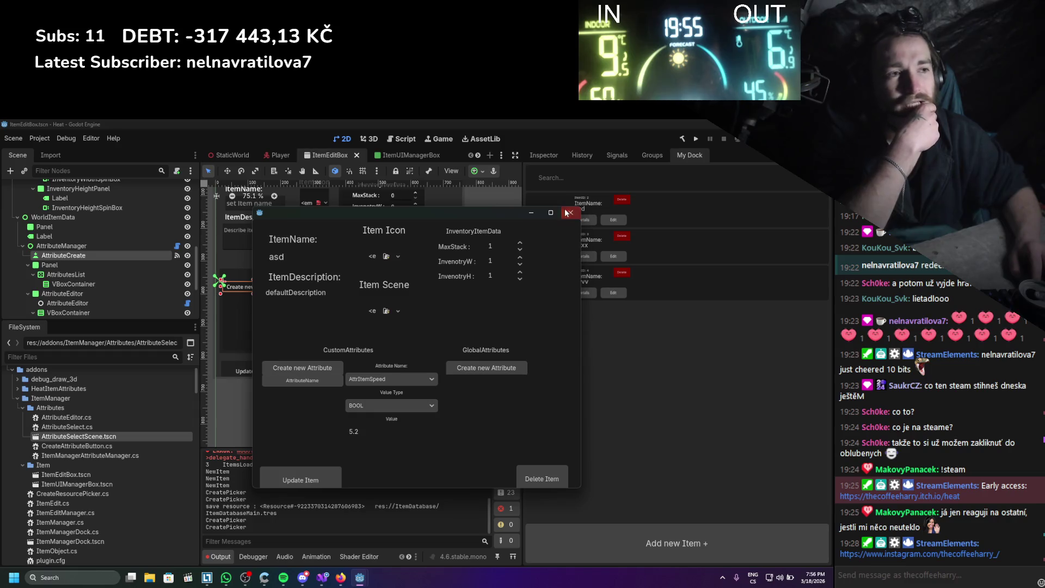
{"action": "left_click", "coordinate": [570, 212]}
{"action": "scroll", "coordinate": [165, 264], "scroll_direction": "down", "scroll_amount": 3}
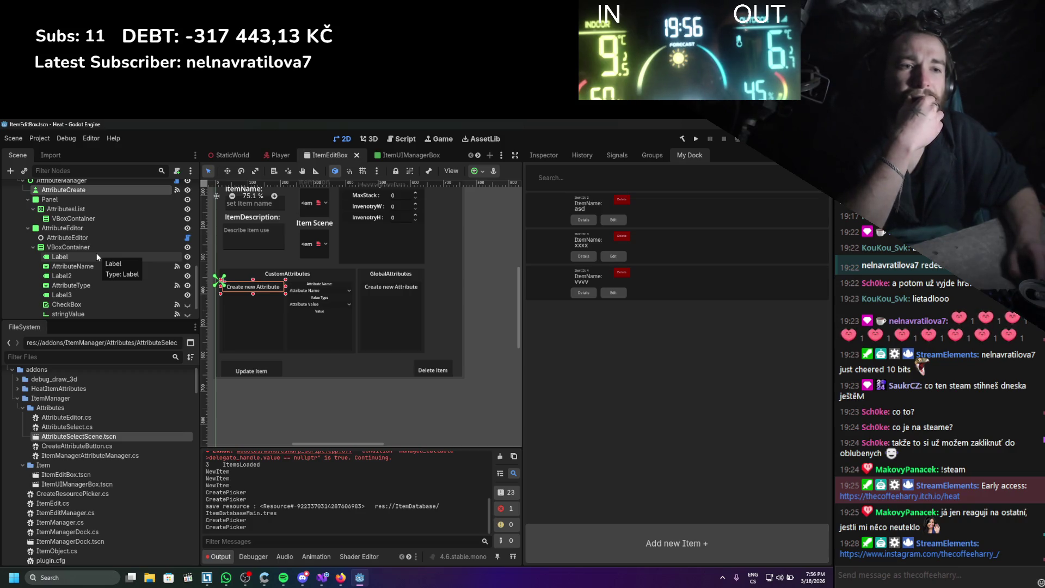
- Select AttributesList > AttributeEditor > AttributeType and confirm item_selected connects to OnTypeSelect
{"action": "scroll", "coordinate": [92, 259], "scroll_direction": "up", "scroll_amount": 3}
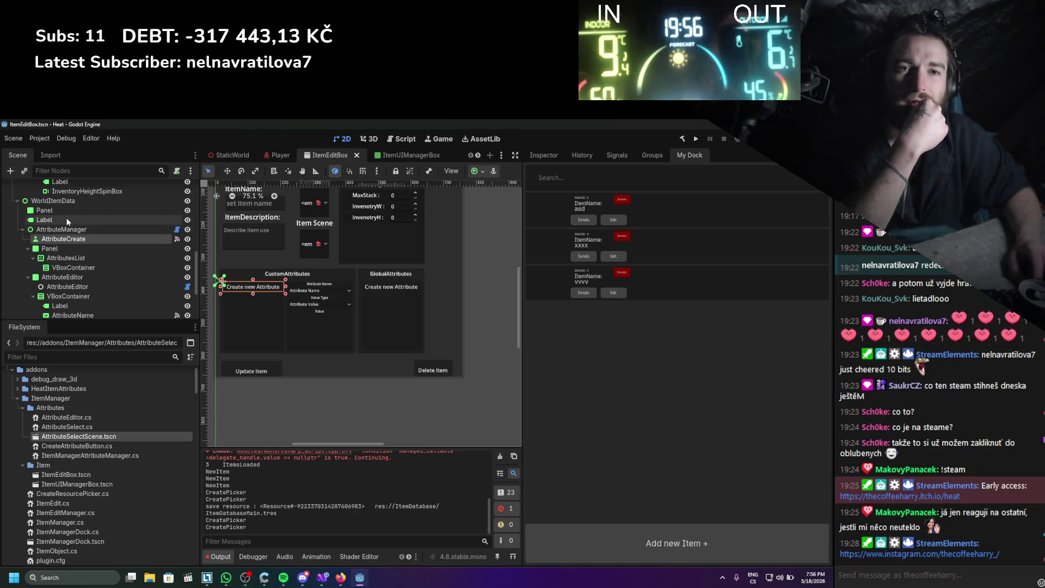
{"action": "left_click", "coordinate": [72, 256]}
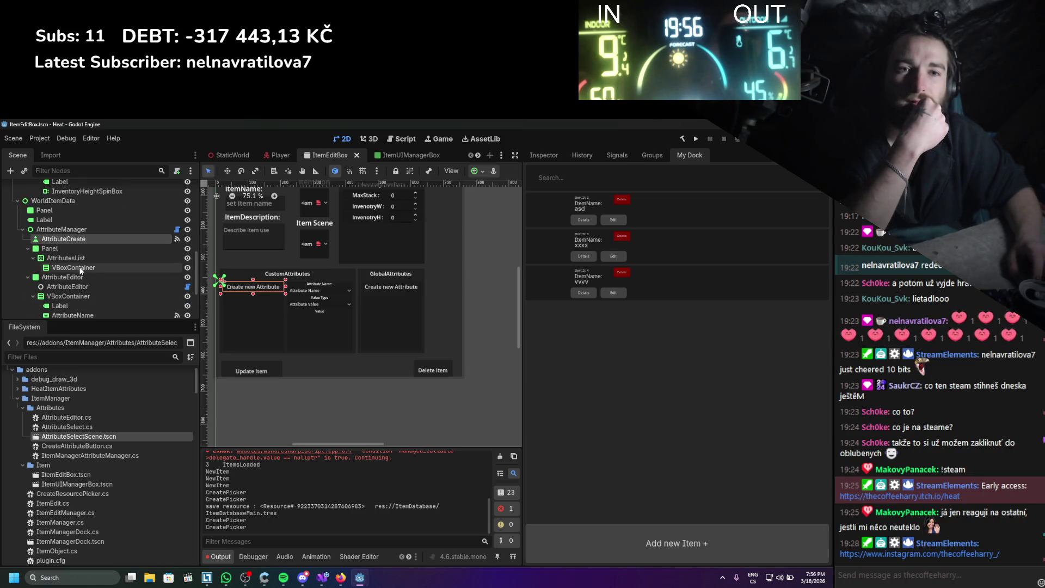
{"action": "left_click", "coordinate": [65, 278]}
{"action": "scroll", "coordinate": [64, 277], "scroll_direction": "down", "scroll_amount": 4}
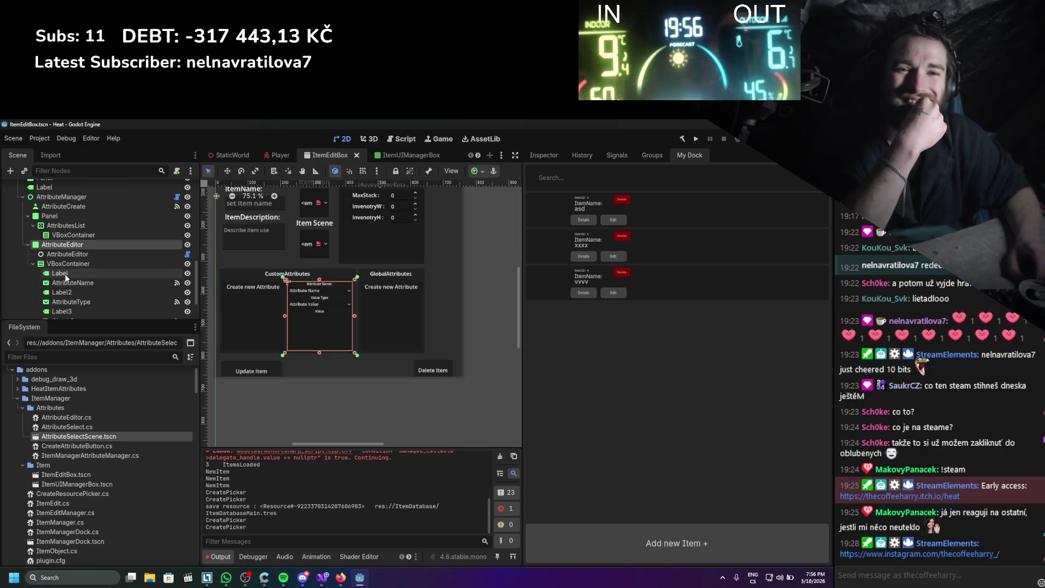
{"action": "left_click", "coordinate": [62, 271]}
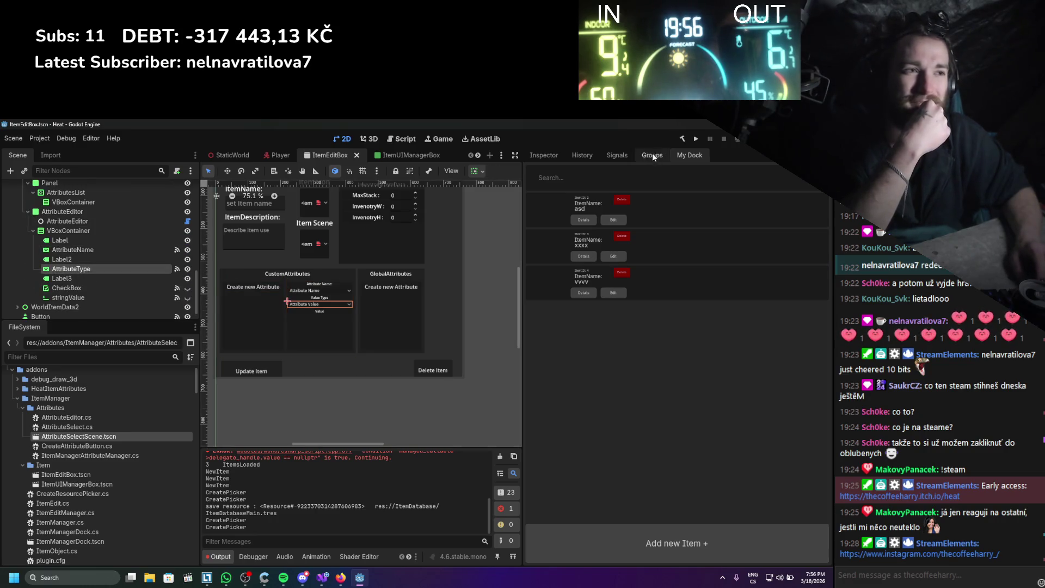
{"action": "left_click", "coordinate": [617, 157]}
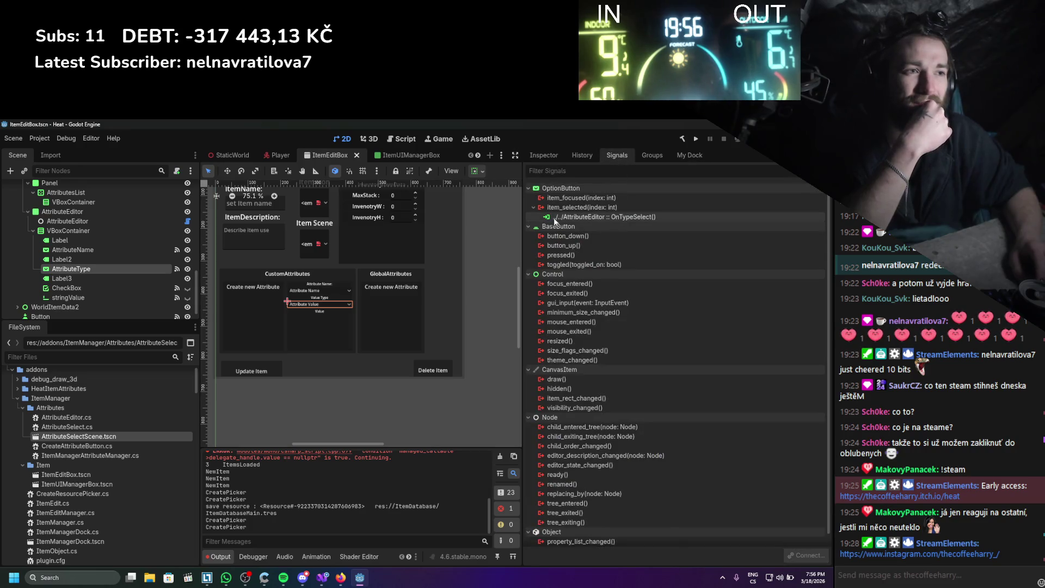
{"action": "left_click", "coordinate": [321, 577]}
{"action": "scroll", "coordinate": [201, 343], "scroll_direction": "up", "scroll_amount": 1}
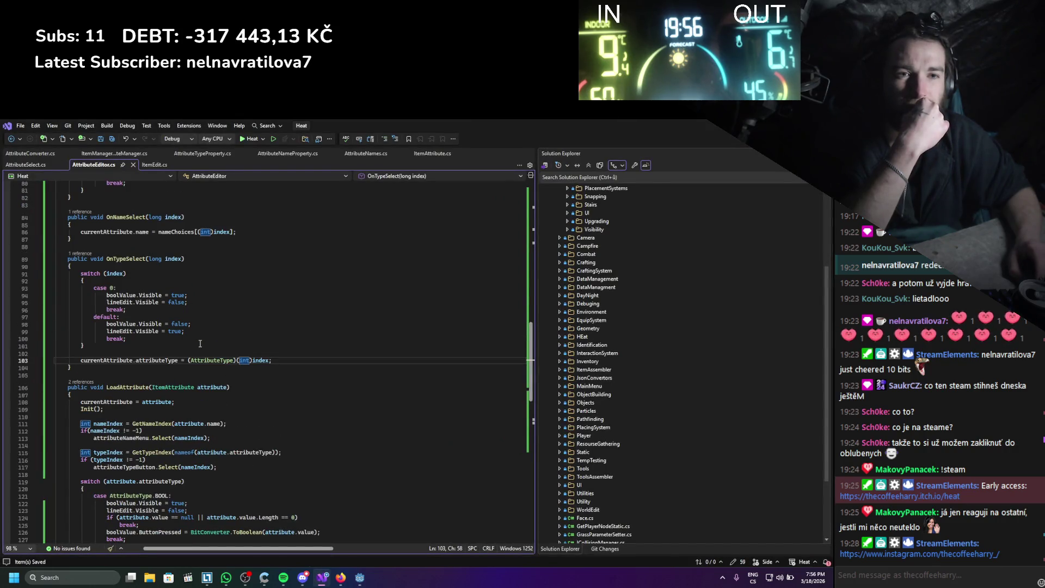
- Add GD.Print((AttributeType)(int)index); after the OnTypeSelect switch, save, and return to Godot
{"action": "left_click", "coordinate": [162, 347]}
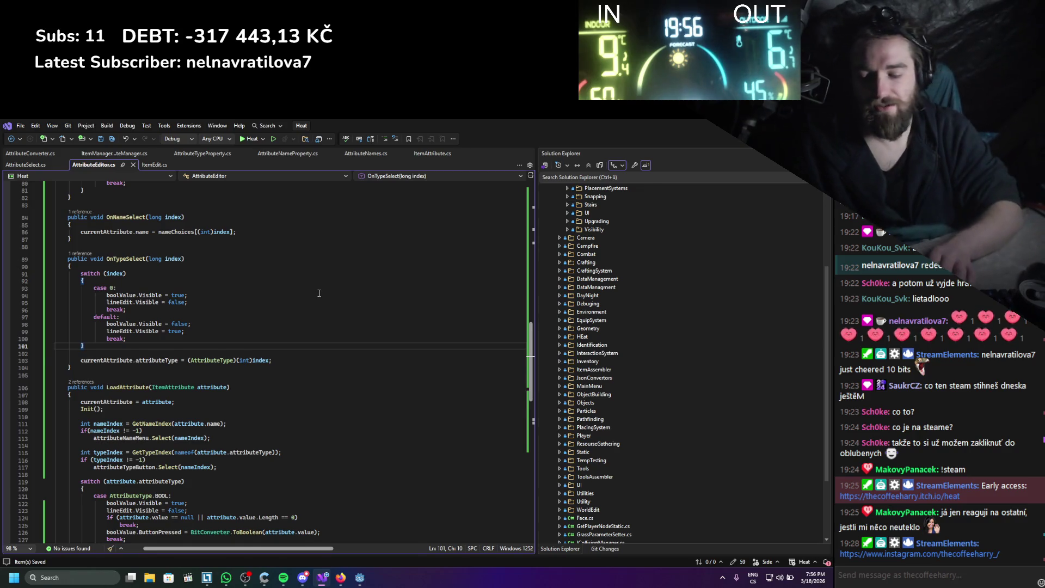
{"action": "key", "text": "Return"}
{"action": "type", "text": "gd.Print("}
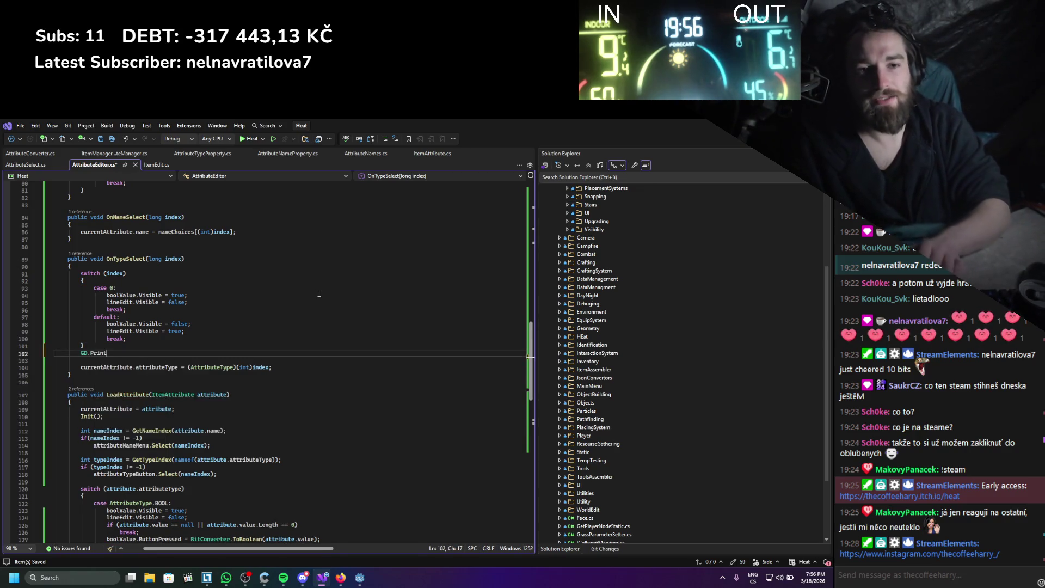
{"action": "type", "text": ");"}
{"action": "left_click_drag", "start_coordinate": [189, 368], "coordinate": [268, 374]}
{"action": "key", "text": "ctrl+c"}
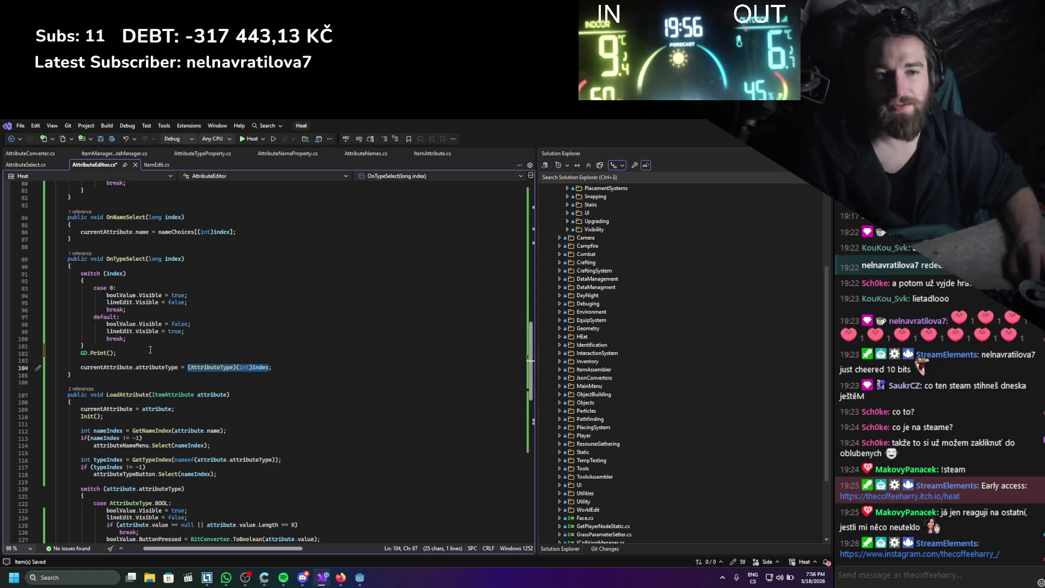
{"action": "left_click", "coordinate": [113, 353]}
{"action": "key", "text": "ctrl+v"}
{"action": "key", "text": "ctrl+s"}
{"action": "left_click", "coordinate": [204, 340]}
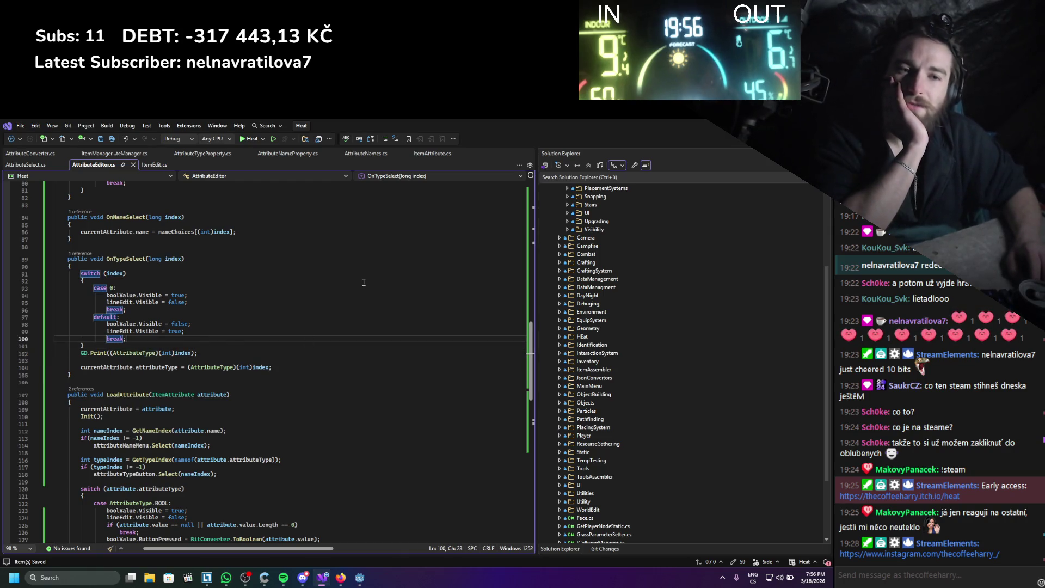
{"action": "key", "text": "alt+Tab"}
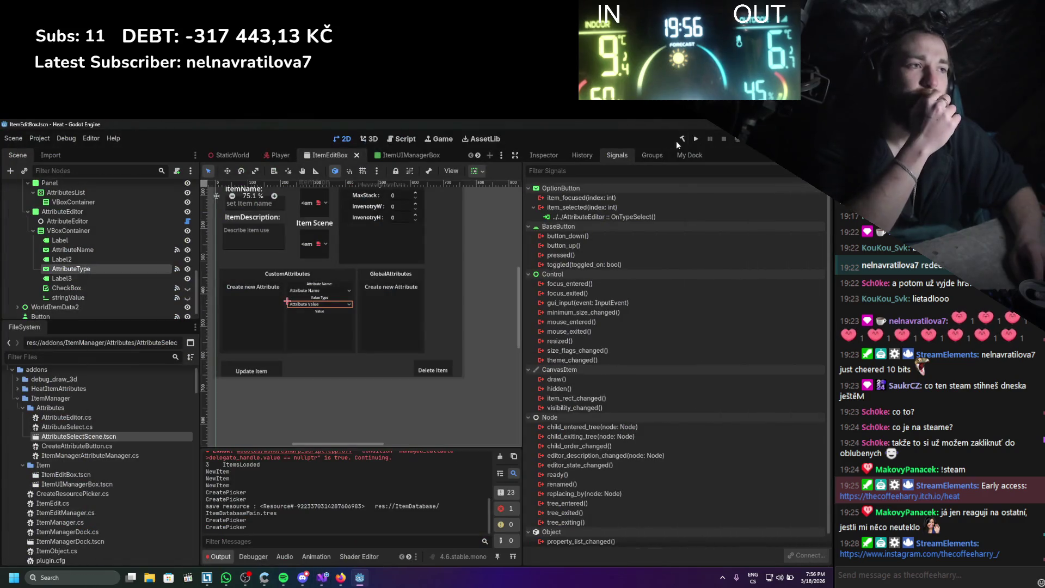
- Rebuild the .NET project in Godot
{"action": "left_click", "coordinate": [679, 141]}
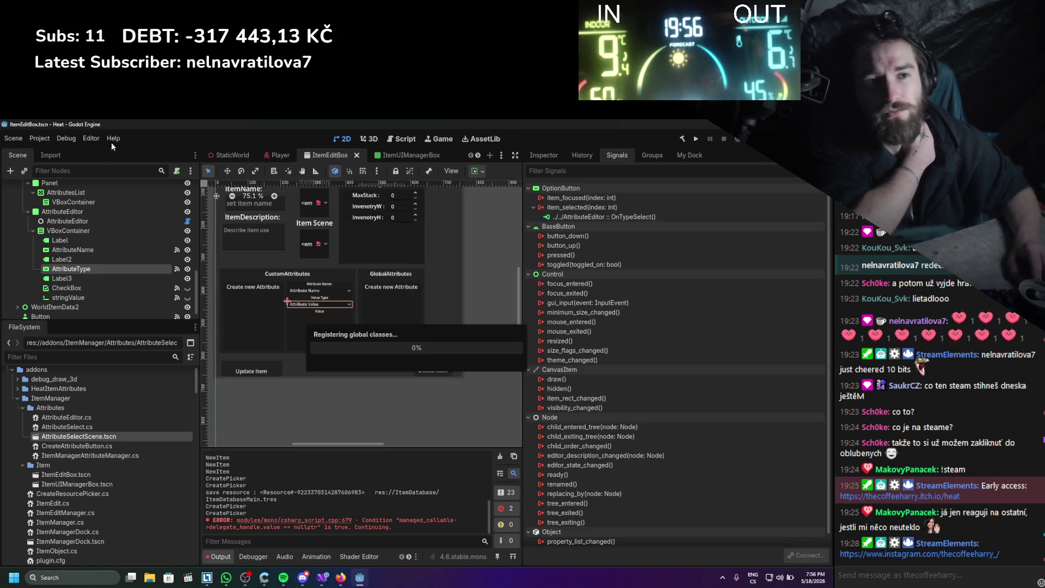
{"action": "left_click", "coordinate": [320, 581]}
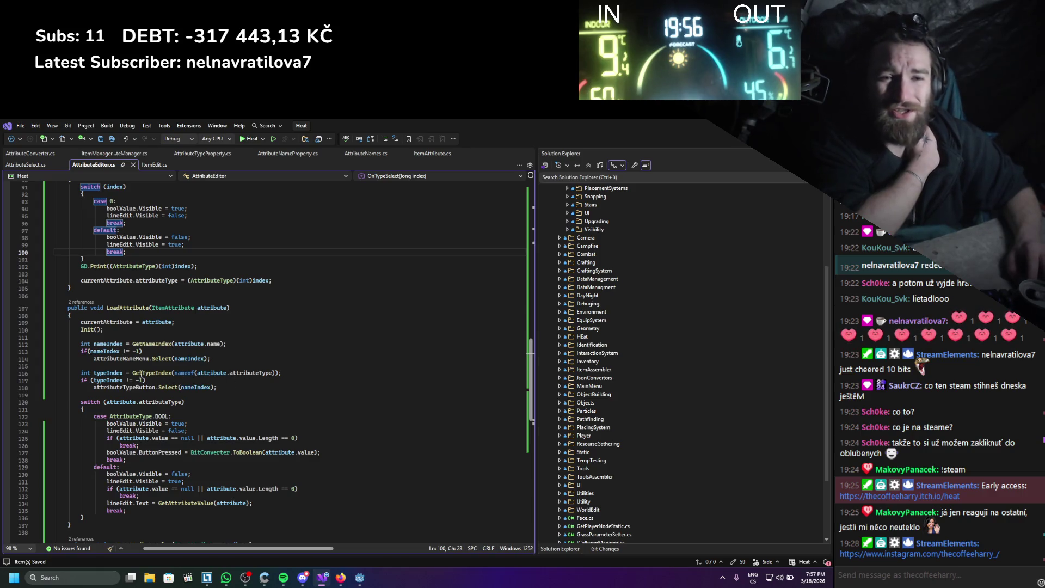
{"action": "key", "text": "alt+Tab"}
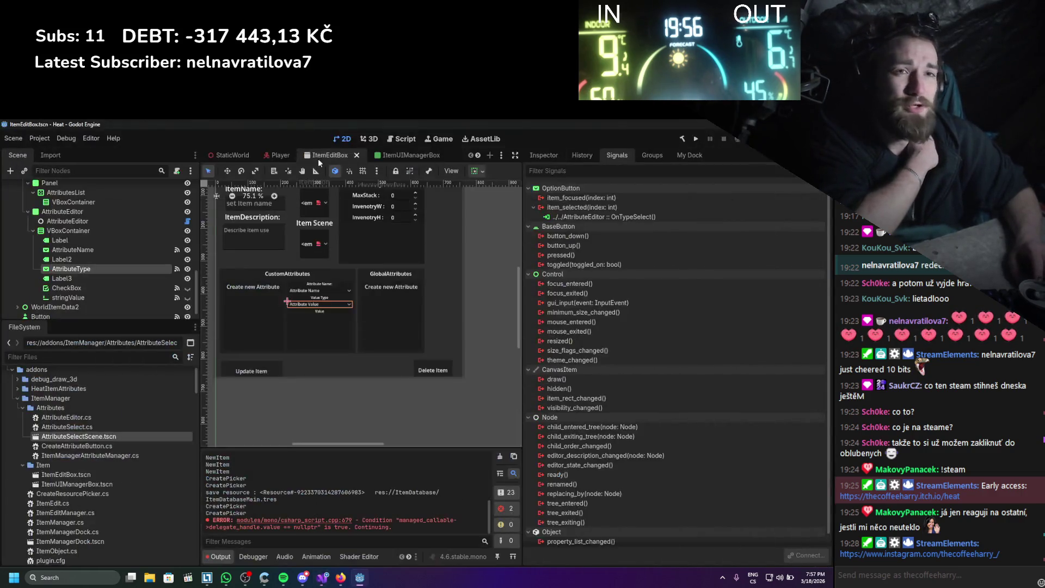
- Reload the ItemManager plugin by toggling it off and on in Project Settings > Plugins
{"action": "left_click", "coordinate": [39, 138]}
{"action": "left_click", "coordinate": [41, 152]}
{"action": "left_click", "coordinate": [40, 220]}
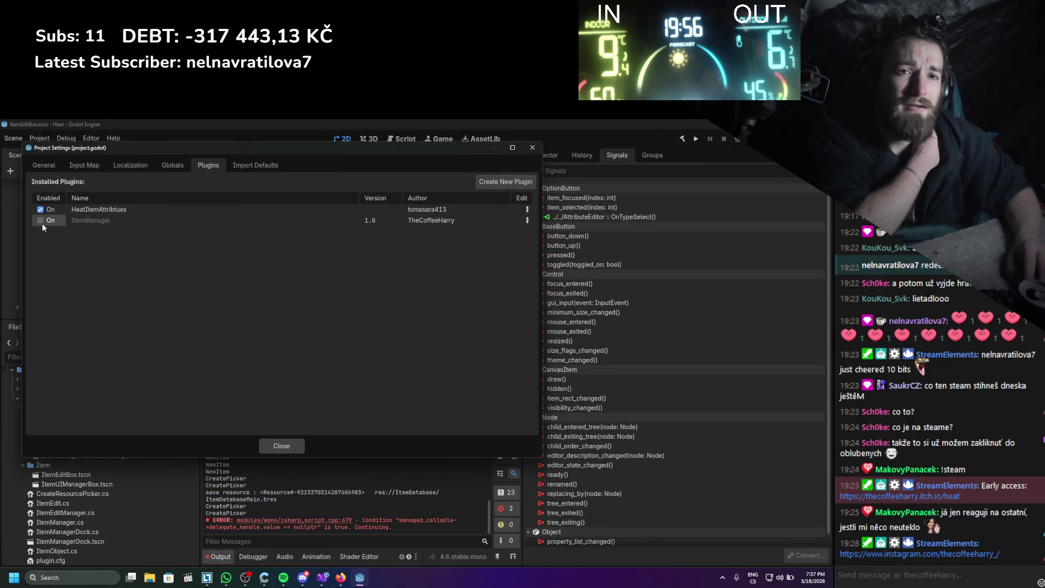
{"action": "left_click", "coordinate": [40, 220]}
{"action": "left_click", "coordinate": [275, 446]}
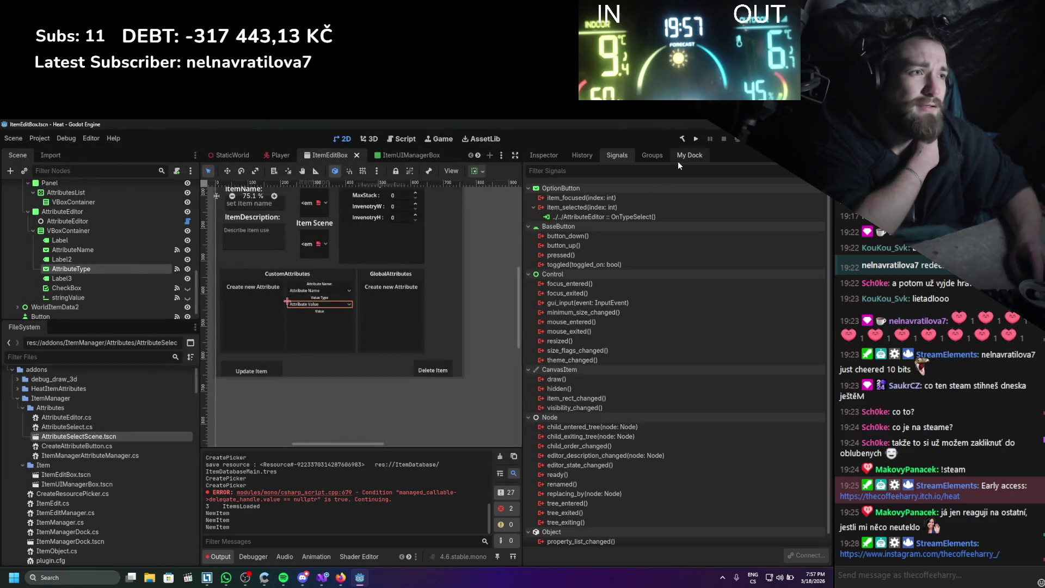
{"action": "left_click", "coordinate": [680, 158]}
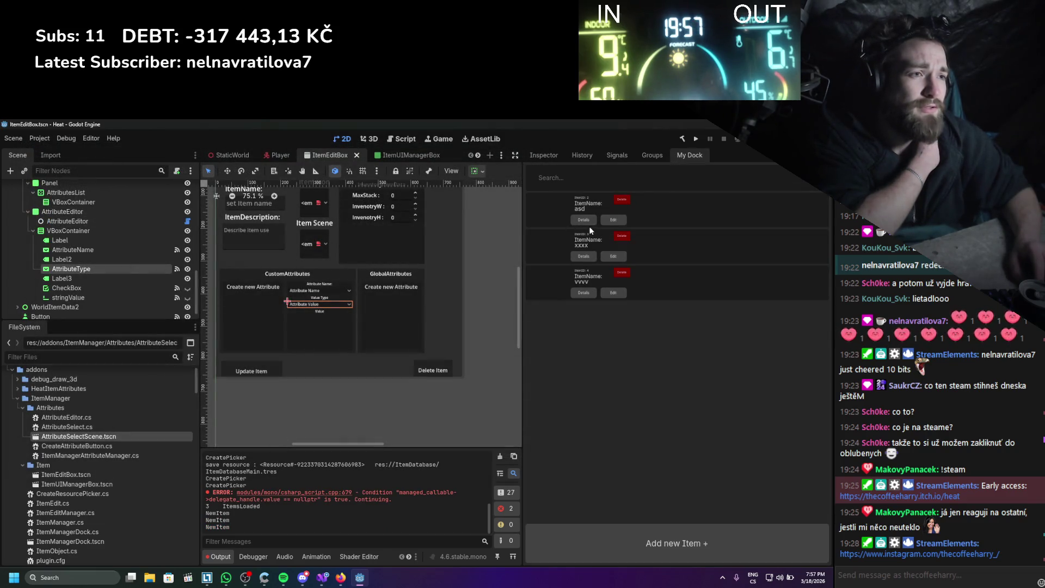
- Edit item asd, choose AttrItemSpeed, and switch its value type to FLOAT to test the print
{"action": "left_click", "coordinate": [613, 220]}
{"action": "left_click_drag", "start_coordinate": [376, 222], "coordinate": [376, 171]}
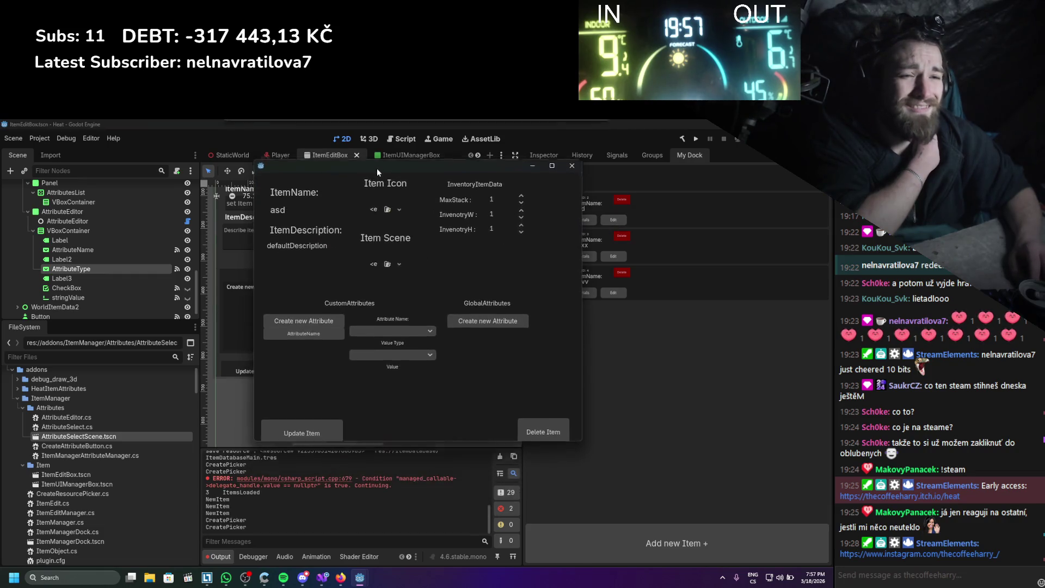
{"action": "left_click", "coordinate": [326, 326]}
{"action": "left_click", "coordinate": [400, 350]}
{"action": "left_click", "coordinate": [375, 398]}
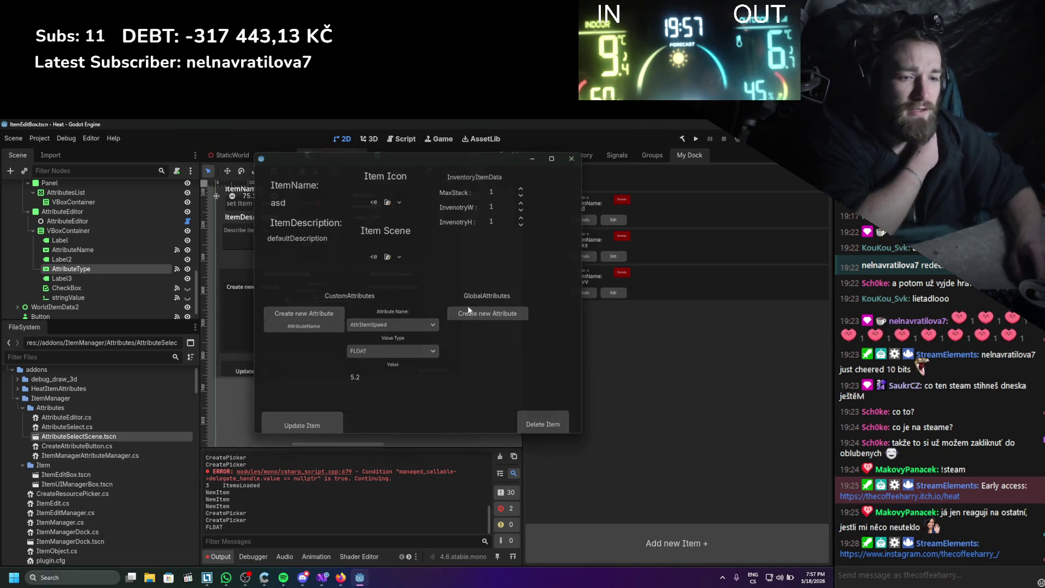
{"action": "left_click", "coordinate": [571, 158]}
{"action": "key", "text": "alt+Tab"}
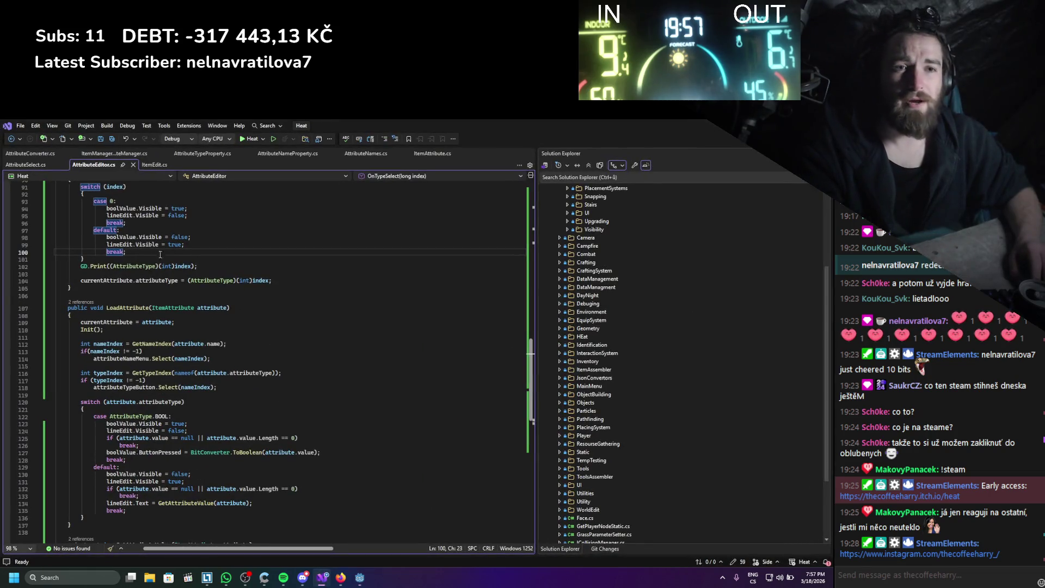
- Delete the redundant int cast and the debug print, then review GetTypeIndex's call in LoadAttribute
{"action": "left_click_drag", "start_coordinate": [251, 284], "coordinate": [53, 254]}
{"action": "key", "text": "BackSpace"}
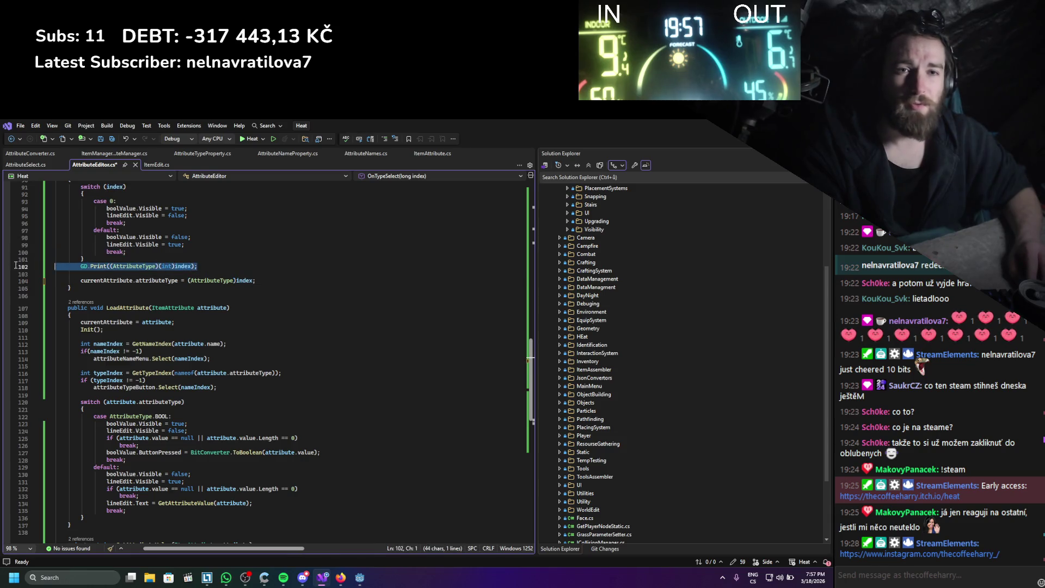
{"action": "key", "text": "BackSpace"}
{"action": "key", "text": "BackSpace"}
{"action": "scroll", "coordinate": [235, 303], "scroll_direction": "down", "scroll_amount": 3}
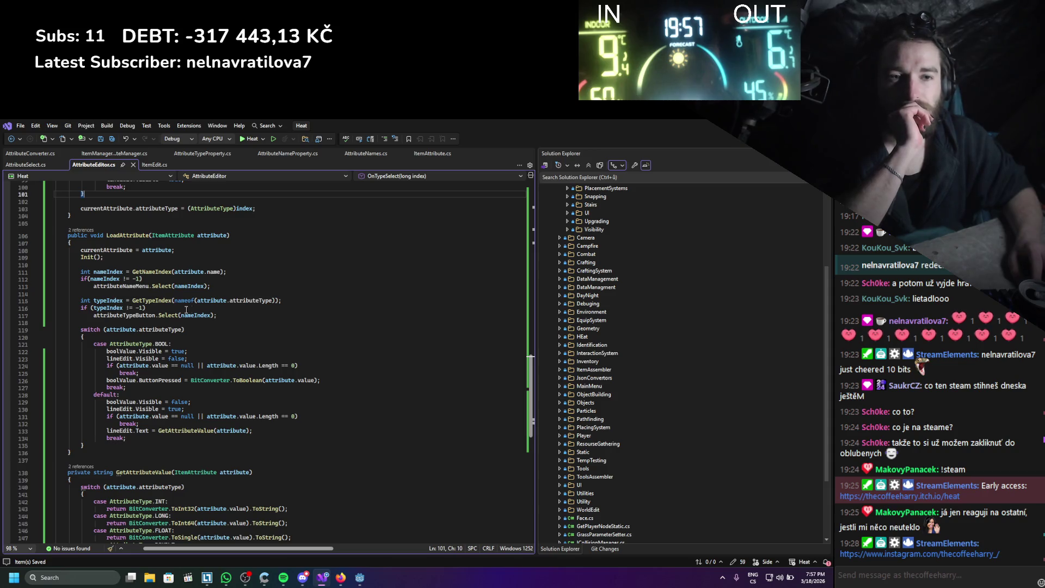
{"action": "left_click", "coordinate": [164, 301]}
{"action": "scroll", "coordinate": [258, 391], "scroll_direction": "down", "scroll_amount": 6}
{"action": "scroll", "coordinate": [258, 390], "scroll_direction": "up", "scroll_amount": 17}
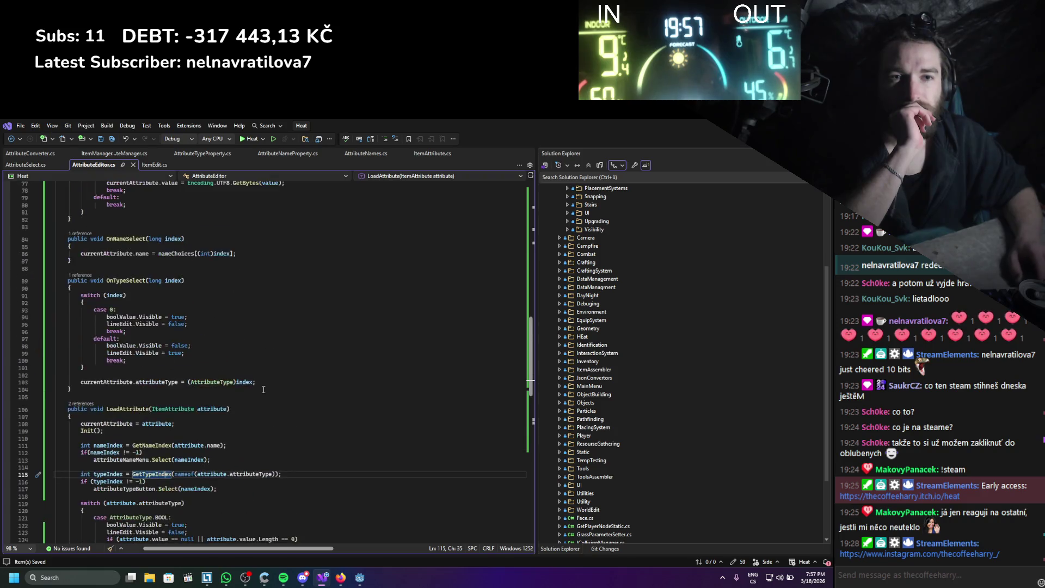
{"action": "scroll", "coordinate": [263, 390], "scroll_direction": "down", "scroll_amount": 7}
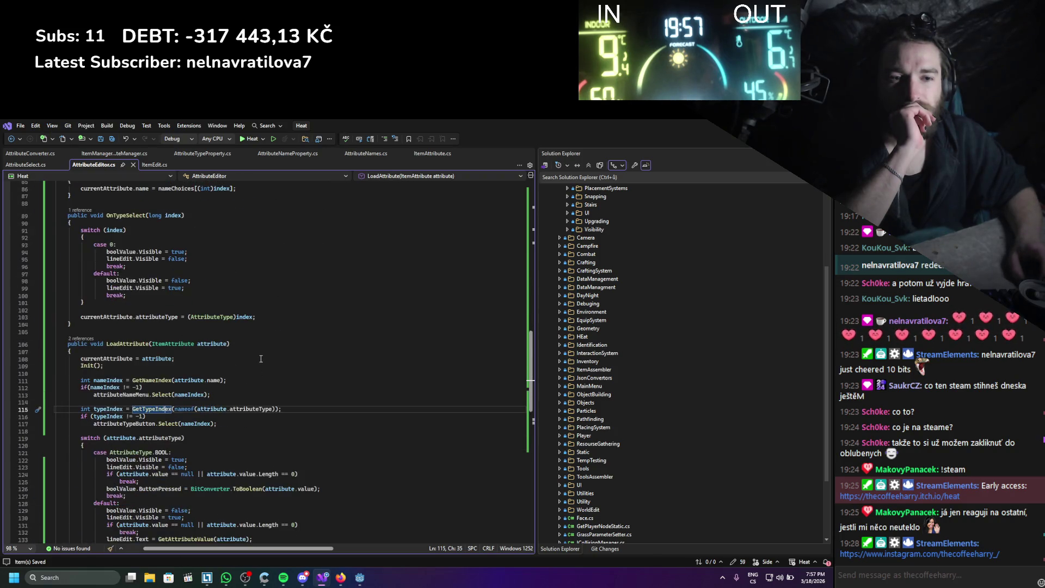
{"action": "scroll", "coordinate": [260, 359], "scroll_direction": "up", "scroll_amount": 15}
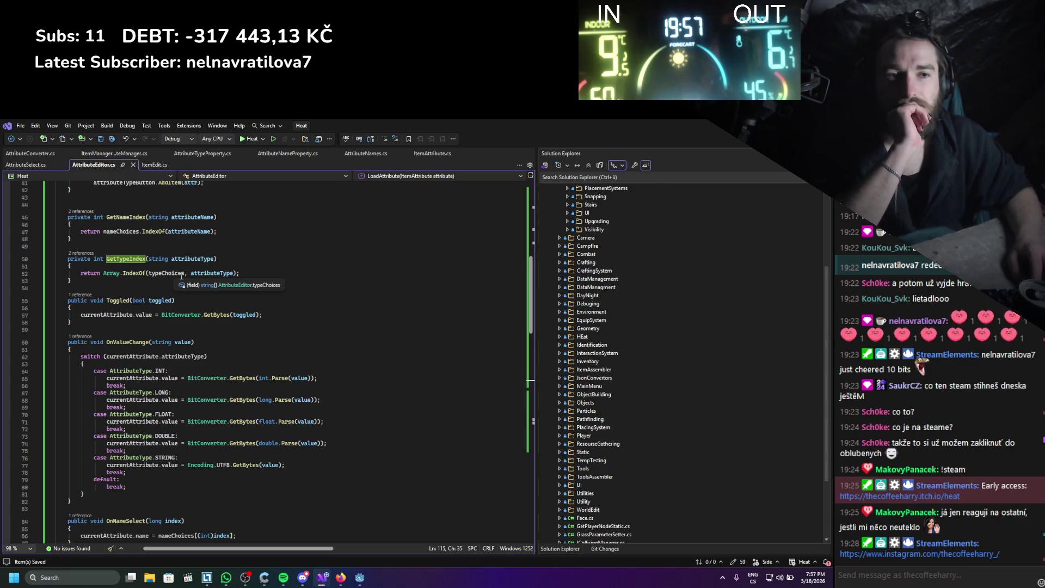
{"action": "scroll", "coordinate": [182, 276], "scroll_direction": "up", "scroll_amount": 1}
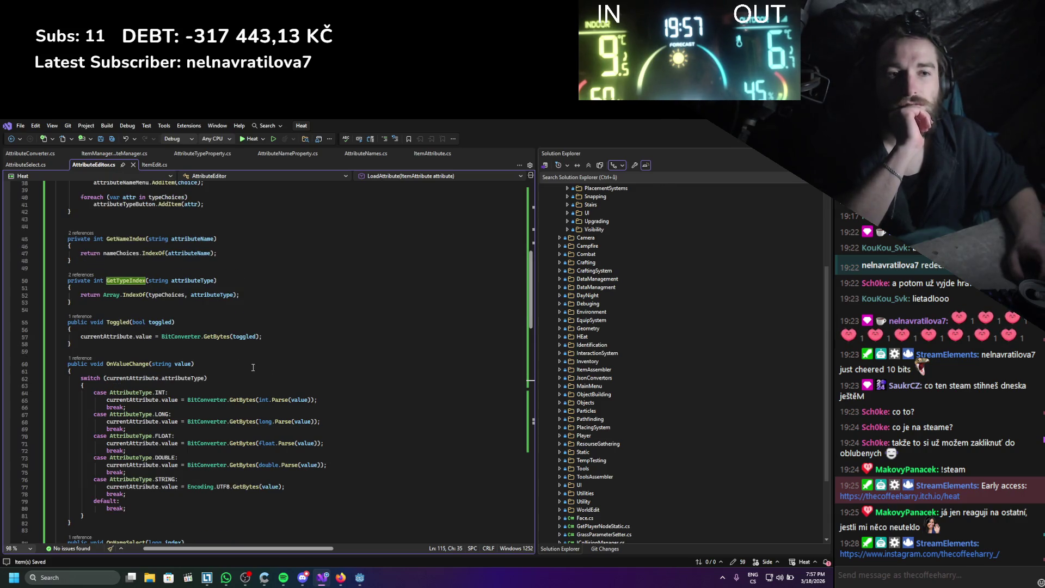
{"action": "scroll", "coordinate": [246, 369], "scroll_direction": "down", "scroll_amount": 6}
{"action": "scroll", "coordinate": [245, 369], "scroll_direction": "down", "scroll_amount": 6}
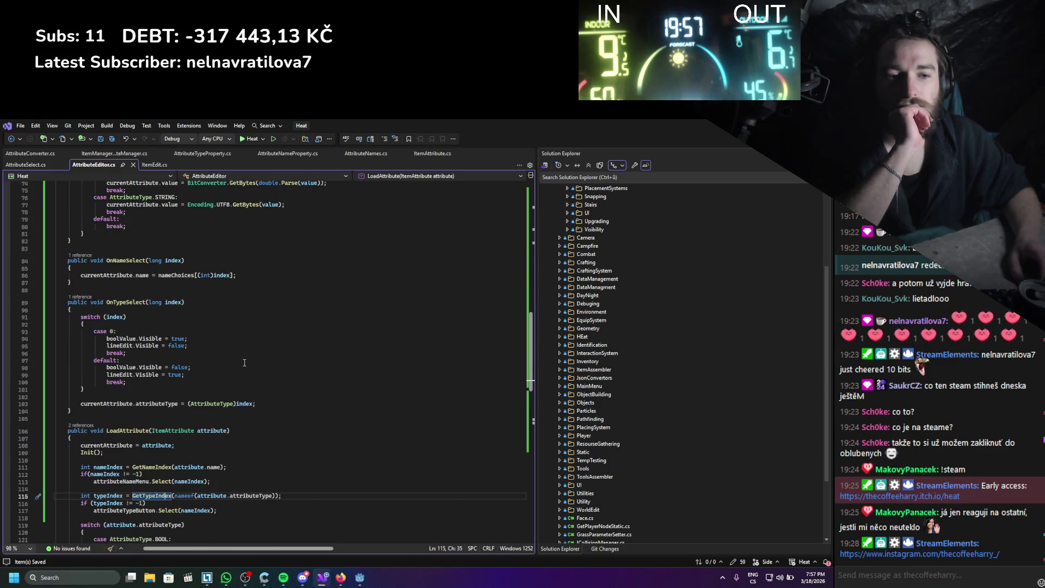
{"action": "scroll", "coordinate": [245, 363], "scroll_direction": "up", "scroll_amount": 12}
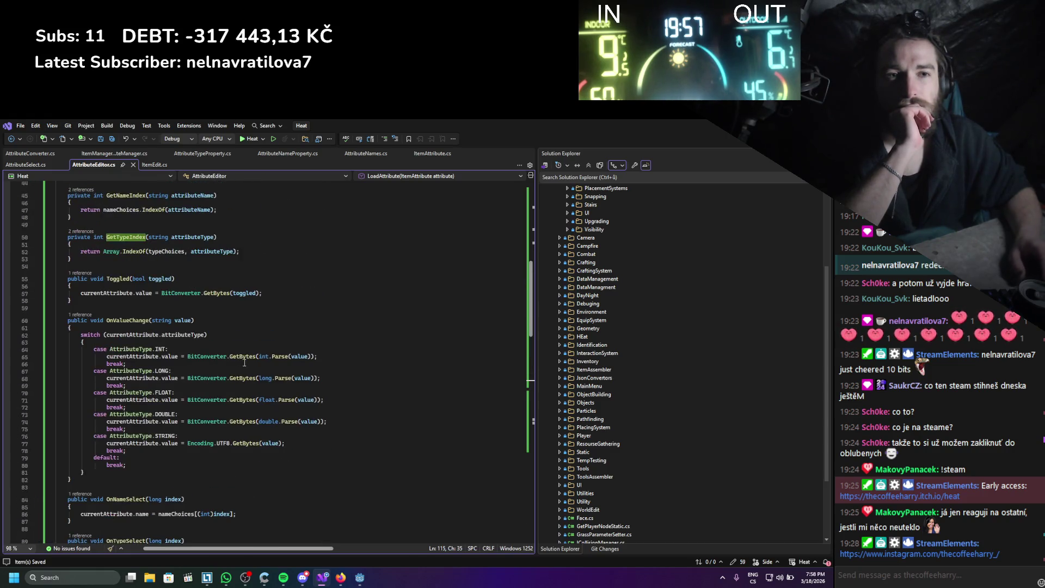
- Add GD.Print(attributeType); at the start of GetTypeIndex
{"action": "left_click", "coordinate": [161, 286]}
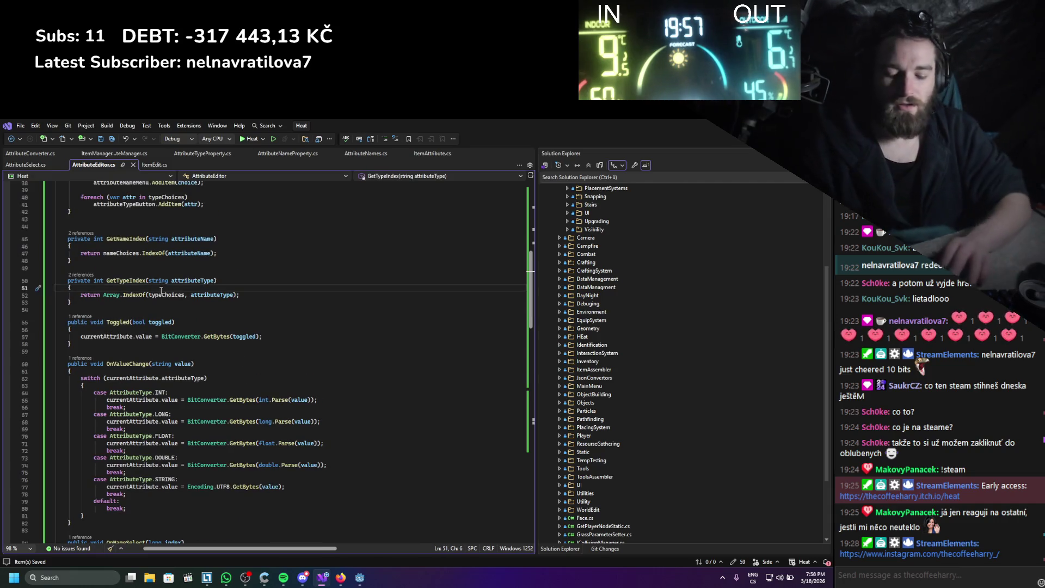
{"action": "key", "text": "Return"}
{"action": "key", "text": "Return"}
{"action": "key", "text": "Up"}
{"action": "type", "text": "gd.Print("}
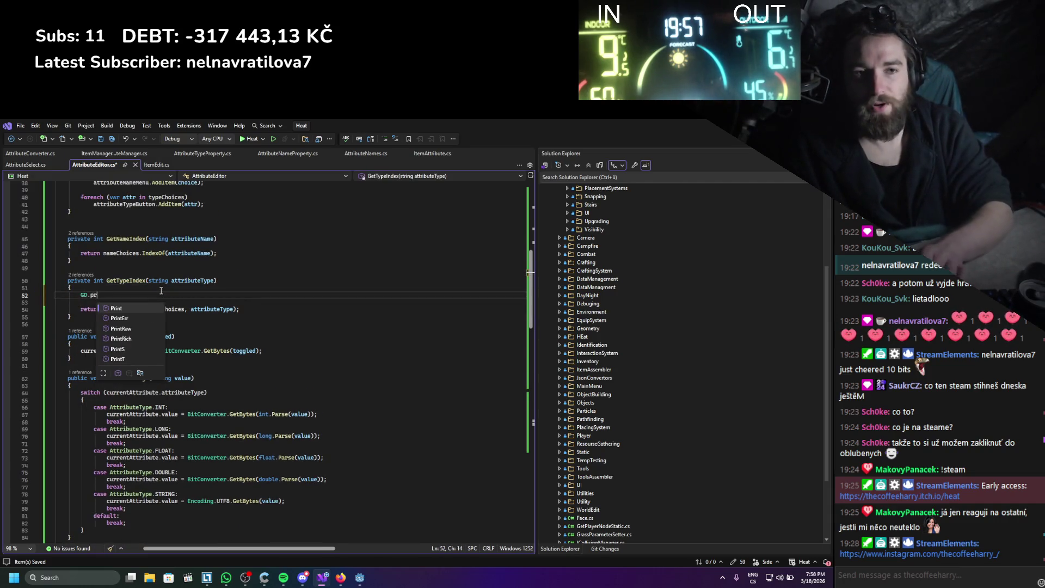
{"action": "key", "text": "End"}
{"action": "type", "text": ";"}
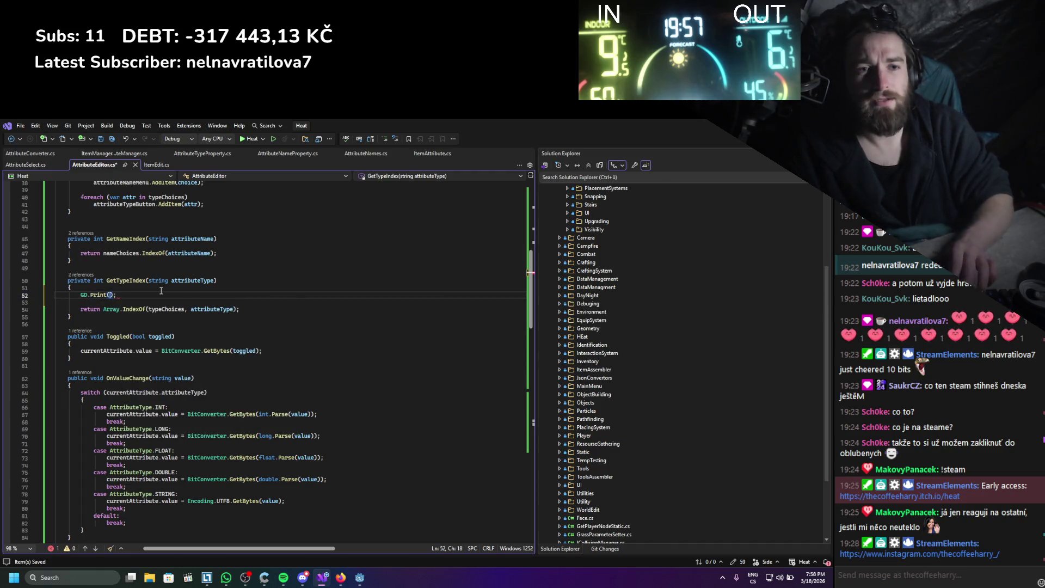
{"action": "key", "text": "Left"}
{"action": "key", "text": "Left"}
{"action": "type", "text": "att"}
{"action": "key", "text": "Tab"}
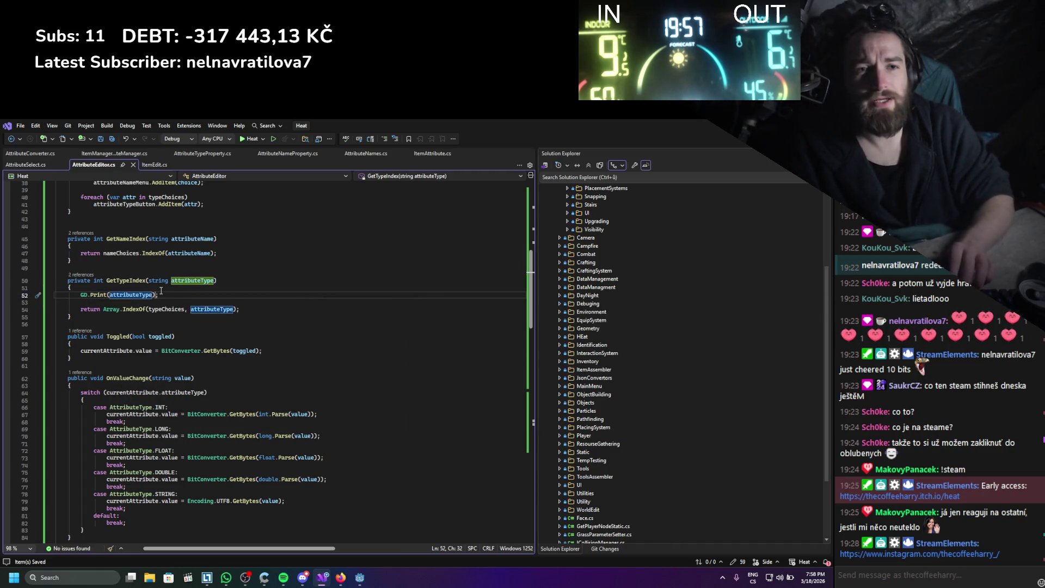
- Duplicate the print line and insert a foreach loop snippet below it
{"action": "key", "text": "End"}
{"action": "key", "text": "ctrl+d"}
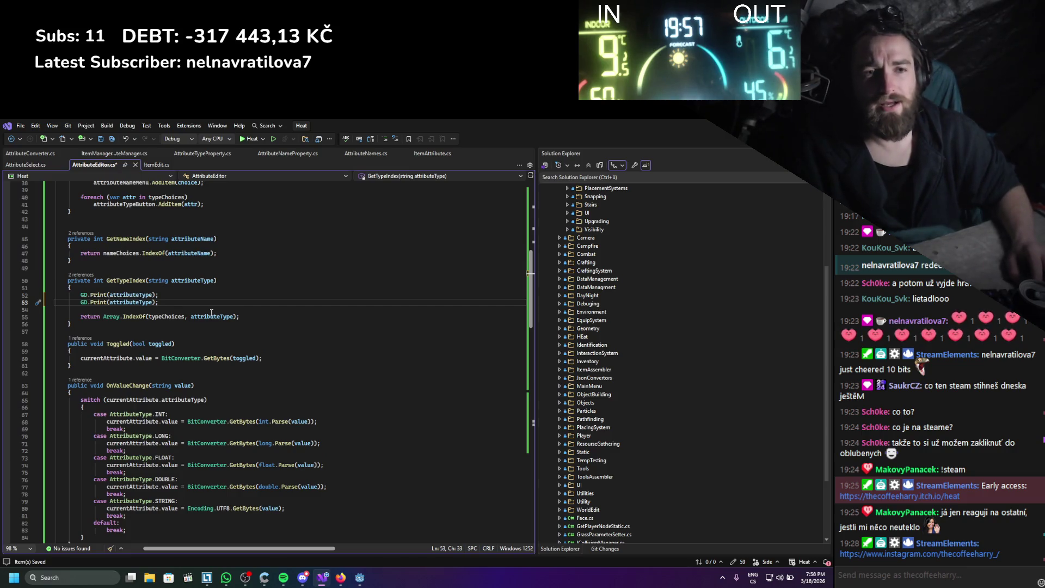
{"action": "key", "text": "BackSpace"}
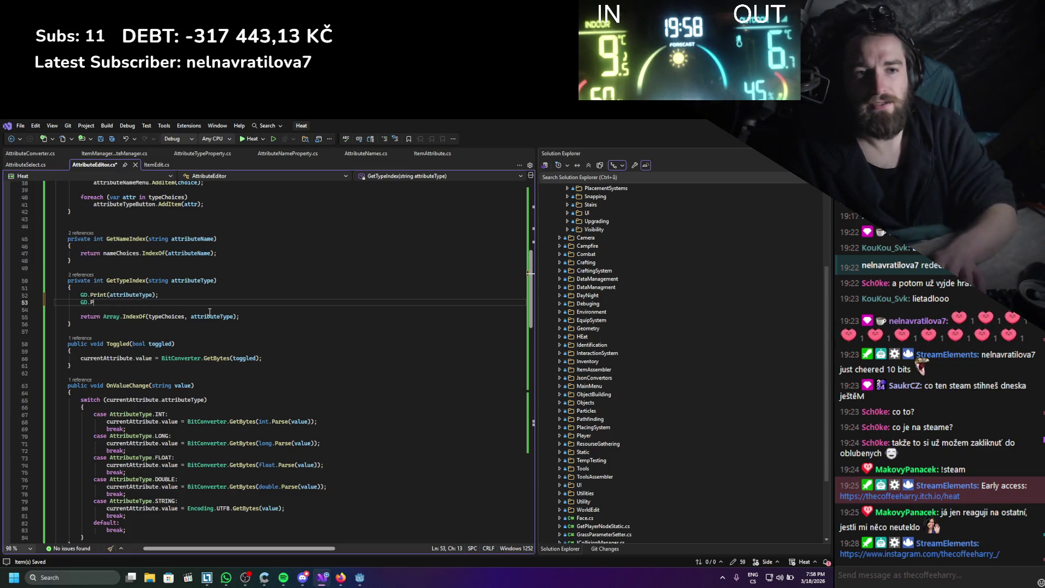
{"action": "type", "text": "foreach"}
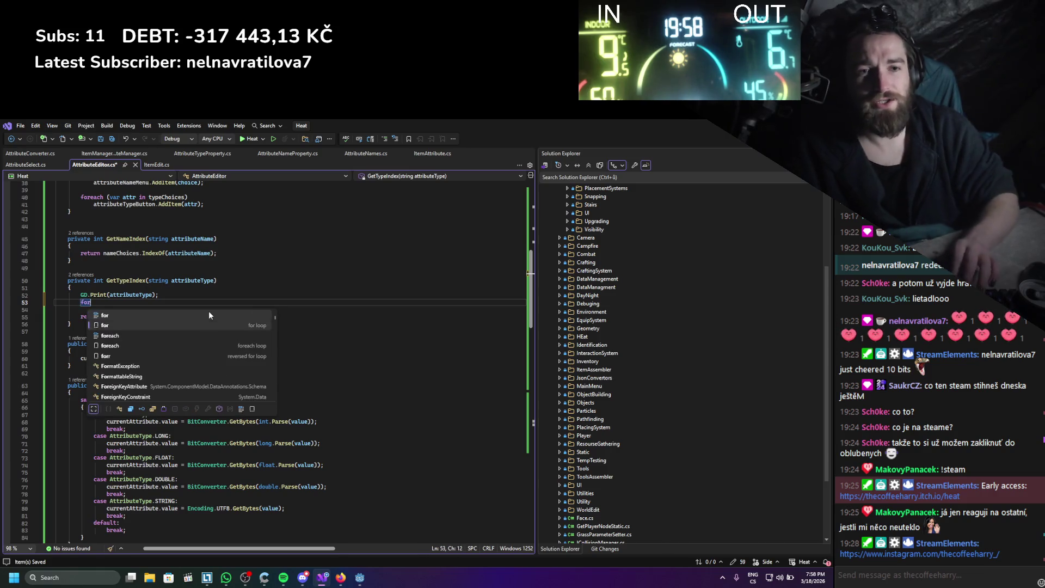
{"action": "key", "text": "Tab"}
{"action": "key", "text": "Tab"}
{"action": "key", "text": "ctrl+s"}
- Make the foreach loop iterate over typeChoices with GD.Print(item) in its body, then save
{"action": "double_click", "coordinate": [165, 338]}
{"action": "key", "text": "ctrl+c"}
{"action": "double_click", "coordinate": [169, 302]}
{"action": "key", "text": "ctrl+v"}
{"action": "left_click", "coordinate": [147, 316]}
{"action": "type", "text": "GD.Print(item"}
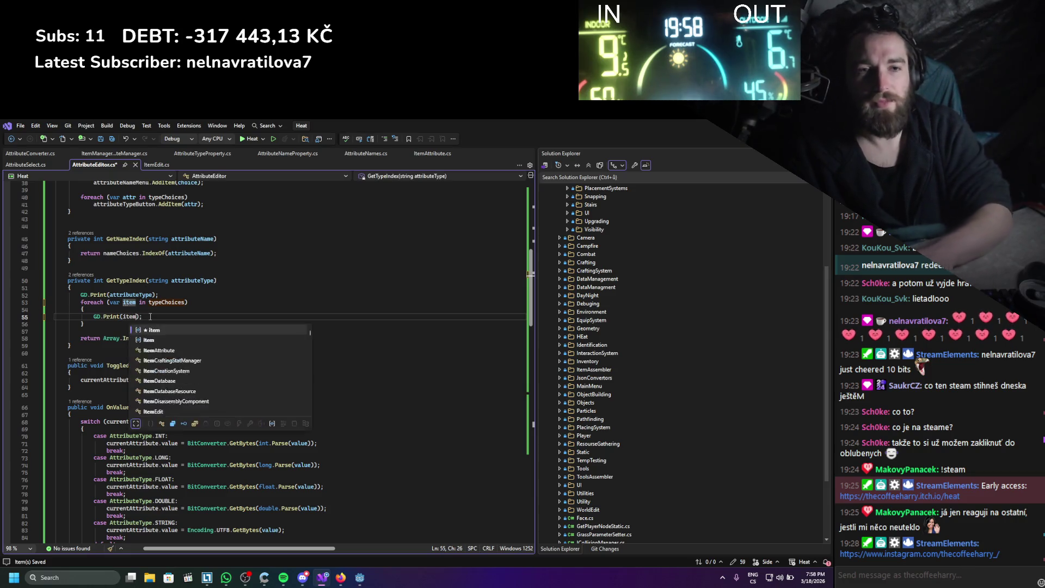
{"action": "key", "text": "ctrl+s"}
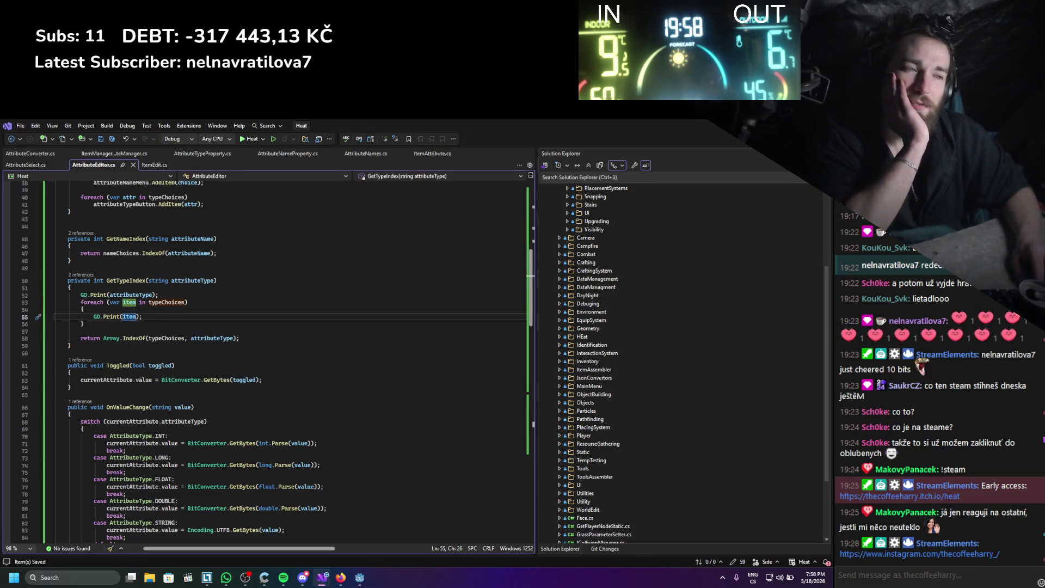
{"action": "key", "text": "alt+Tab"}
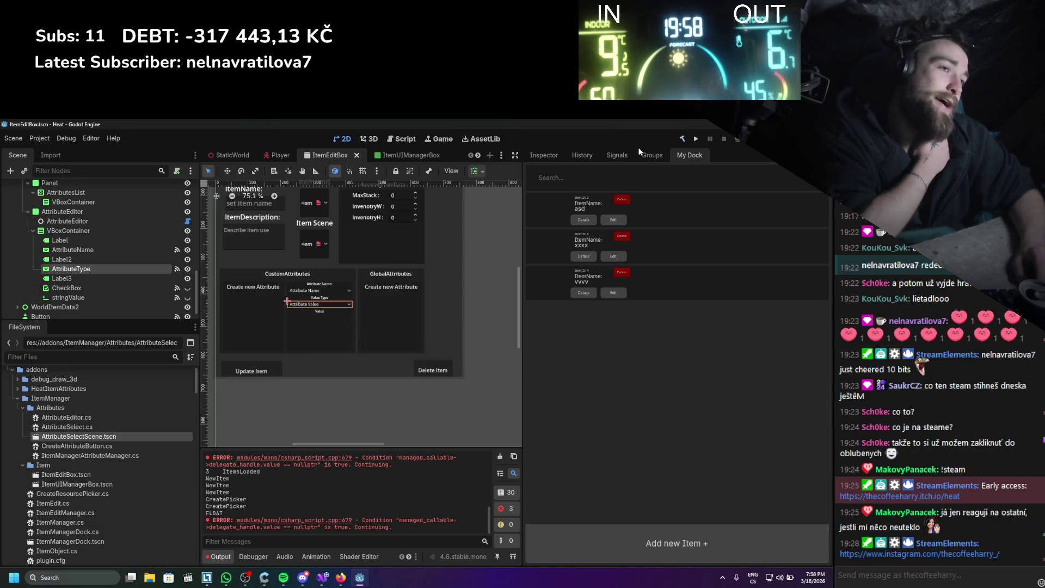
- Reload the ItemManager plugin by toggling it off and on in Project Settings
{"action": "left_click", "coordinate": [39, 139]}
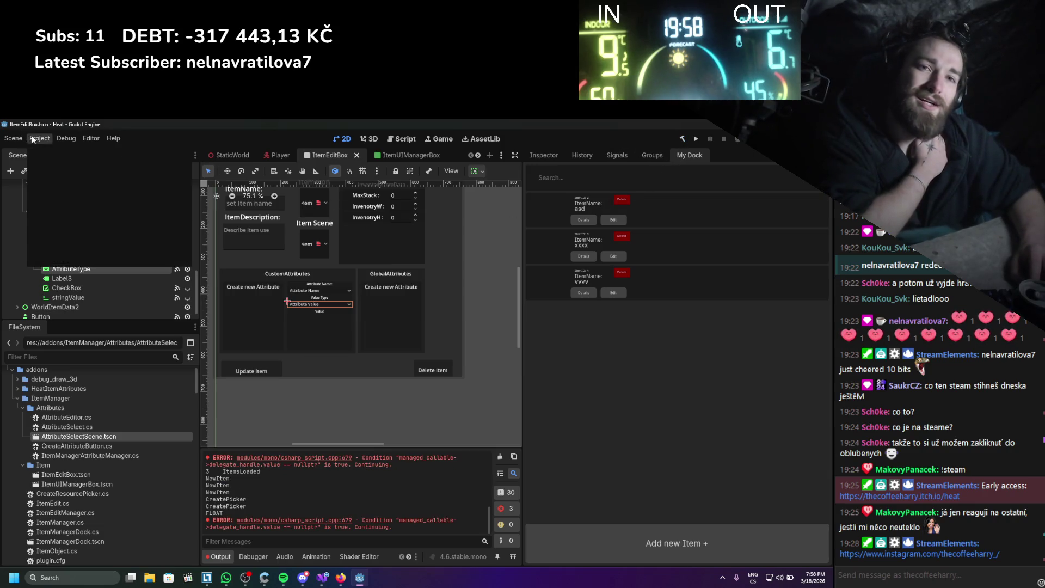
{"action": "left_click", "coordinate": [60, 155]}
{"action": "left_click", "coordinate": [41, 220]}
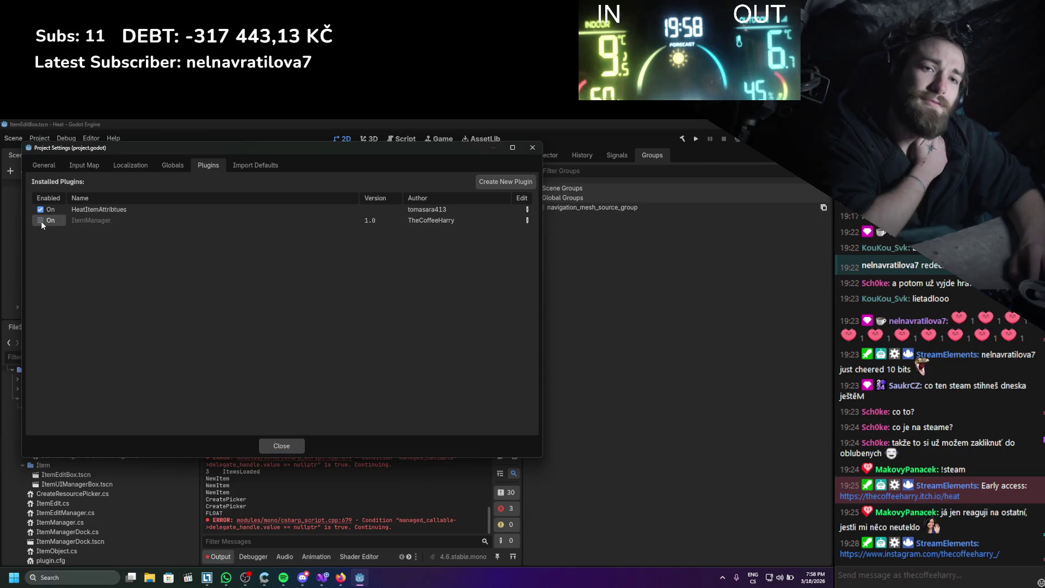
{"action": "left_click", "coordinate": [40, 221]}
{"action": "left_click", "coordinate": [271, 447]}
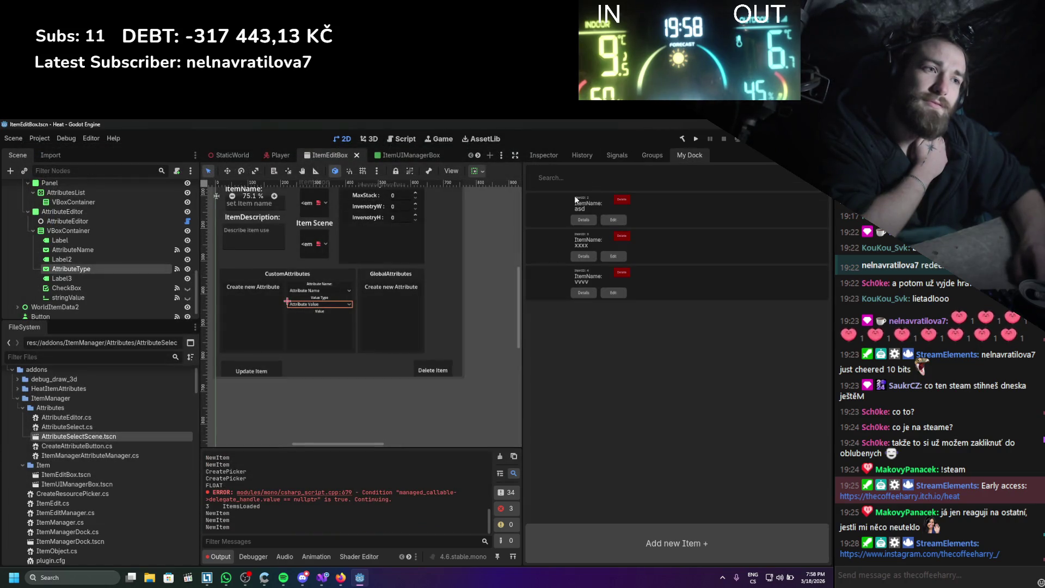
- Set item asd's AttrItemSpeed value type to LONG and update the item
{"action": "left_click", "coordinate": [595, 220]}
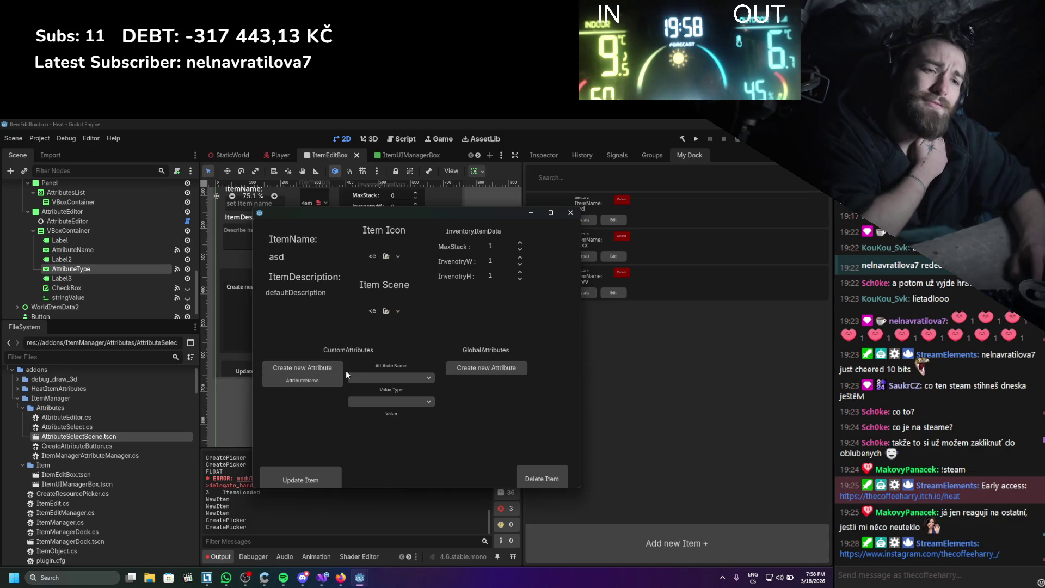
{"action": "left_click", "coordinate": [320, 381]}
{"action": "left_click_drag", "start_coordinate": [428, 214], "coordinate": [576, 174]}
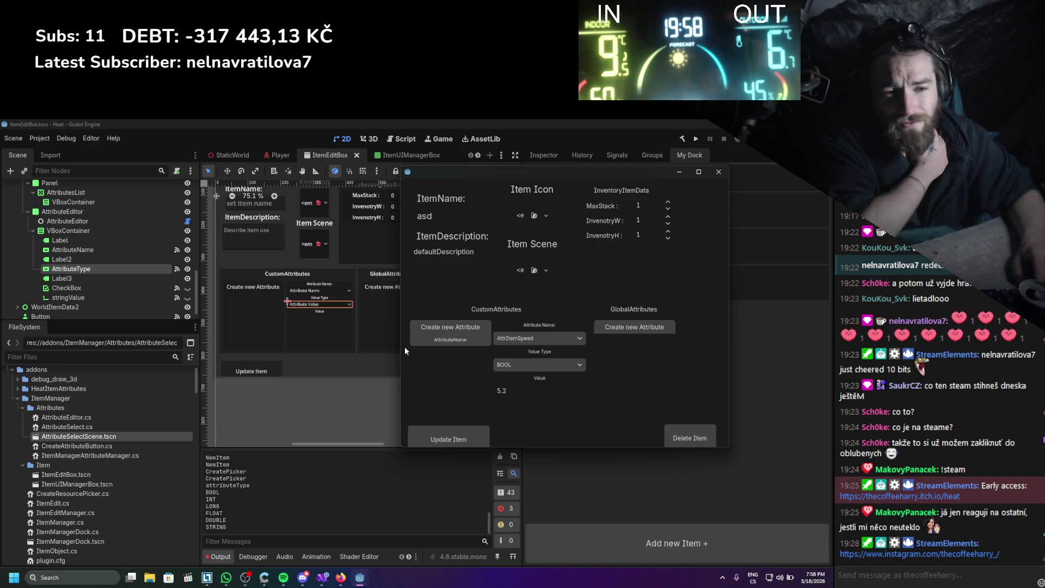
{"action": "left_click", "coordinate": [525, 364]}
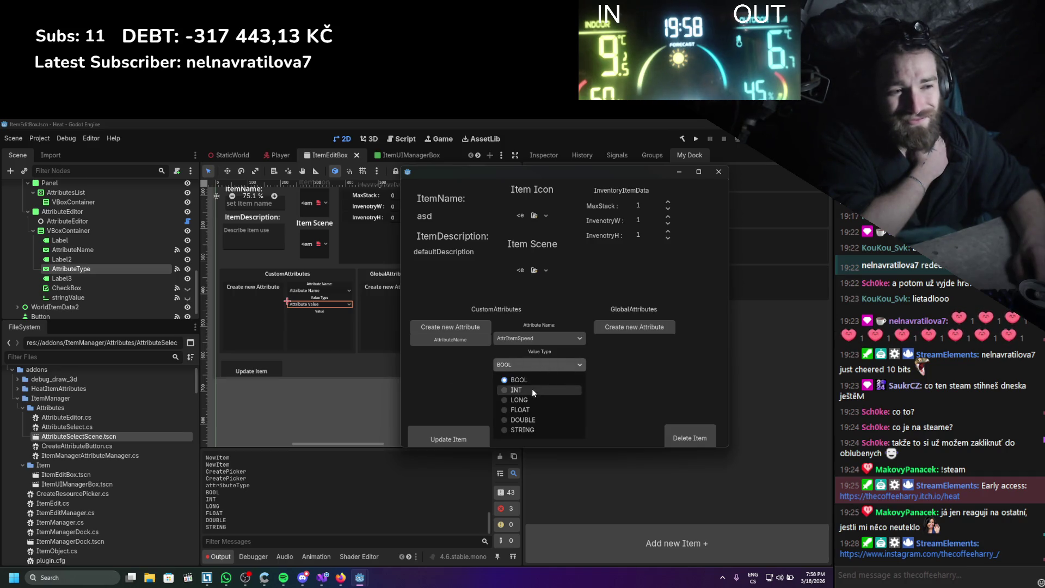
{"action": "left_click", "coordinate": [529, 399]}
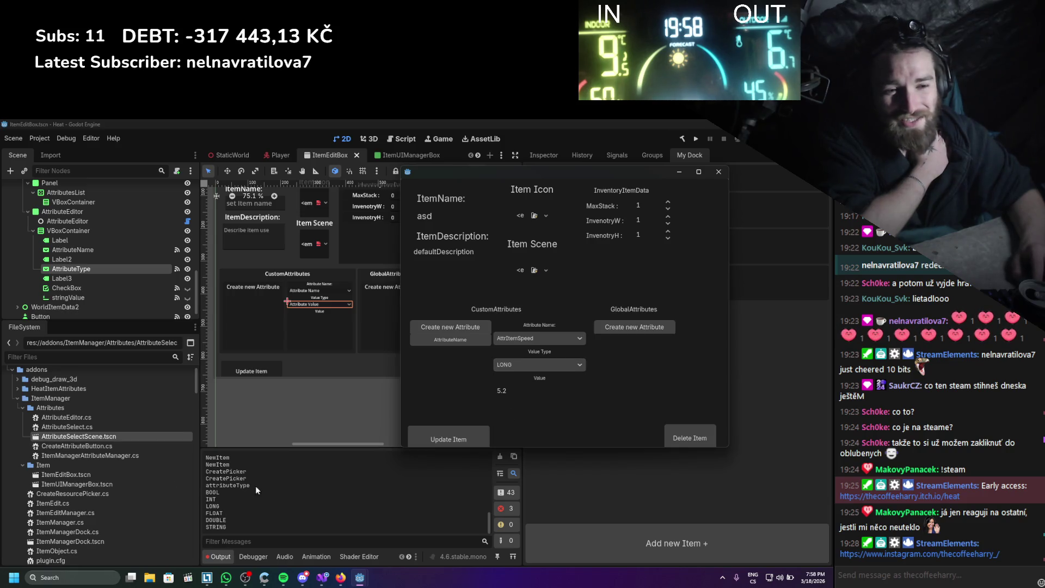
{"action": "left_click", "coordinate": [443, 432]}
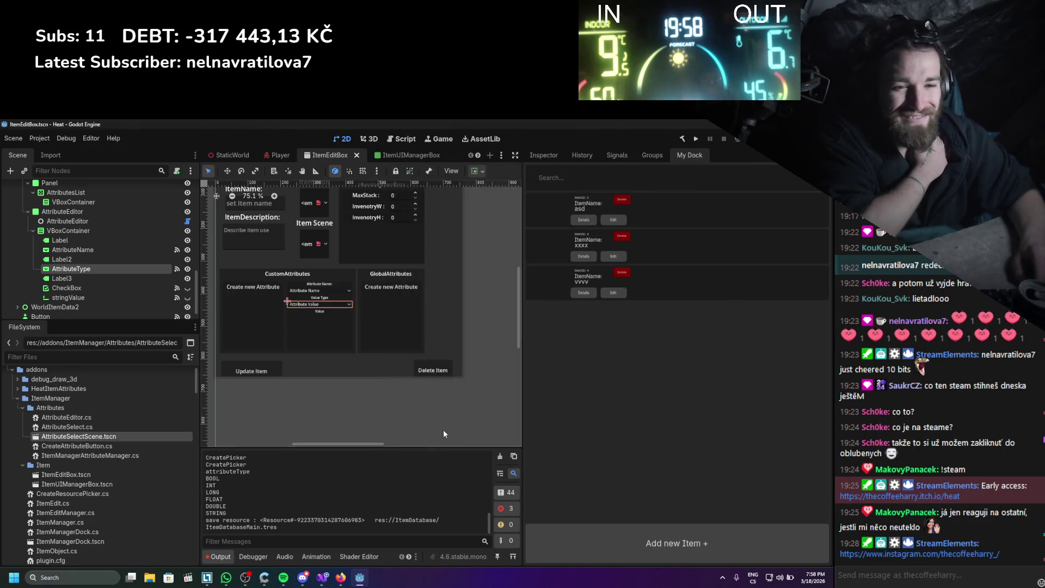
{"action": "left_click", "coordinate": [607, 222]}
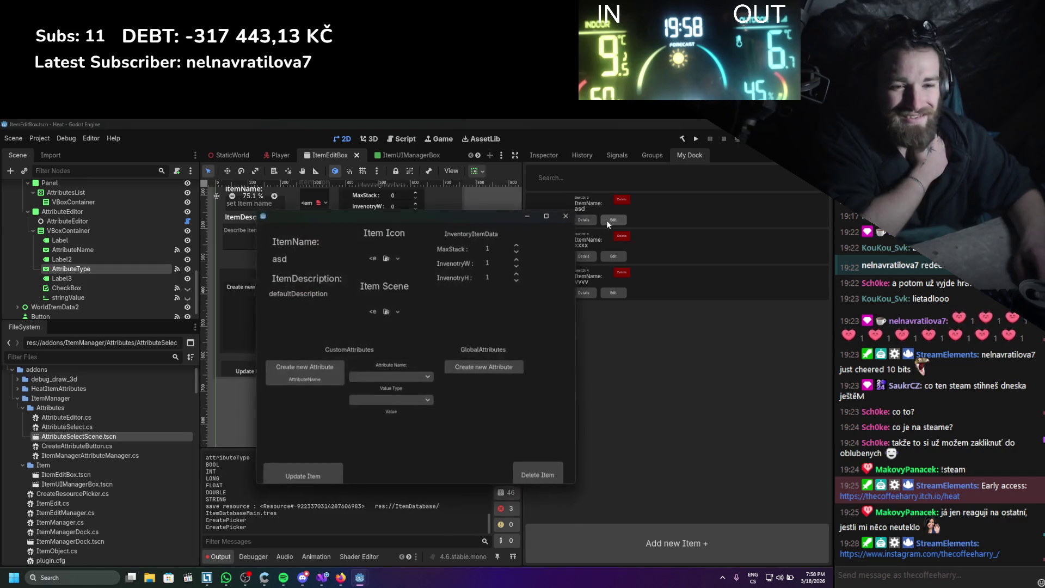
{"action": "left_click", "coordinate": [566, 214]}
{"action": "scroll", "coordinate": [357, 492], "scroll_direction": "up", "scroll_amount": 5}
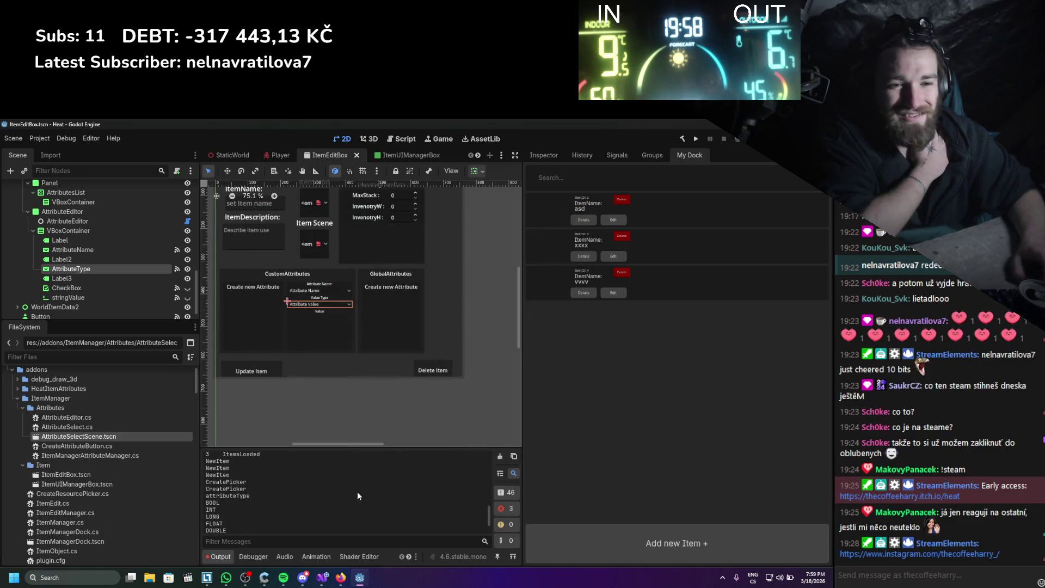
{"action": "scroll", "coordinate": [357, 491], "scroll_direction": "down", "scroll_amount": 3}
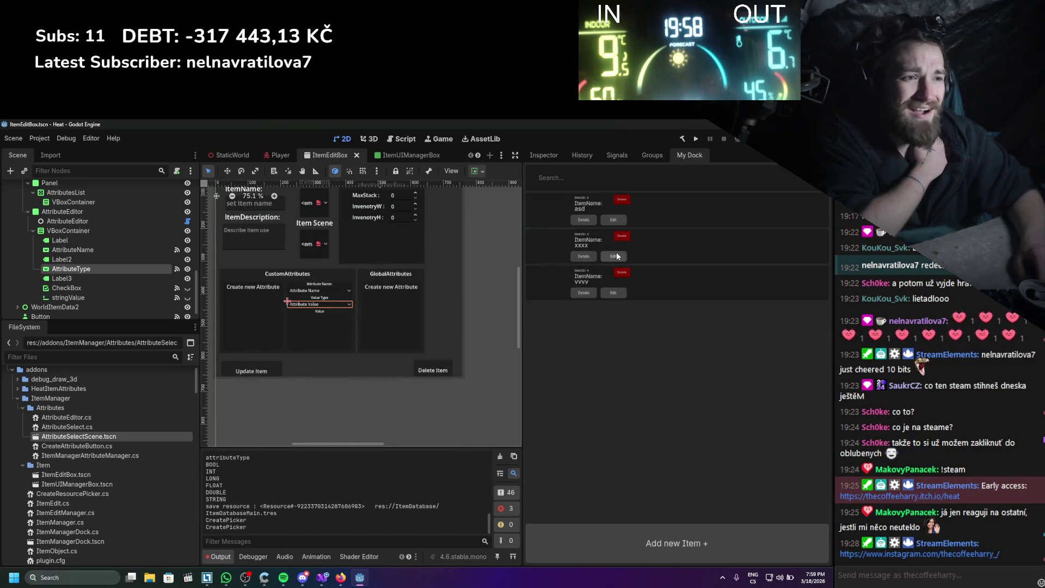
- Reopen item asd and load AttrItemSpeed to check its stored value type
{"action": "left_click", "coordinate": [614, 220]}
{"action": "left_click", "coordinate": [337, 383]}
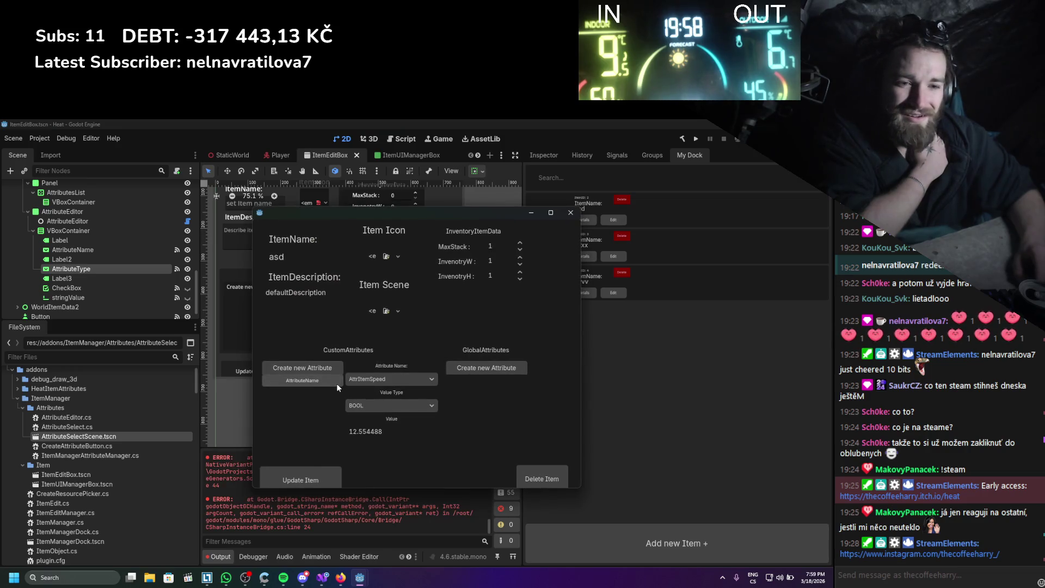
{"action": "left_click", "coordinate": [569, 215]}
- Review the ArgumentOutOfRangeException errors in Output, then clear the log
{"action": "scroll", "coordinate": [372, 522], "scroll_direction": "up", "scroll_amount": 5}
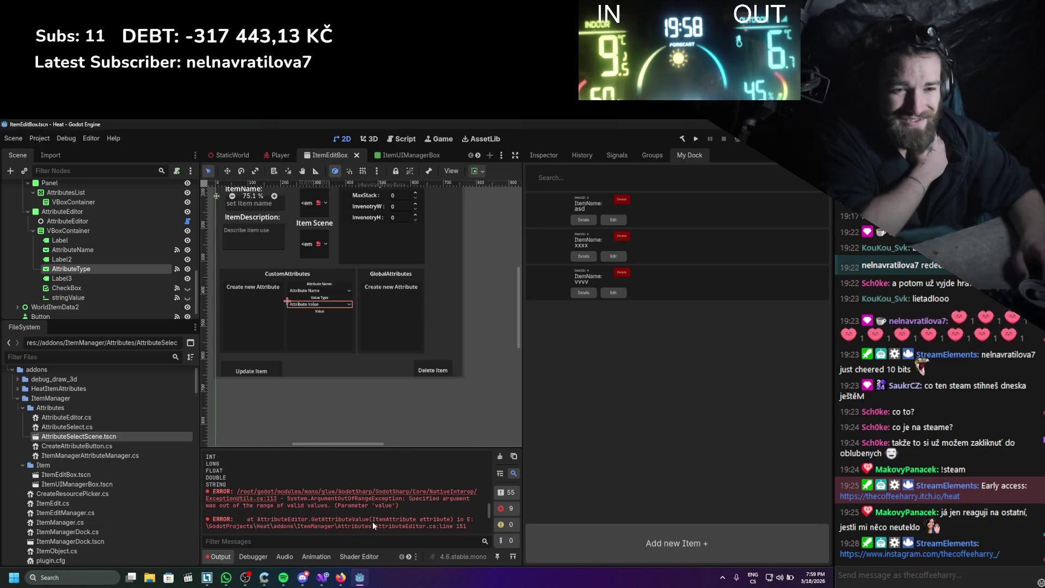
{"action": "scroll", "coordinate": [372, 522], "scroll_direction": "up", "scroll_amount": 2}
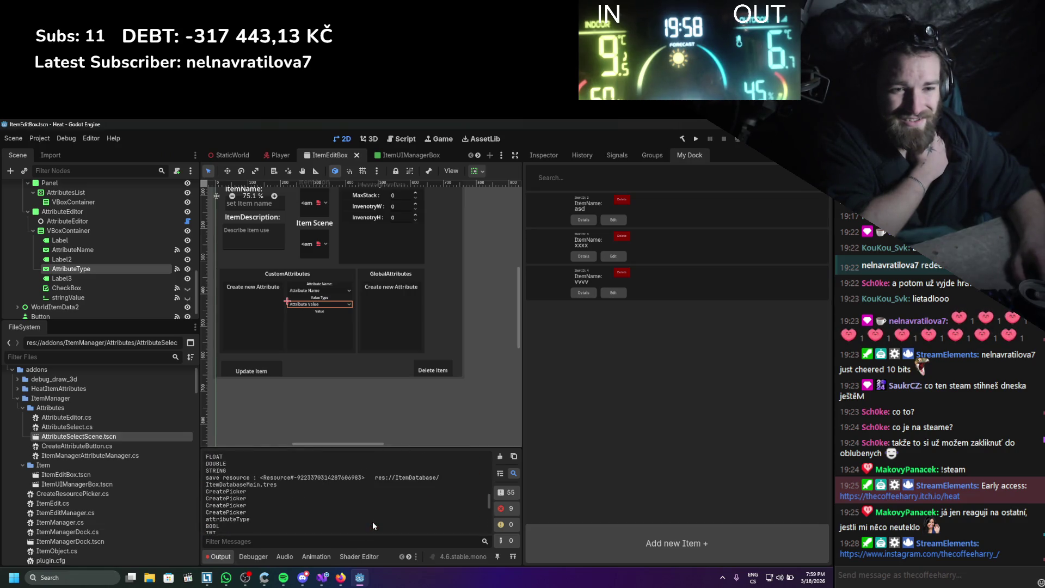
{"action": "scroll", "coordinate": [373, 522], "scroll_direction": "up", "scroll_amount": 3}
{"action": "scroll", "coordinate": [372, 521], "scroll_direction": "down", "scroll_amount": 5}
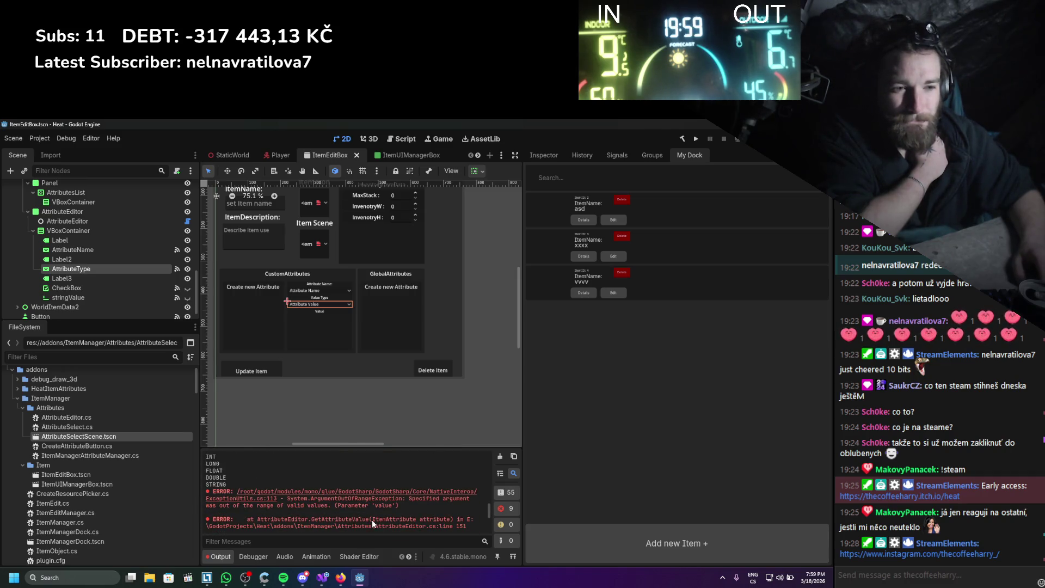
{"action": "scroll", "coordinate": [371, 519], "scroll_direction": "down", "scroll_amount": 3}
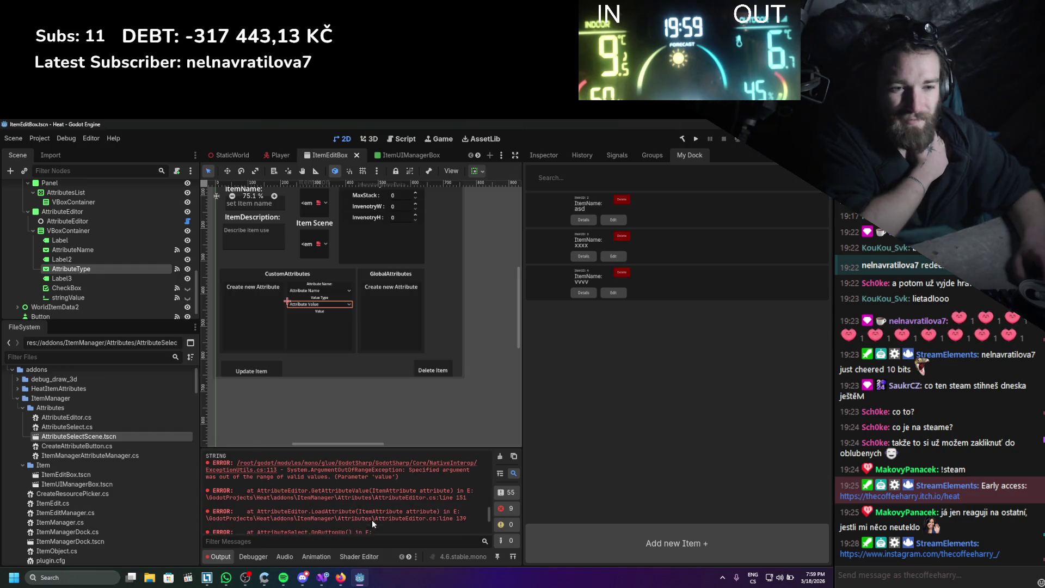
{"action": "scroll", "coordinate": [372, 520], "scroll_direction": "down", "scroll_amount": 3}
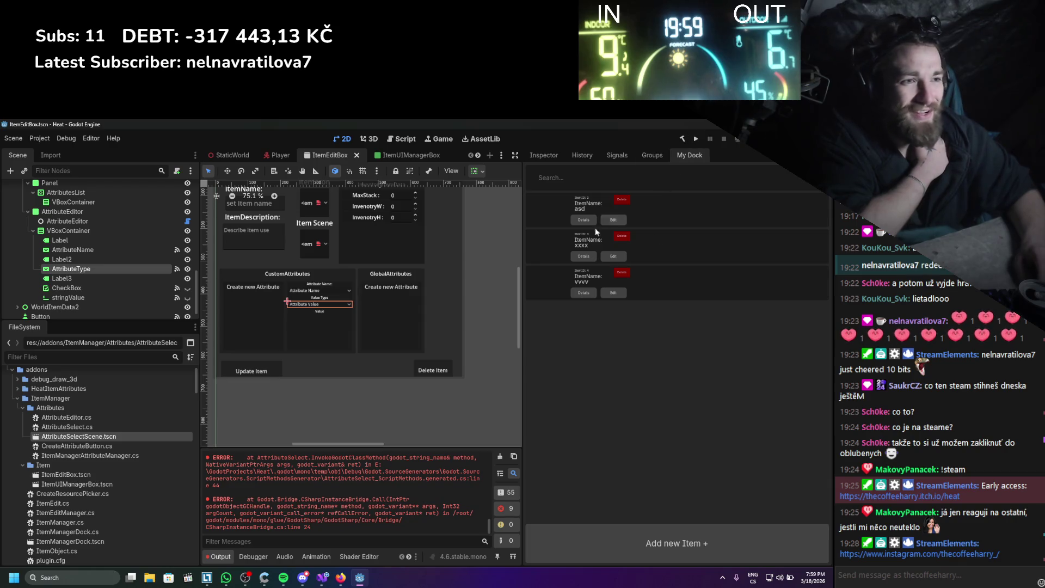
{"action": "left_click", "coordinate": [499, 457]}
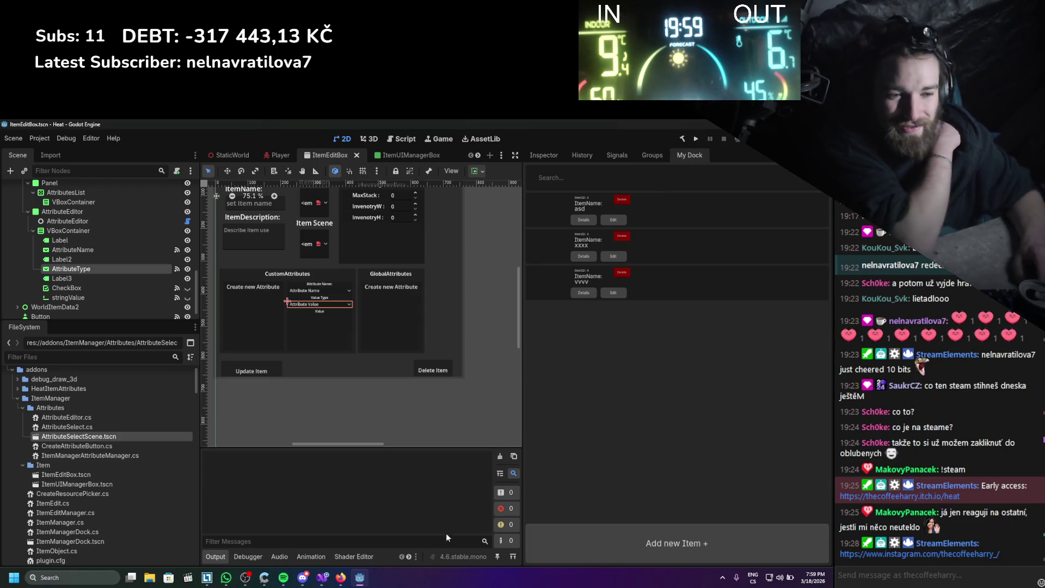
{"action": "left_click", "coordinate": [318, 578]}
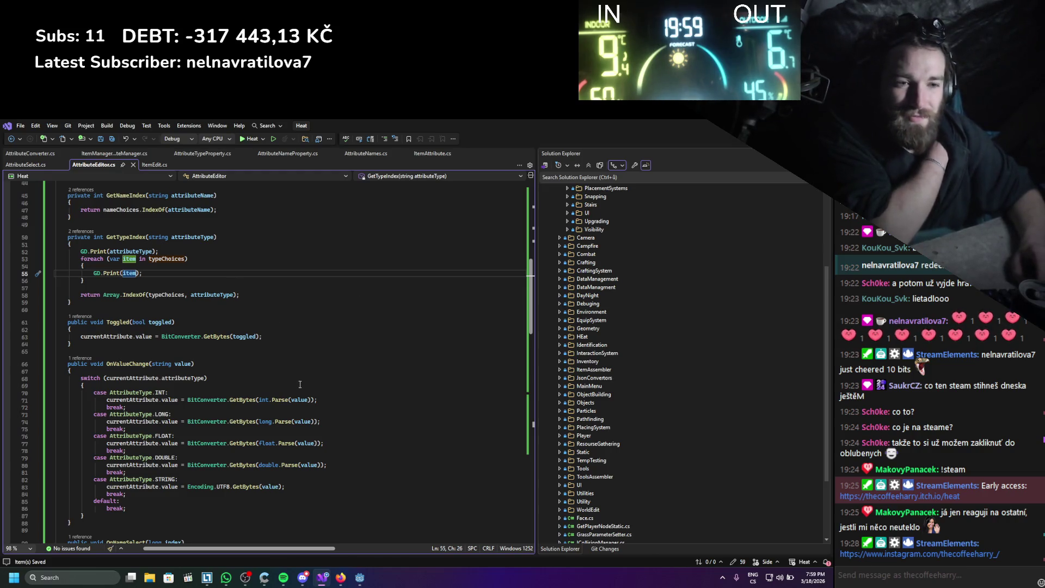
- Rewrite the INT case as int.TryParse(value) ? int.Parse(value) : 0 and save
{"action": "mouse_move", "coordinate": [279, 403]}
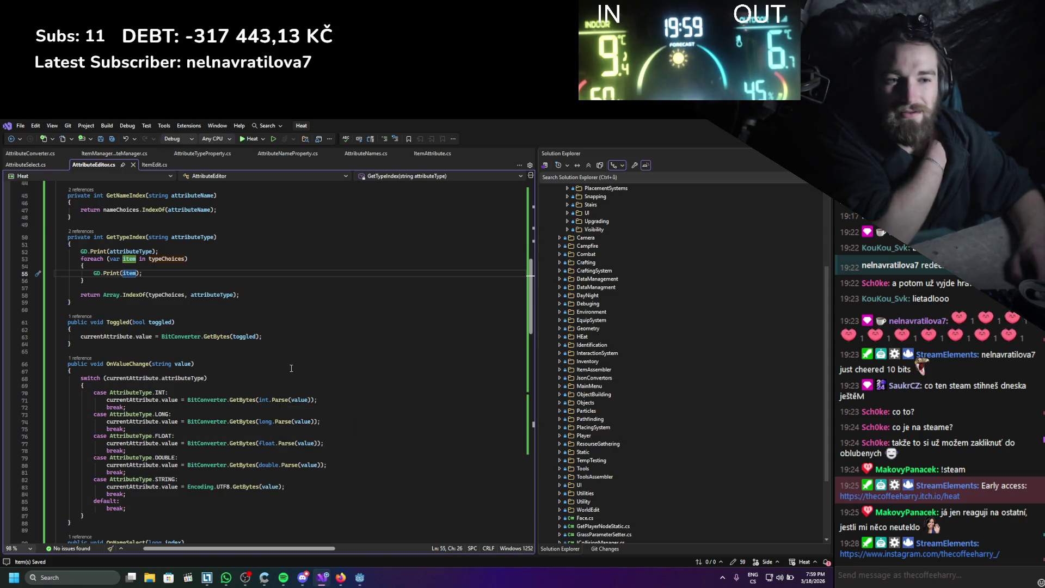
{"action": "double_click", "coordinate": [279, 399]}
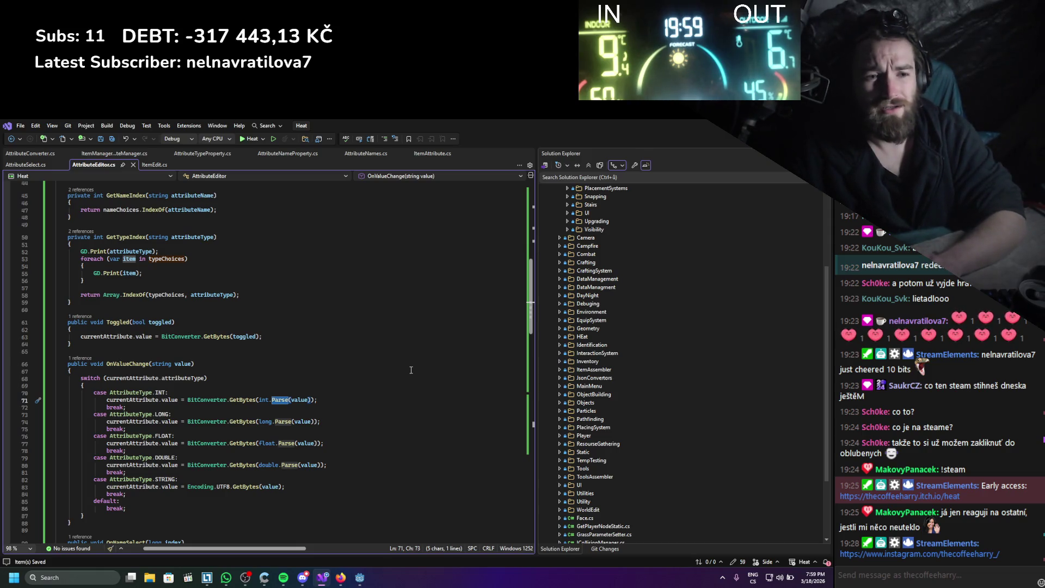
{"action": "type", "text": "tryp"}
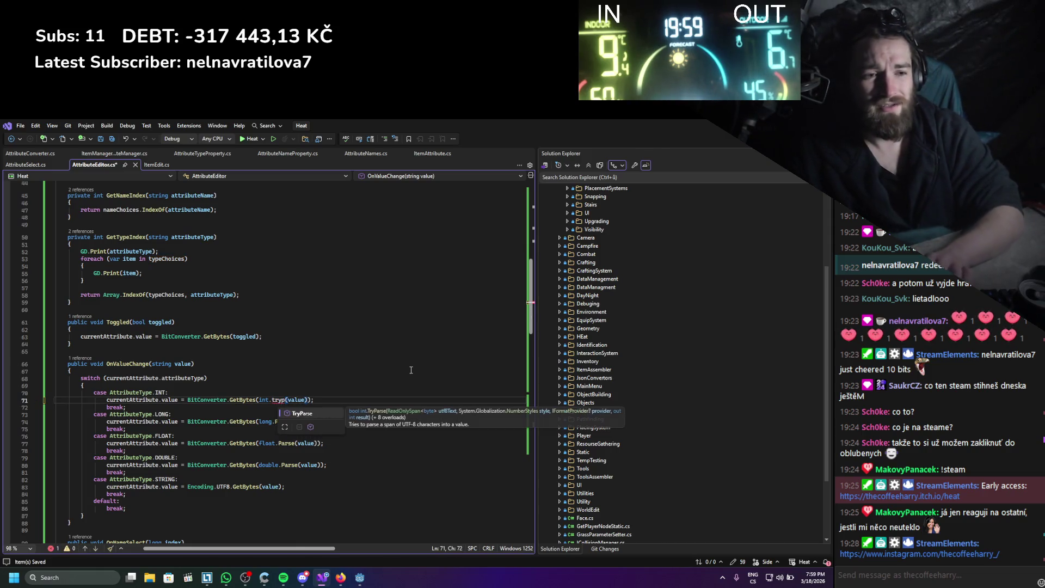
{"action": "key", "text": "Tab"}
{"action": "key", "text": "Right"}
{"action": "key", "text": "Right"}
{"action": "key", "text": "Right"}
{"action": "type", "text": "?"}
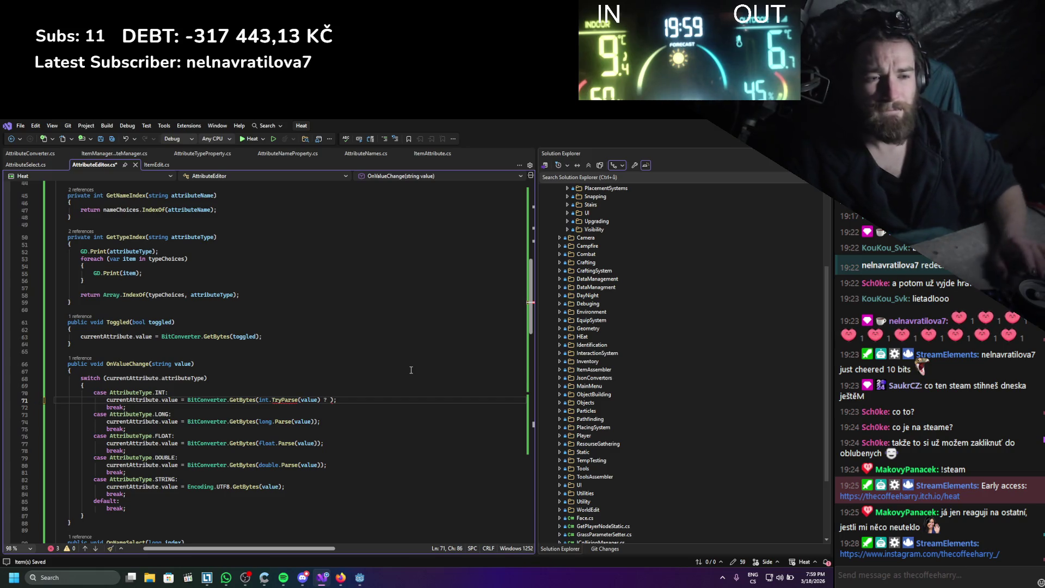
{"action": "mouse_move", "coordinate": [295, 403]}
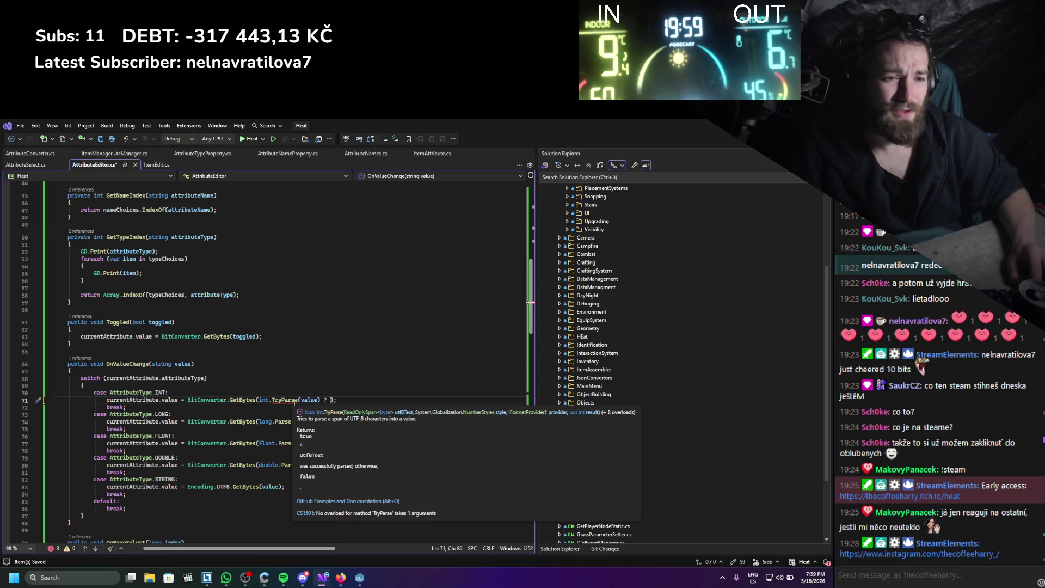
{"action": "left_click_drag", "start_coordinate": [259, 400], "coordinate": [322, 402]}
{"action": "key", "text": "ctrl+c"}
{"action": "left_click", "coordinate": [328, 400]}
{"action": "key", "text": "ctrl+v"}
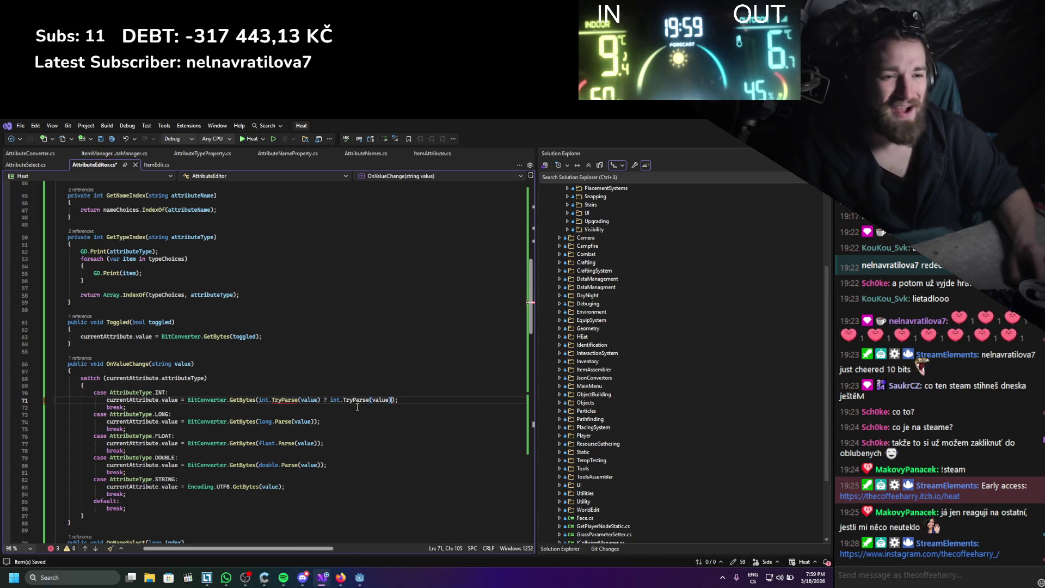
{"action": "type", "text": ": 0"}
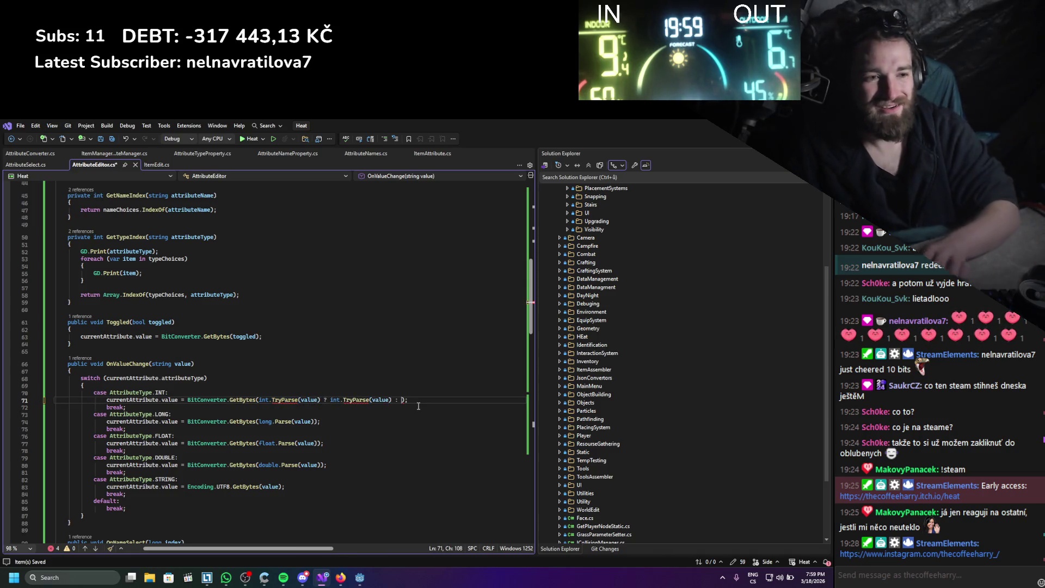
{"action": "double_click", "coordinate": [358, 400]}
{"action": "type", "text": "Parse"}
{"action": "key", "text": "ctrl+s"}
- Drop the TryParse fallback so the INT case uses int.Parse(value) directly, and save
{"action": "mouse_move", "coordinate": [277, 403]}
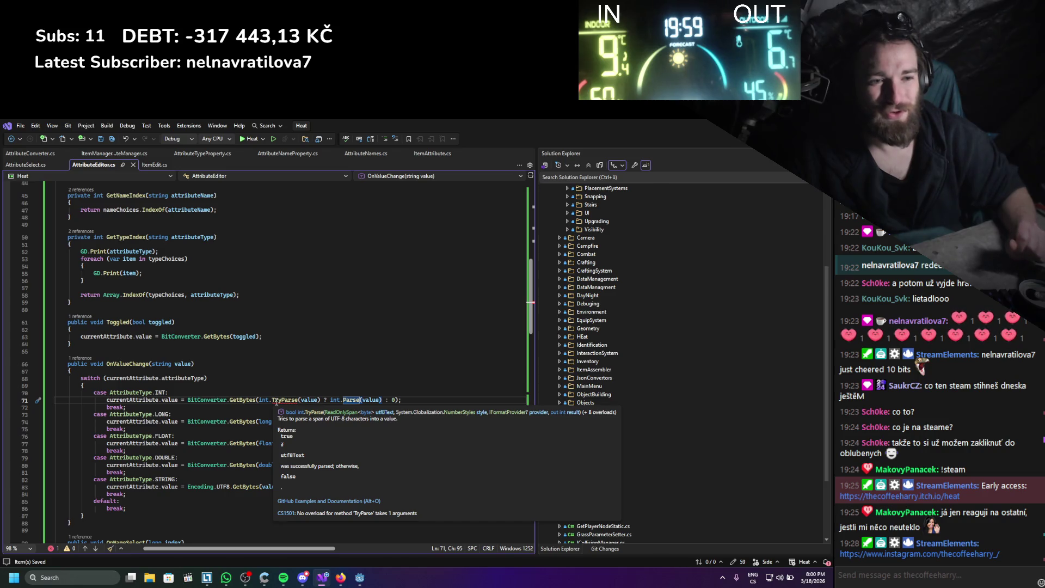
{"action": "key", "text": "BackSpace"}
{"action": "key", "text": "BackSpace"}
{"action": "key", "text": "BackSpace"}
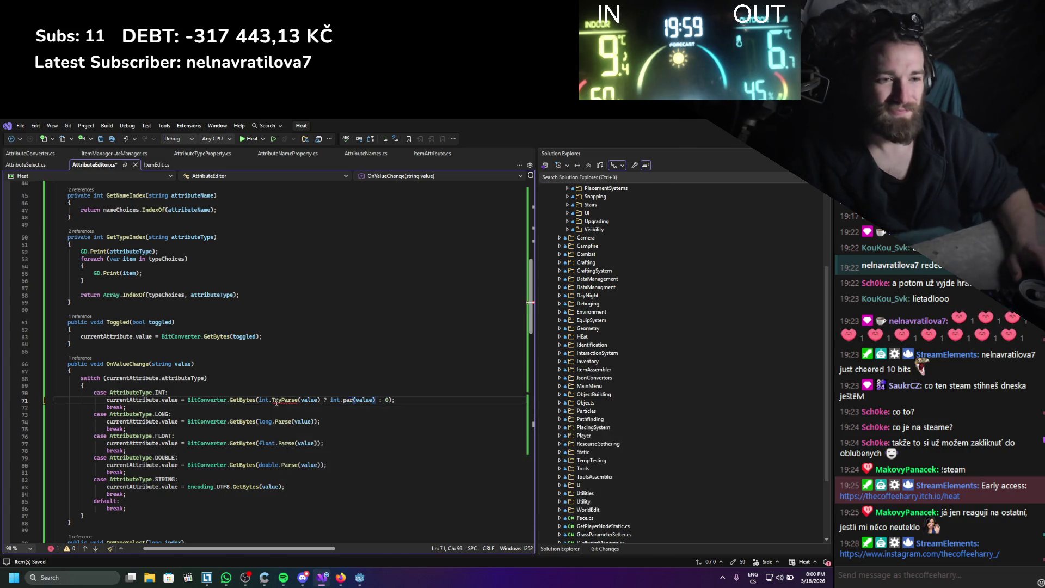
{"action": "key", "text": "Delete"}
{"action": "key", "text": "Delete"}
{"action": "key", "text": "Delete"}
{"action": "double_click", "coordinate": [278, 400]}
{"action": "type", "text": "Parse"}
{"action": "key", "text": "ctrl+s"}
{"action": "left_click_drag", "start_coordinate": [127, 450], "coordinate": [144, 322]}
{"action": "left_click_drag", "start_coordinate": [55, 392], "coordinate": [482, 453]}
{"action": "left_click", "coordinate": [482, 453]}
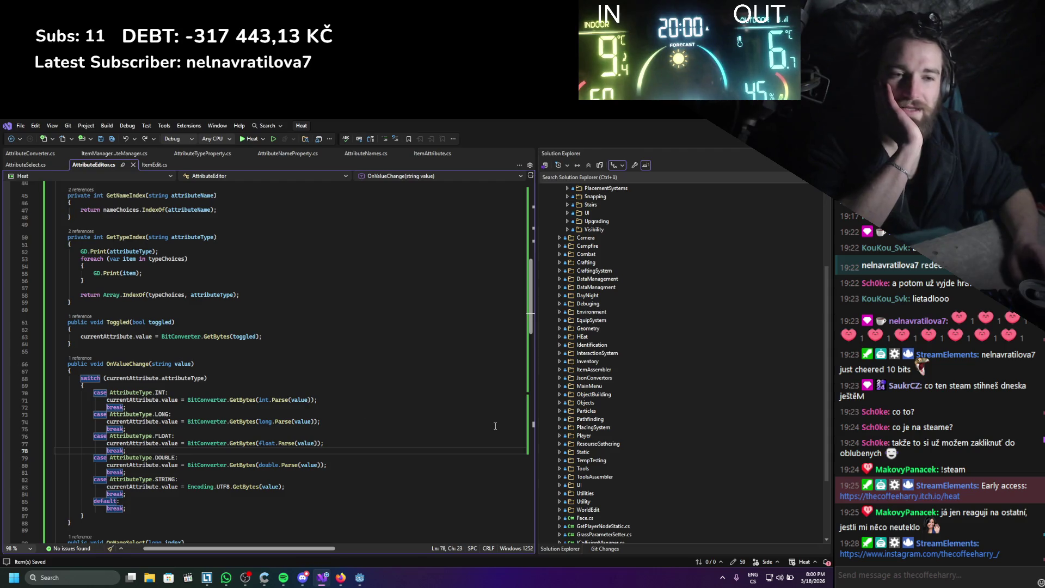
- Remove the nameof( wrapper from the GetTypeIndex call on line 121 and save
{"action": "scroll", "coordinate": [284, 362], "scroll_direction": "down", "scroll_amount": 11}
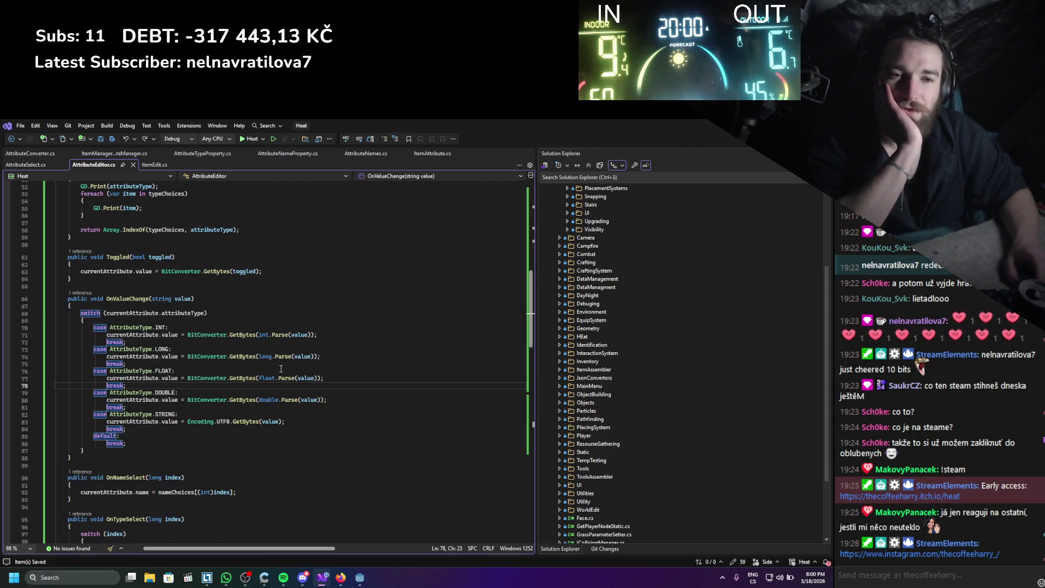
{"action": "scroll", "coordinate": [137, 371], "scroll_direction": "down", "scroll_amount": 17}
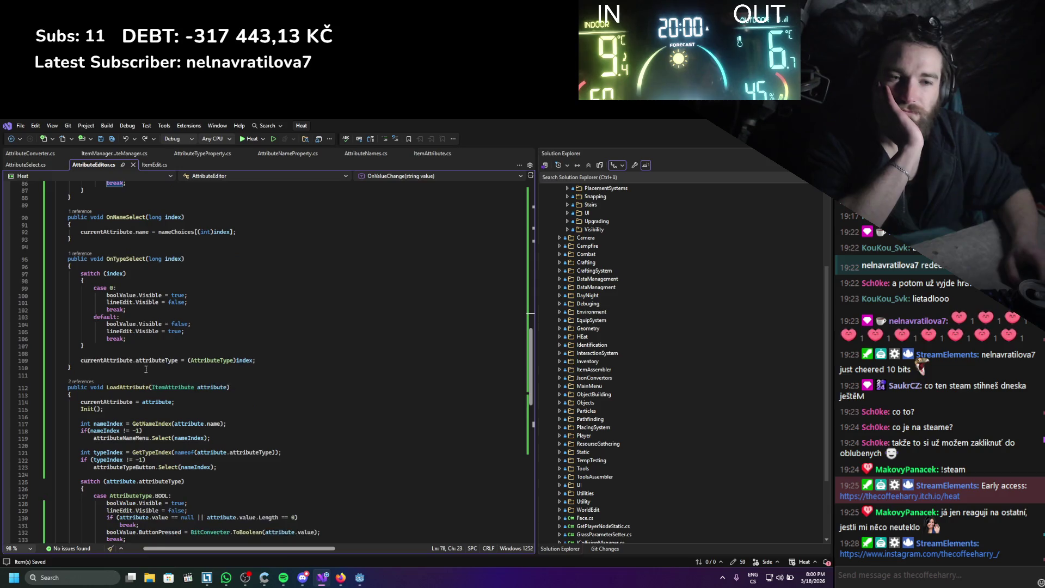
{"action": "scroll", "coordinate": [166, 384], "scroll_direction": "up", "scroll_amount": 17}
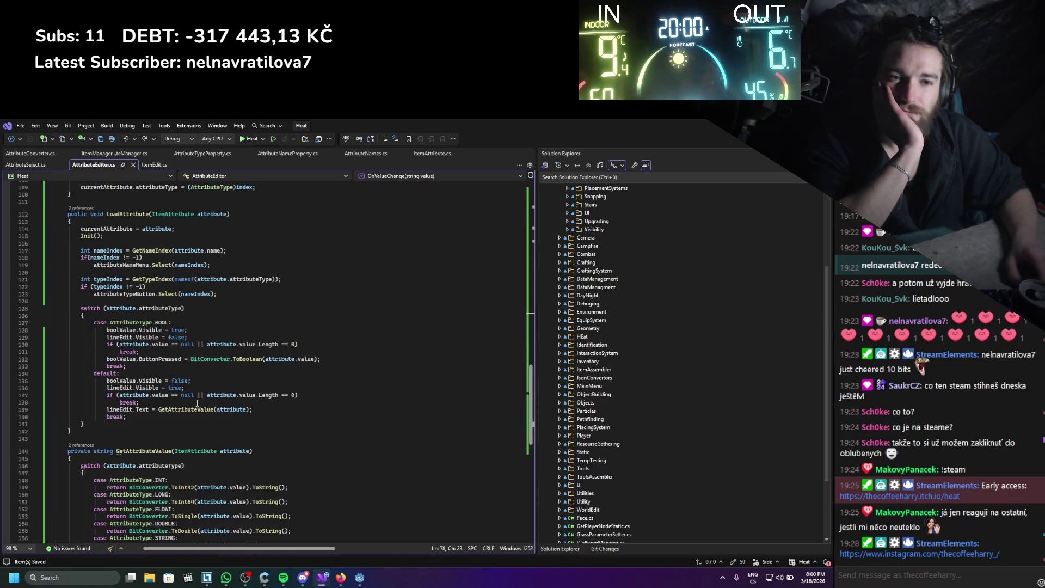
{"action": "scroll", "coordinate": [256, 388], "scroll_direction": "up", "scroll_amount": 5}
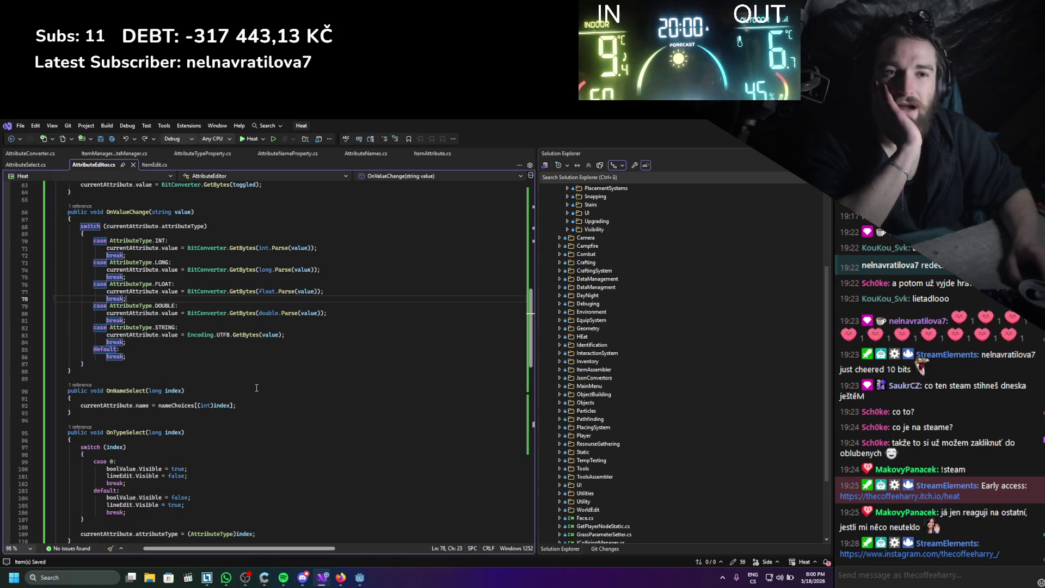
{"action": "scroll", "coordinate": [257, 387], "scroll_direction": "down", "scroll_amount": 11}
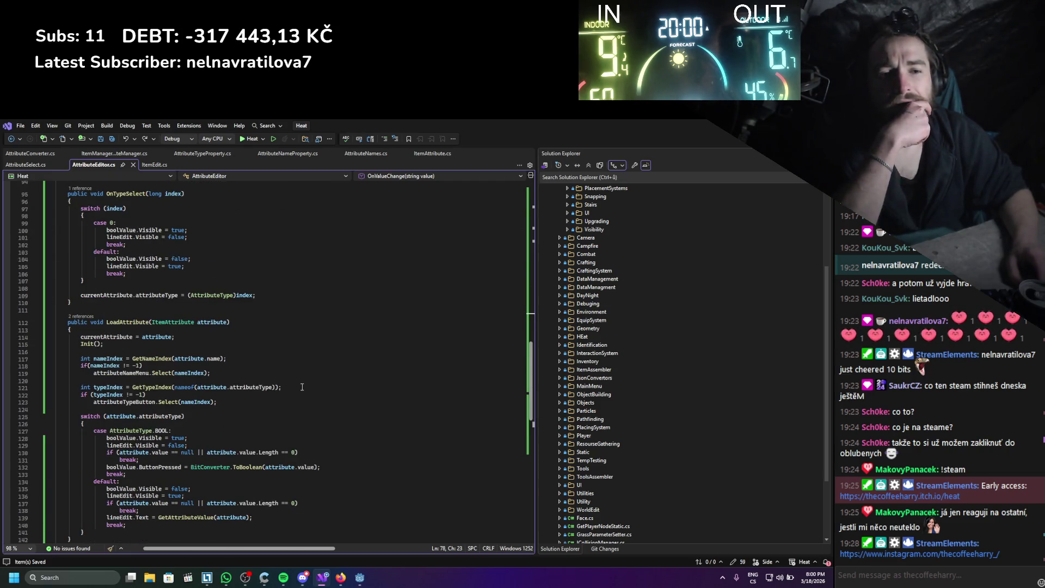
{"action": "scroll", "coordinate": [302, 387], "scroll_direction": "down", "scroll_amount": 6}
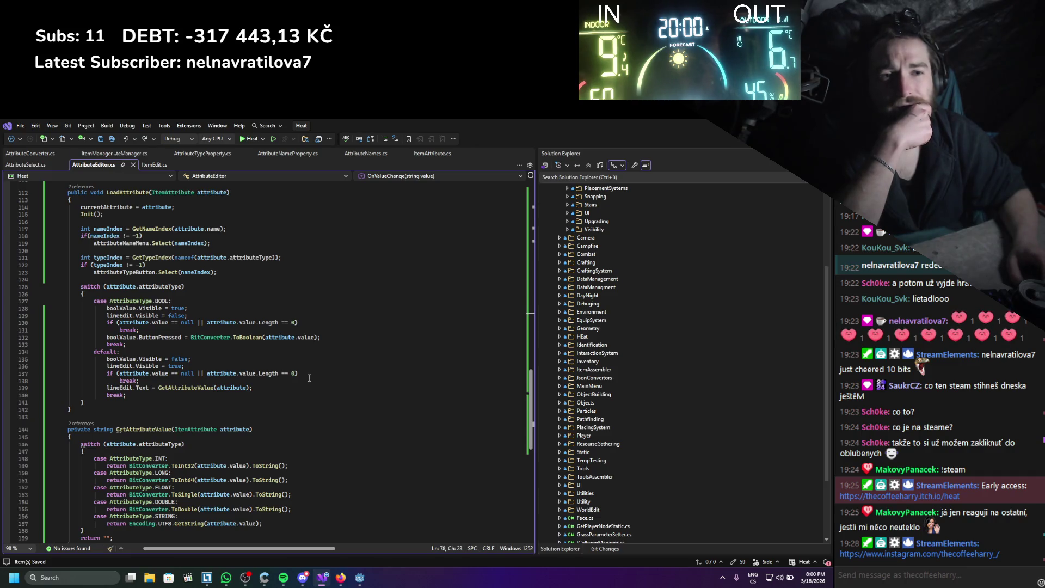
{"action": "left_click_drag", "start_coordinate": [189, 257], "coordinate": [195, 257]}
{"action": "key", "text": "BackSpace"}
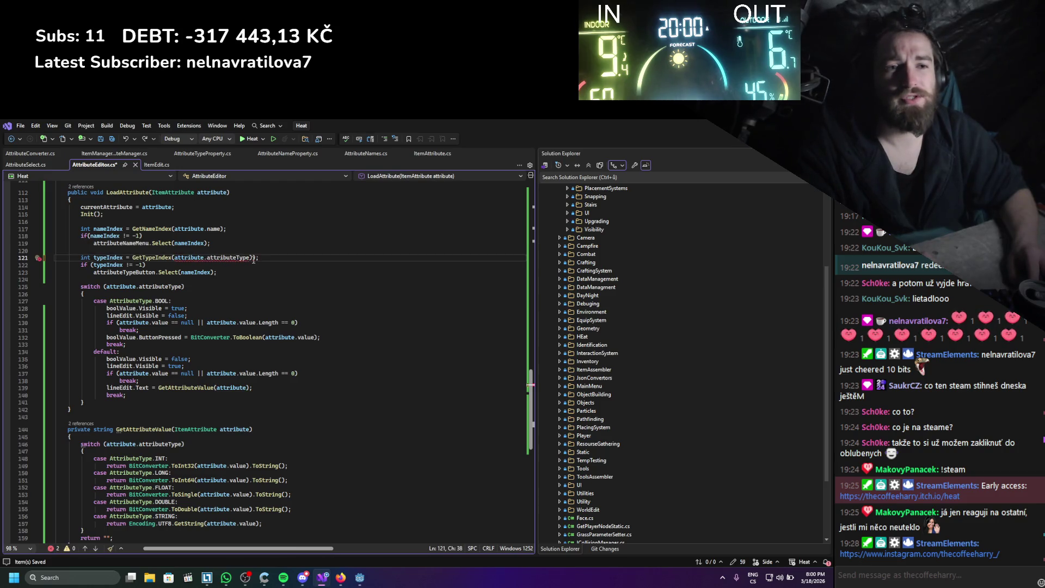
{"action": "key", "text": "ctrl+s"}
- Append .ToString() after attribute.attributeType on line 121 and save
{"action": "left_click", "coordinate": [331, 300]}
{"action": "mouse_move", "coordinate": [218, 258]}
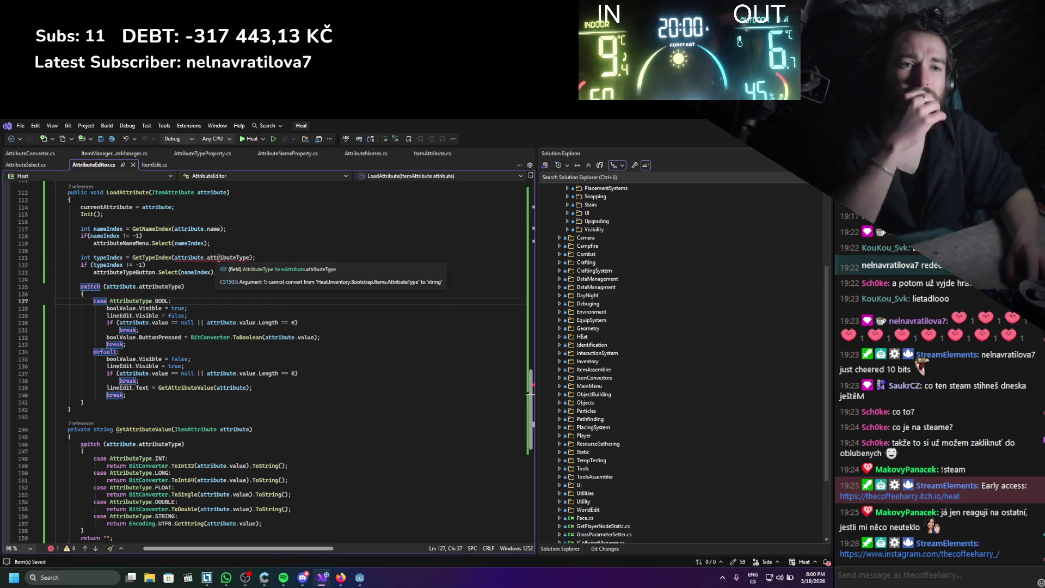
{"action": "scroll", "coordinate": [218, 258], "scroll_direction": "up", "scroll_amount": 6}
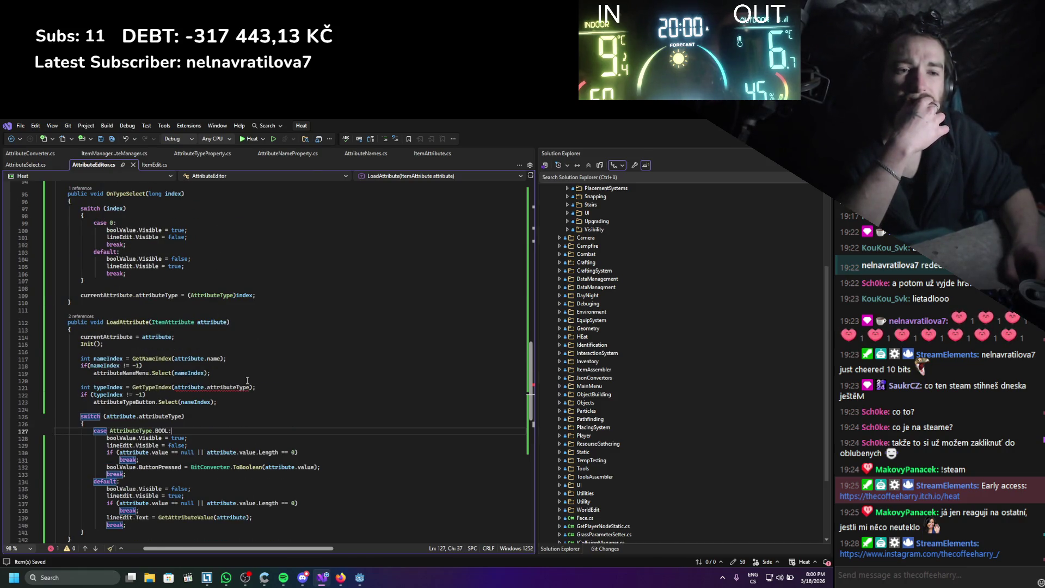
{"action": "left_click", "coordinate": [250, 386]}
{"action": "type", "text": "."}
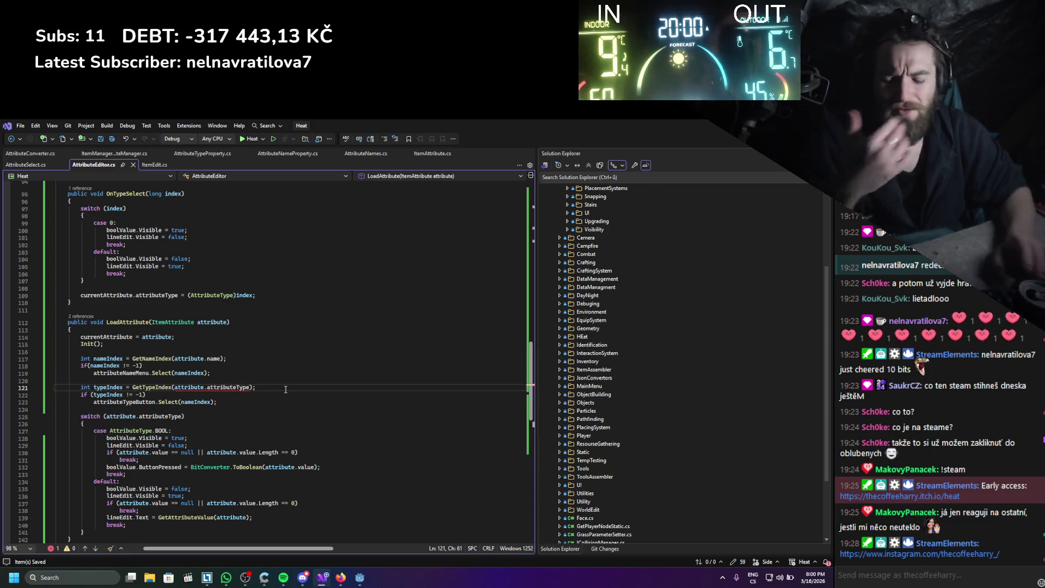
{"action": "type", "text": "ToString()"}
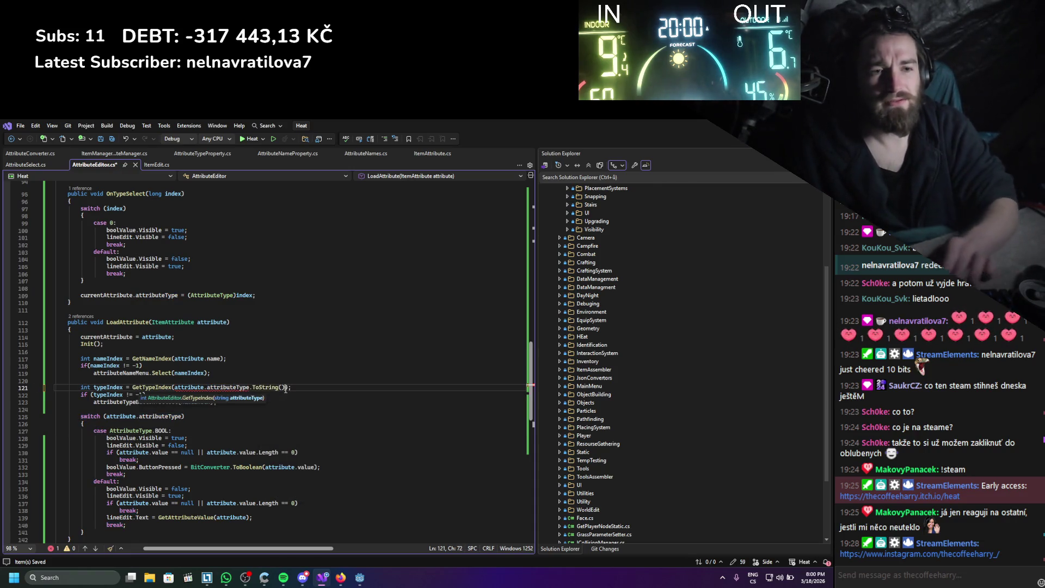
{"action": "key", "text": "ctrl+s"}
- Rebuild the project in Godot and dismiss the documentation dialog
{"action": "left_click", "coordinate": [321, 399]}
{"action": "key", "text": "alt+Tab"}
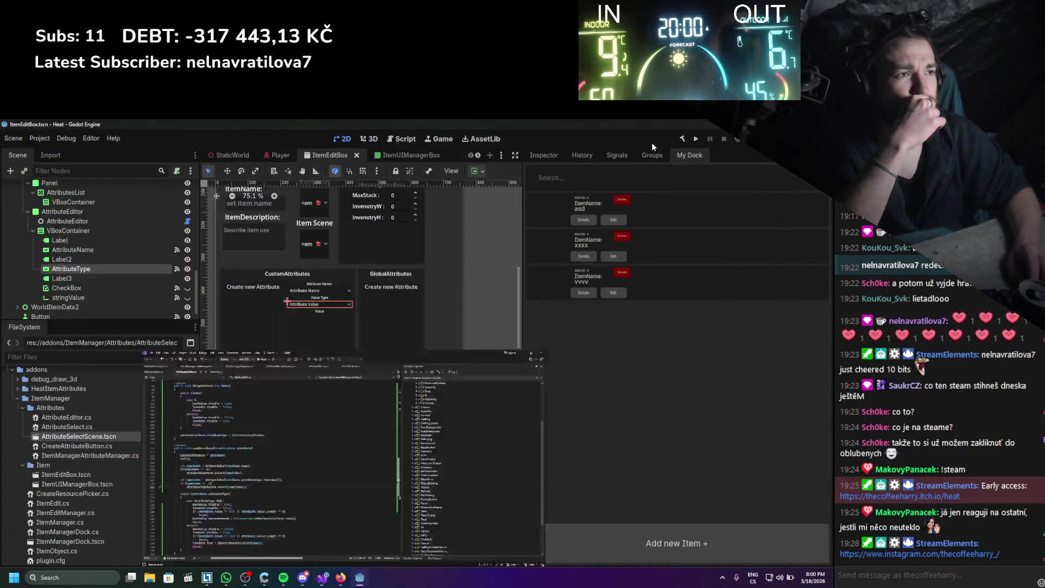
{"action": "left_click", "coordinate": [678, 141]}
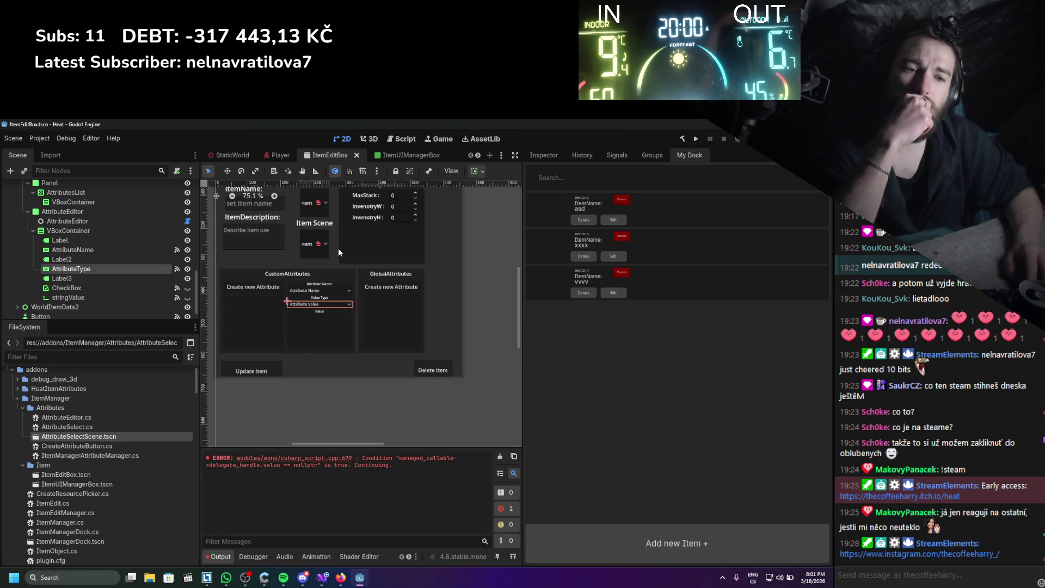
{"action": "left_click", "coordinate": [499, 457]}
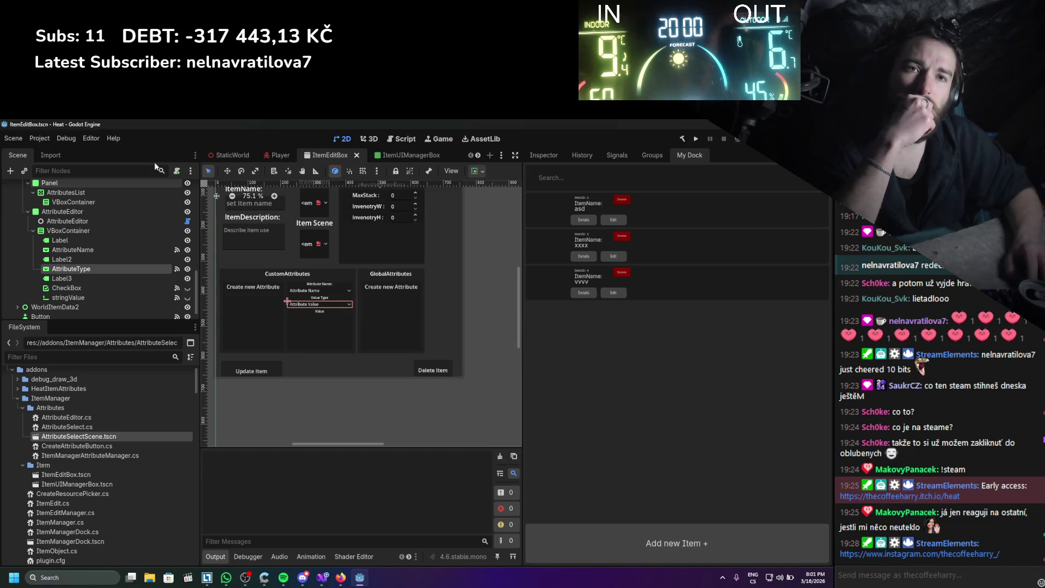
- Reload the ItemManager plugin by toggling it off and on in Project Settings > Plugins
{"action": "left_click", "coordinate": [47, 139]}
{"action": "left_click", "coordinate": [54, 151]}
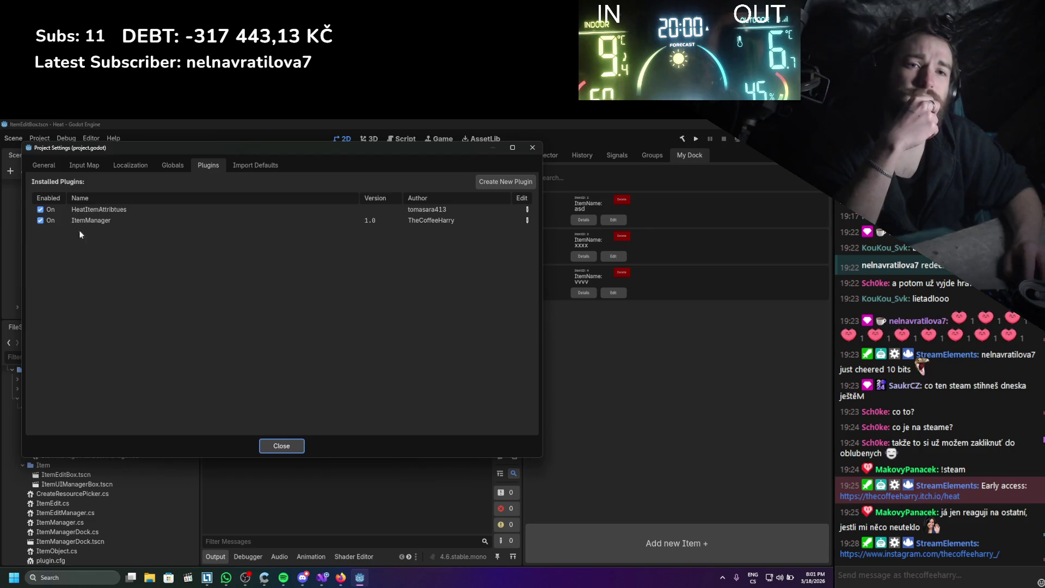
{"action": "left_click", "coordinate": [43, 220]}
{"action": "left_click", "coordinate": [45, 221]}
{"action": "left_click", "coordinate": [267, 446]}
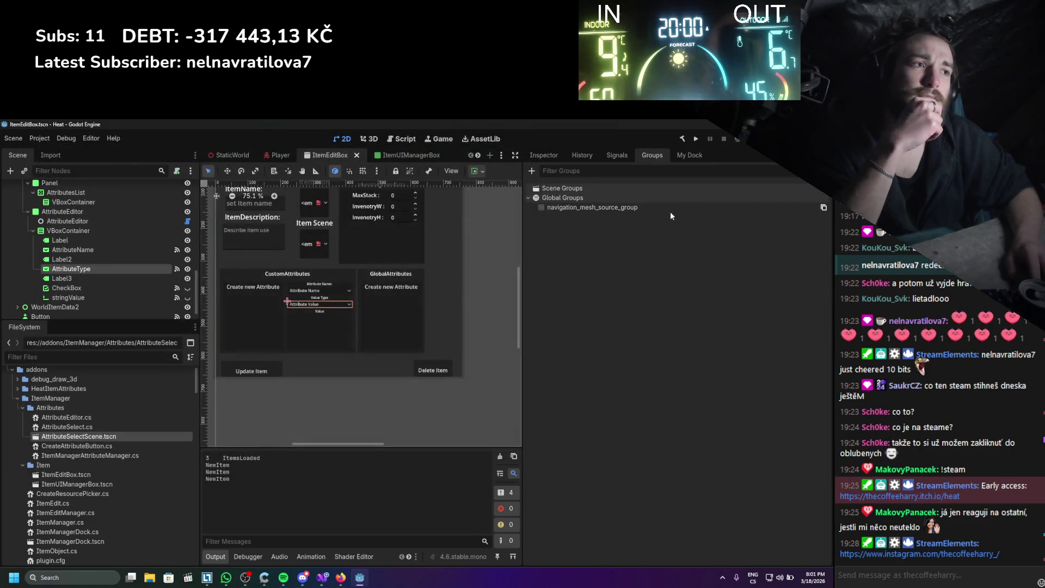
- Edit item asd, set attribute AttrItemSpeed to type FLOAT, and update the item
{"action": "left_click", "coordinate": [677, 154]}
{"action": "left_click", "coordinate": [613, 219]}
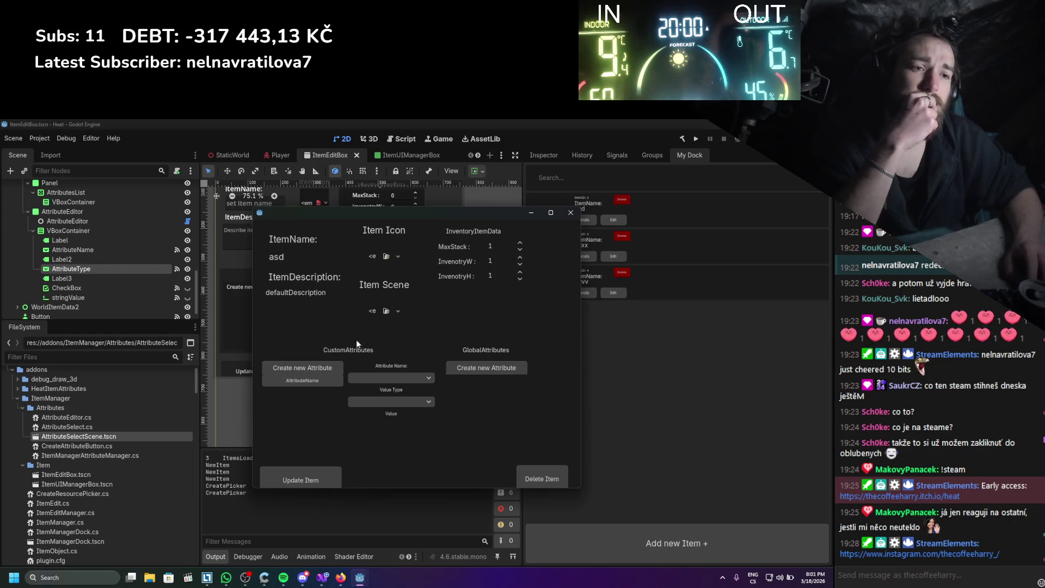
{"action": "left_click", "coordinate": [321, 381]}
{"action": "left_click", "coordinate": [390, 405]}
{"action": "left_click", "coordinate": [381, 449]}
{"action": "left_click_drag", "start_coordinate": [382, 431], "coordinate": [364, 430]}
{"action": "left_click", "coordinate": [323, 476]}
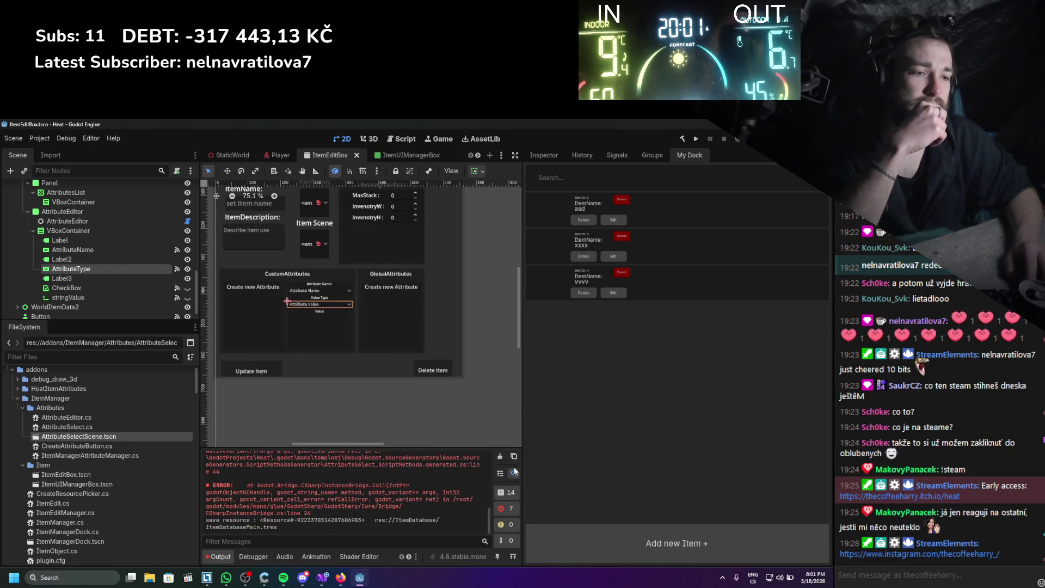
- Reopen item asd and check AttrItemSpeed, which reloads as BOOL with value 5.2
{"action": "left_click", "coordinate": [612, 219]}
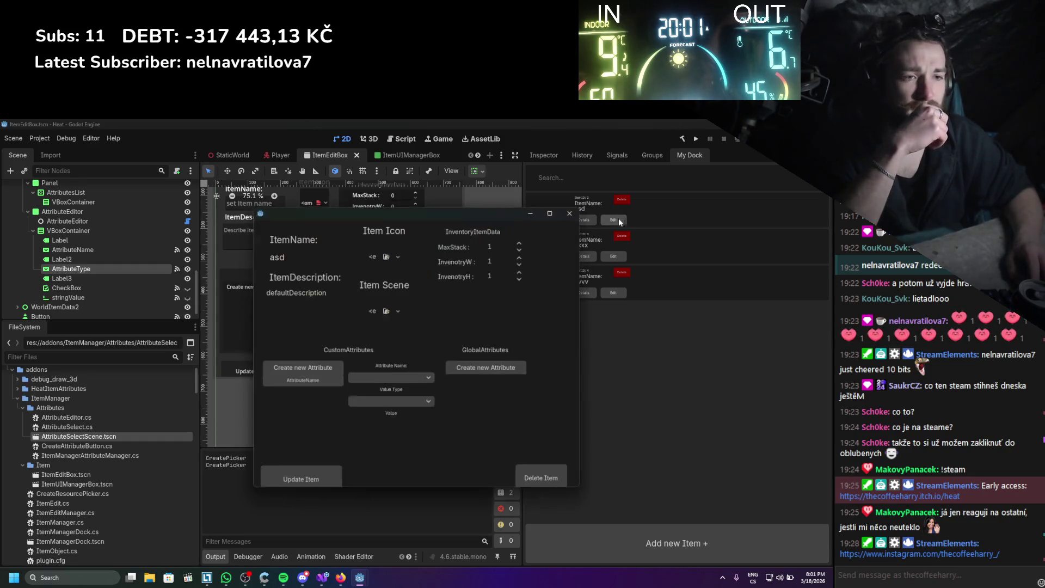
{"action": "left_click", "coordinate": [318, 381]}
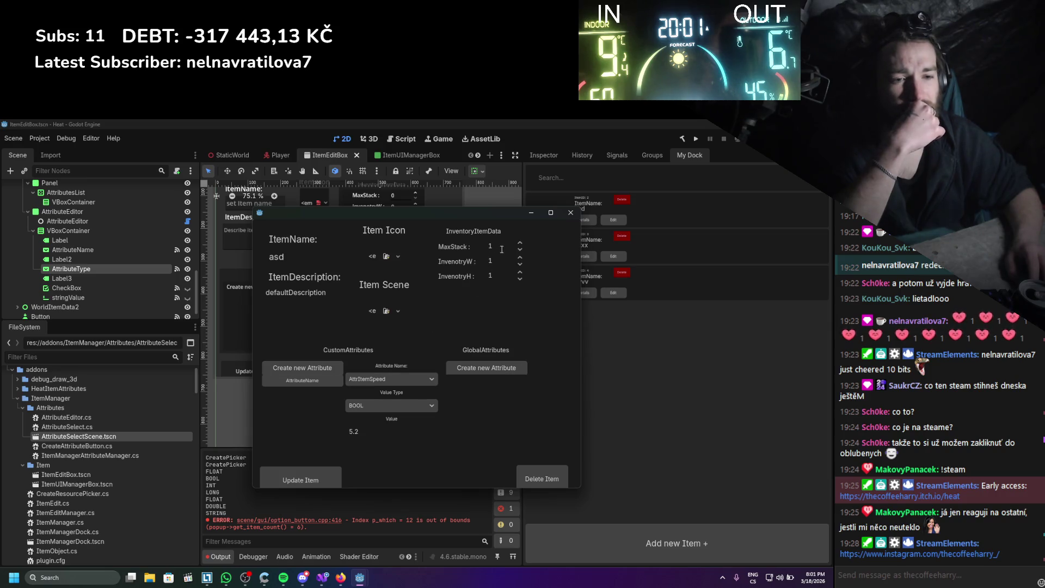
{"action": "left_click", "coordinate": [570, 212]}
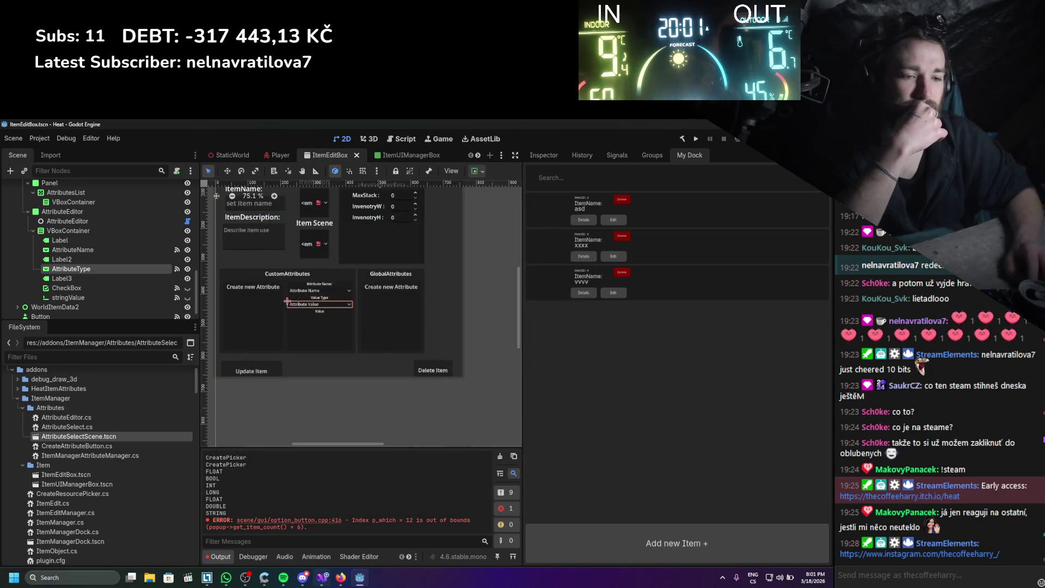
- Insert nameChoices.Clear(); at the start of the Init method
{"action": "key", "text": "alt+Tab"}
{"action": "scroll", "coordinate": [259, 358], "scroll_direction": "up", "scroll_amount": 5}
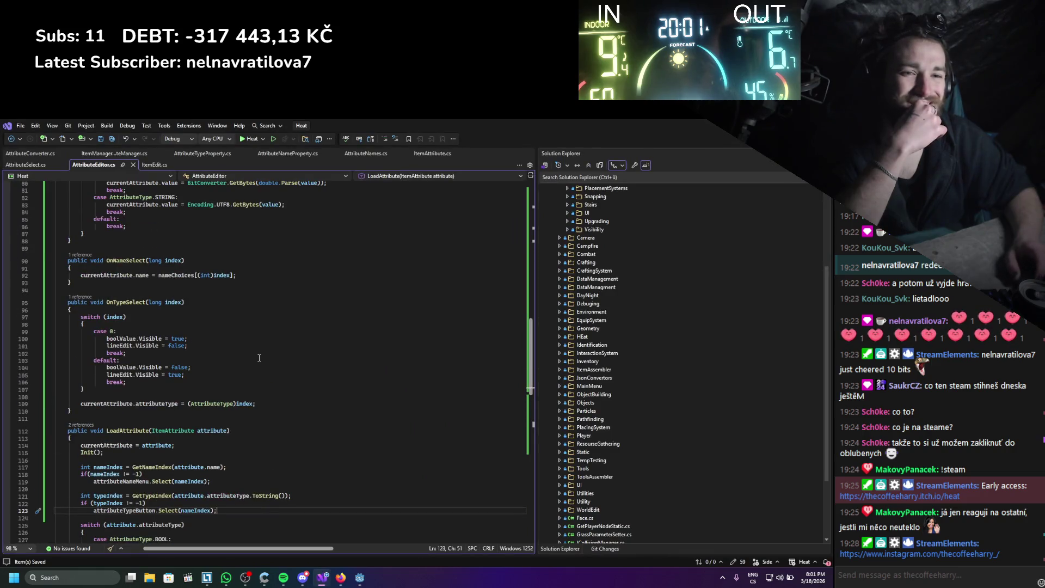
{"action": "scroll", "coordinate": [259, 358], "scroll_direction": "up", "scroll_amount": 5}
{"action": "scroll", "coordinate": [259, 357], "scroll_direction": "up", "scroll_amount": 3}
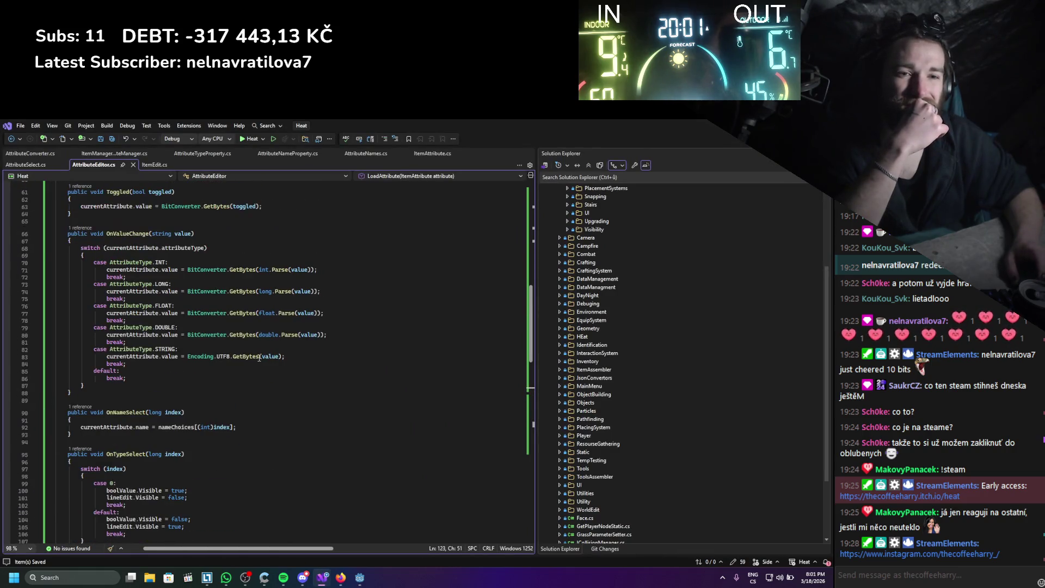
{"action": "scroll", "coordinate": [259, 357], "scroll_direction": "up", "scroll_amount": 5}
{"action": "scroll", "coordinate": [260, 357], "scroll_direction": "up", "scroll_amount": 7}
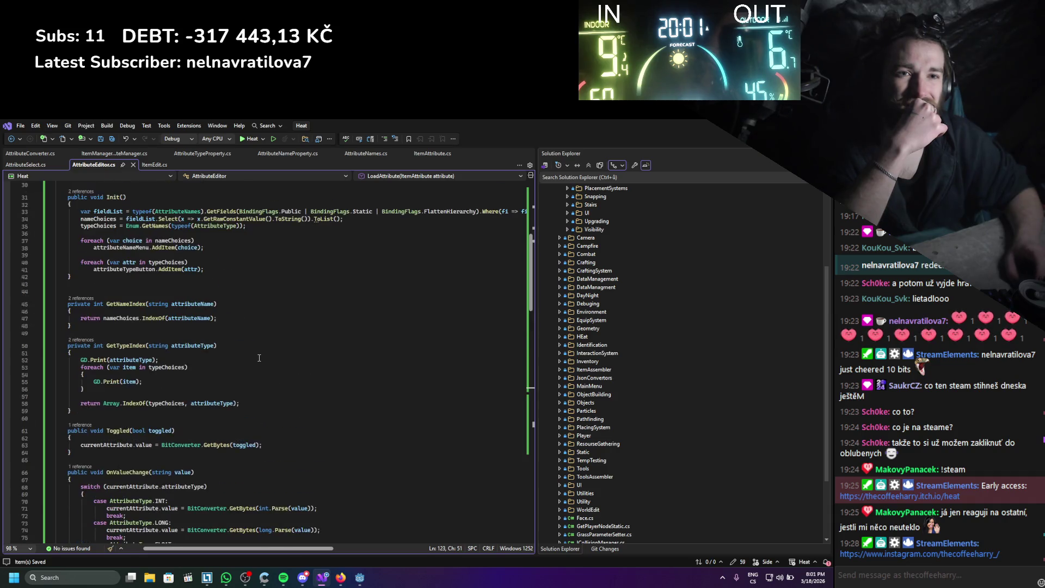
{"action": "scroll", "coordinate": [259, 358], "scroll_direction": "up", "scroll_amount": 5}
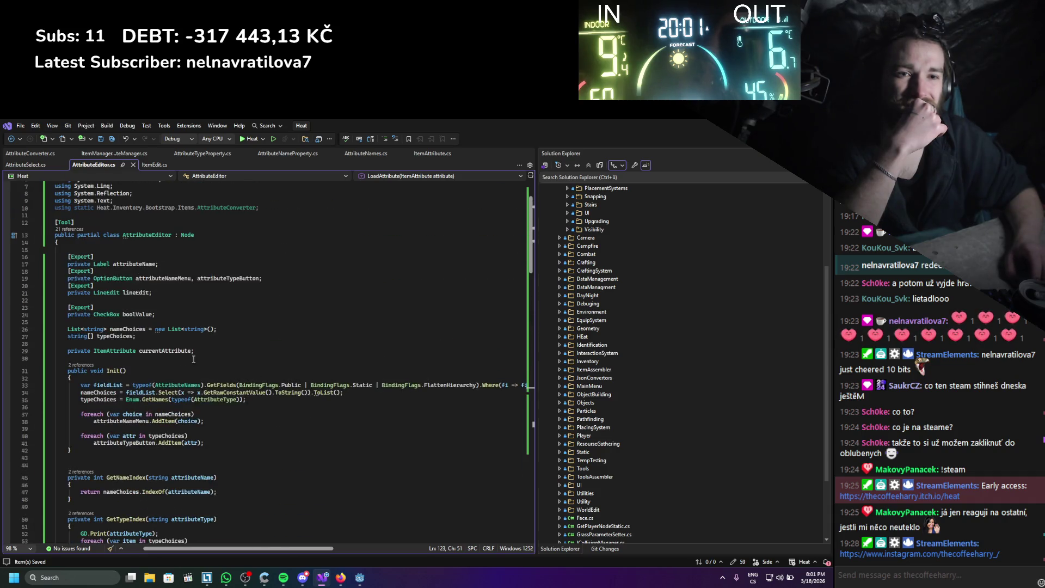
{"action": "left_click", "coordinate": [148, 371]}
{"action": "key", "text": "Return"}
{"action": "key", "text": "Return"}
{"action": "key", "text": "Up"}
{"action": "key", "text": "Down"}
{"action": "key", "text": "Down"}
{"action": "key", "text": "alt+Up"}
{"action": "key", "text": "alt+Up"}
{"action": "key", "text": "Down"}
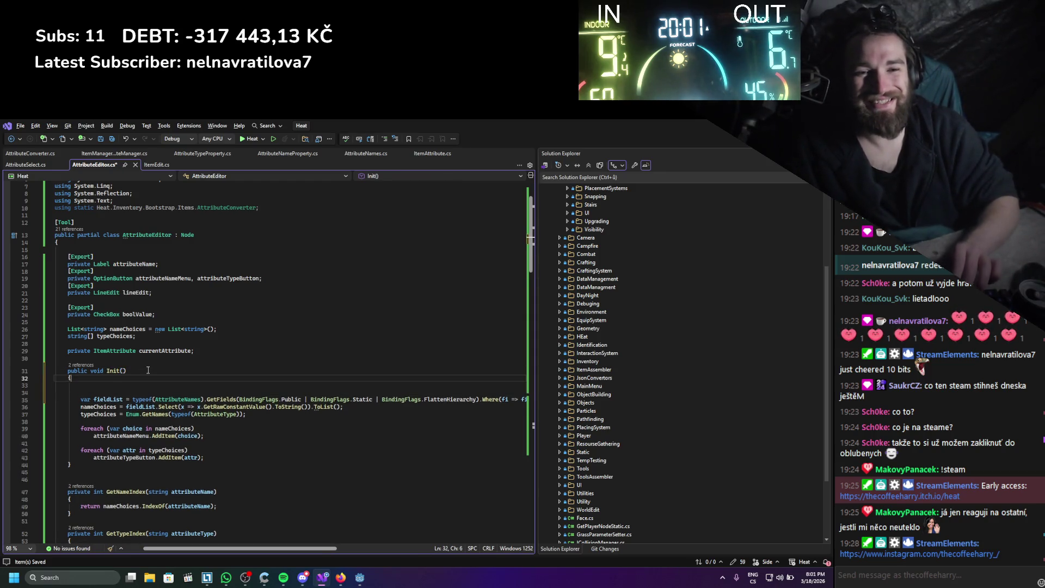
{"action": "type", "text": "namec"}
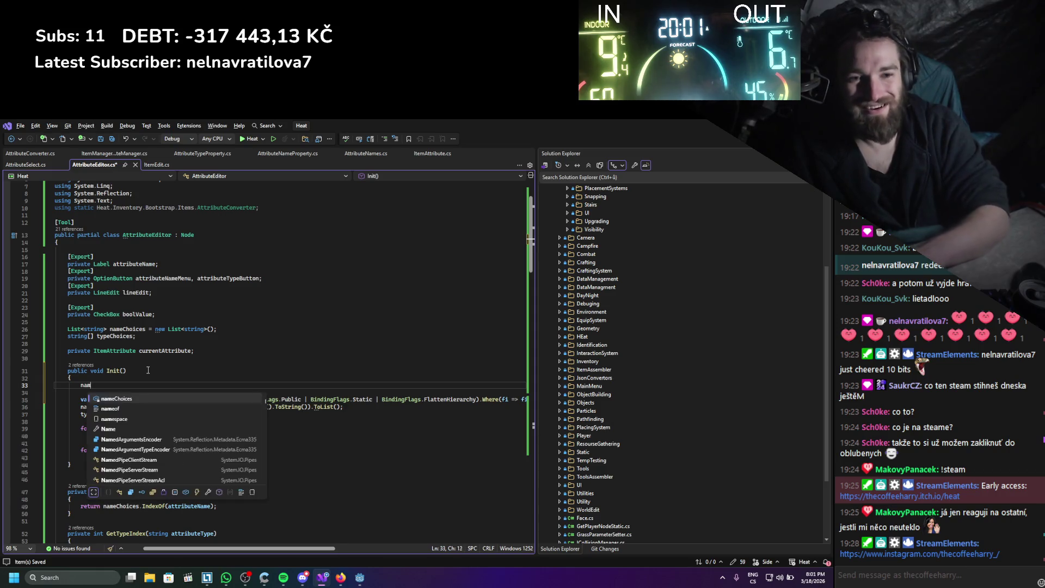
{"action": "key", "text": "Tab"}
{"action": "type", "text": ".Clear();"}
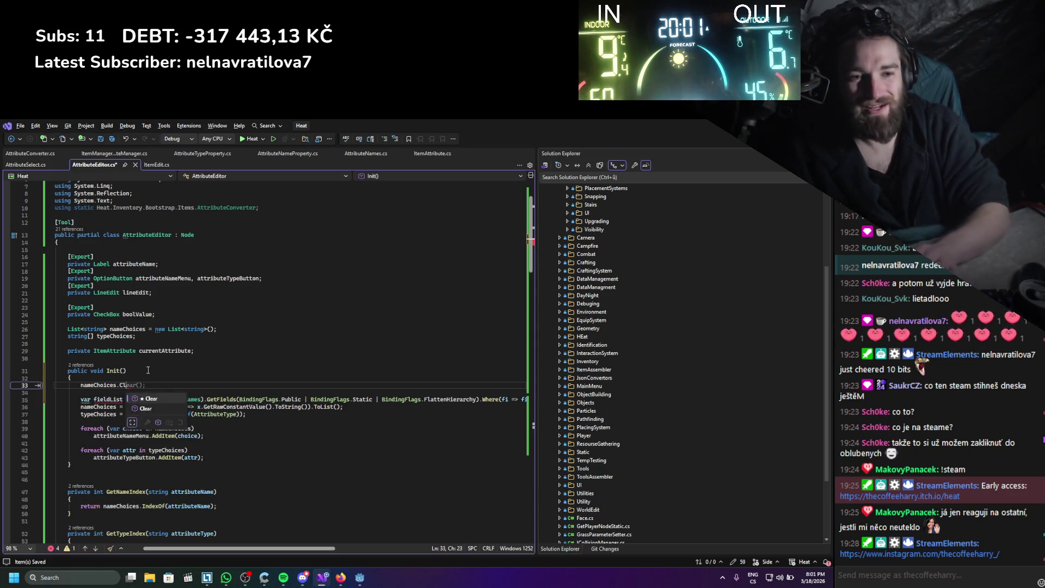
{"action": "key", "text": "Return"}
- Add typeChoices = new string[0]; on the next line and save the script
{"action": "type", "text": "type"}
{"action": "key", "text": "Down"}
{"action": "key", "text": "Tab"}
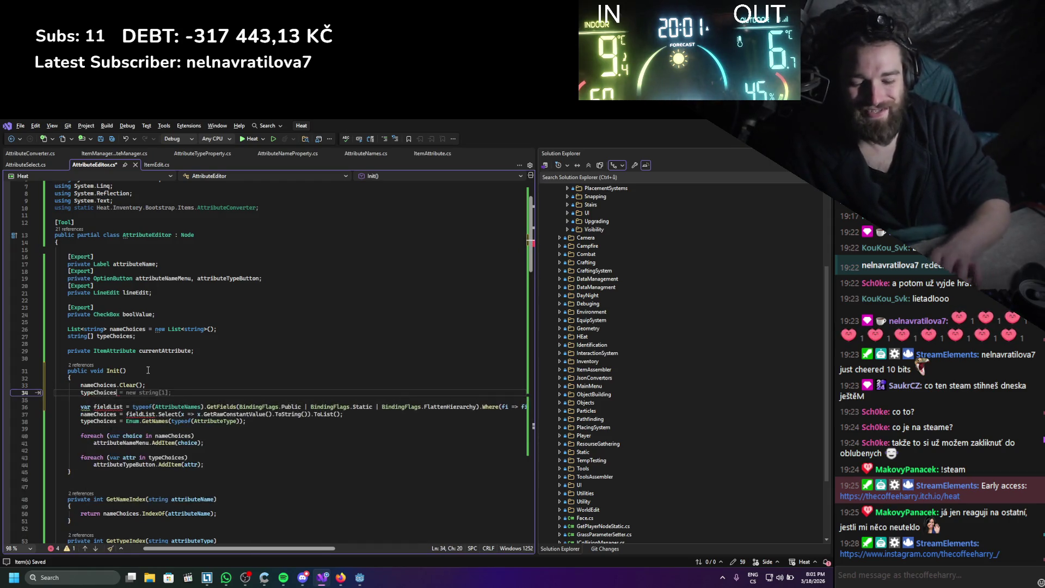
{"action": "key", "text": "Left"}
{"action": "key", "text": "Left"}
{"action": "key", "text": "BackSpace"}
{"action": "key", "text": "ctrl+s"}
{"action": "type", "text": "0"}
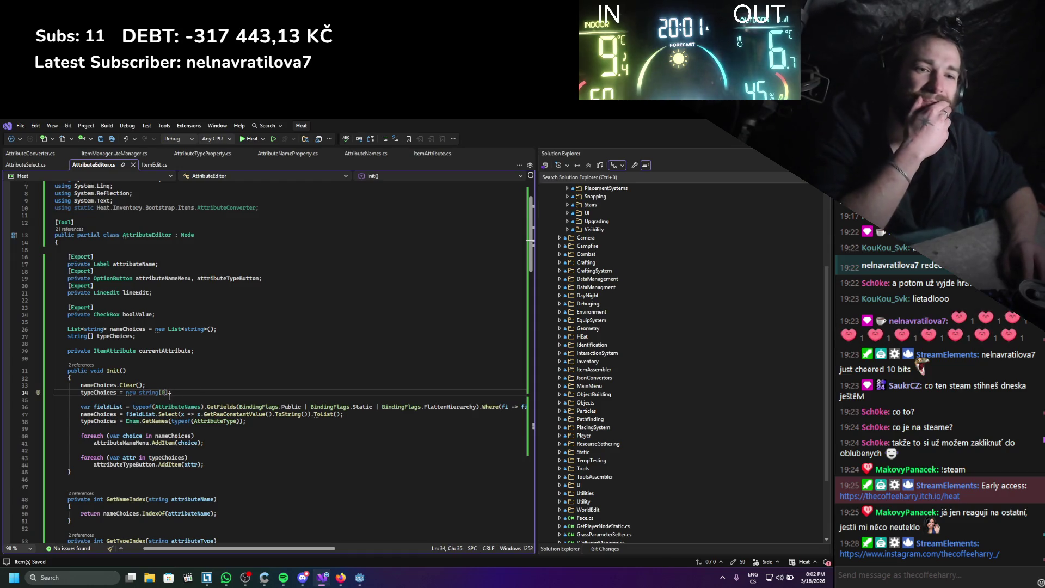
- Delete the line resetting typeChoices to an empty array, then build in Godot
{"action": "mouse_move", "coordinate": [169, 394]}
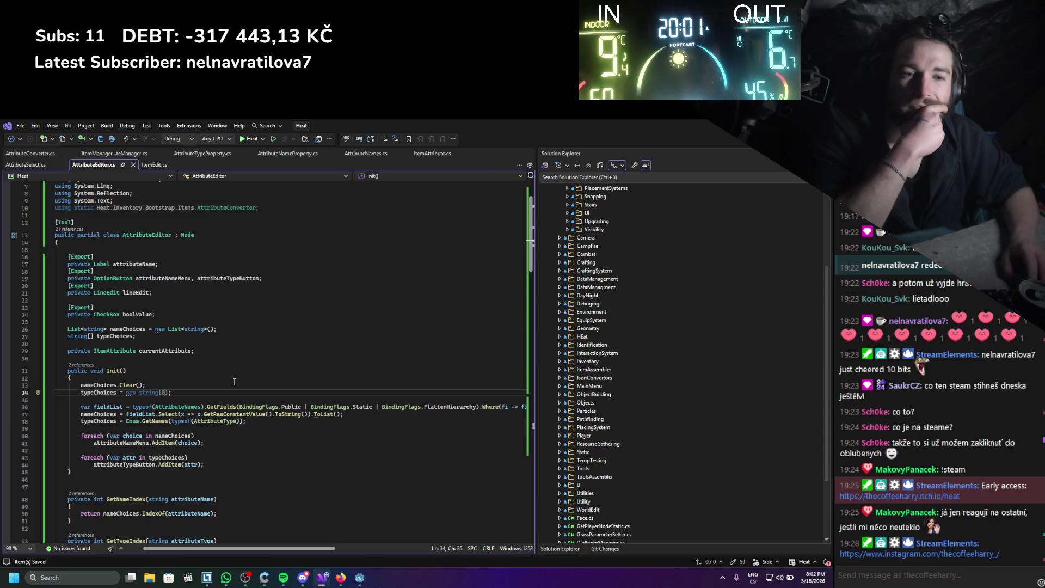
{"action": "scroll", "coordinate": [239, 381], "scroll_direction": "down", "scroll_amount": 3}
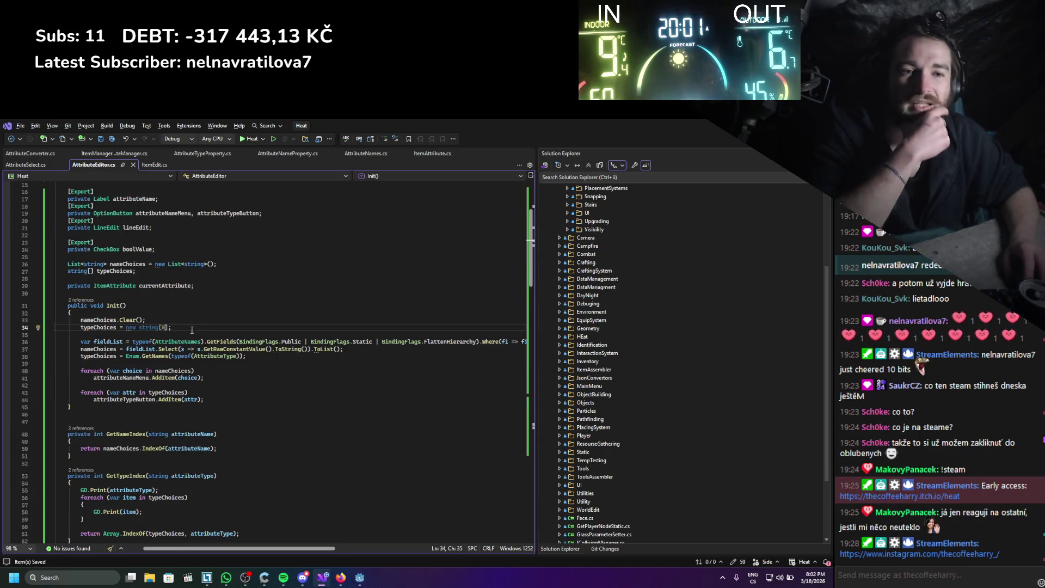
{"action": "left_click_drag", "start_coordinate": [172, 327], "coordinate": [48, 318]}
{"action": "key", "text": "BackSpace"}
{"action": "key", "text": "BackSpace"}
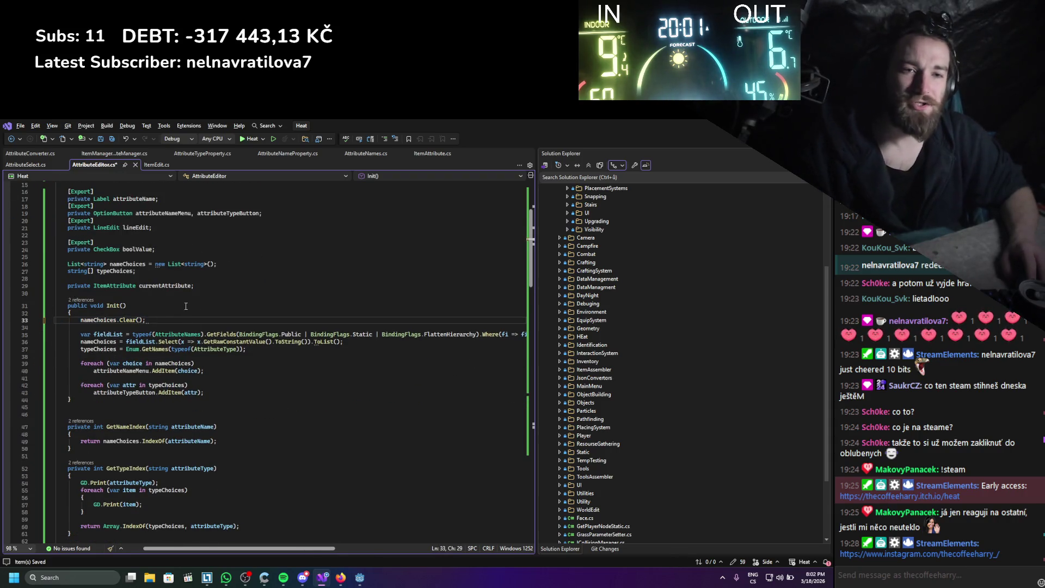
{"action": "scroll", "coordinate": [429, 369], "scroll_direction": "down", "scroll_amount": 6}
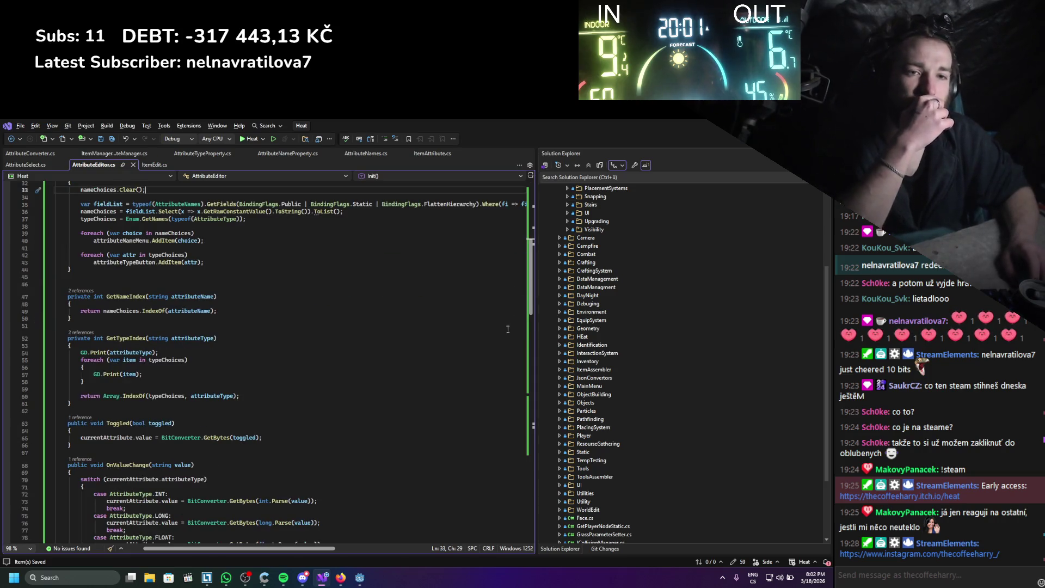
{"action": "scroll", "coordinate": [116, 369], "scroll_direction": "down", "scroll_amount": 1}
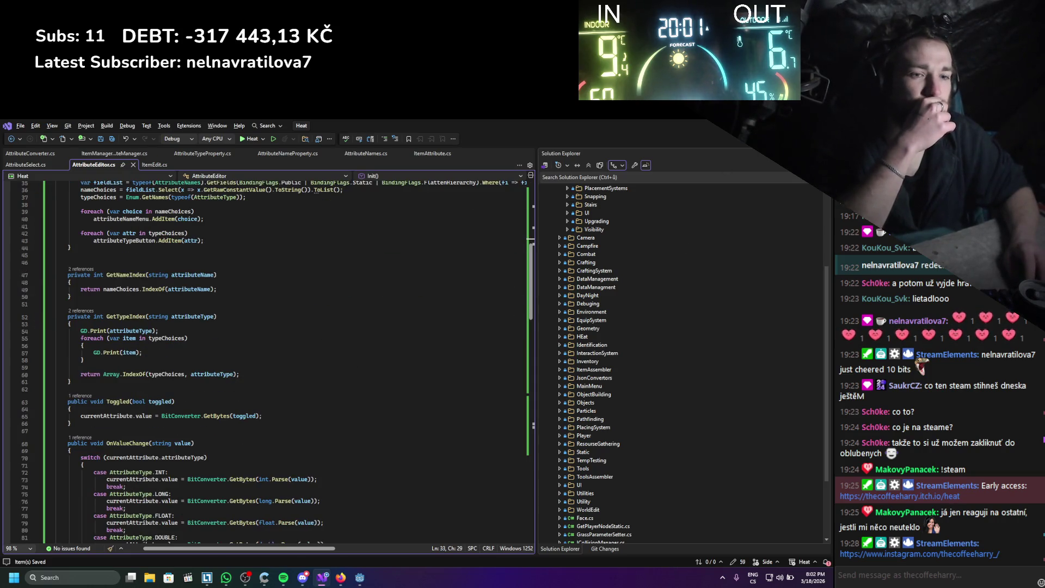
{"action": "key", "text": "alt+Tab"}
{"action": "left_click", "coordinate": [683, 139]}
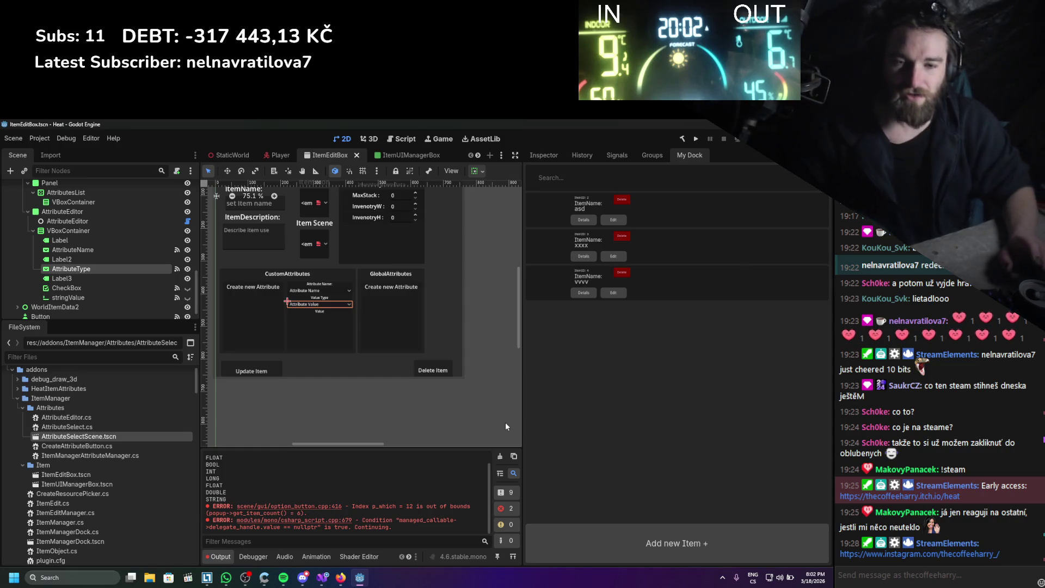
- Clear the Output log once the .NET build finishes
{"action": "left_click", "coordinate": [499, 456]}
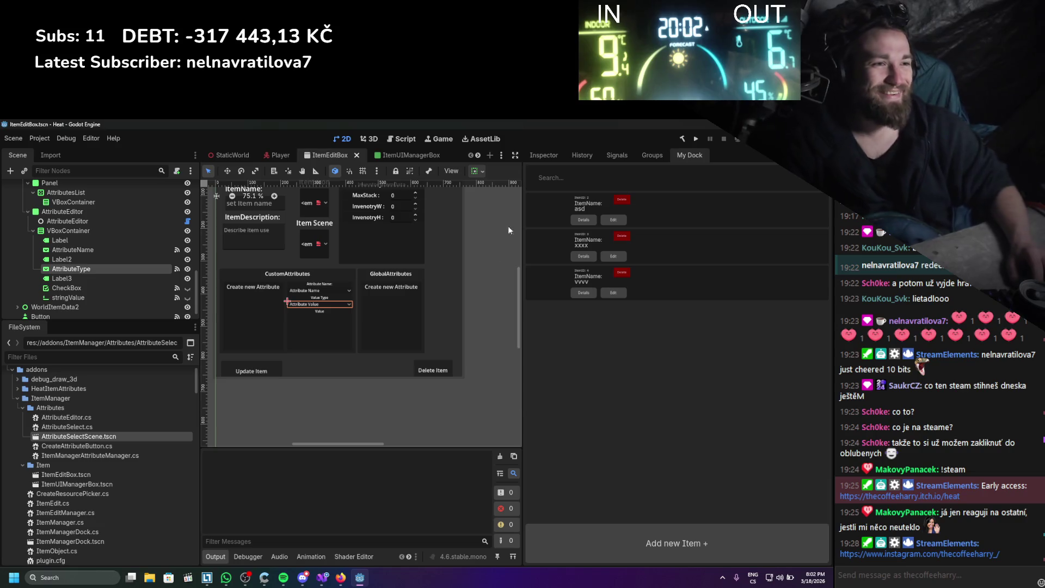
- Reload the ItemManager plugin from Project Settings > Plugins
{"action": "left_click", "coordinate": [612, 253]}
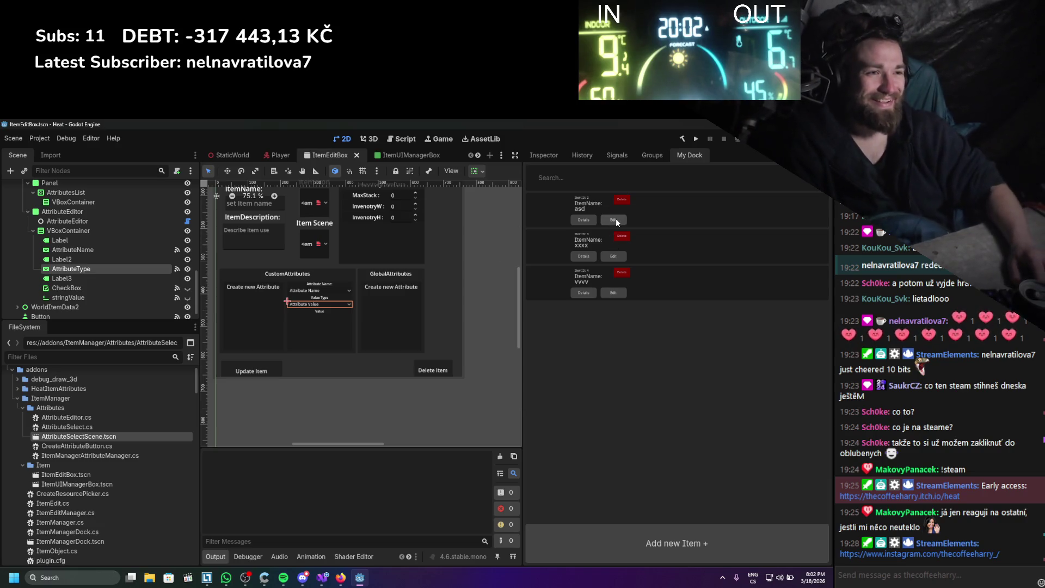
{"action": "left_click", "coordinate": [40, 139]}
{"action": "left_click", "coordinate": [60, 150]}
{"action": "left_click", "coordinate": [44, 223]}
{"action": "left_click", "coordinate": [49, 222]}
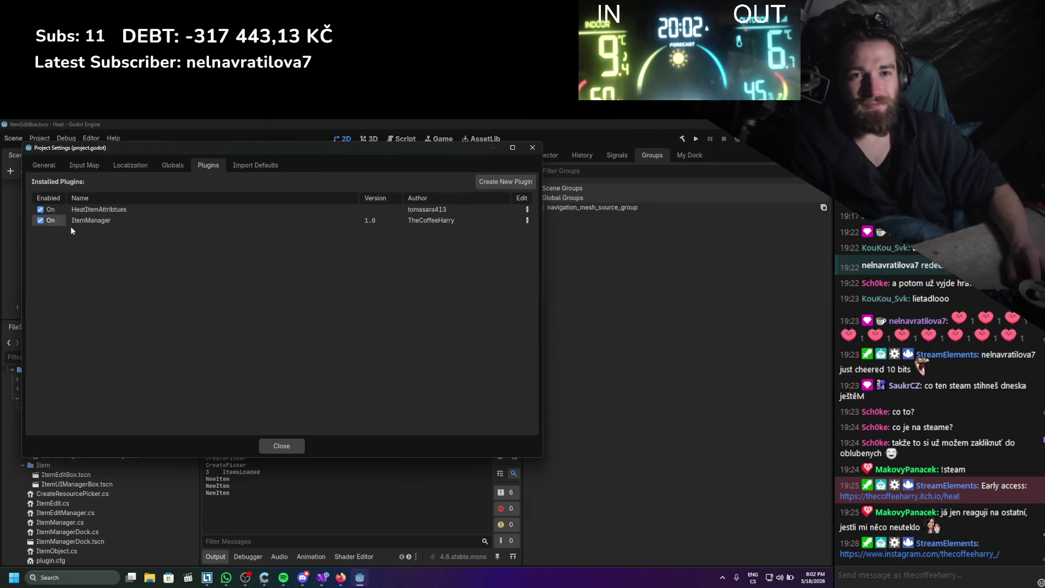
{"action": "left_click", "coordinate": [268, 448]}
- Open item asd, load AttrItemSpeed, then reopen it and set its value type to FLOAT
{"action": "left_click", "coordinate": [680, 159]}
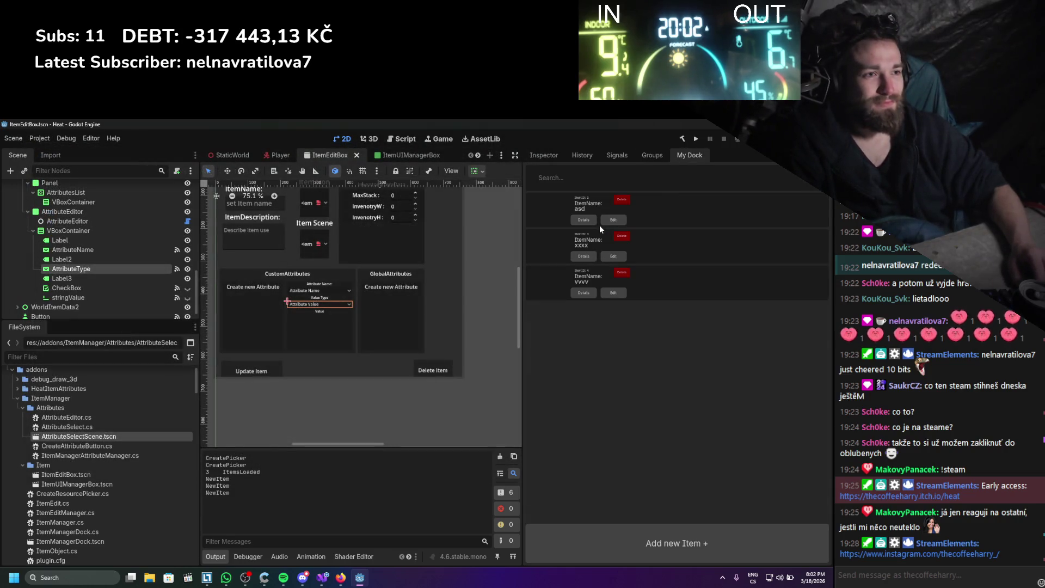
{"action": "left_click", "coordinate": [584, 220]}
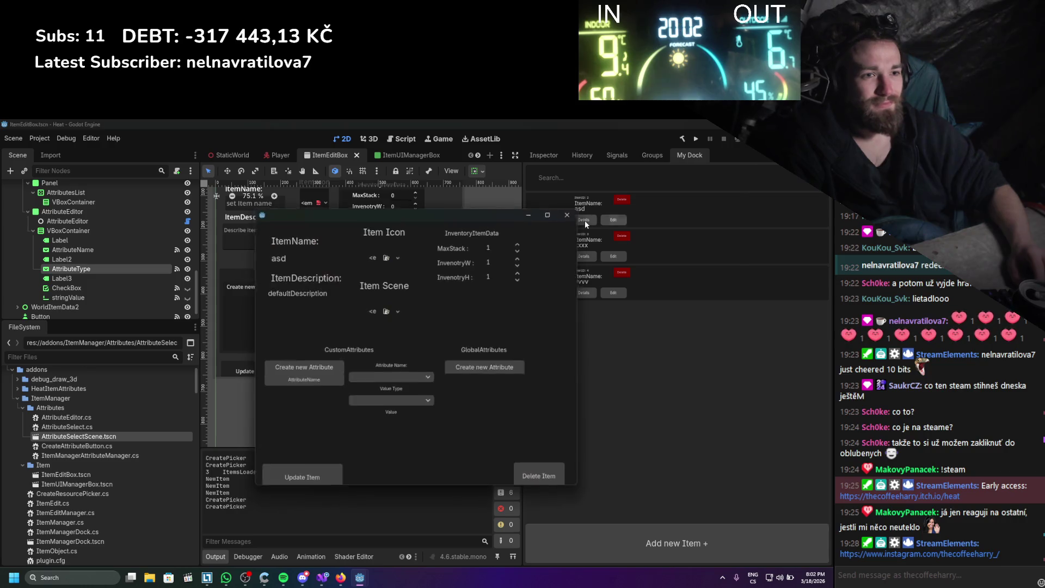
{"action": "left_click", "coordinate": [338, 384]}
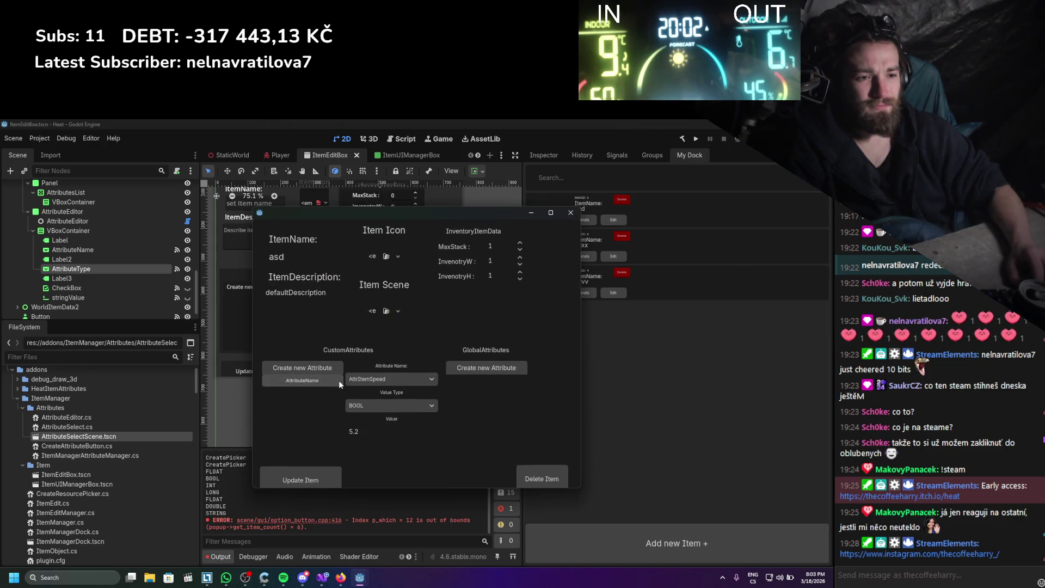
{"action": "left_click", "coordinate": [570, 212]}
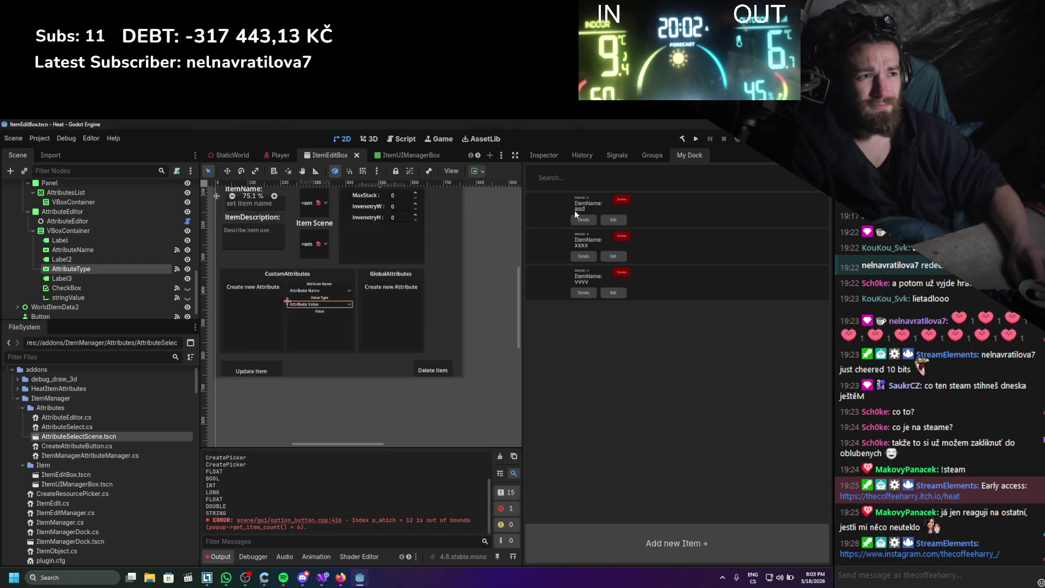
{"action": "left_click", "coordinate": [611, 220]}
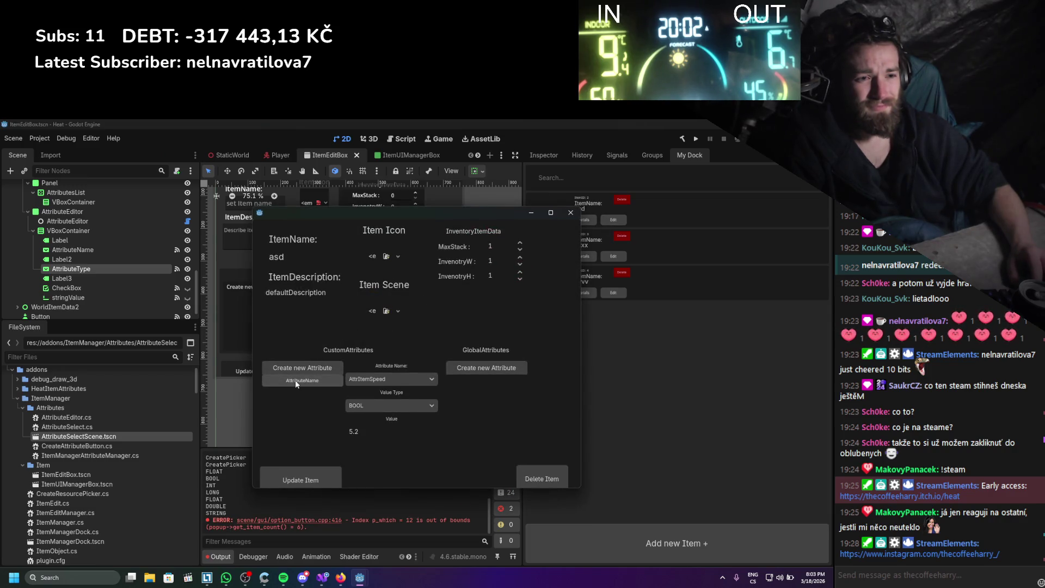
{"action": "left_click", "coordinate": [371, 405]}
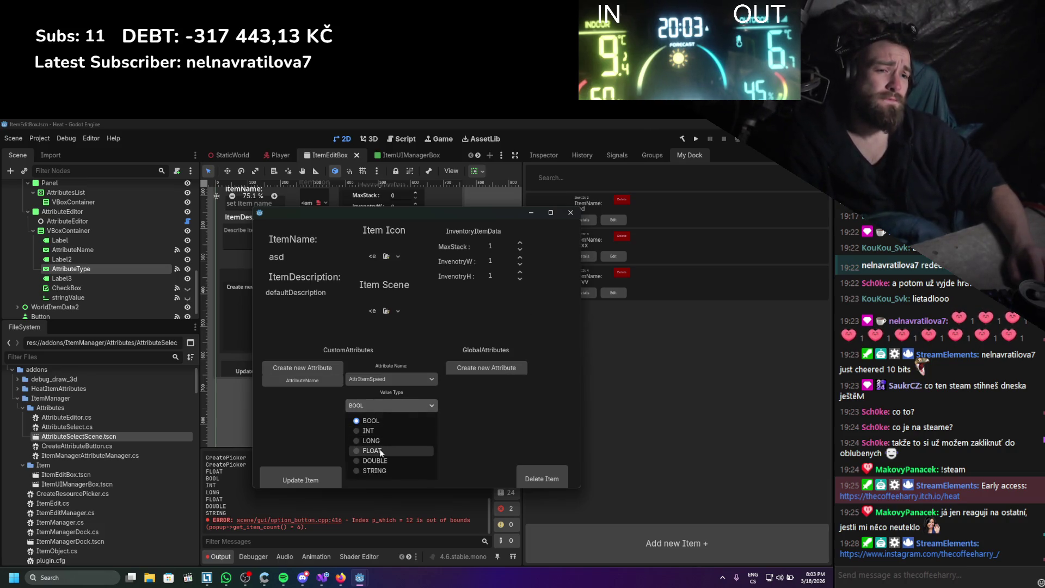
{"action": "left_click", "coordinate": [372, 451]}
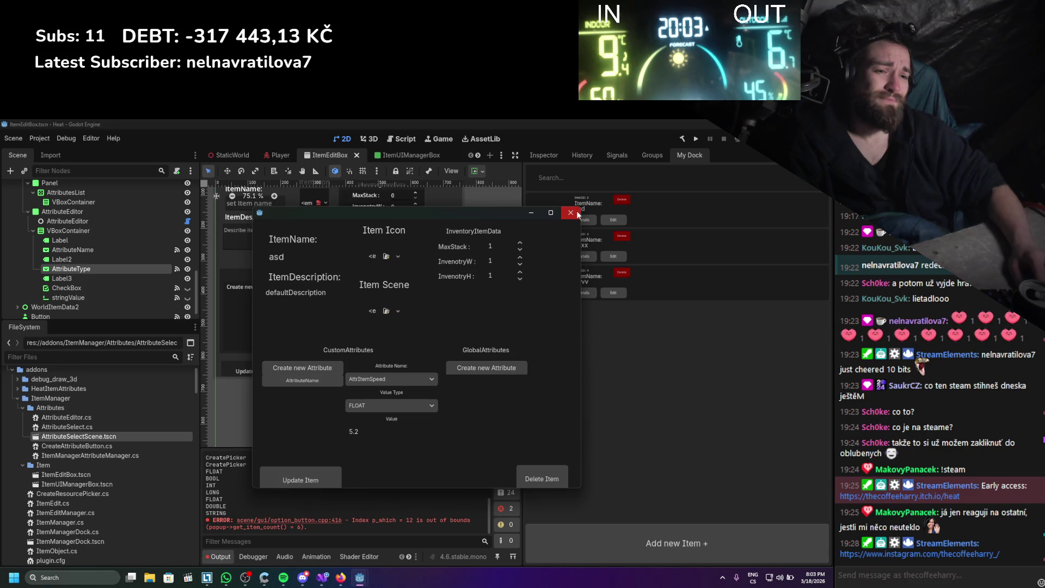
{"action": "left_click", "coordinate": [576, 212]}
- Duplicate the GD.Print line in GetTypeIndex to print typeChoices.Length, and save
{"action": "key", "text": "alt+Tab"}
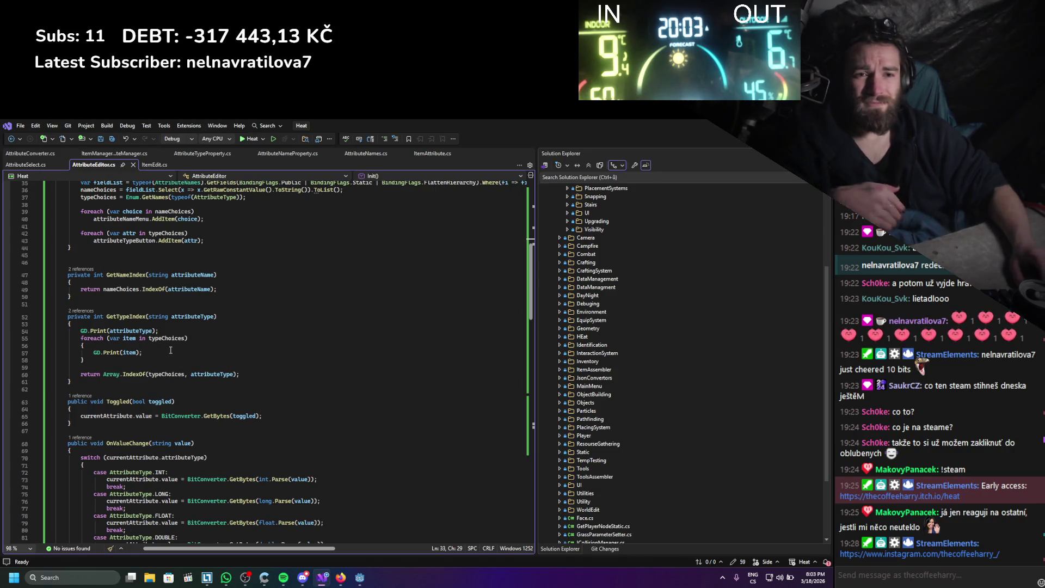
{"action": "double_click", "coordinate": [170, 339]}
{"action": "key", "text": "ctrl+c"}
{"action": "left_click", "coordinate": [163, 331]}
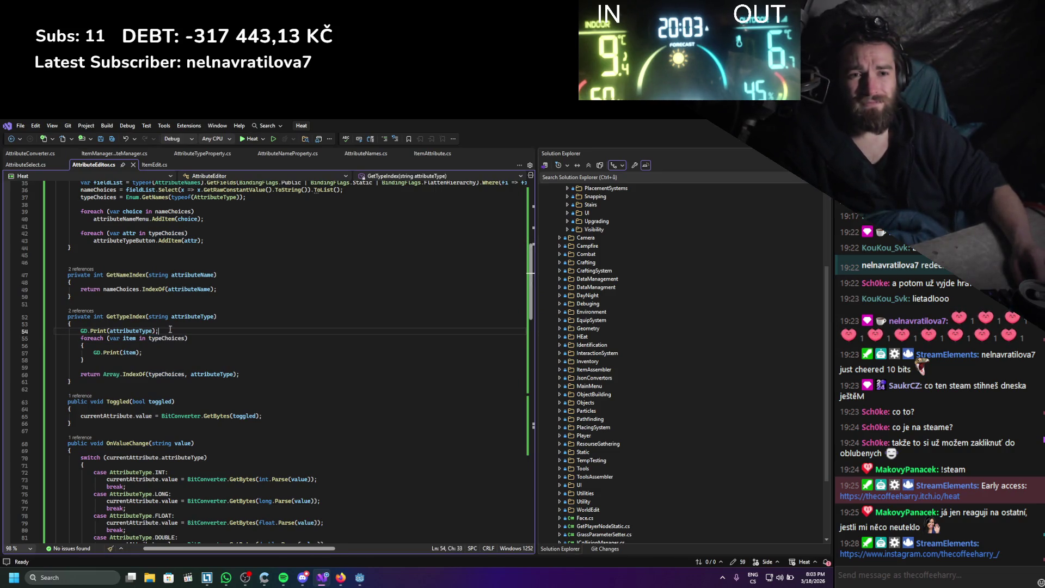
{"action": "key", "text": "ctrl+d"}
{"action": "double_click", "coordinate": [124, 338]}
{"action": "key", "text": "ctrl+v"}
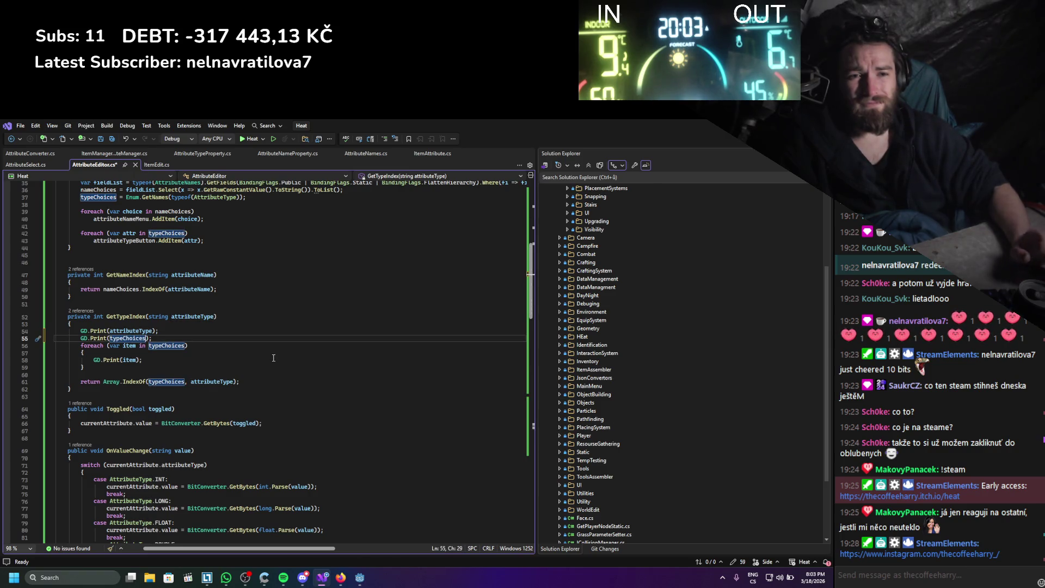
{"action": "type", "text": ".co"}
{"action": "key", "text": "BackSpace"}
{"action": "key", "text": "BackSpace"}
{"action": "type", "text": "leng"}
{"action": "key", "text": "Tab"}
{"action": "key", "text": "ctrl+s"}
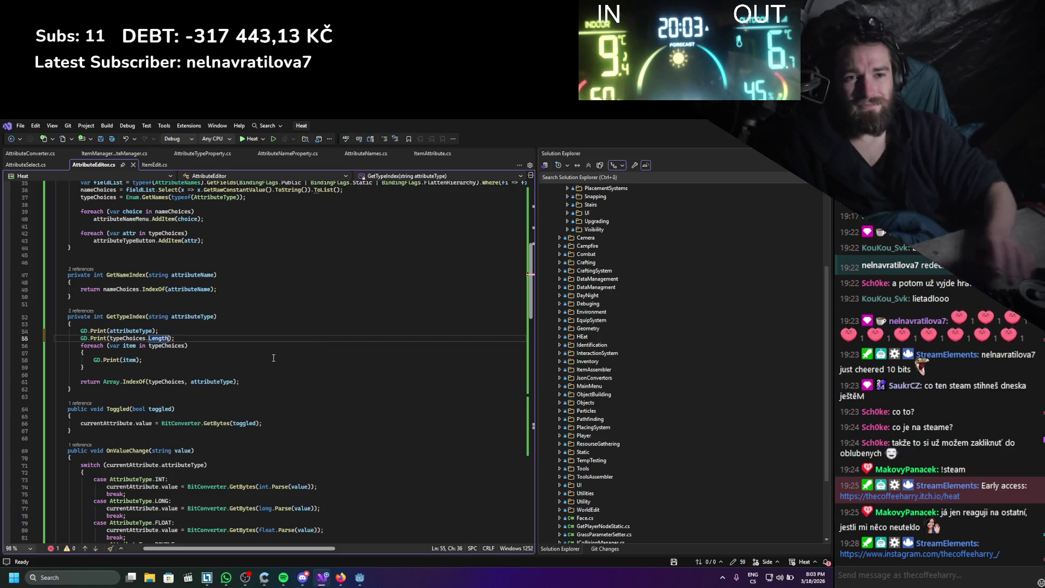
- Rebuild the .NET project in Godot
{"action": "scroll", "coordinate": [317, 359], "scroll_direction": "up", "scroll_amount": 3}
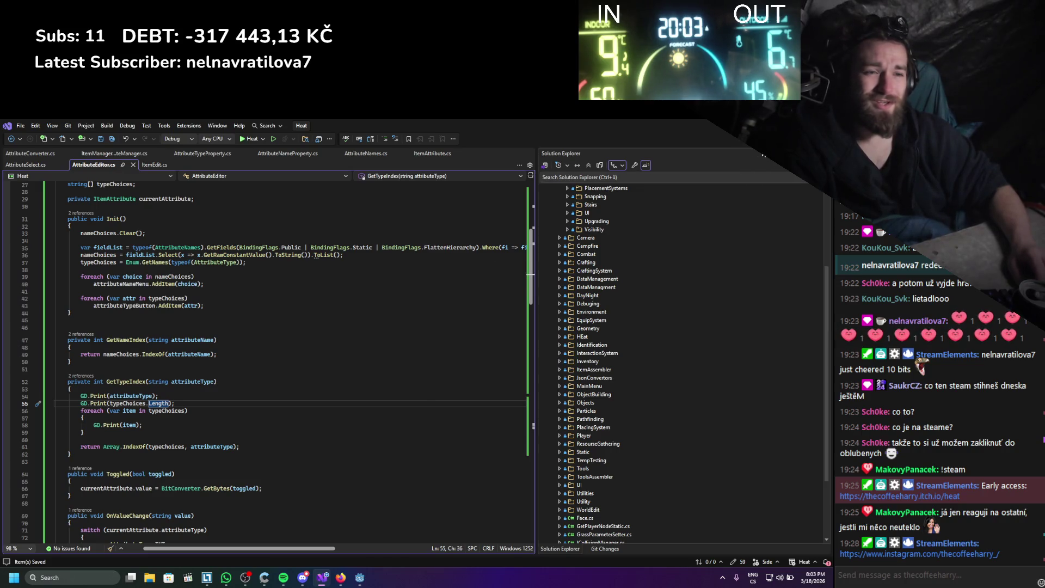
{"action": "key", "text": "alt+Tab"}
{"action": "left_click", "coordinate": [685, 140]}
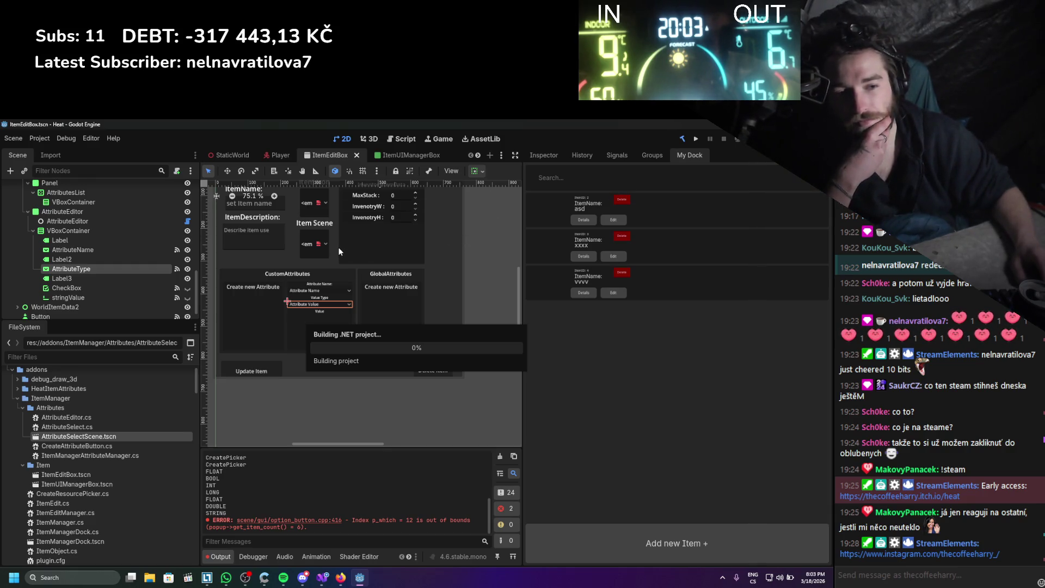
- Toggle the ItemManager plugin off and on in Project Settings > Plugins
{"action": "left_click", "coordinate": [40, 138]}
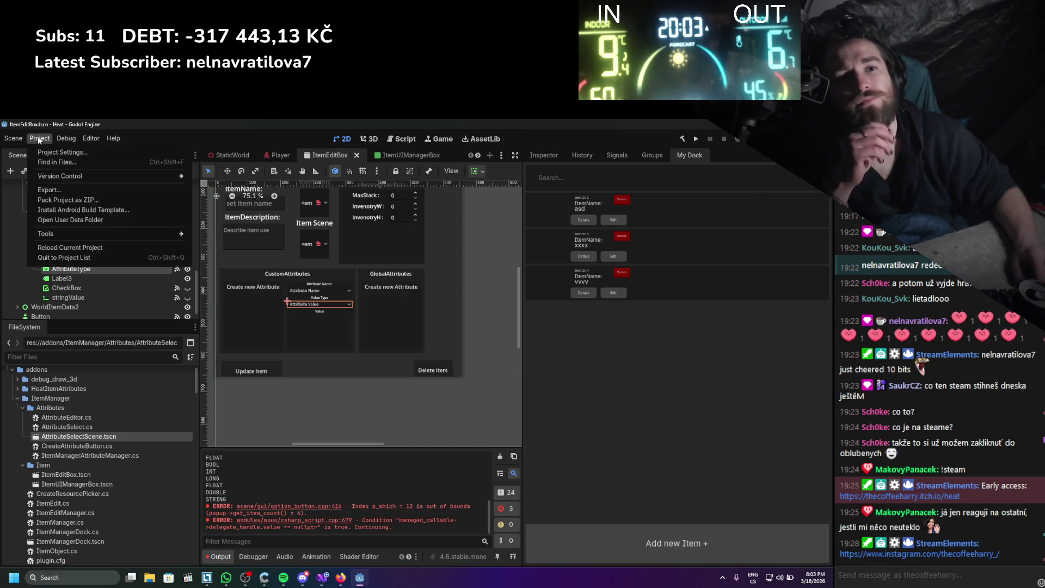
{"action": "left_click", "coordinate": [54, 162]}
{"action": "double_click", "coordinate": [54, 220]}
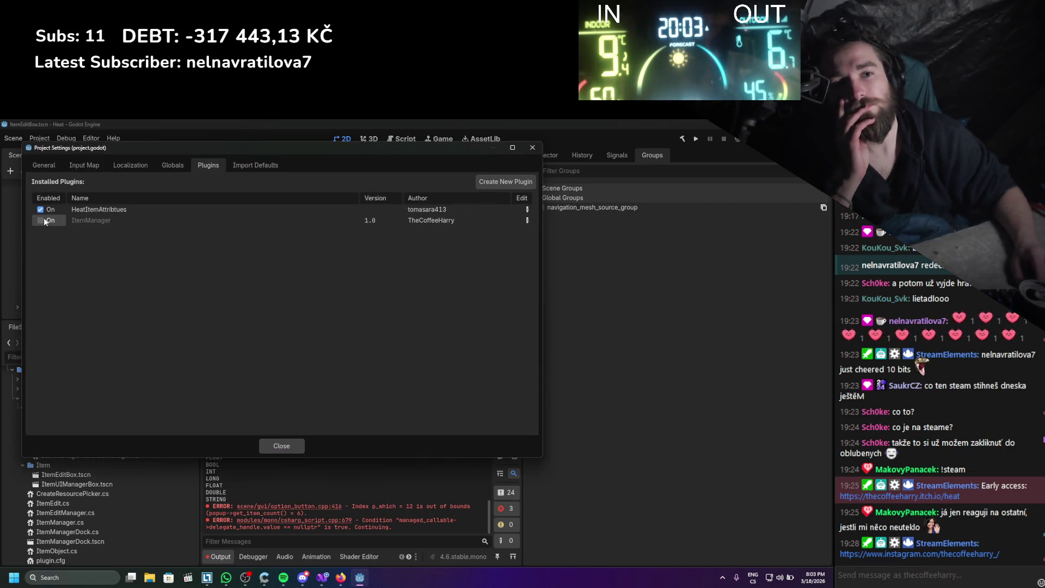
{"action": "left_click", "coordinate": [297, 445]}
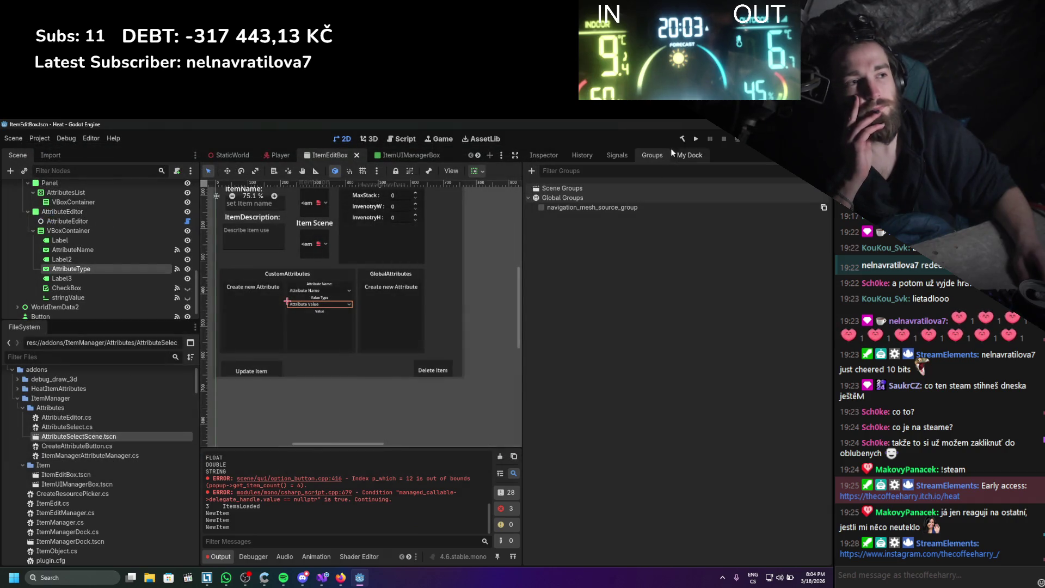
- Open item asd to check AttrItemSpeed's type, then return to GetTypeIndex in Visual Studio
{"action": "left_click", "coordinate": [684, 155]}
{"action": "left_click", "coordinate": [614, 220]}
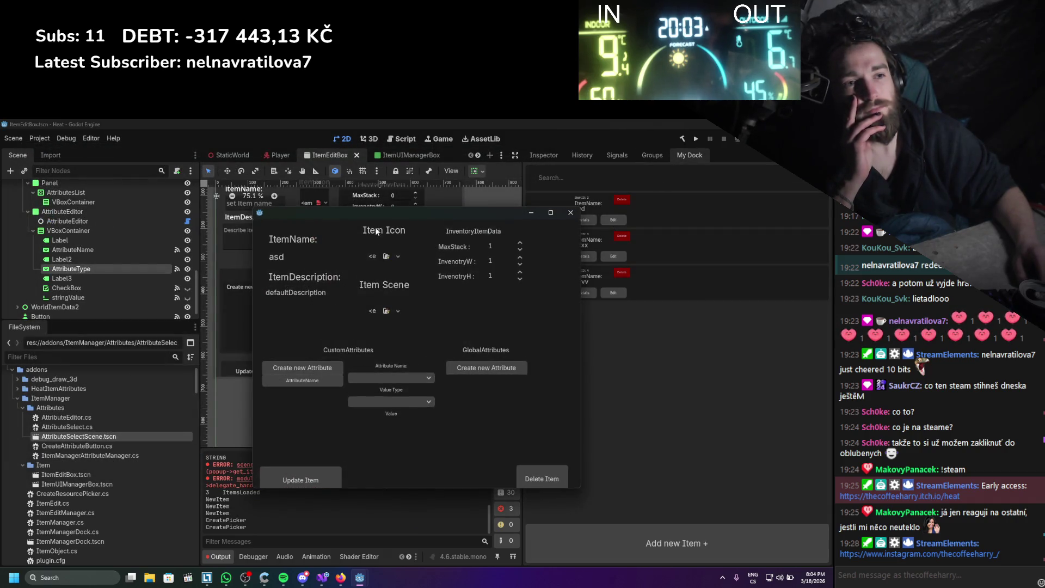
{"action": "left_click_drag", "start_coordinate": [387, 214], "coordinate": [459, 184]}
{"action": "left_click", "coordinate": [394, 352]}
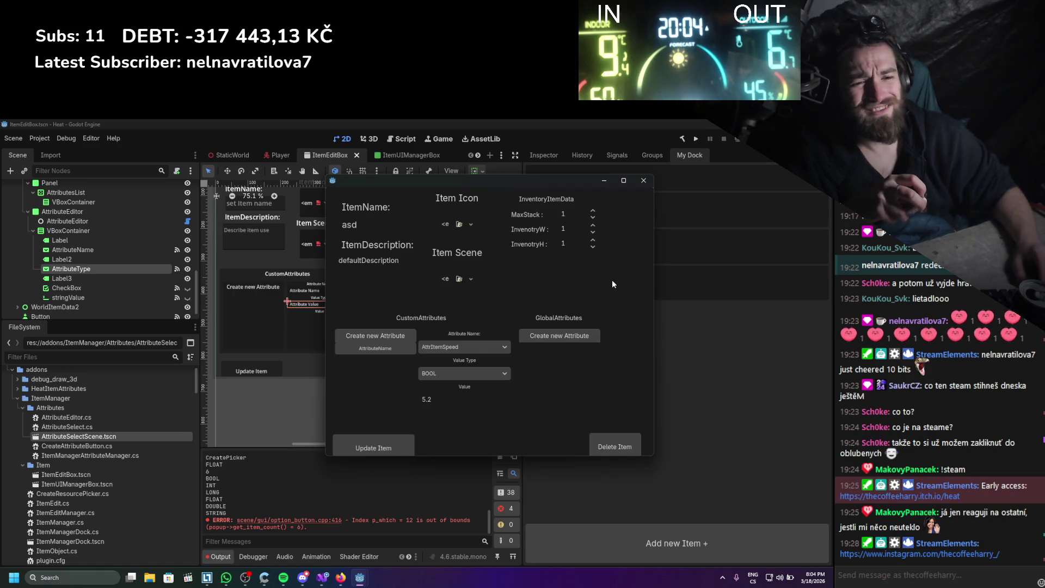
{"action": "left_click", "coordinate": [644, 181]}
{"action": "left_click", "coordinate": [323, 578]}
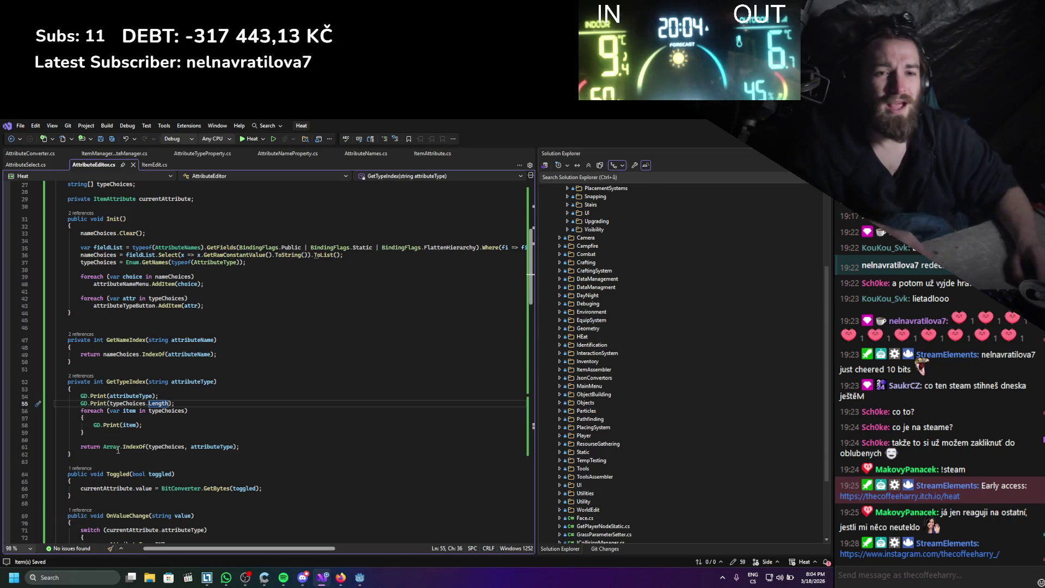
{"action": "left_click_drag", "start_coordinate": [104, 446], "coordinate": [236, 447]}
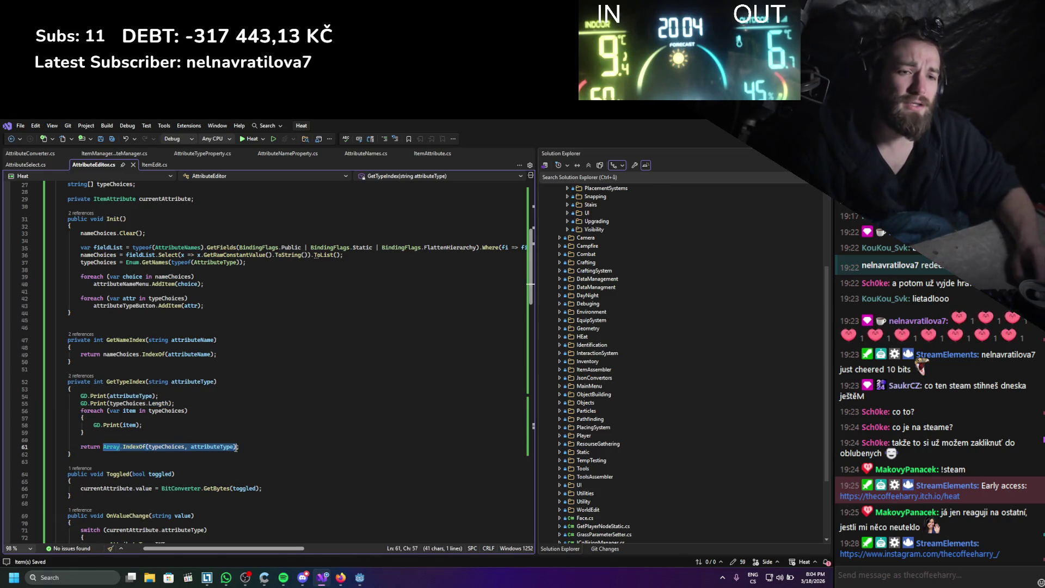
- Replace the foreach in GetTypeIndex with a for loop over typeChoices.Length
{"action": "left_click", "coordinate": [194, 406]}
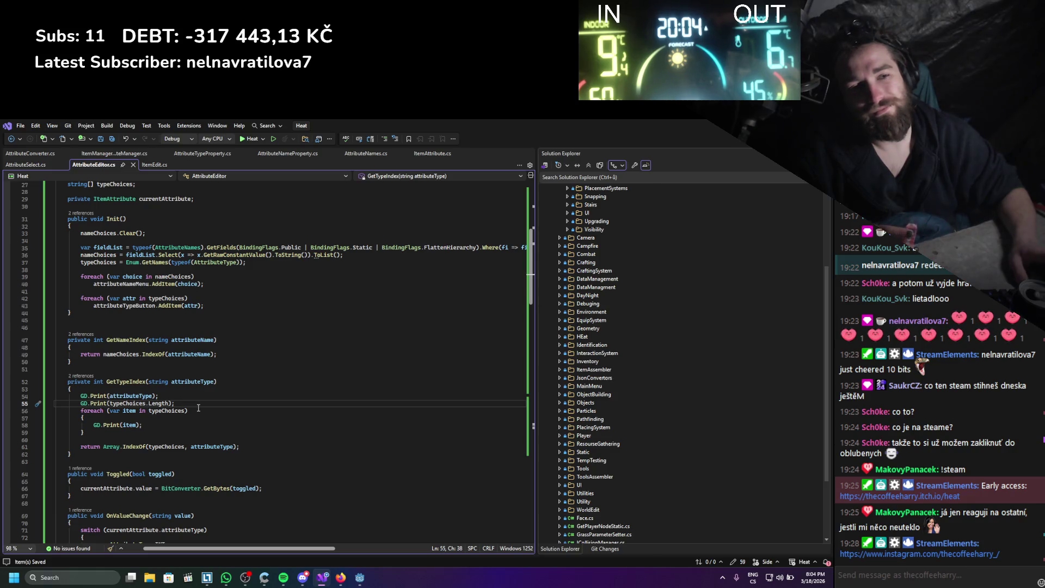
{"action": "scroll", "coordinate": [198, 408], "scroll_direction": "up", "scroll_amount": 6}
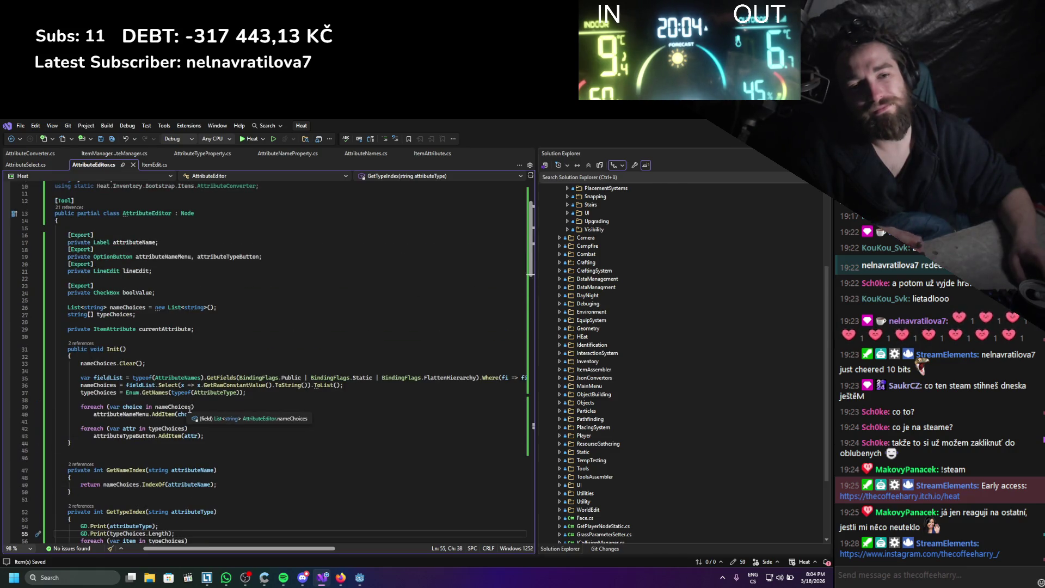
{"action": "scroll", "coordinate": [190, 408], "scroll_direction": "down", "scroll_amount": 6}
{"action": "scroll", "coordinate": [190, 408], "scroll_direction": "down", "scroll_amount": 1}
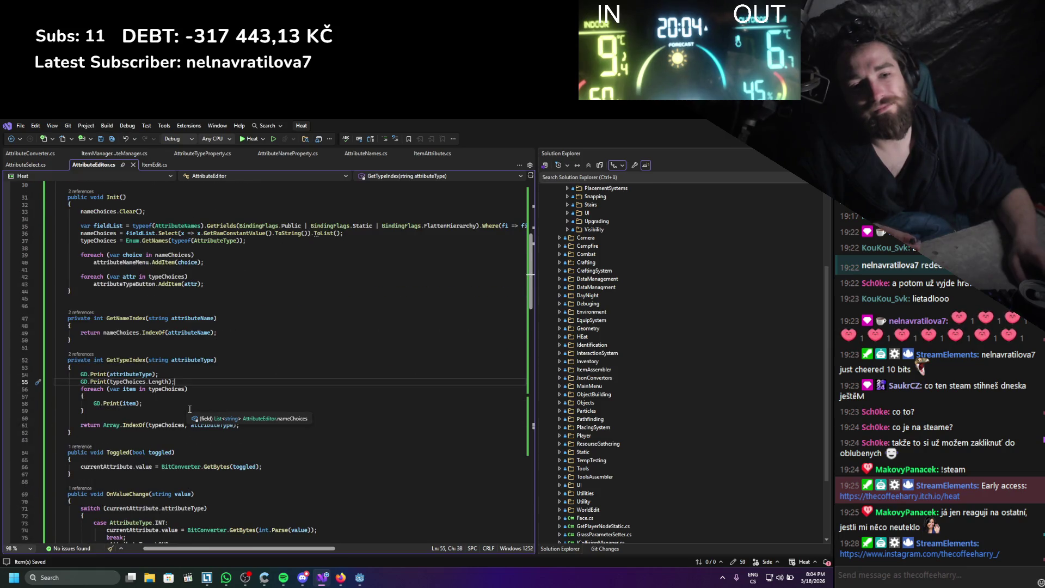
{"action": "left_click_drag", "start_coordinate": [97, 418], "coordinate": [81, 389]}
{"action": "type", "text": "for"}
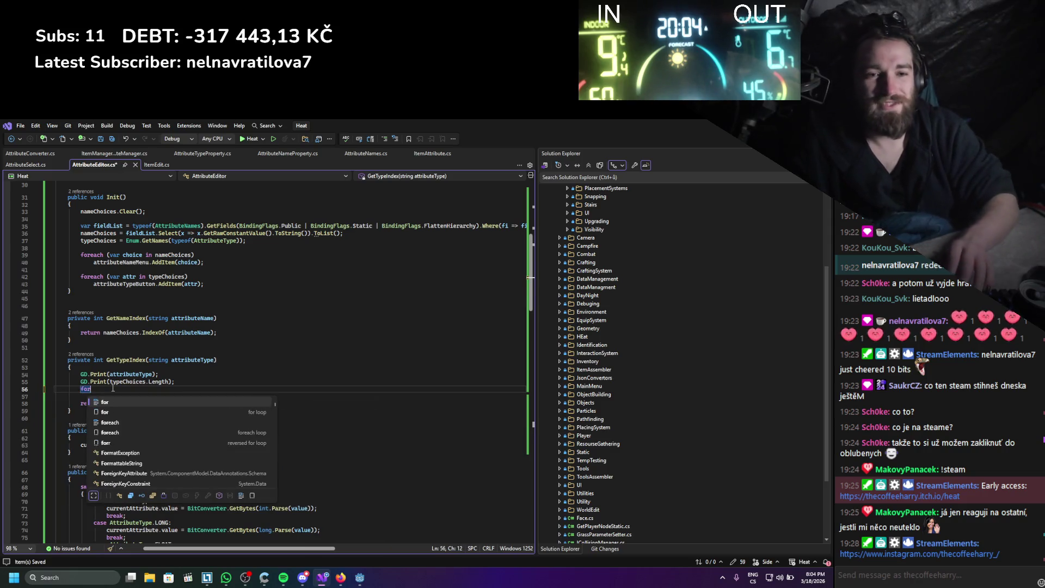
{"action": "key", "text": "Tab"}
{"action": "key", "text": "Tab"}
{"action": "key", "text": "ctrl+s"}
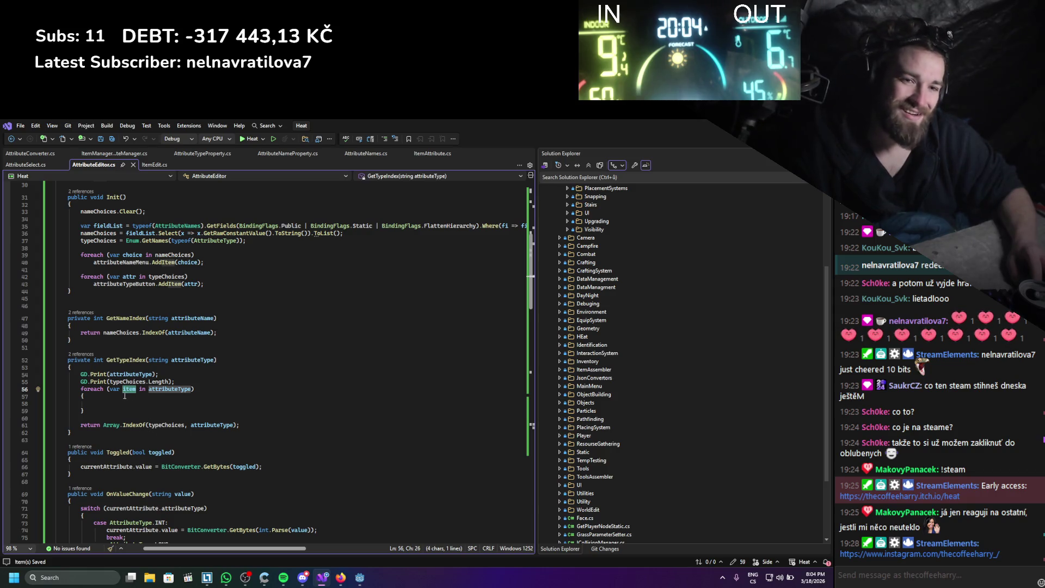
{"action": "left_click_drag", "start_coordinate": [87, 411], "coordinate": [57, 388]}
{"action": "type", "text": "for"}
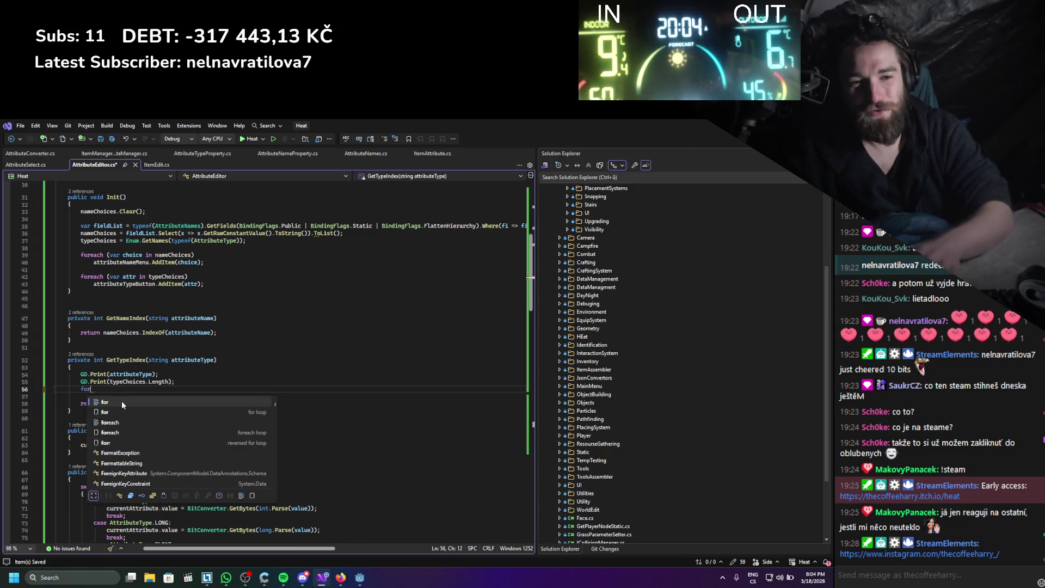
{"action": "key", "text": "Tab"}
{"action": "key", "text": "Tab"}
{"action": "key", "text": "ctrl+s"}
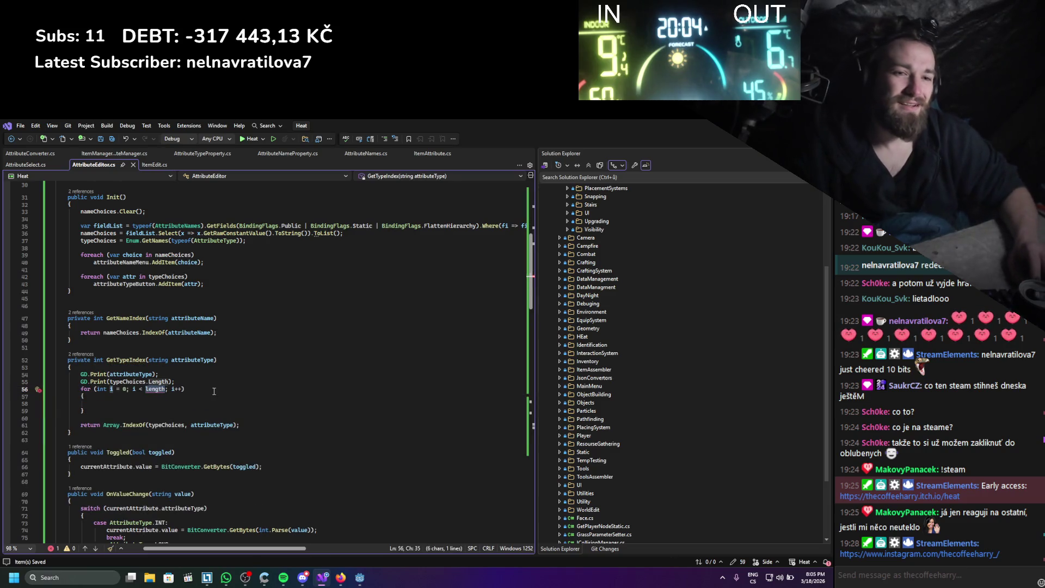
{"action": "type", "text": "typeChoices"}
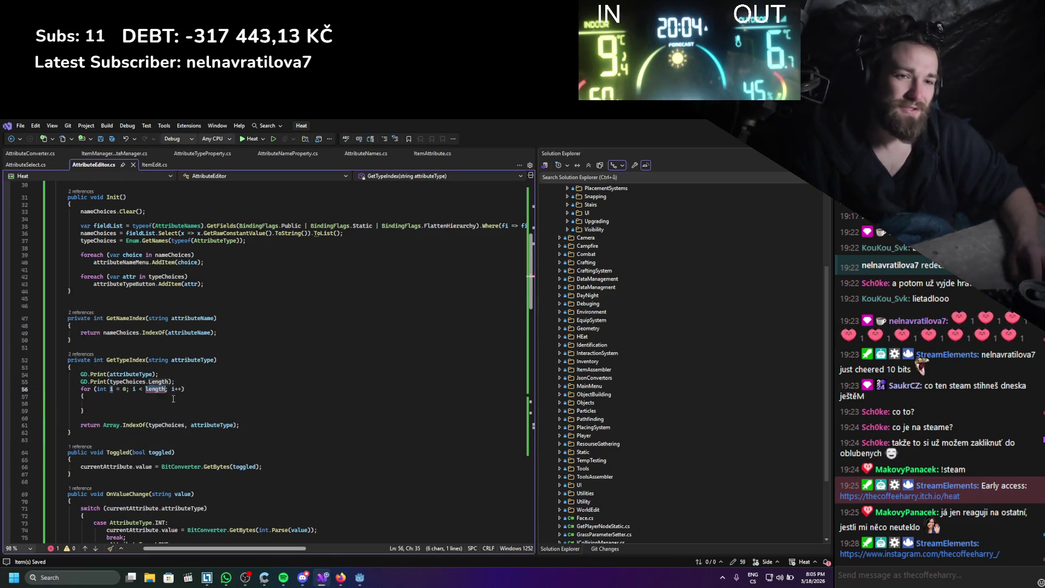
{"action": "type", "text": ".Length"}
{"action": "key", "text": "ctrl+s"}
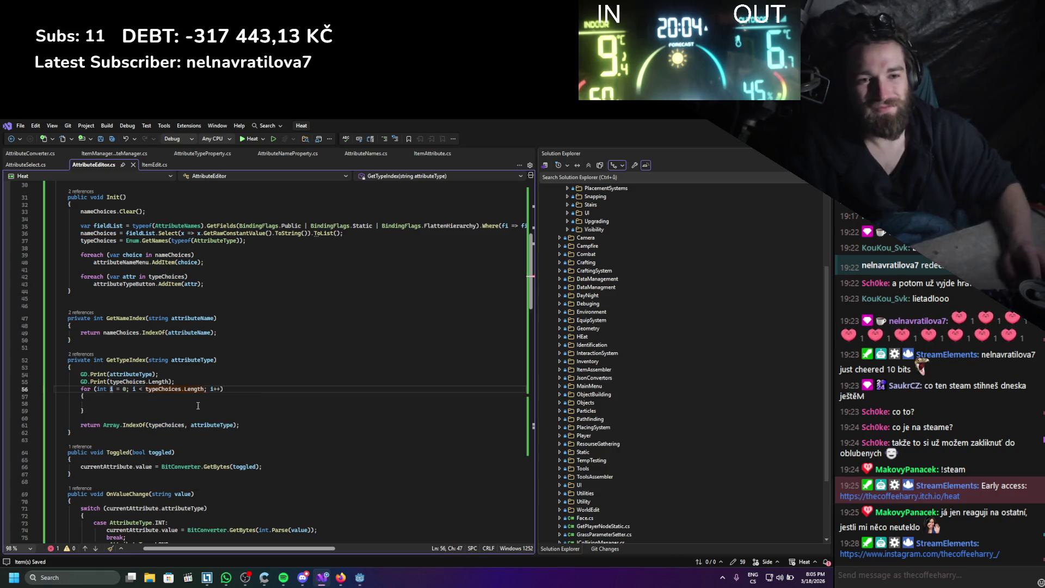
- Add if (typeChoices[i] == attributeType) return i; inside the loop and save
{"action": "key", "text": "Return"}
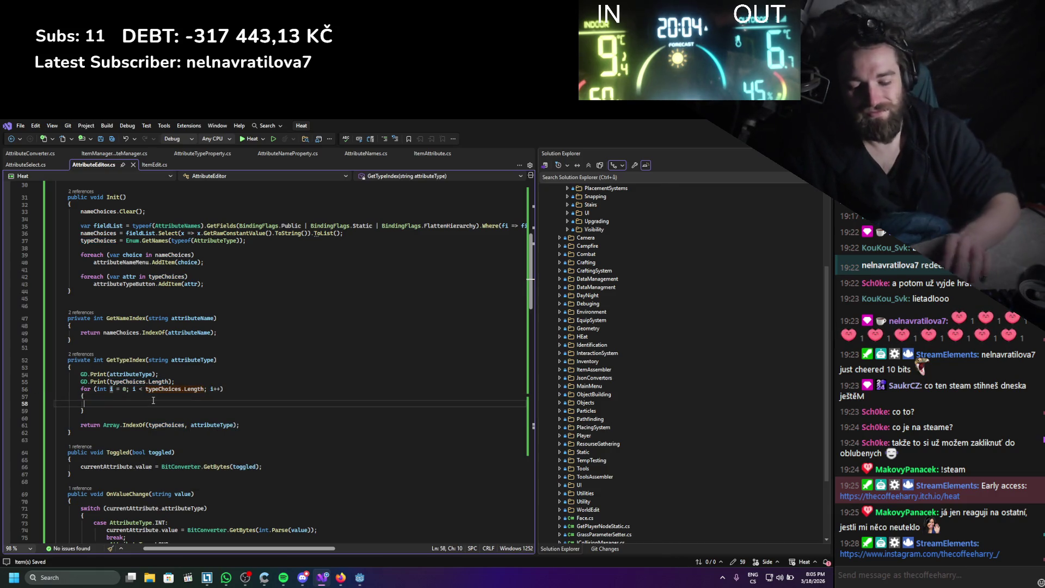
{"action": "type", "text": "if"}
{"action": "key", "text": "Escape"}
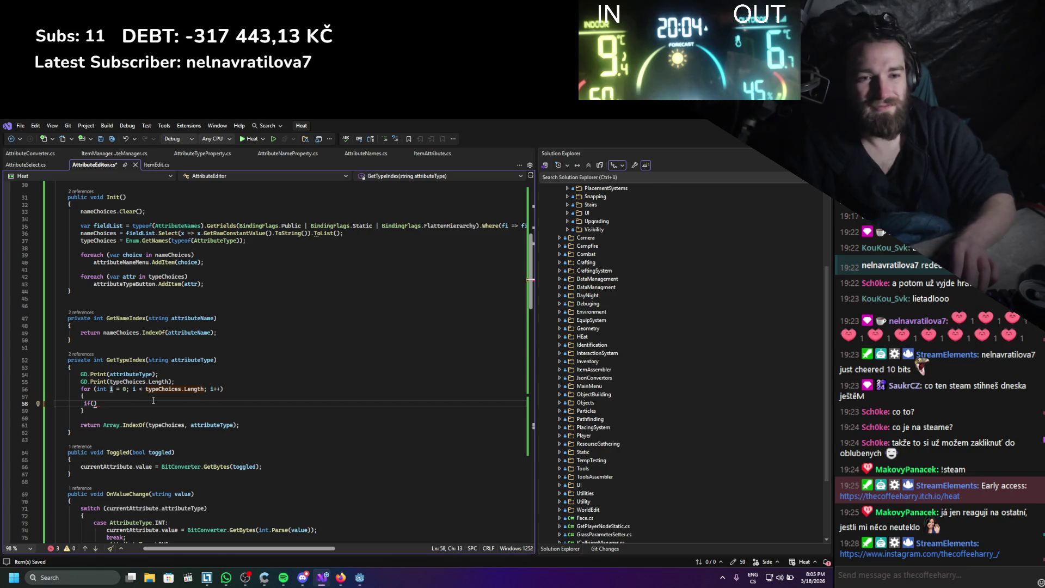
{"action": "type", "text": "type"}
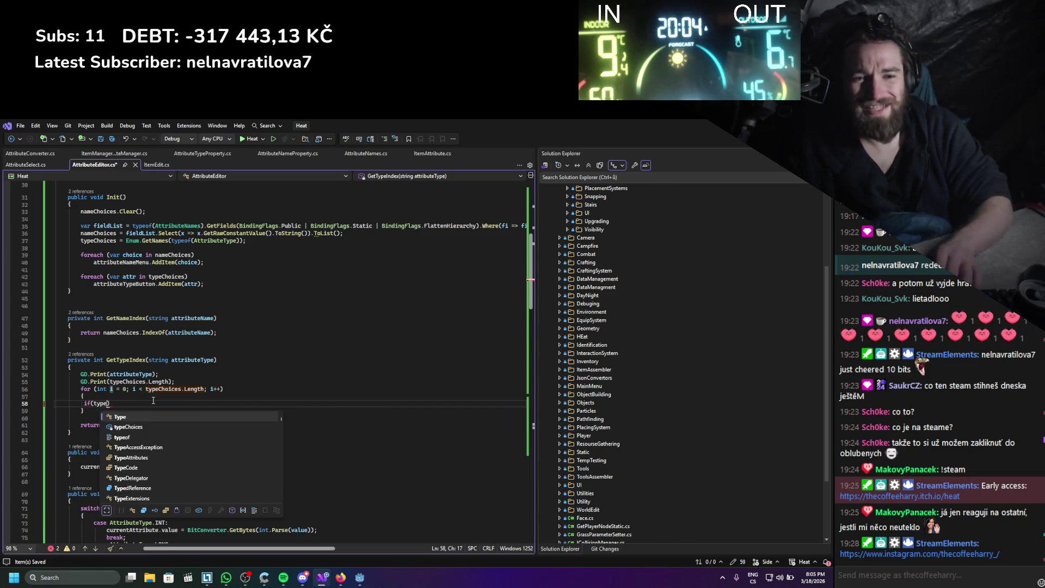
{"action": "type", "text": ")"}
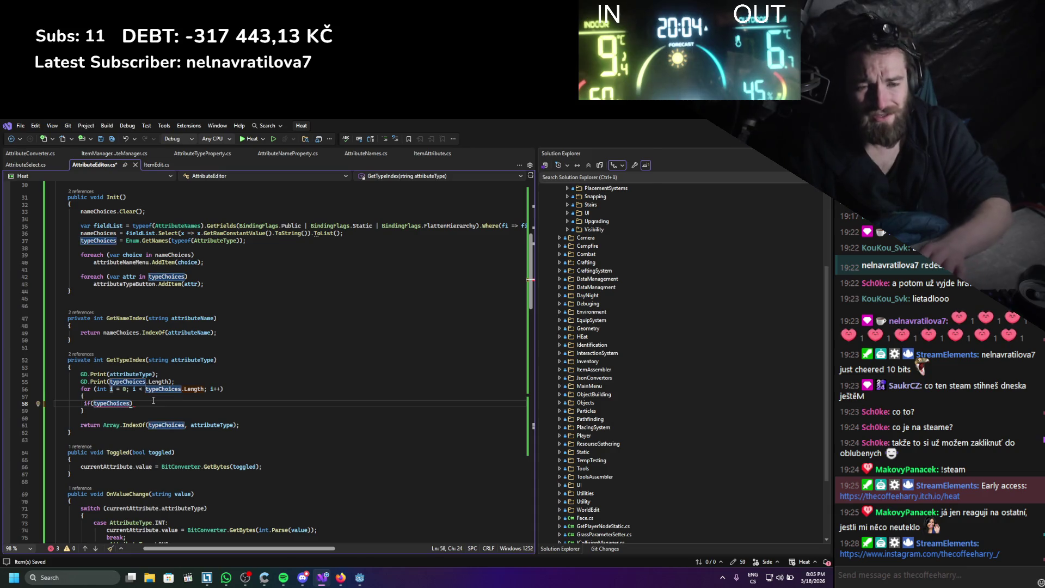
{"action": "type", "text": " [i]"}
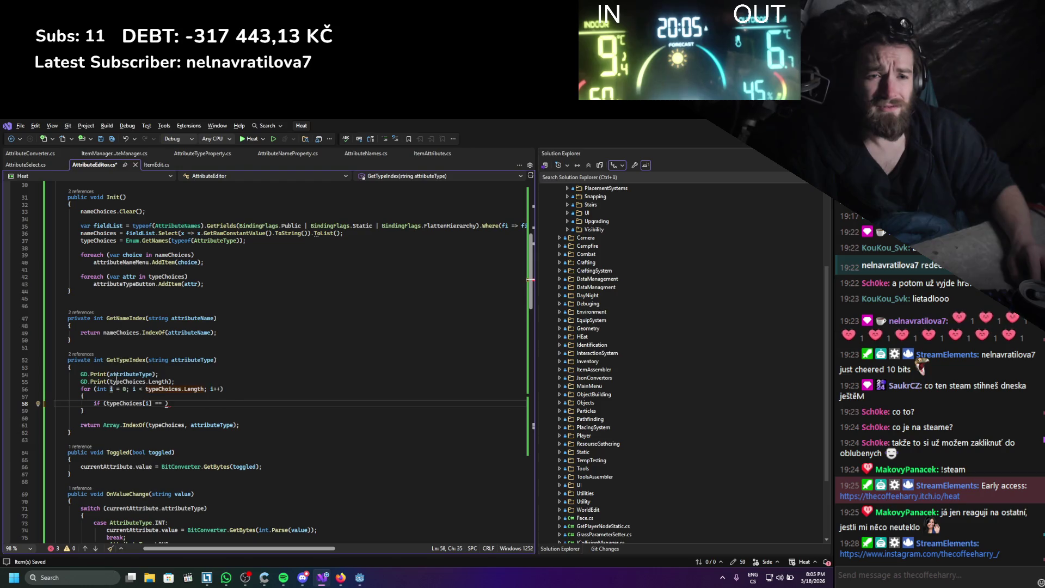
{"action": "double_click", "coordinate": [193, 360]}
{"action": "key", "text": "ctrl+c"}
{"action": "left_click", "coordinate": [164, 403]}
{"action": "key", "text": "ctrl+v"}
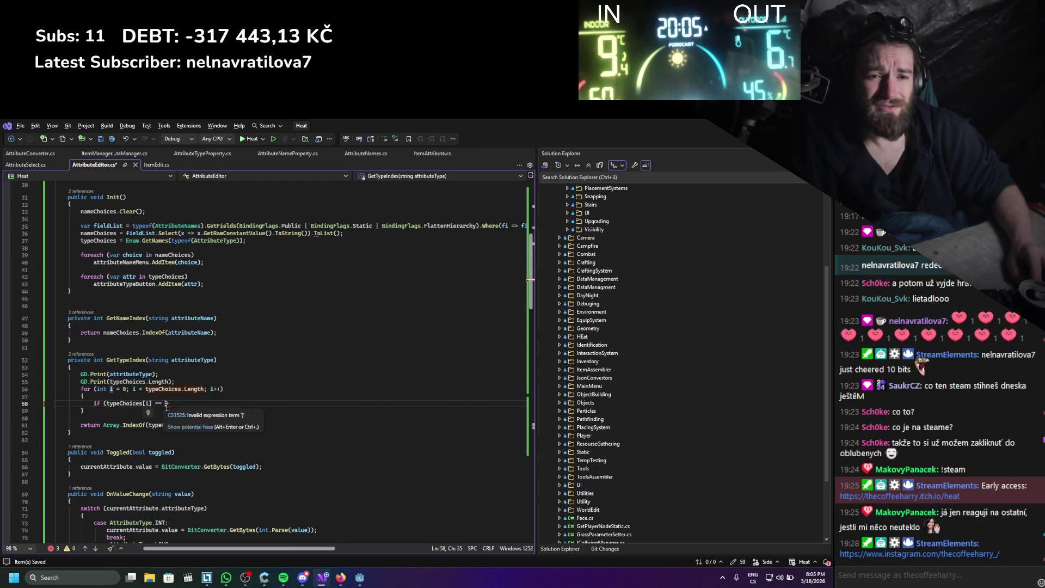
{"action": "key", "text": "ctrl+s"}
{"action": "key", "text": "Return"}
{"action": "type", "text": "return i"}
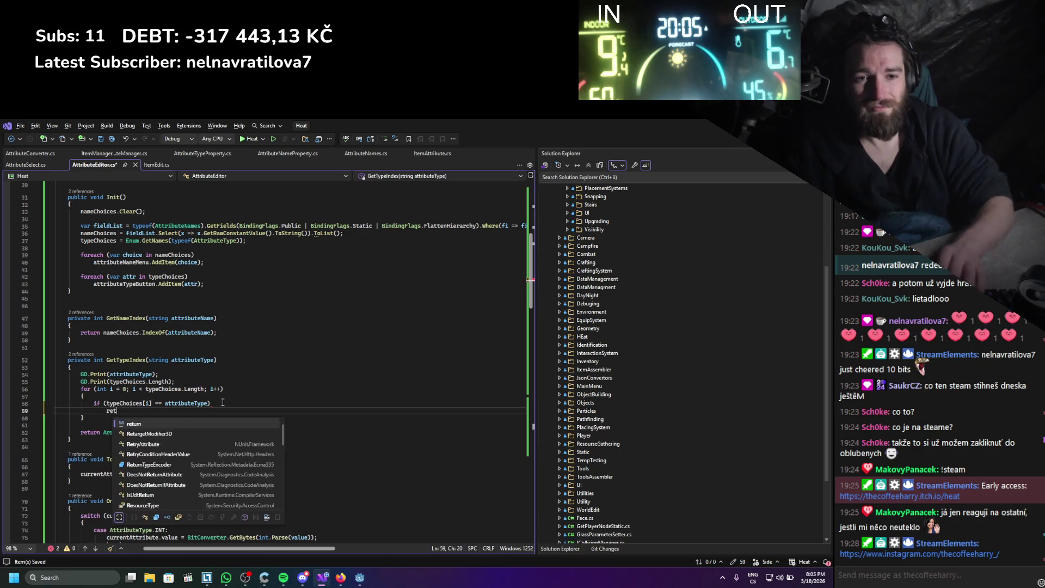
{"action": "key", "text": "Escape"}
{"action": "type", "text": ";"}
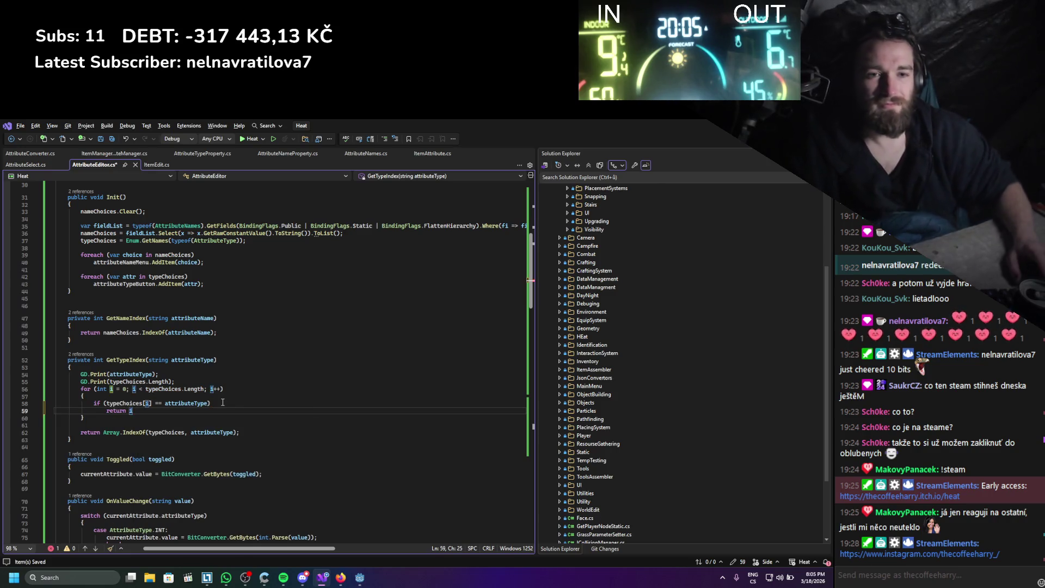
{"action": "key", "text": "ctrl+s"}
- Make the method return 0 by default, delete both GD.Print lines, and rebuild in Godot
{"action": "mouse_move", "coordinate": [239, 434]}
{"action": "left_mouse_down"}
{"action": "mouse_move", "coordinate": [103, 438]}
{"action": "mouse_move", "coordinate": [238, 434]}
{"action": "left_mouse_up"}
{"action": "type", "text": "0;"}
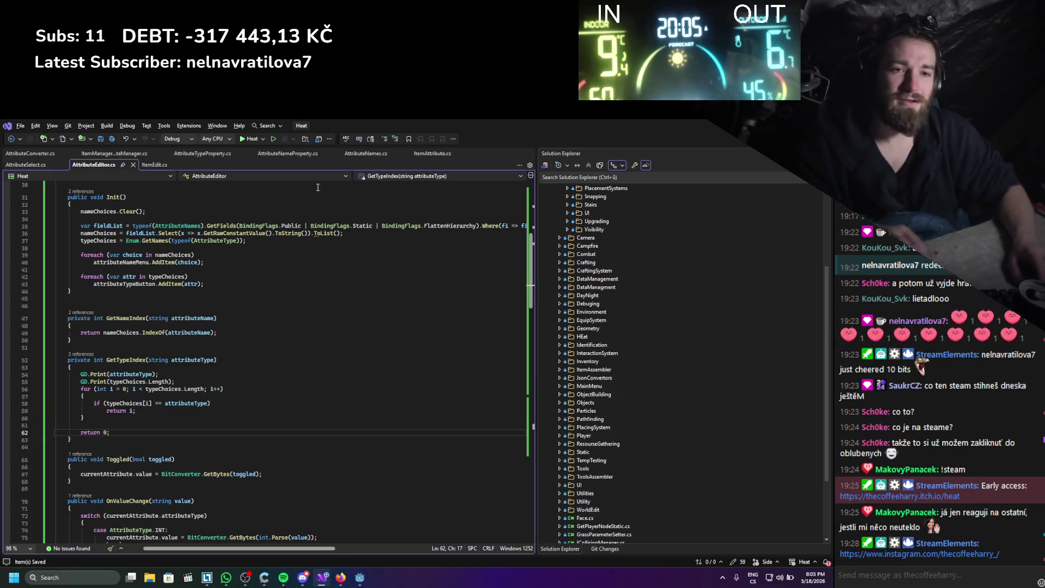
{"action": "mouse_move", "coordinate": [180, 382]}
{"action": "left_mouse_down"}
{"action": "mouse_move", "coordinate": [65, 388]}
{"action": "mouse_move", "coordinate": [55, 375]}
{"action": "left_mouse_up"}
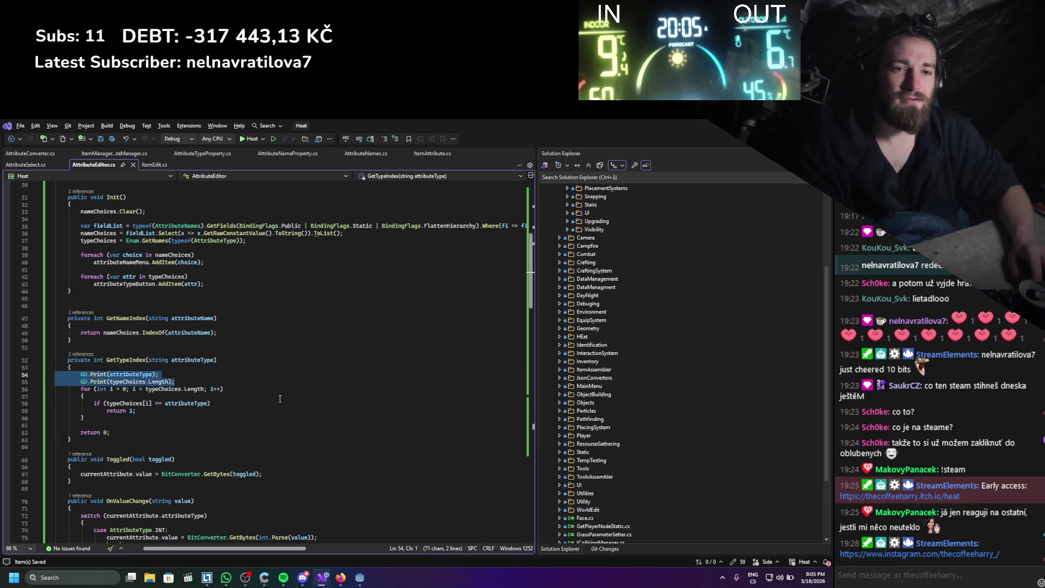
{"action": "left_click", "coordinate": [55, 388]}
{"action": "left_click", "coordinate": [148, 374], "text": "shift"}
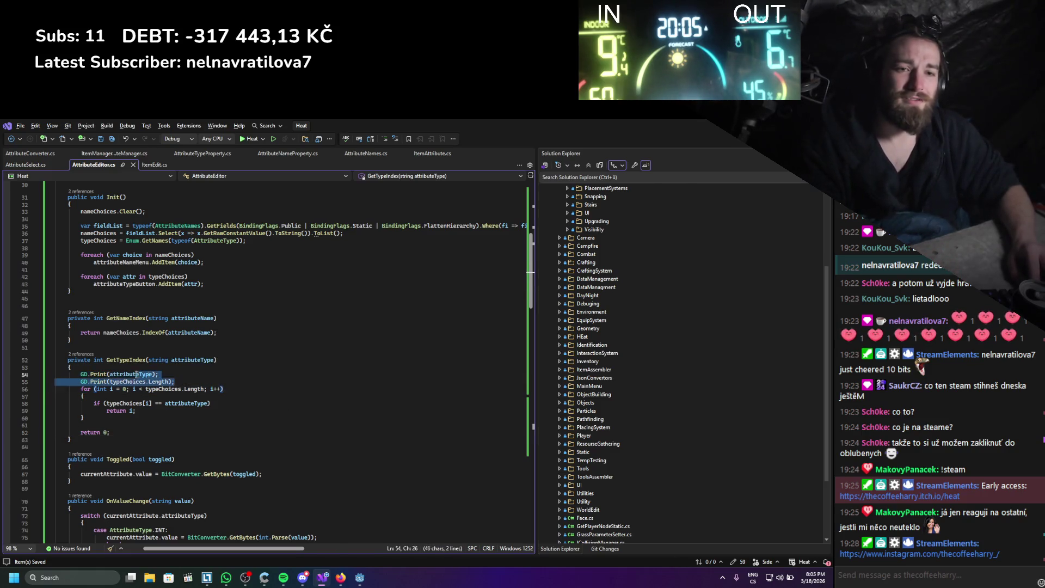
{"action": "key", "text": "BackSpace"}
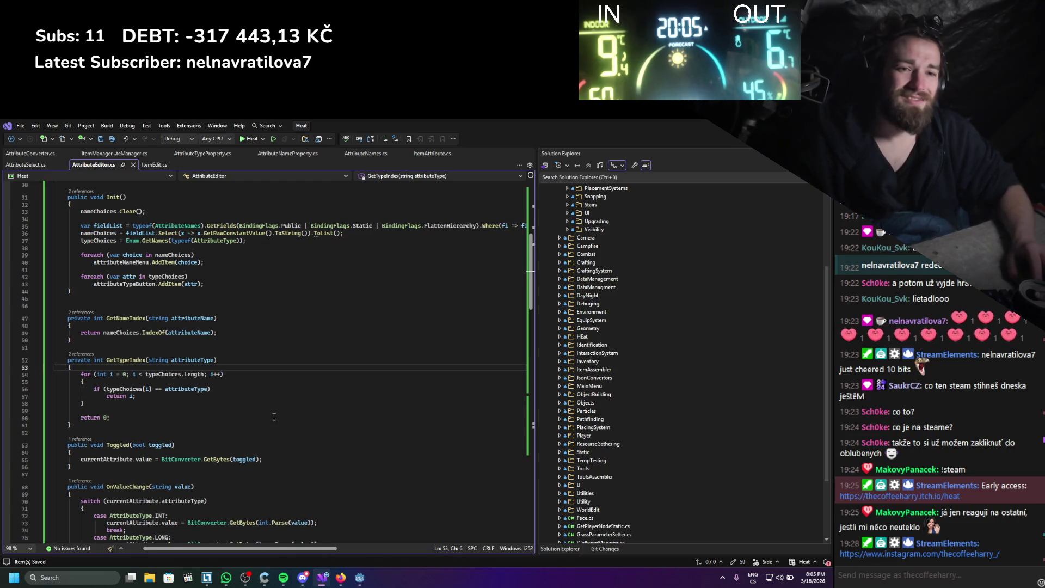
{"action": "key", "text": "alt+Tab"}
{"action": "left_click", "coordinate": [682, 138]}
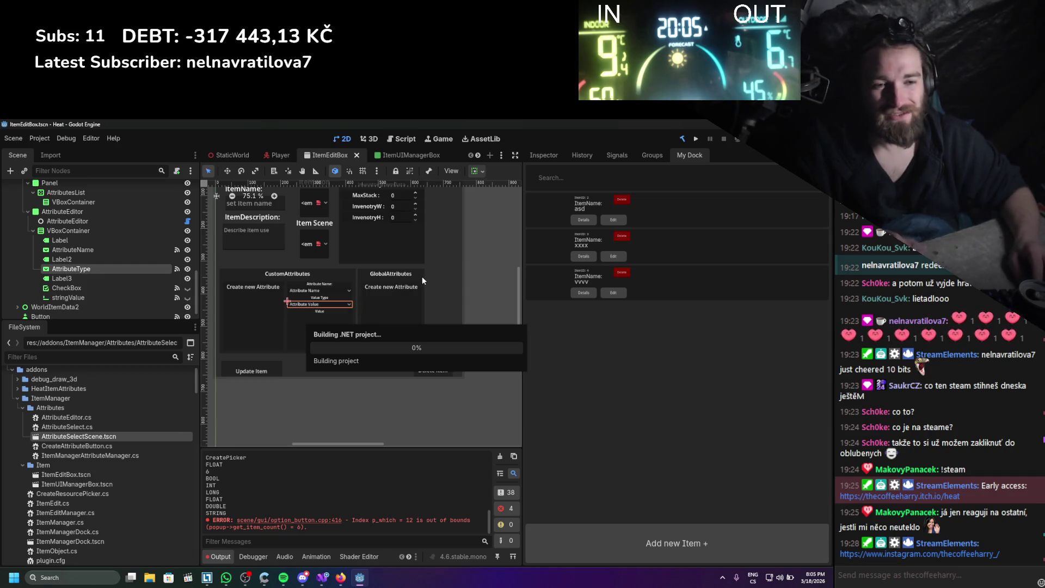
- Clear the Output log and reload the ItemManager plugin by toggling it off and on
{"action": "left_click", "coordinate": [500, 457]}
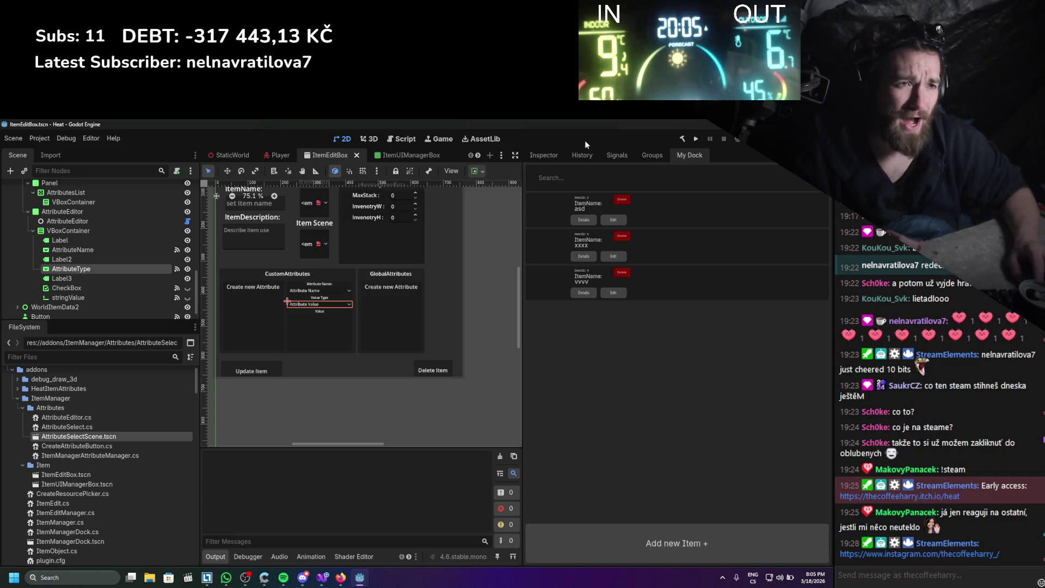
{"action": "left_click", "coordinate": [39, 138]}
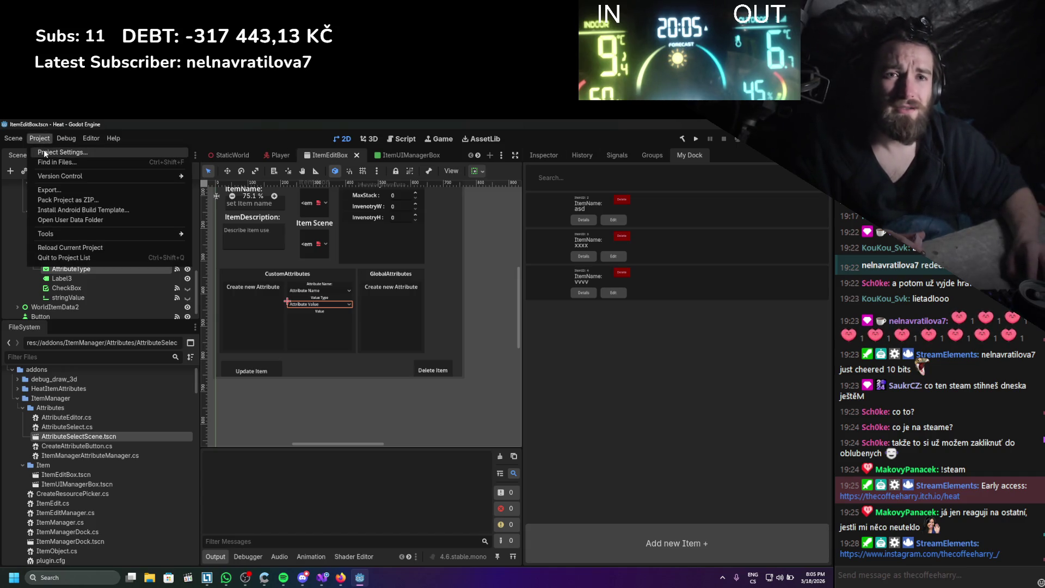
{"action": "left_click", "coordinate": [43, 152]}
{"action": "left_click", "coordinate": [39, 220]}
{"action": "left_click", "coordinate": [40, 220]}
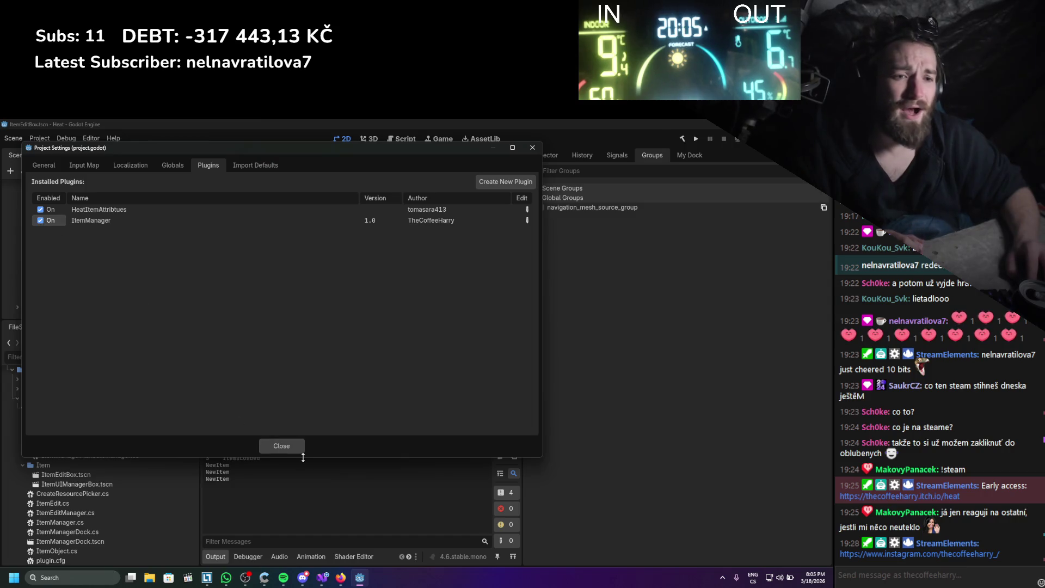
{"action": "left_click", "coordinate": [288, 448]}
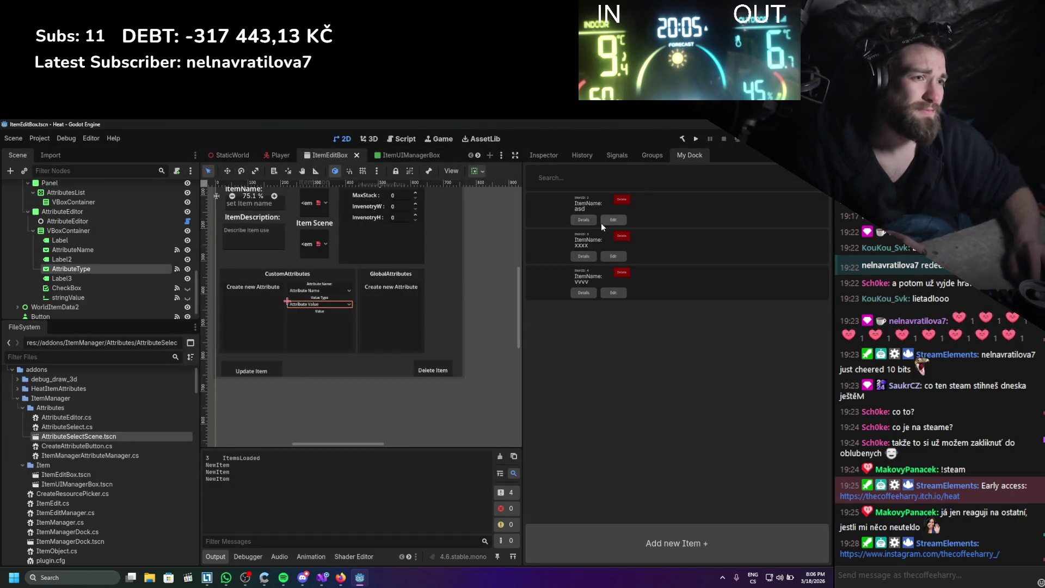
- Test asd's AttrItemSpeed value type by choosing FLOAT then another type, close, and clear the log
{"action": "left_click", "coordinate": [613, 220]}
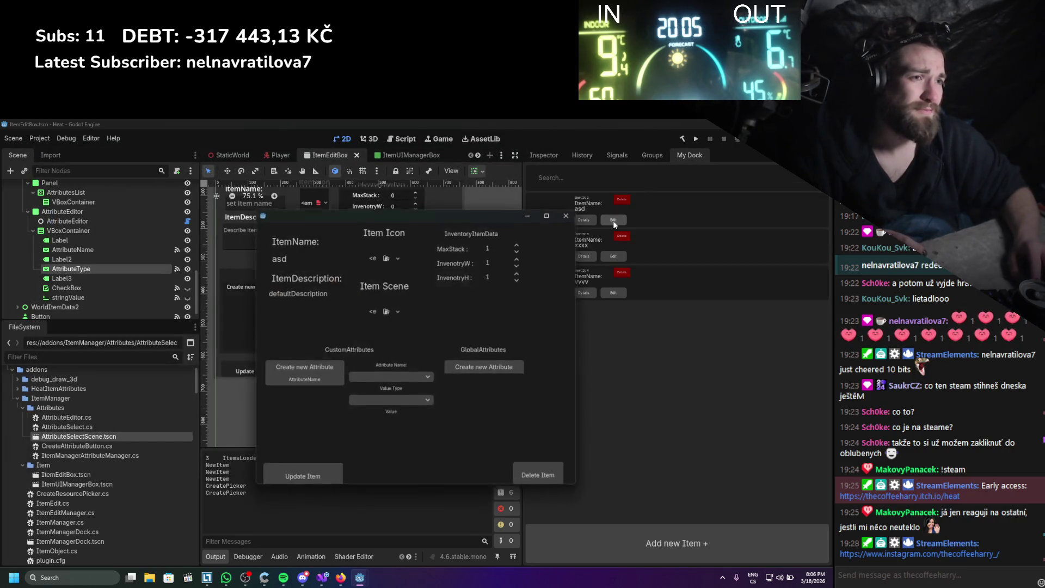
{"action": "left_click", "coordinate": [304, 385]}
{"action": "left_click", "coordinate": [379, 409]}
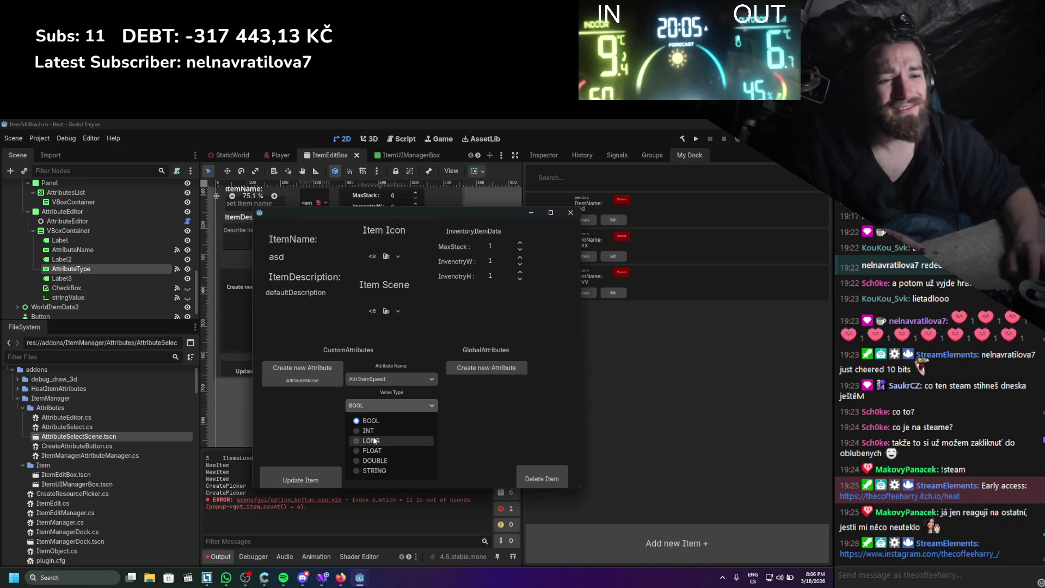
{"action": "left_click", "coordinate": [372, 451]}
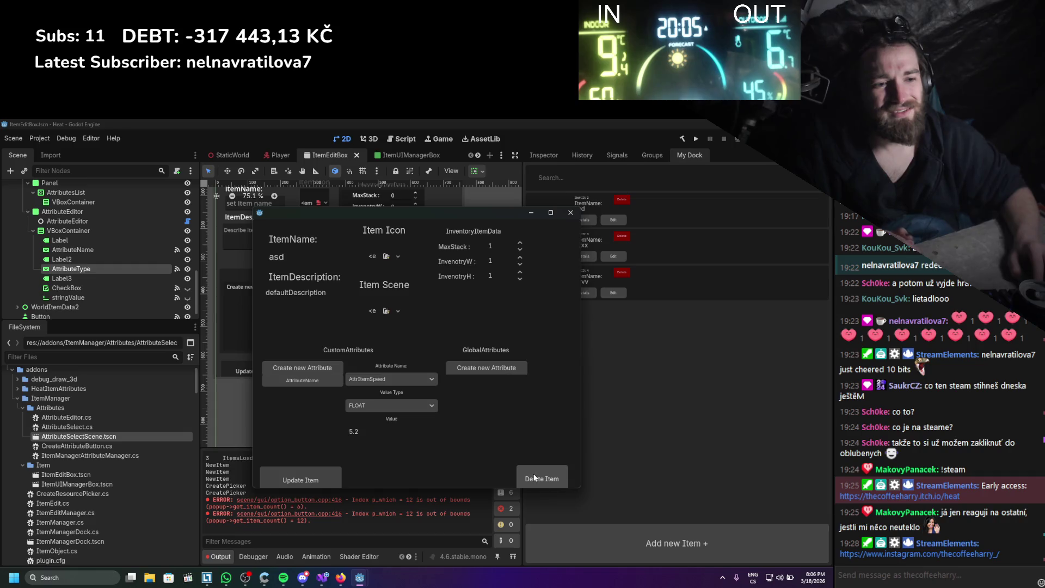
{"action": "scroll", "coordinate": [391, 407], "scroll_direction": "up", "scroll_amount": 1}
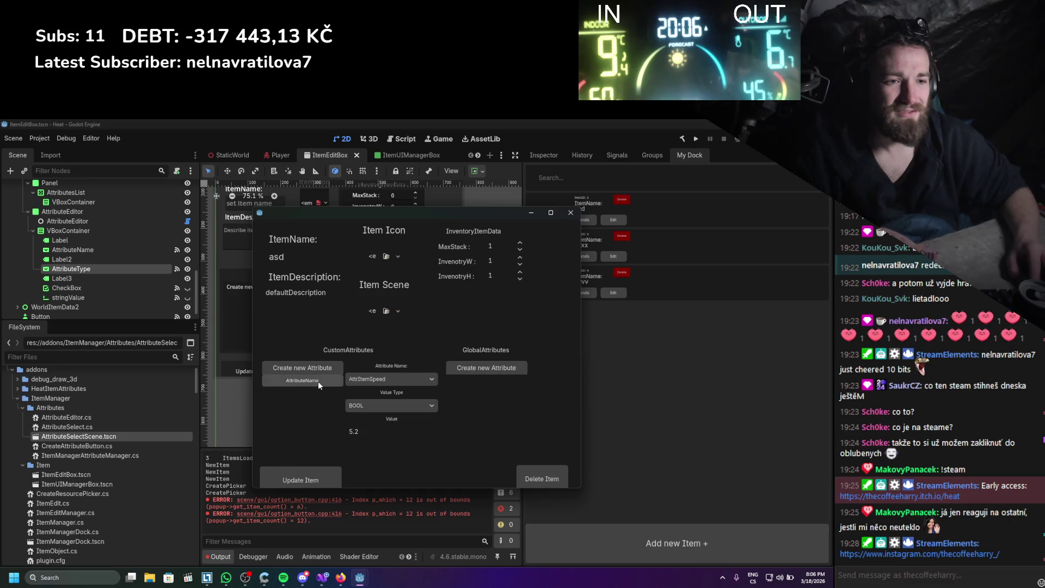
{"action": "left_click", "coordinate": [405, 407]}
{"action": "left_click", "coordinate": [373, 421]}
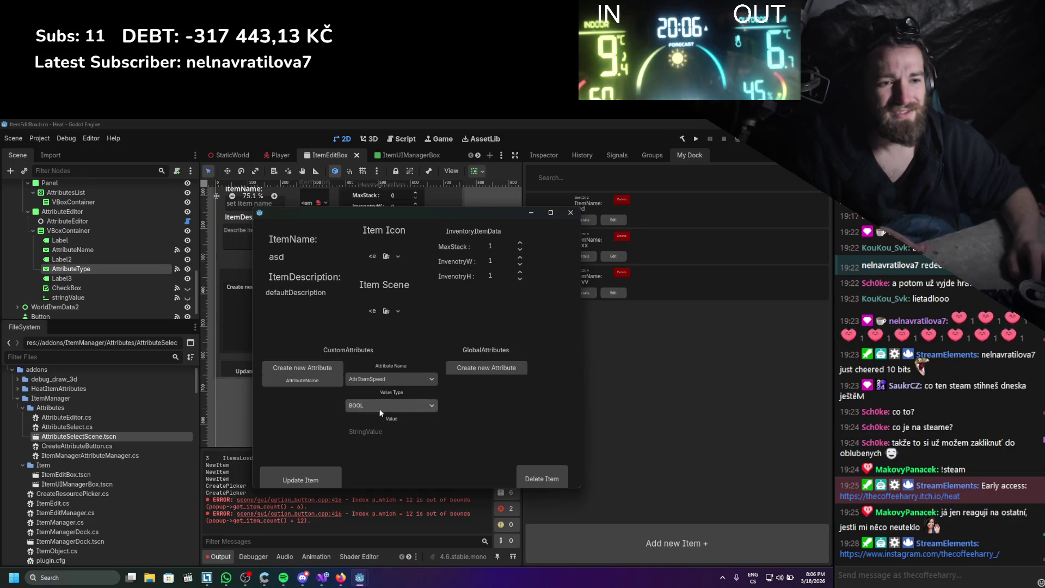
{"action": "left_click", "coordinate": [571, 212]}
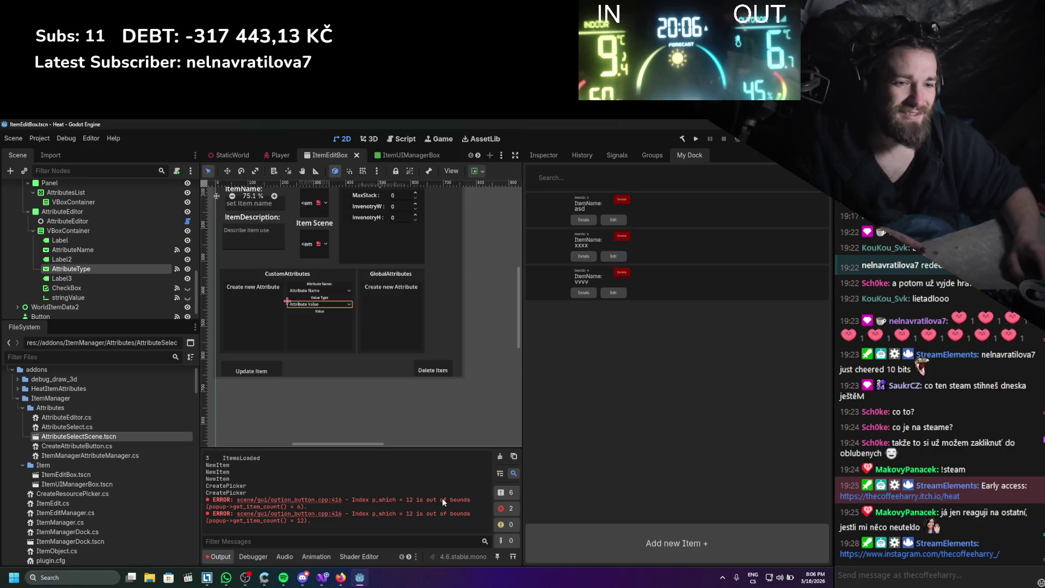
{"action": "left_click", "coordinate": [500, 456]}
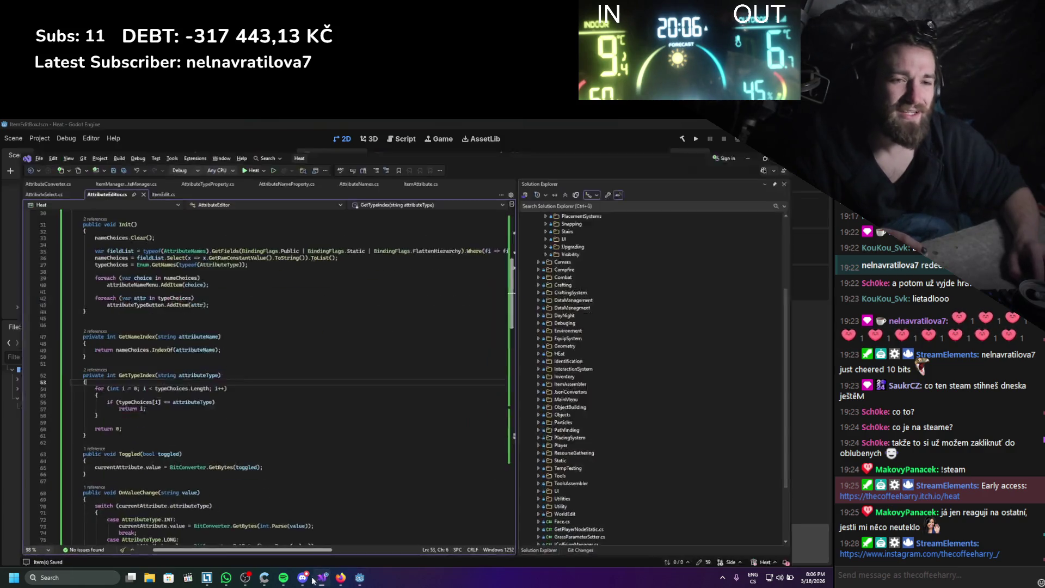
- Add a GD.Print(typeIndex) debug line after the GetTypeIndex line in LoadAttribute
{"action": "left_click", "coordinate": [323, 577]}
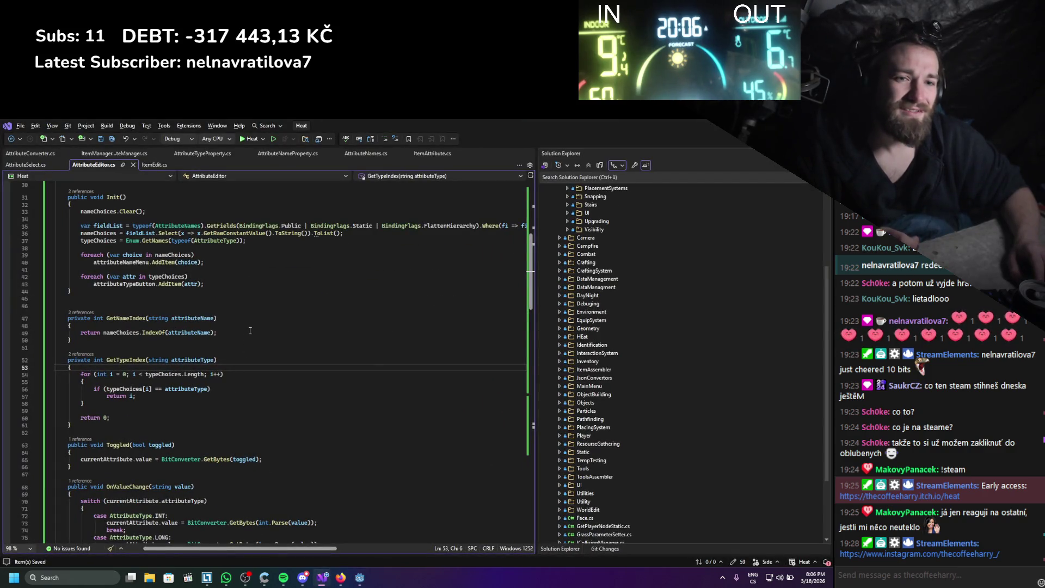
{"action": "scroll", "coordinate": [249, 330], "scroll_direction": "down", "scroll_amount": 5}
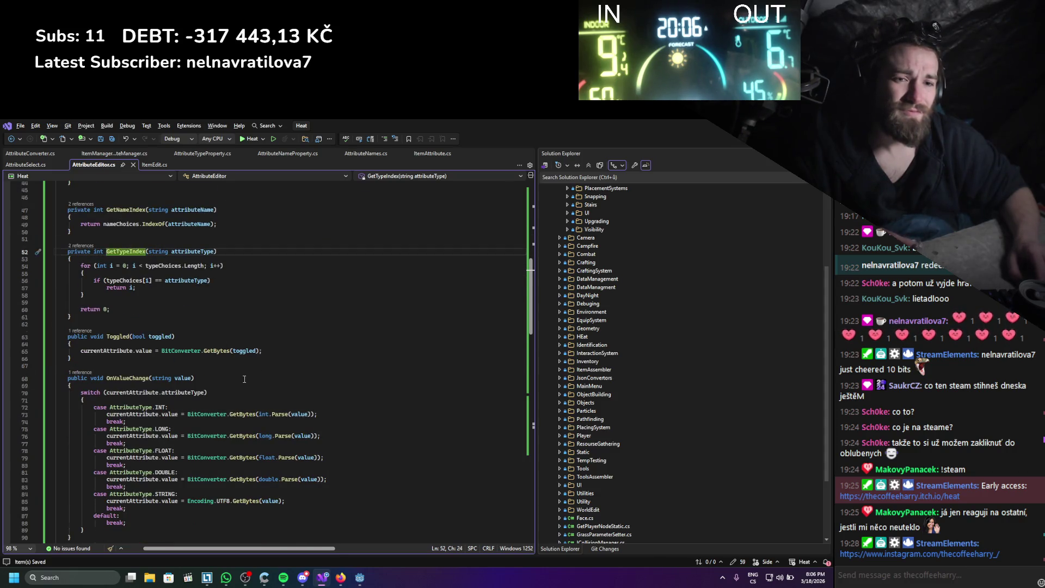
{"action": "scroll", "coordinate": [241, 399], "scroll_direction": "down", "scroll_amount": 15}
{"action": "scroll", "coordinate": [252, 373], "scroll_direction": "down", "scroll_amount": 3}
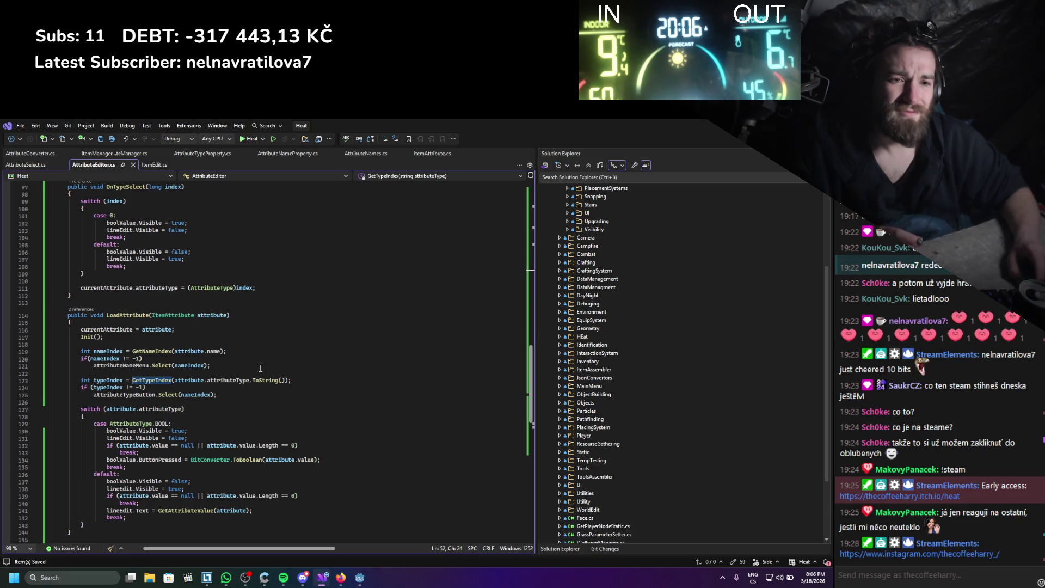
{"action": "left_click", "coordinate": [304, 383]}
{"action": "key", "text": "Return"}
{"action": "type", "text": "GD.Print();"}
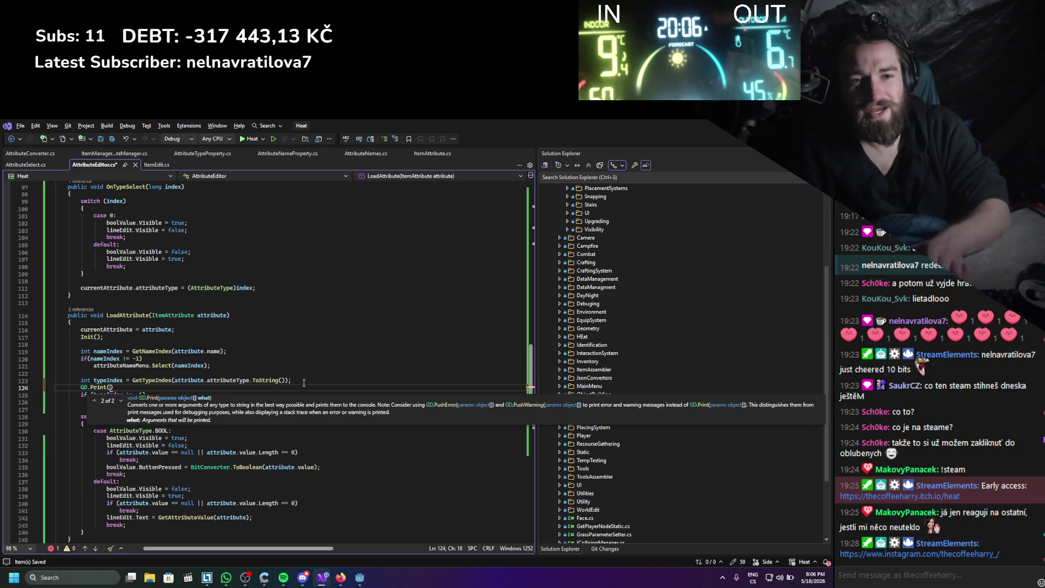
{"action": "key", "text": "Left"}
{"action": "key", "text": "Left"}
{"action": "type", "text": "Typ"}
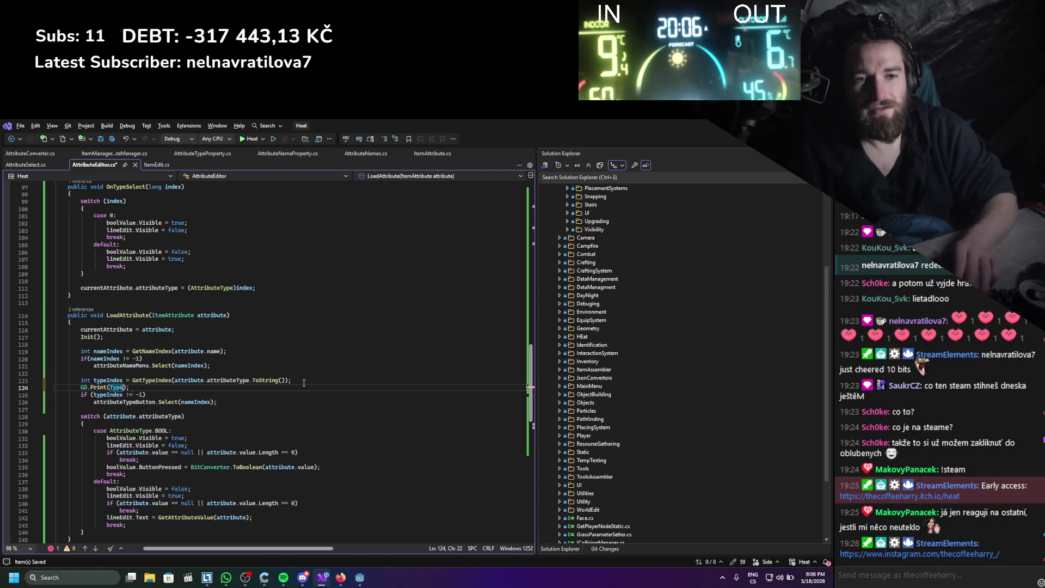
{"action": "key", "text": "alt+Tab"}
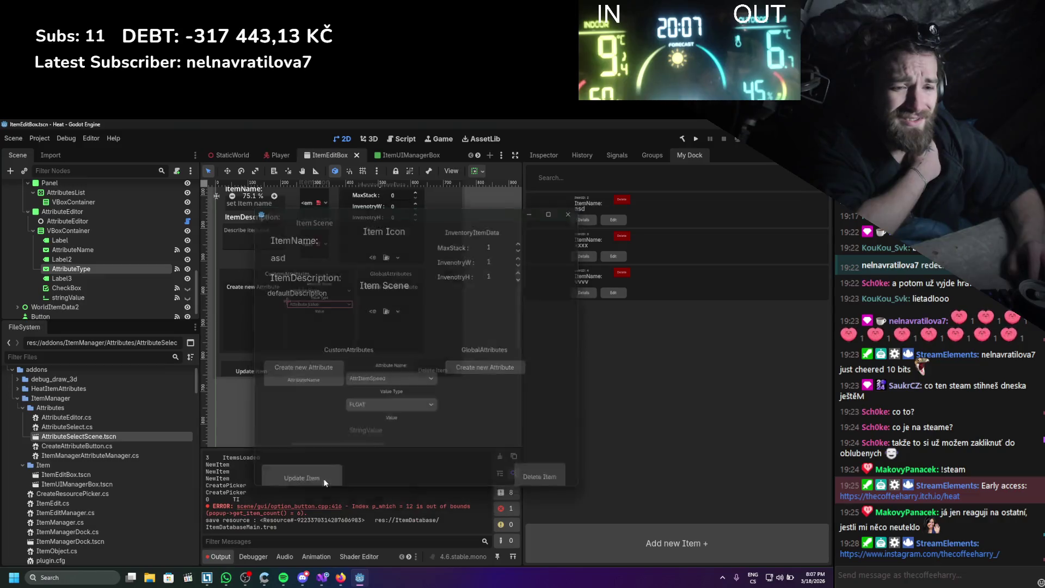
{"action": "left_click", "coordinate": [612, 221]}
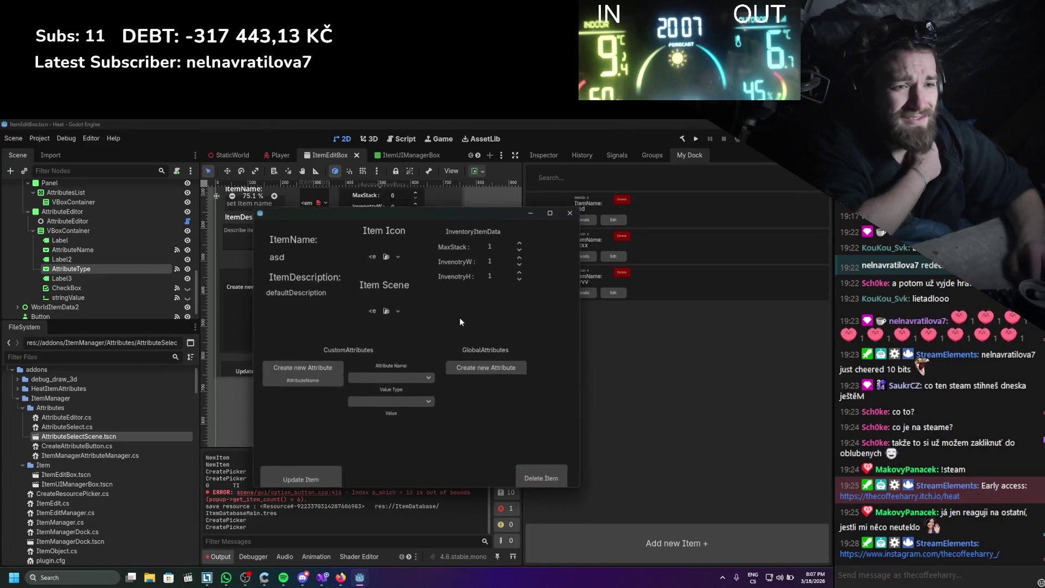
{"action": "left_click", "coordinate": [279, 380]}
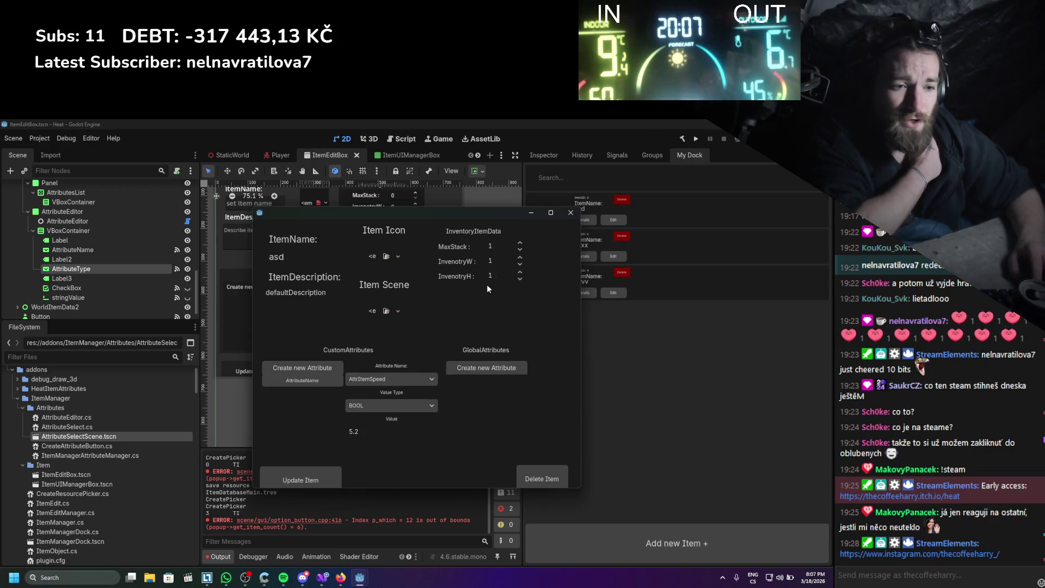
{"action": "left_click", "coordinate": [570, 212]}
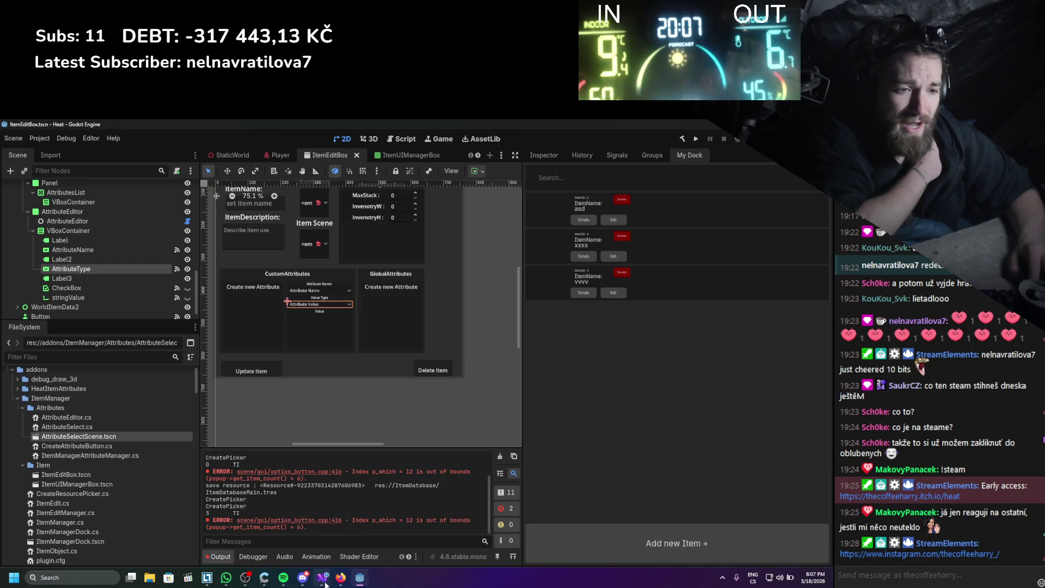
{"action": "left_click", "coordinate": [323, 578]}
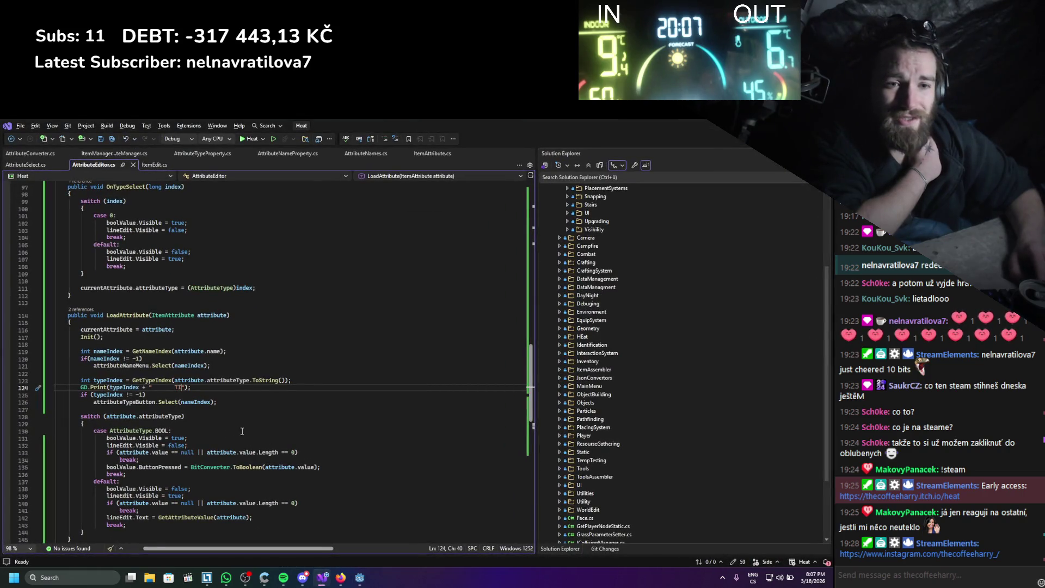
- Replace nameIndex with typeIndex in the type selection call and save AttributeEditor
{"action": "double_click", "coordinate": [193, 402]}
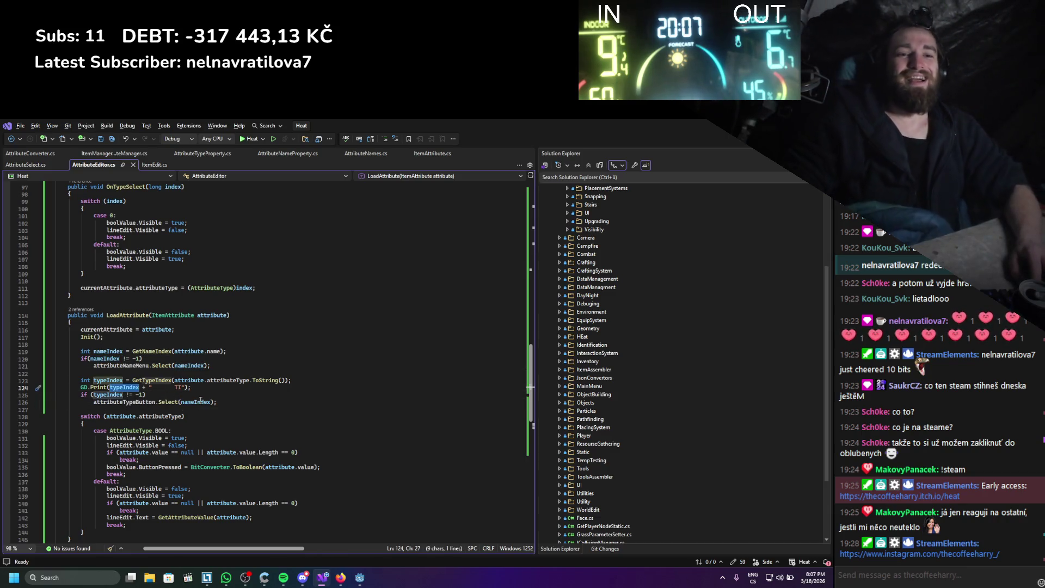
{"action": "type", "text": "typeIndex"}
{"action": "key", "text": "ctrl+s"}
- Delete the GD.Print debug line from LoadAttribute
{"action": "left_click", "coordinate": [42, 387]}
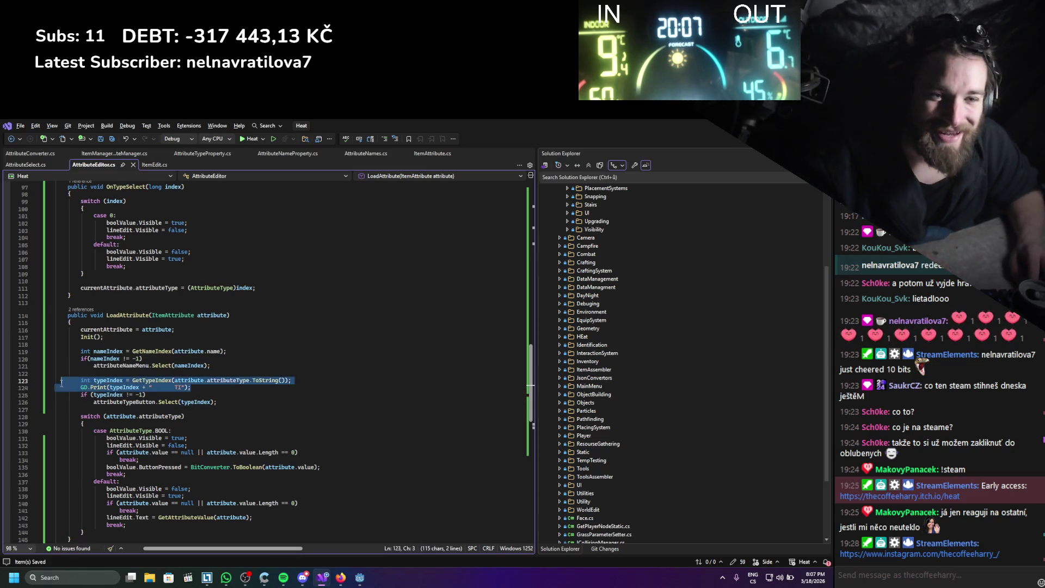
{"action": "key", "text": "BackSpace"}
{"action": "scroll", "coordinate": [233, 434], "scroll_direction": "up", "scroll_amount": 6}
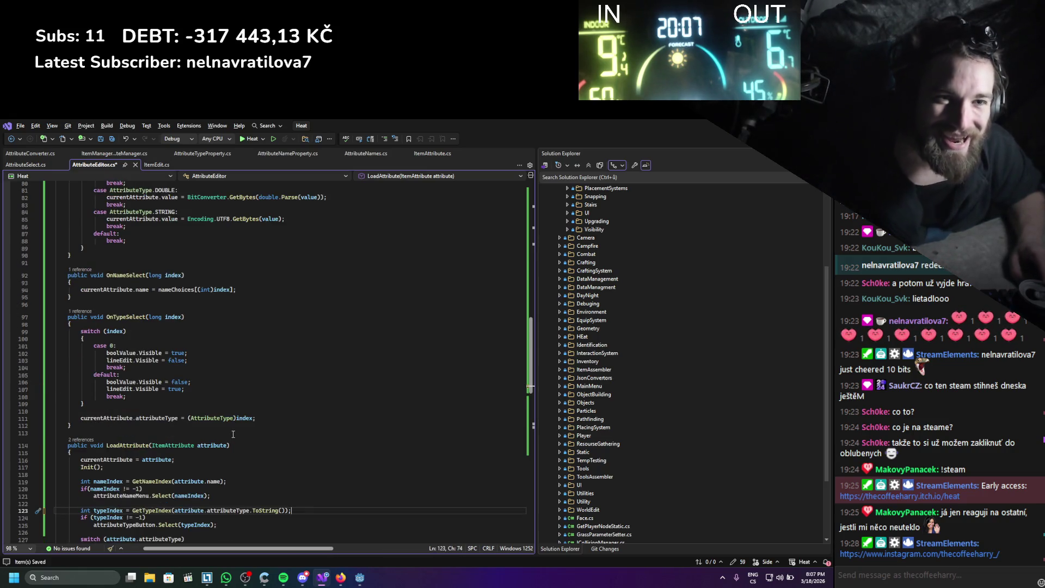
{"action": "scroll", "coordinate": [233, 434], "scroll_direction": "down", "scroll_amount": 6}
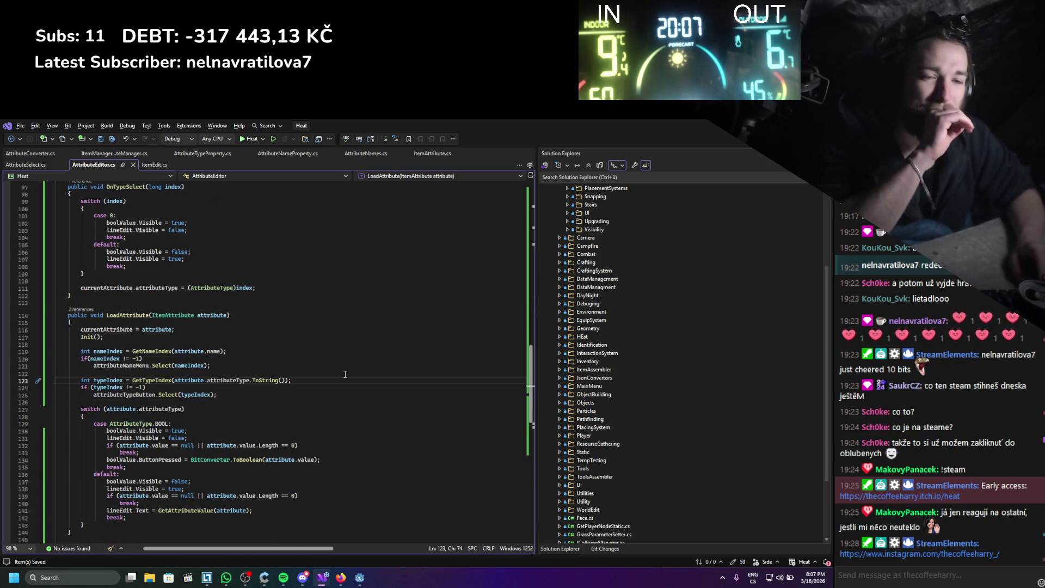
{"action": "scroll", "coordinate": [220, 375], "scroll_direction": "down", "scroll_amount": 3}
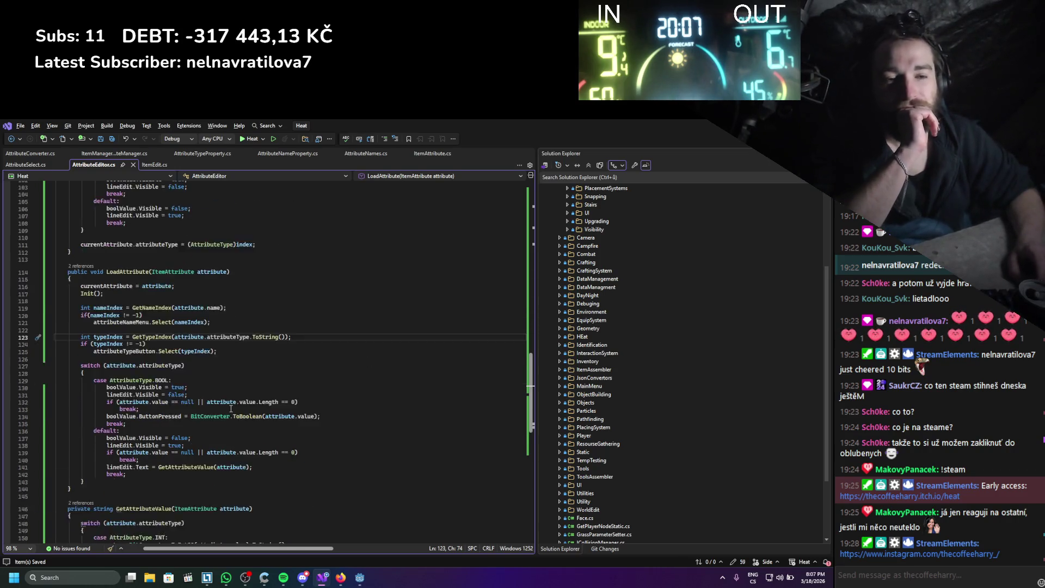
{"action": "scroll", "coordinate": [219, 375], "scroll_direction": "up", "scroll_amount": 17}
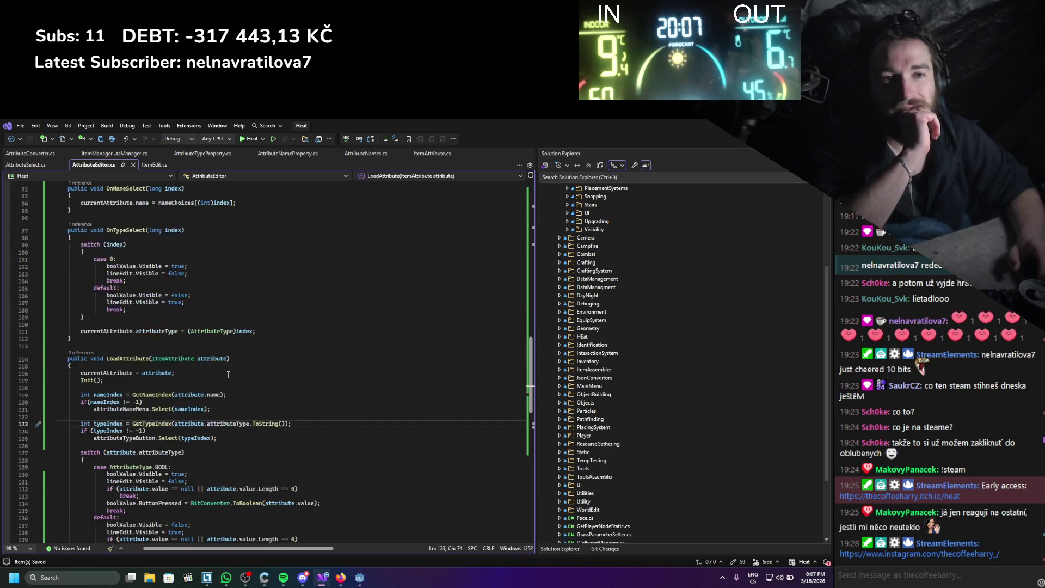
{"action": "scroll", "coordinate": [228, 374], "scroll_direction": "up", "scroll_amount": 8}
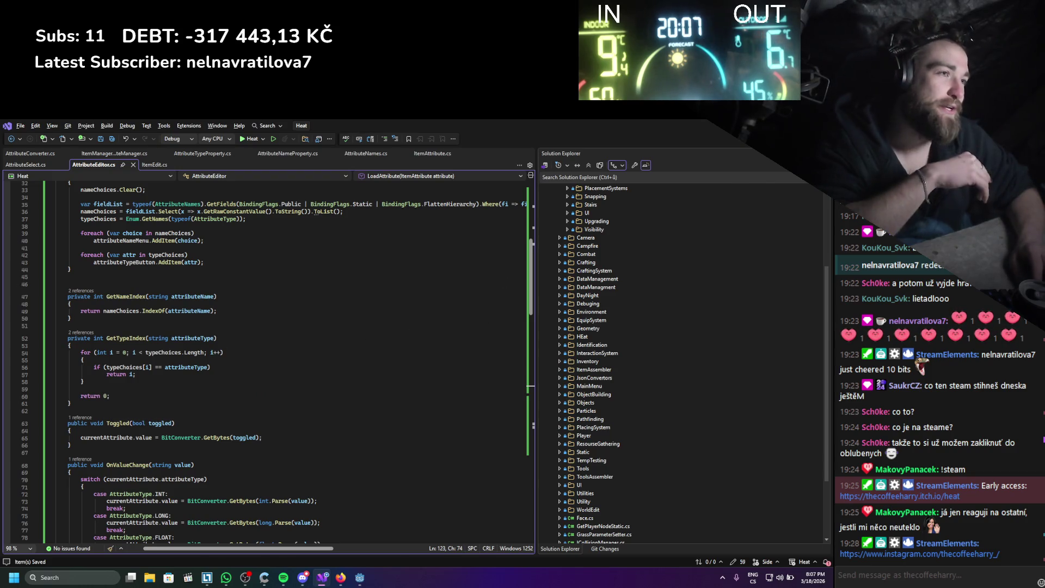
{"action": "key", "text": "alt+Tab"}
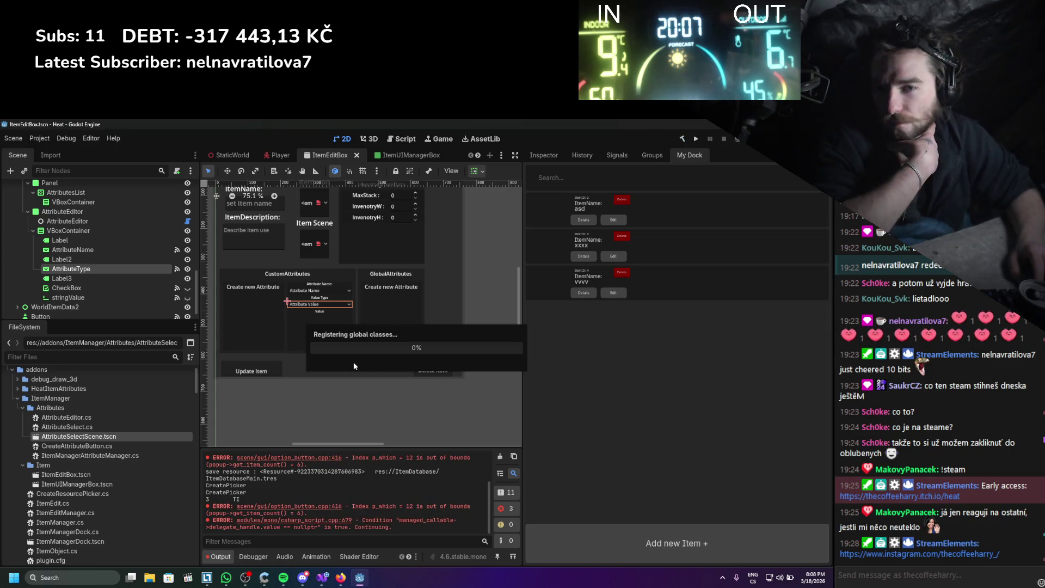
- Toggle ItemManager off and on in Project Settings > Plugins, then edit item asd from My Dock
{"action": "left_click", "coordinate": [39, 138]}
{"action": "left_click", "coordinate": [57, 153]}
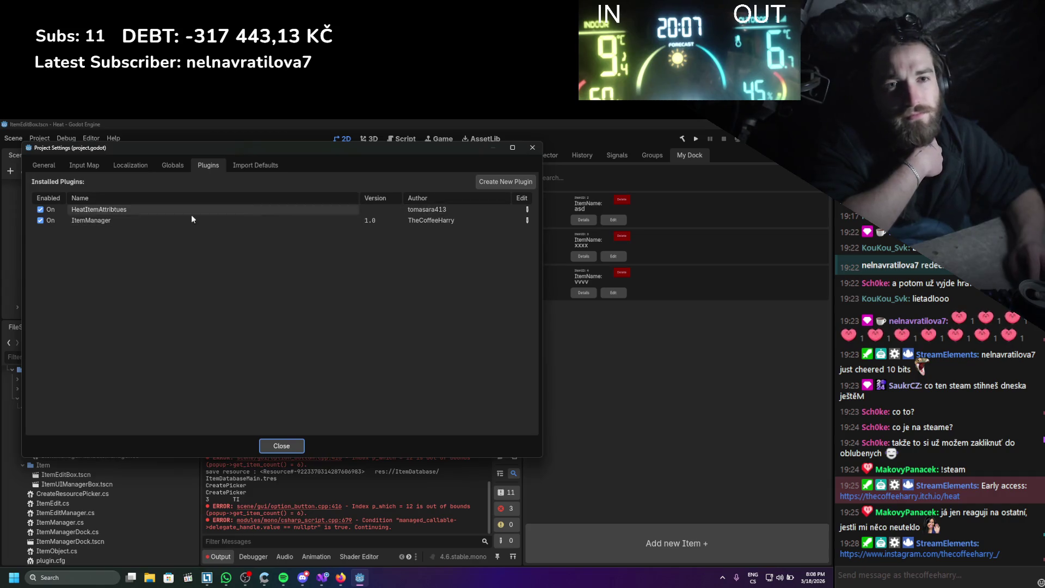
{"action": "double_click", "coordinate": [40, 221]}
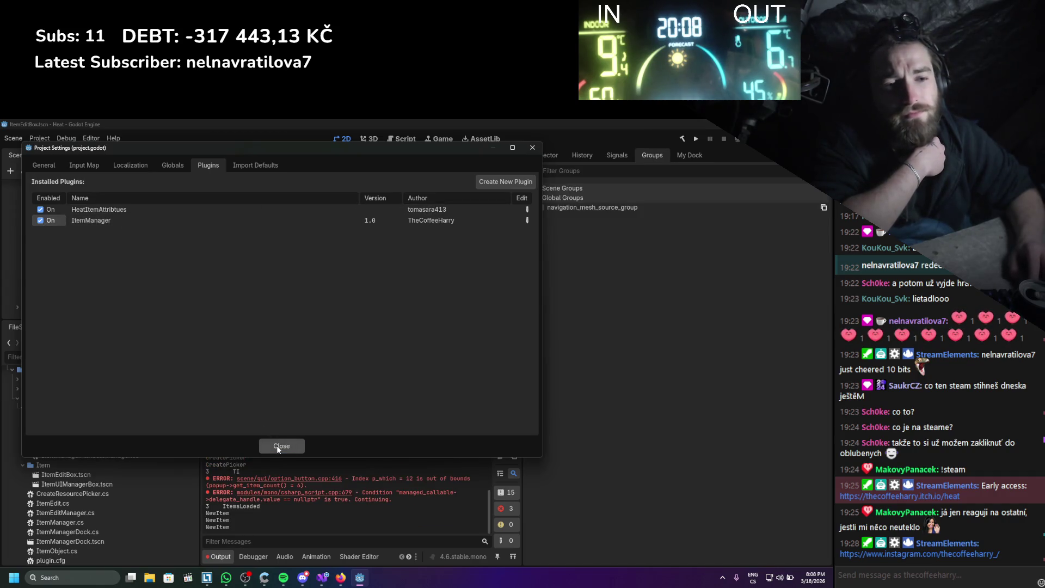
{"action": "left_click", "coordinate": [277, 445]}
{"action": "left_click", "coordinate": [672, 155]}
{"action": "left_click", "coordinate": [603, 221]}
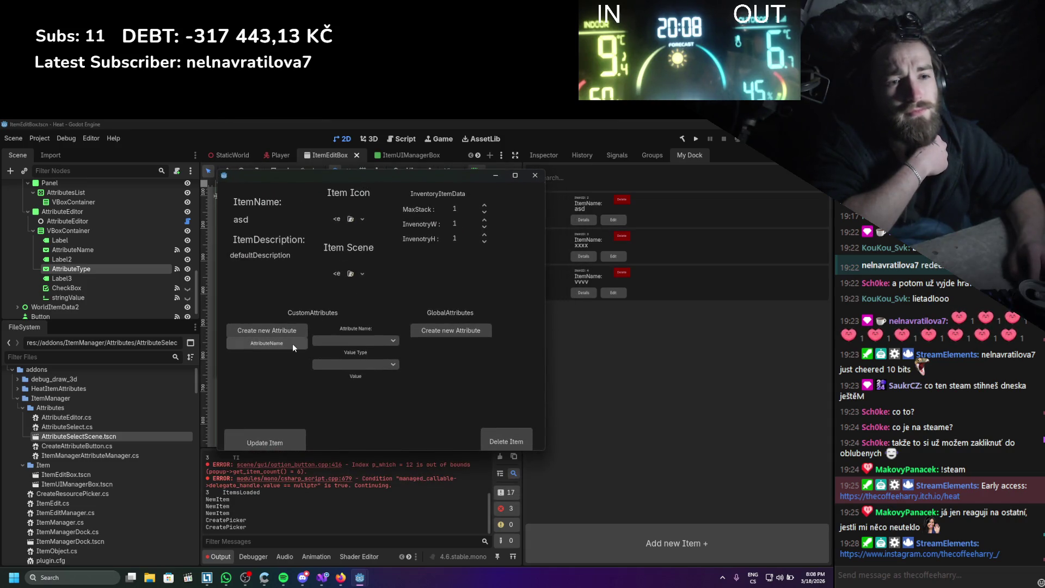
- Add a second custom attribute to item asd and name it AttrItemDamage
{"action": "left_click", "coordinate": [292, 344]}
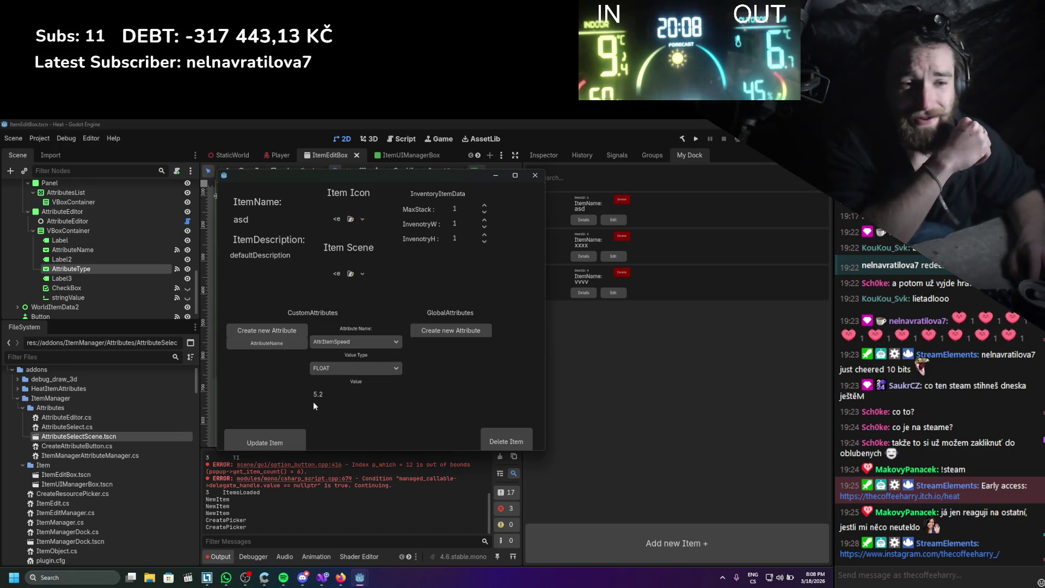
{"action": "left_click", "coordinate": [271, 328]}
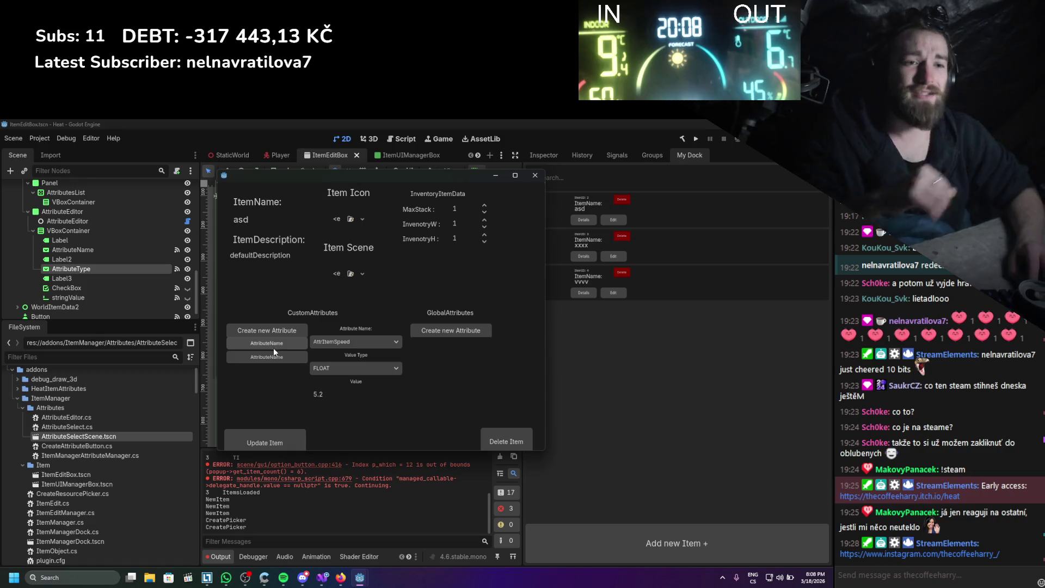
{"action": "left_click", "coordinate": [272, 357]}
{"action": "left_click", "coordinate": [339, 340]}
{"action": "scroll", "coordinate": [386, 360], "scroll_direction": "down", "scroll_amount": 3}
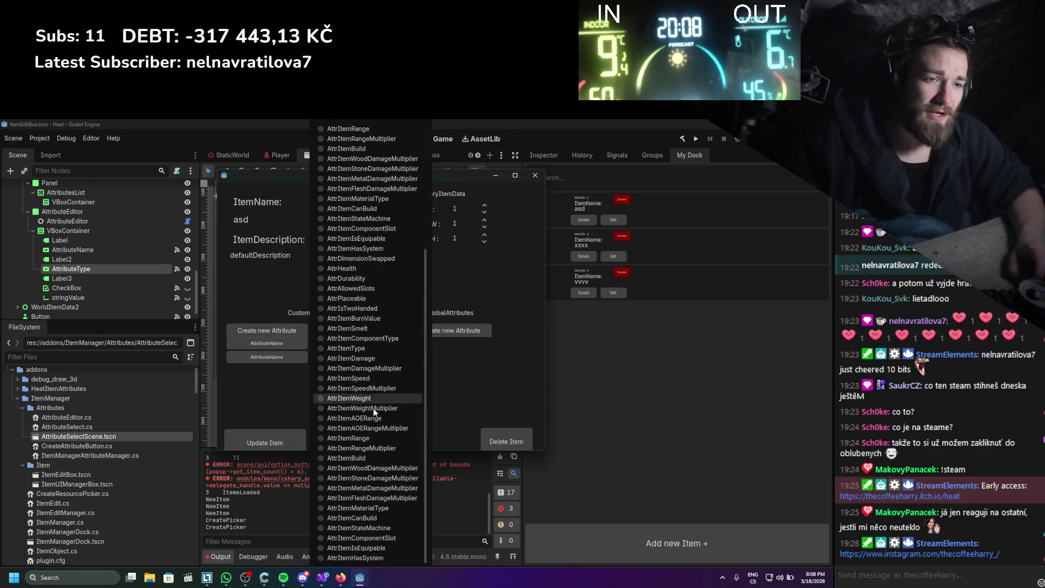
{"action": "scroll", "coordinate": [388, 540], "scroll_direction": "down", "scroll_amount": 3}
{"action": "scroll", "coordinate": [388, 490], "scroll_direction": "up", "scroll_amount": 1}
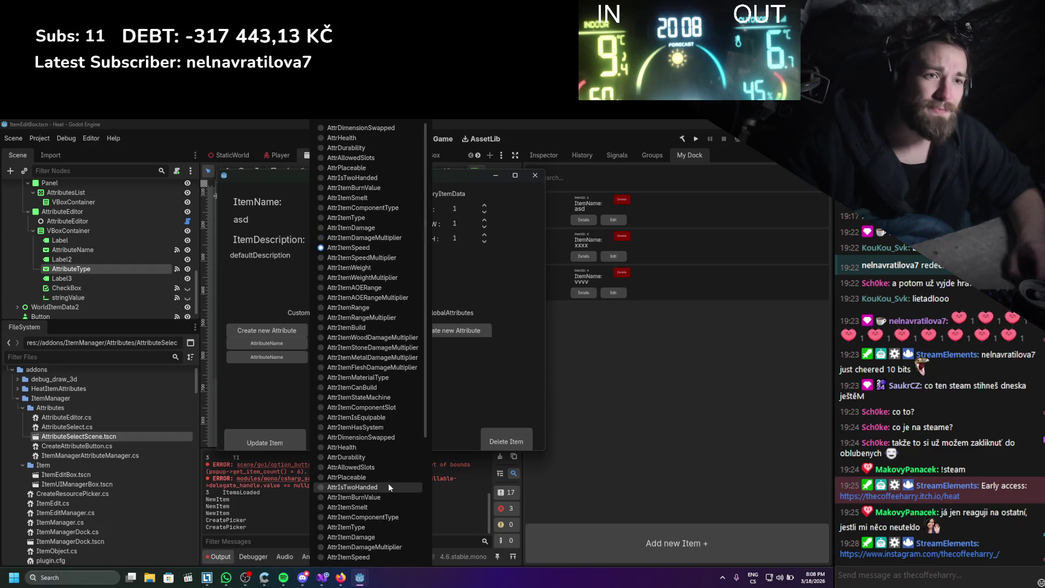
{"action": "left_click", "coordinate": [345, 227]}
- Set the attribute's value type to FLOAT and value to 10, then Update Item
{"action": "left_click", "coordinate": [339, 368]}
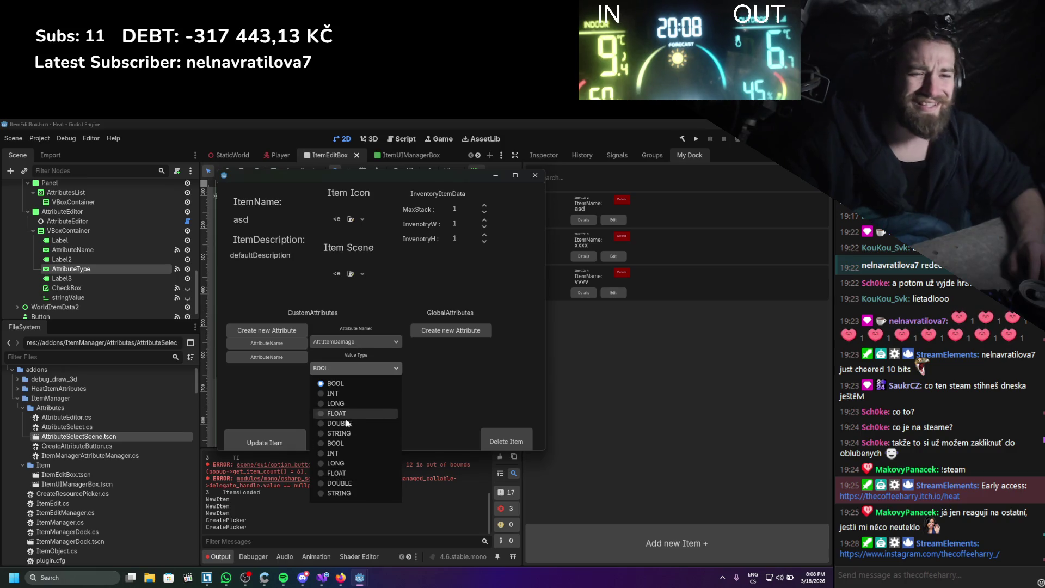
{"action": "left_click", "coordinate": [347, 473]}
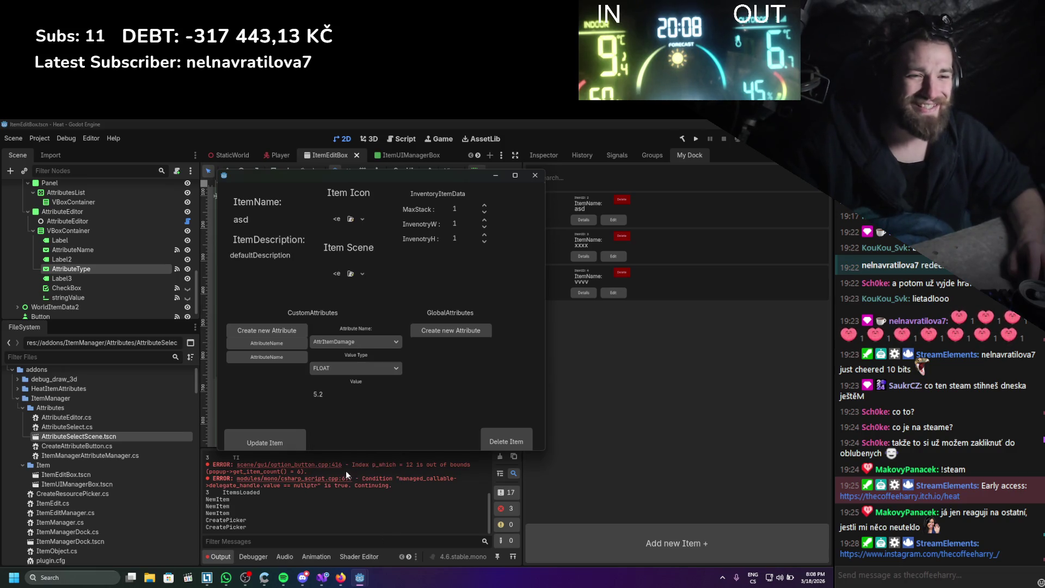
{"action": "left_click", "coordinate": [337, 372]}
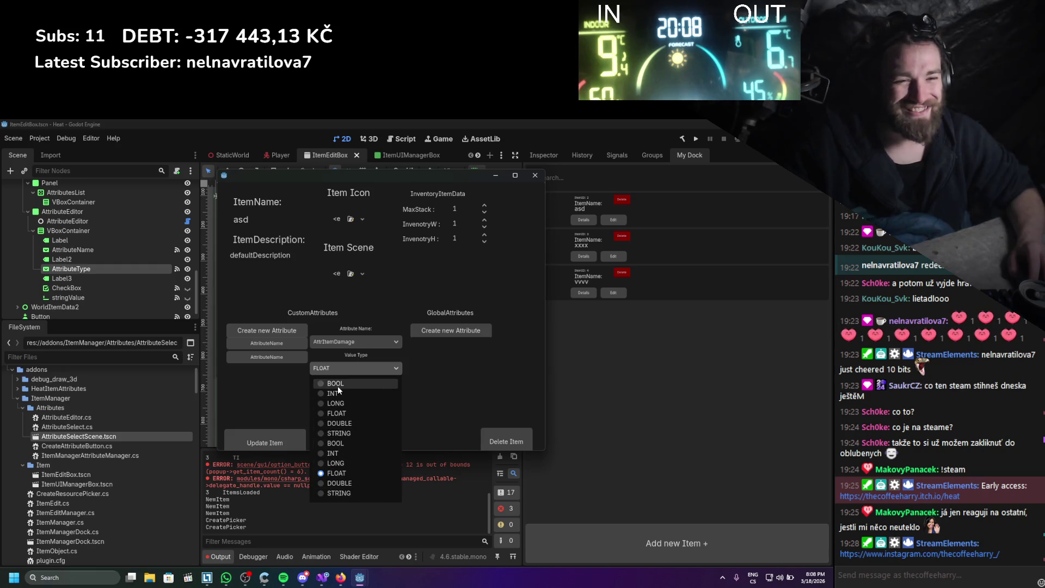
{"action": "left_click", "coordinate": [335, 371]}
{"action": "left_click_drag", "start_coordinate": [326, 394], "coordinate": [291, 394]}
{"action": "type", "text": "10"}
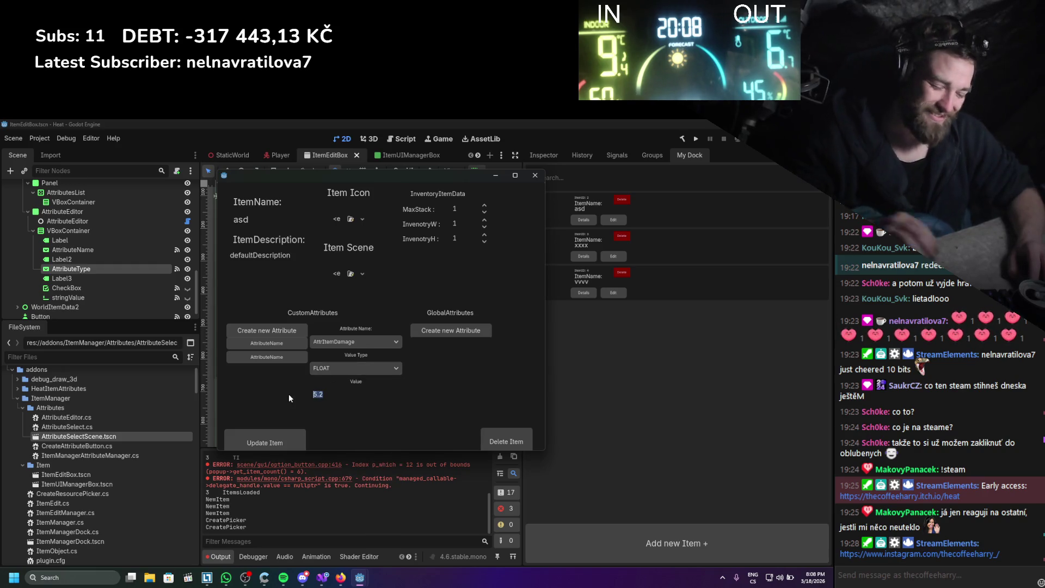
{"action": "left_click", "coordinate": [294, 439]}
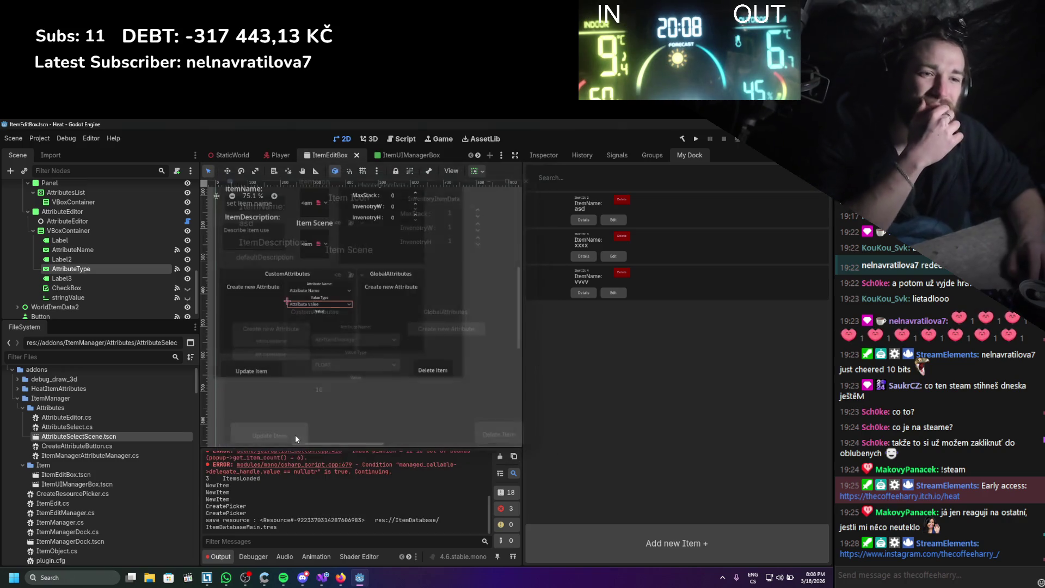
- Reopen asd, switch between its two attributes, check the Value Type list, and close the window
{"action": "left_click", "coordinate": [619, 221]}
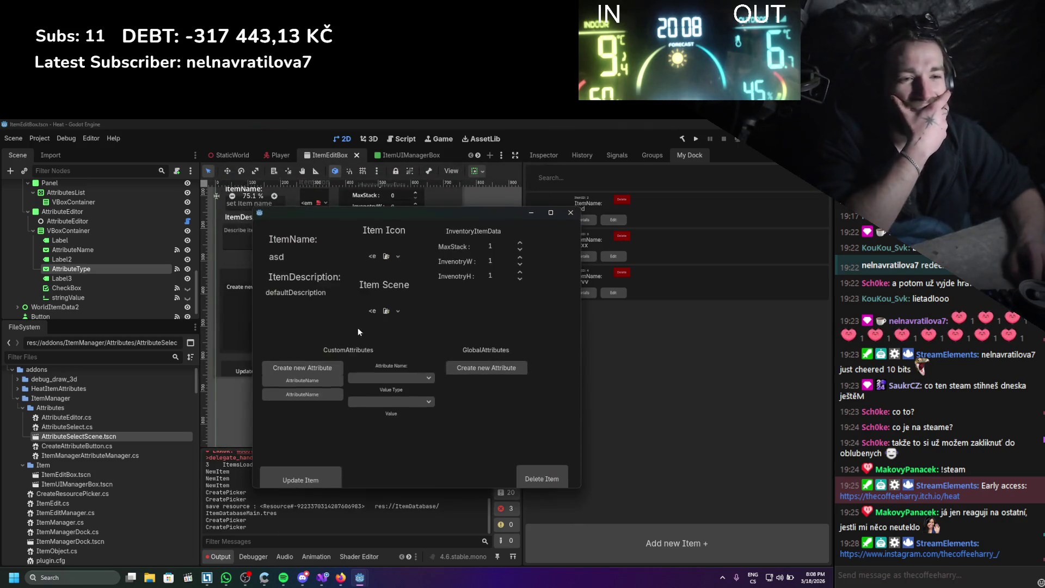
{"action": "left_click", "coordinate": [315, 383]}
{"action": "left_click", "coordinate": [316, 396]}
{"action": "left_click", "coordinate": [316, 384]}
{"action": "left_click", "coordinate": [315, 397]}
{"action": "left_click", "coordinate": [381, 405]}
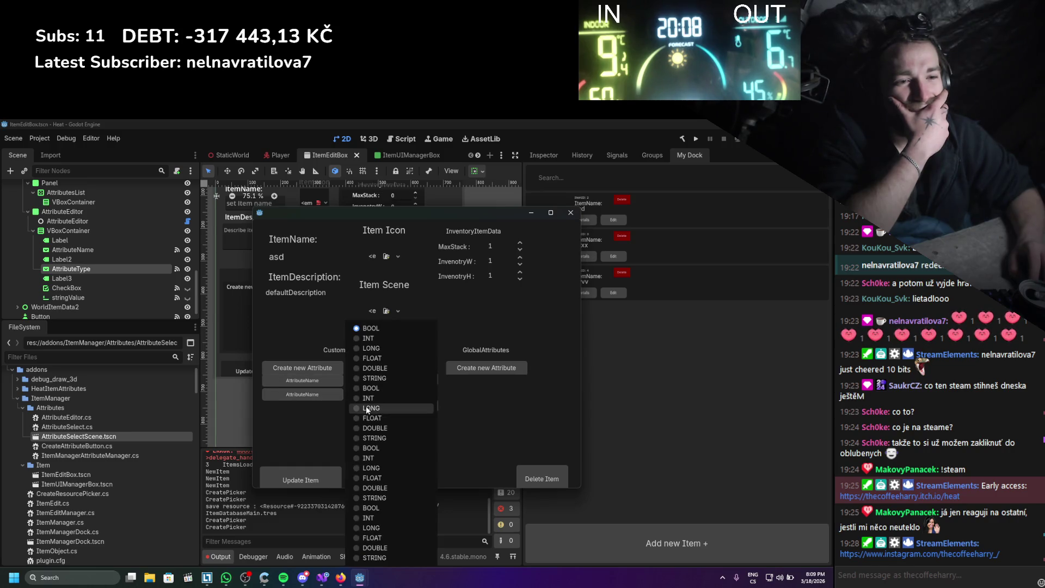
{"action": "left_click", "coordinate": [319, 430]}
{"action": "left_click", "coordinate": [570, 214]}
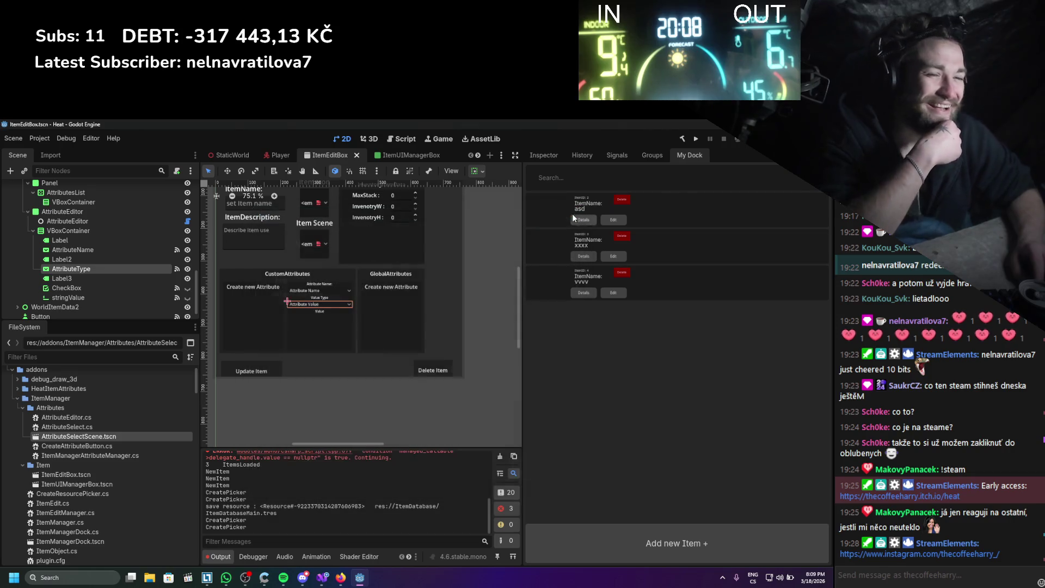
{"action": "key", "text": "alt+Tab"}
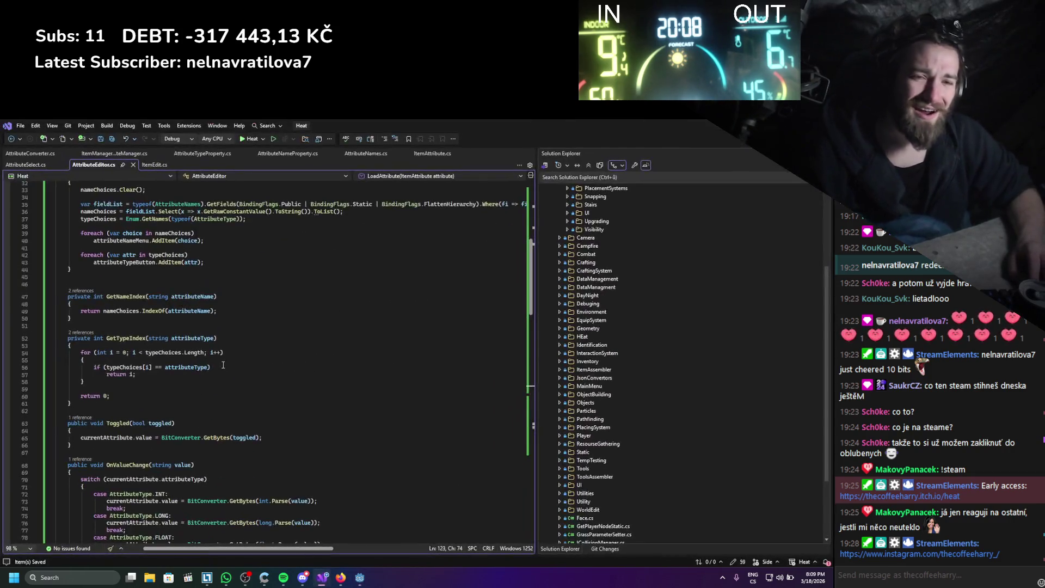
{"action": "scroll", "coordinate": [222, 365], "scroll_direction": "up", "scroll_amount": 10}
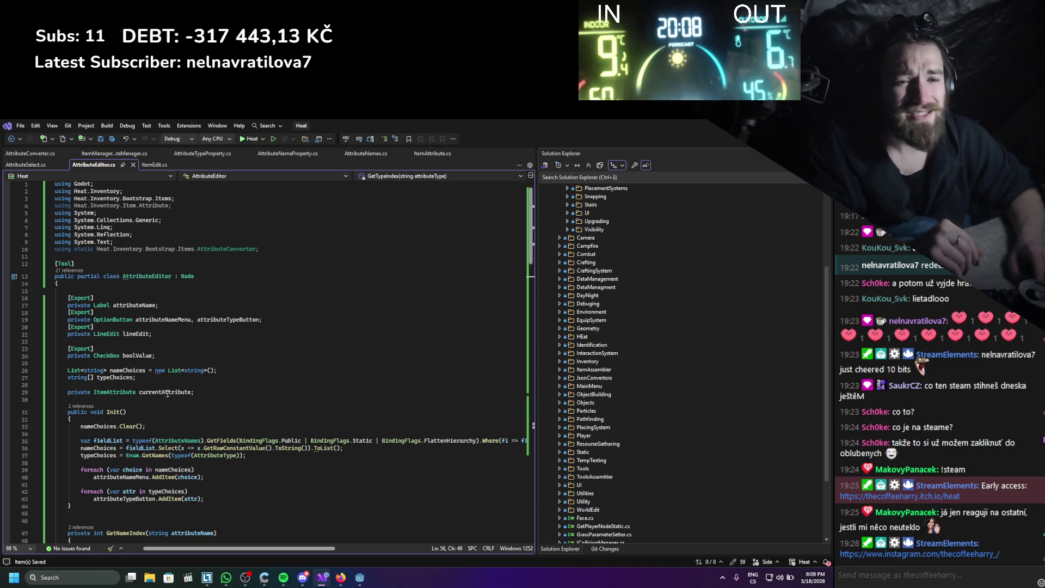
{"action": "scroll", "coordinate": [167, 386], "scroll_direction": "down", "scroll_amount": 15}
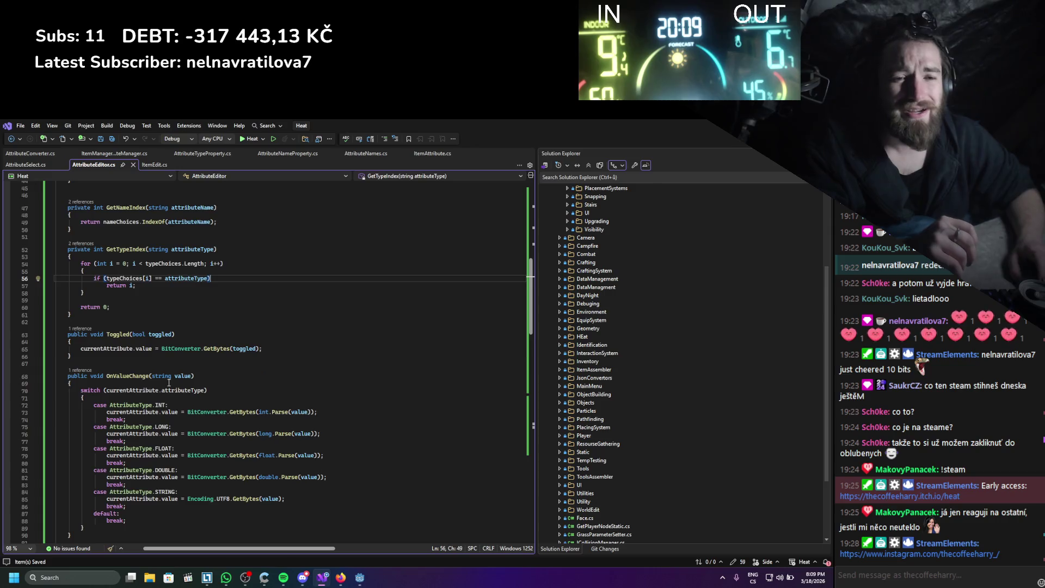
{"action": "scroll", "coordinate": [168, 382], "scroll_direction": "down", "scroll_amount": 18}
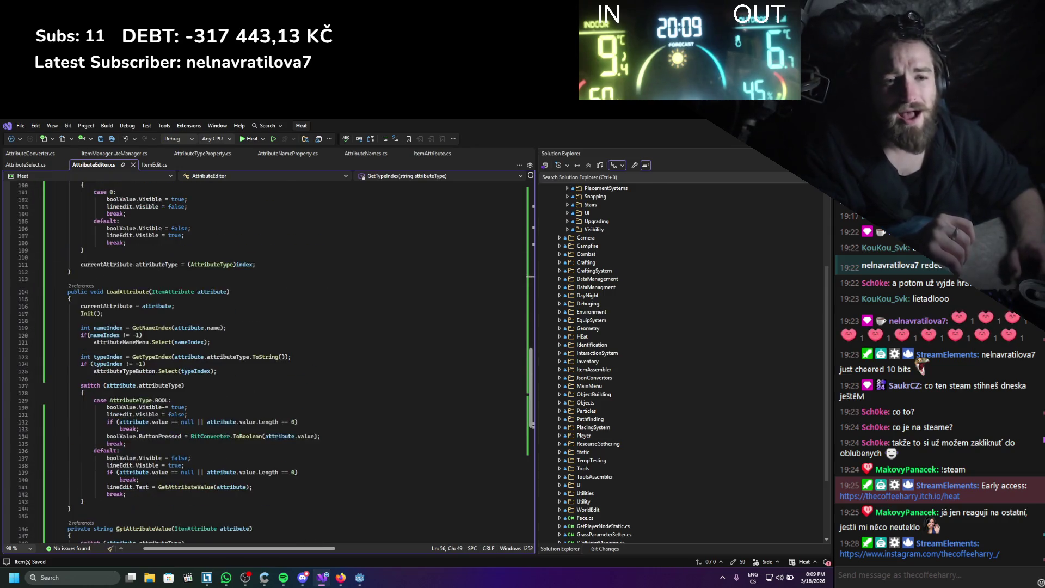
{"action": "scroll", "coordinate": [163, 410], "scroll_direction": "down", "scroll_amount": 7}
{"action": "scroll", "coordinate": [162, 410], "scroll_direction": "up", "scroll_amount": 20}
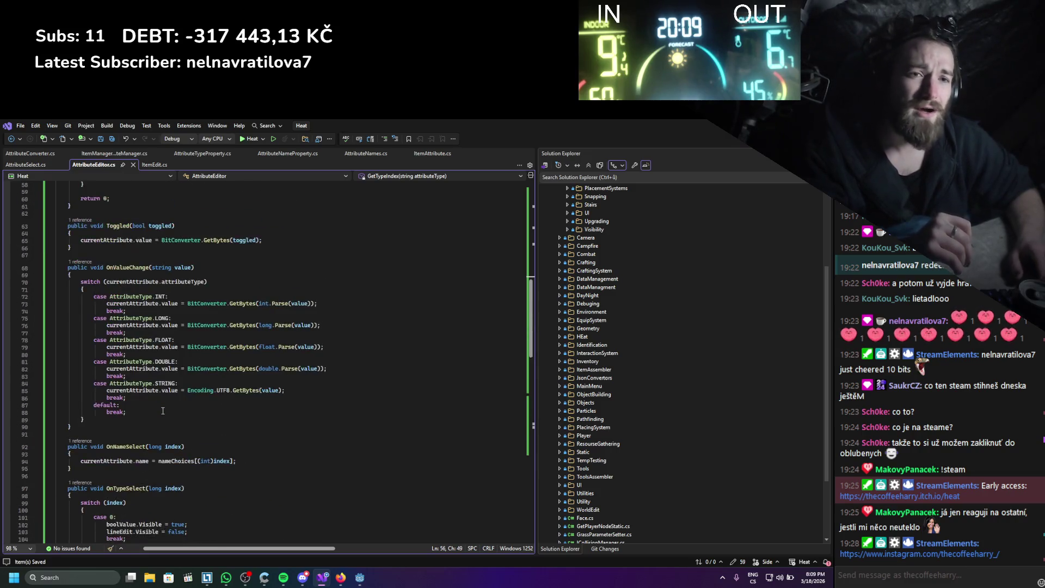
{"action": "scroll", "coordinate": [163, 409], "scroll_direction": "up", "scroll_amount": 4}
{"action": "scroll", "coordinate": [162, 410], "scroll_direction": "up", "scroll_amount": 10}
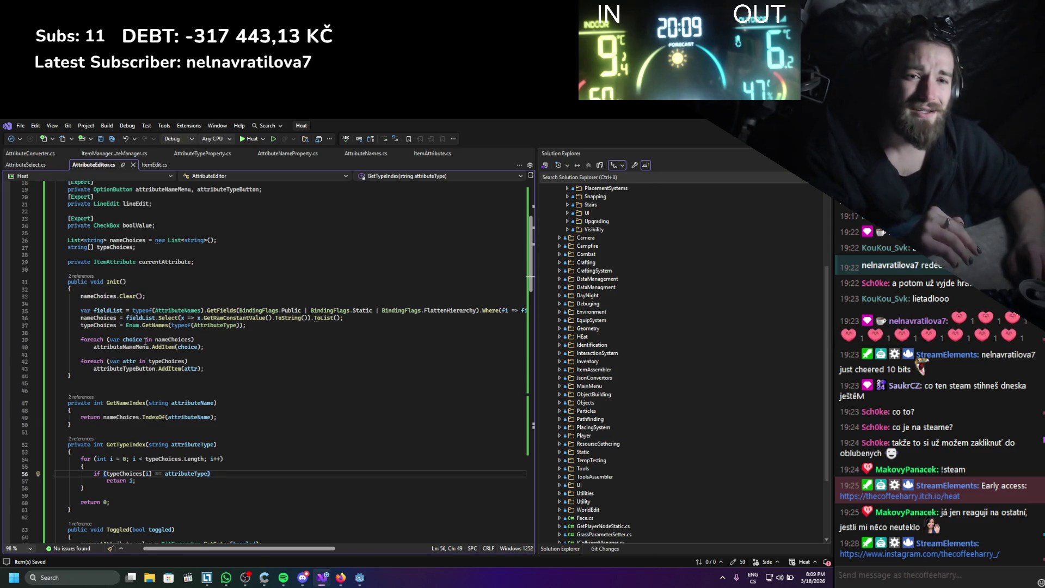
{"action": "double_click", "coordinate": [105, 326]}
{"action": "mouse_move", "coordinate": [149, 328]}
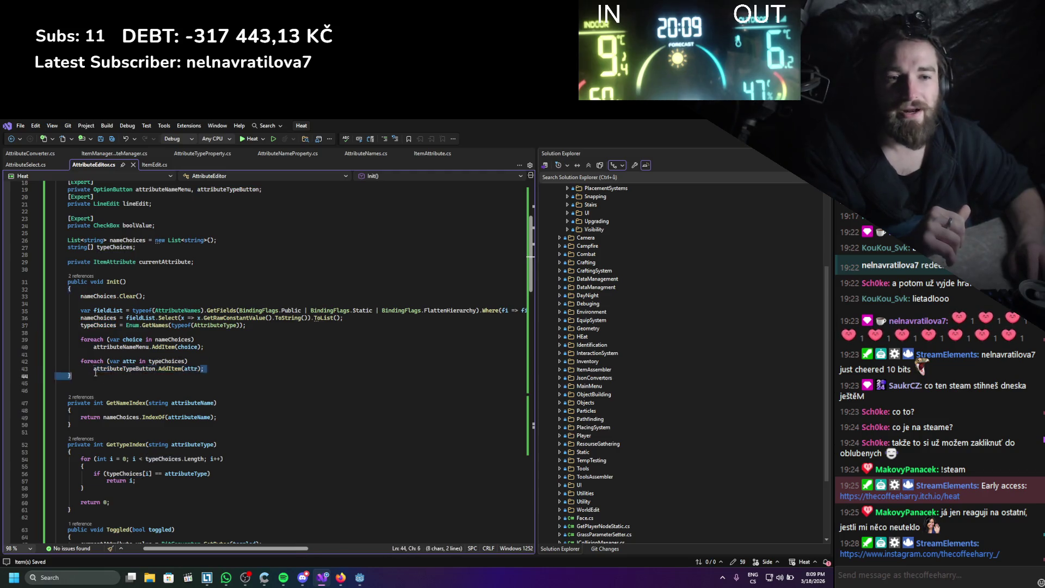
{"action": "left_click", "coordinate": [101, 403]}
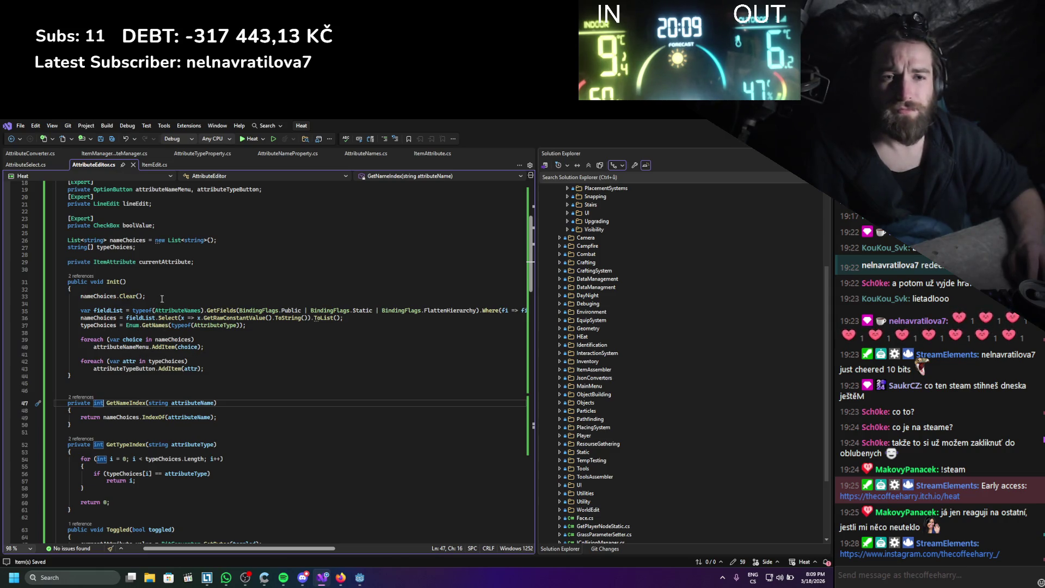
{"action": "key", "text": "Up"}
{"action": "key", "text": "Up"}
{"action": "key", "text": "Up"}
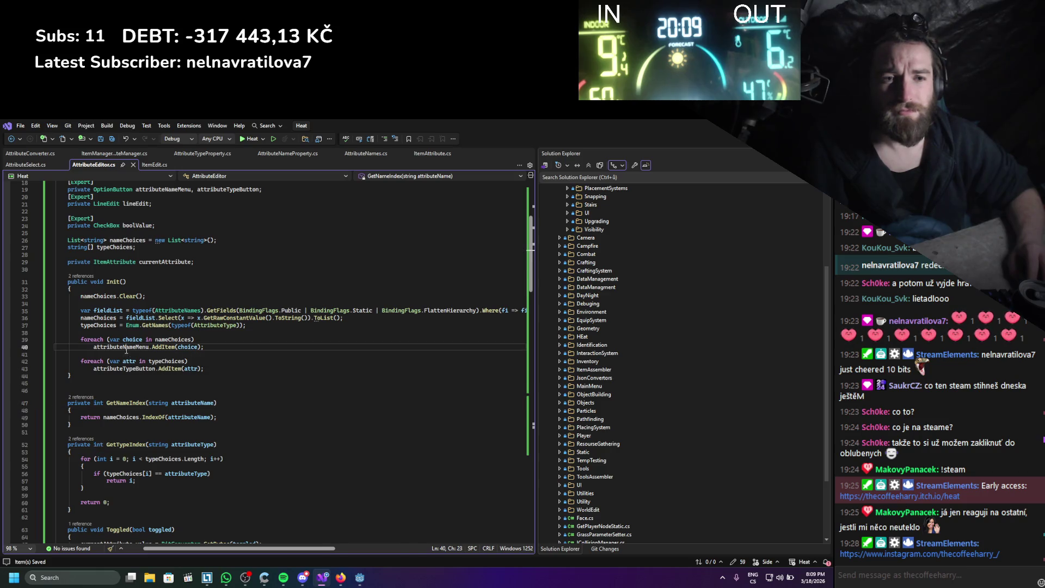
- Add attributeNameMenu.Clear() and attributeTypeButton.Clear() after nameChoices.Clear() in Init, then Build in Godot
{"action": "left_click", "coordinate": [151, 296]}
{"action": "key", "text": "Return"}
{"action": "type", "text": "attributeNameMenu.remo"}
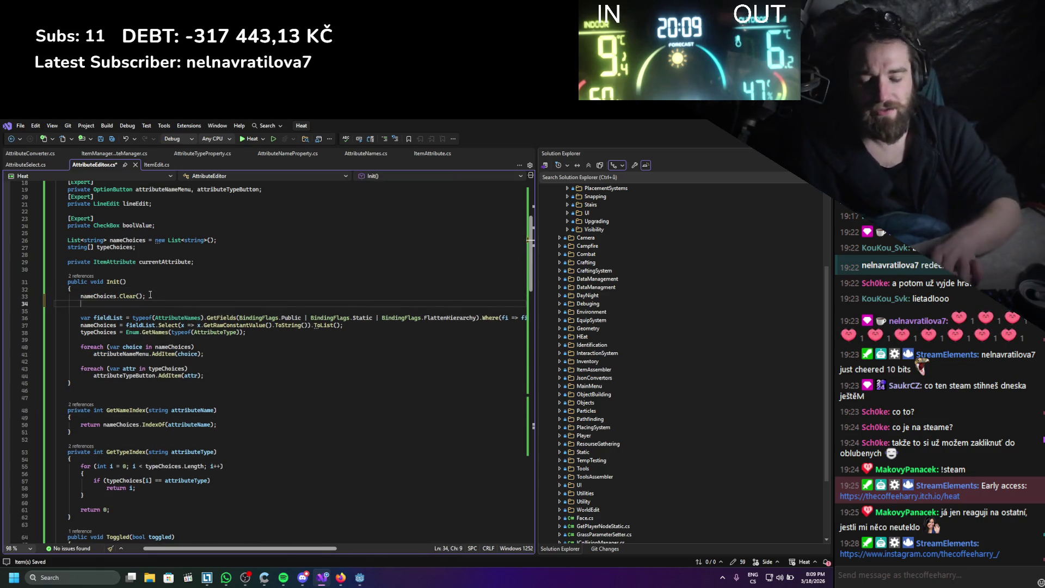
{"action": "type", "text": "ve"}
{"action": "key", "text": "Down"}
{"action": "key", "text": "Down"}
{"action": "key", "text": "Down"}
{"action": "key", "text": "Down"}
{"action": "key", "text": "Down"}
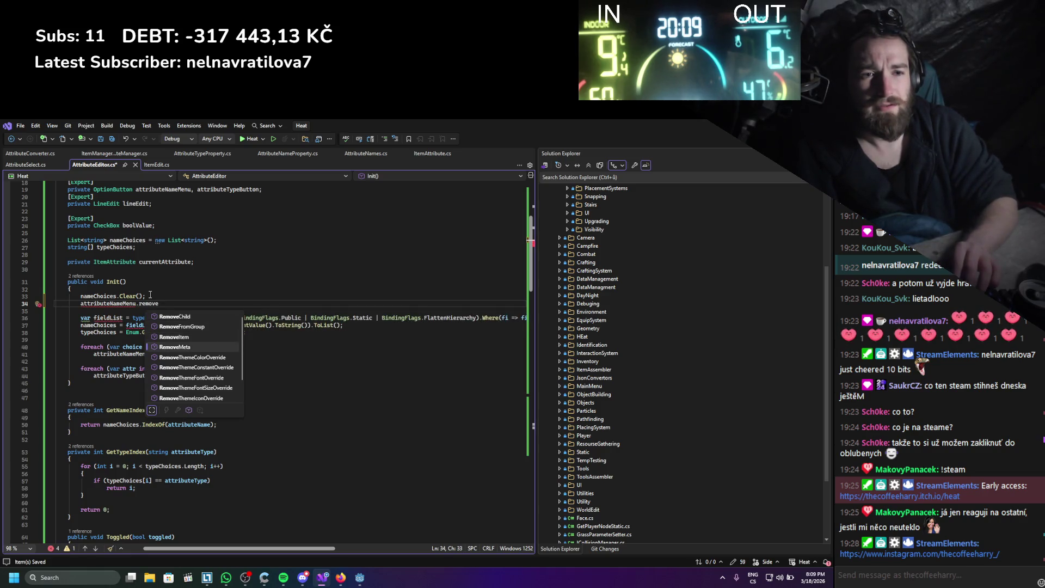
{"action": "key", "text": "Up"}
{"action": "key", "text": "Up"}
{"action": "key", "text": "Up"}
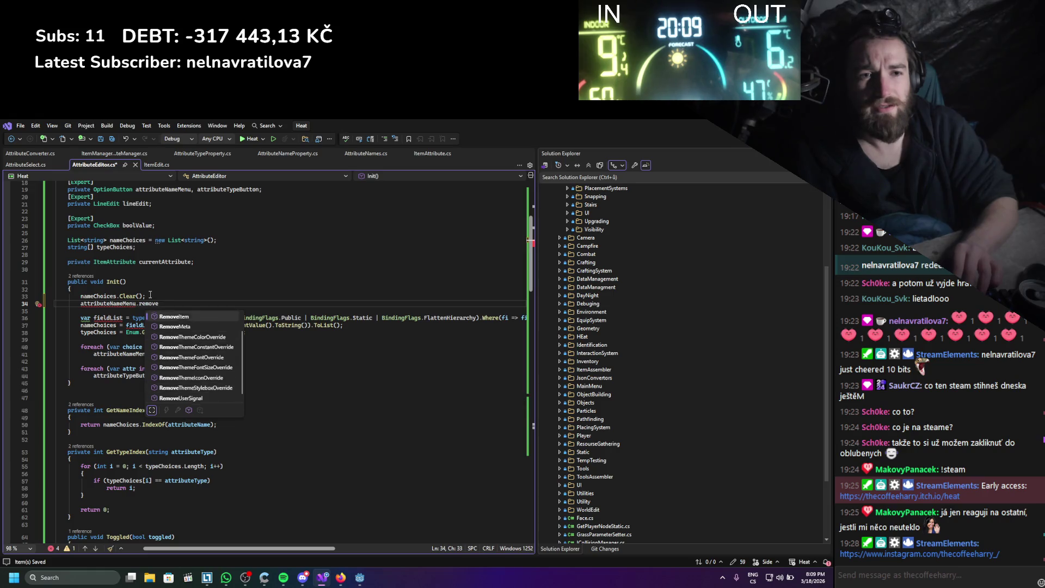
{"action": "key", "text": "BackSpace"}
{"action": "key", "text": "BackSpace"}
{"action": "key", "text": "BackSpace"}
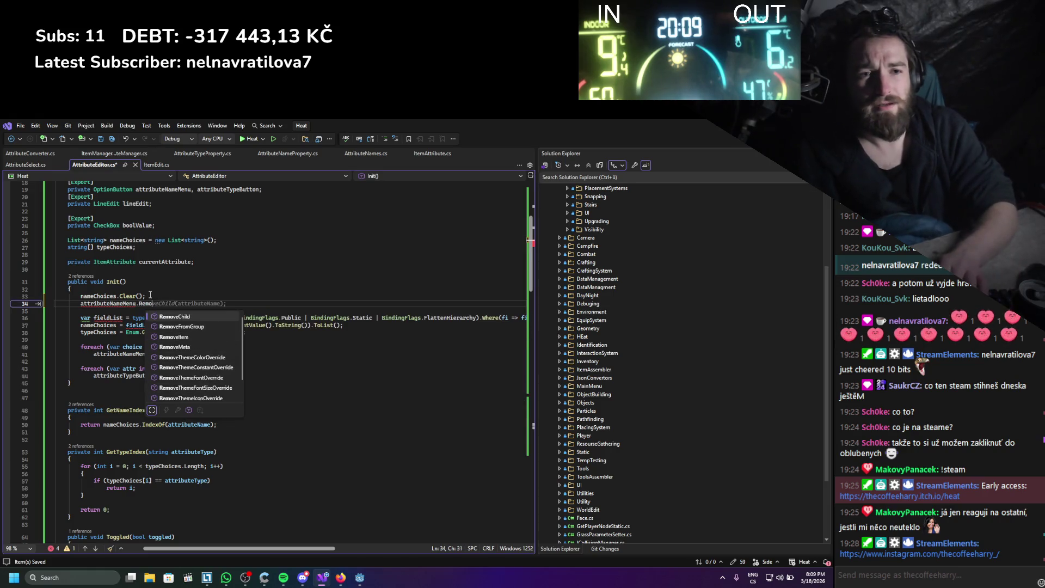
{"action": "type", "text": "clea"}
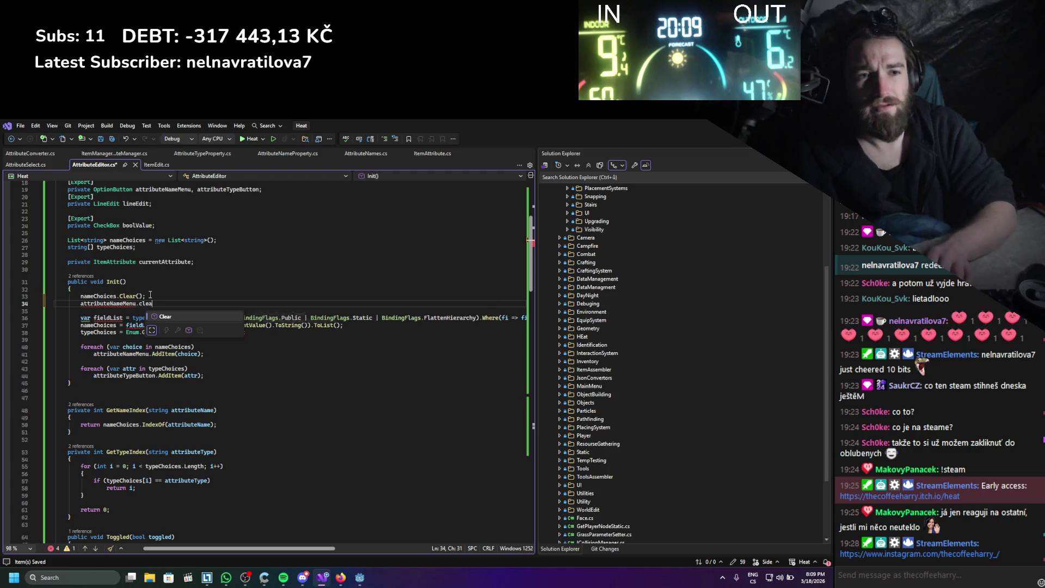
{"action": "key", "text": "Tab"}
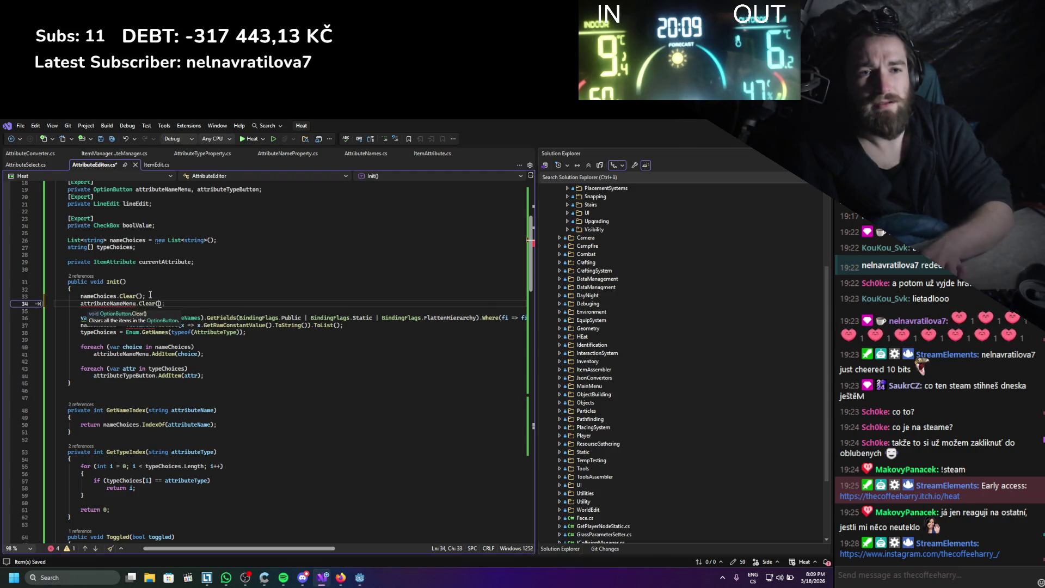
{"action": "key", "text": "ctrl+d"}
{"action": "left_click", "coordinate": [117, 311]}
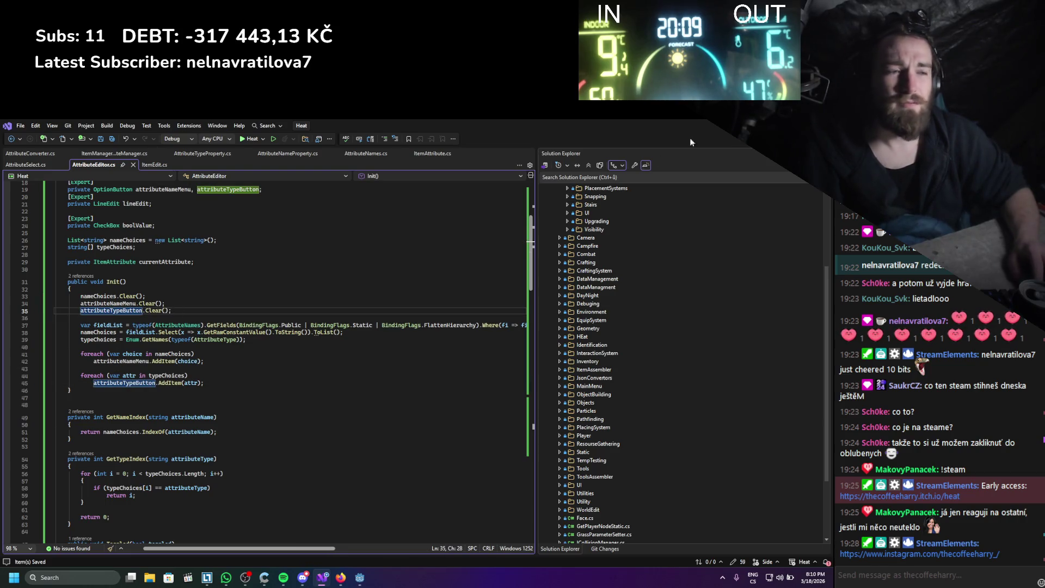
{"action": "key", "text": "alt+Tab"}
{"action": "left_click", "coordinate": [679, 142]}
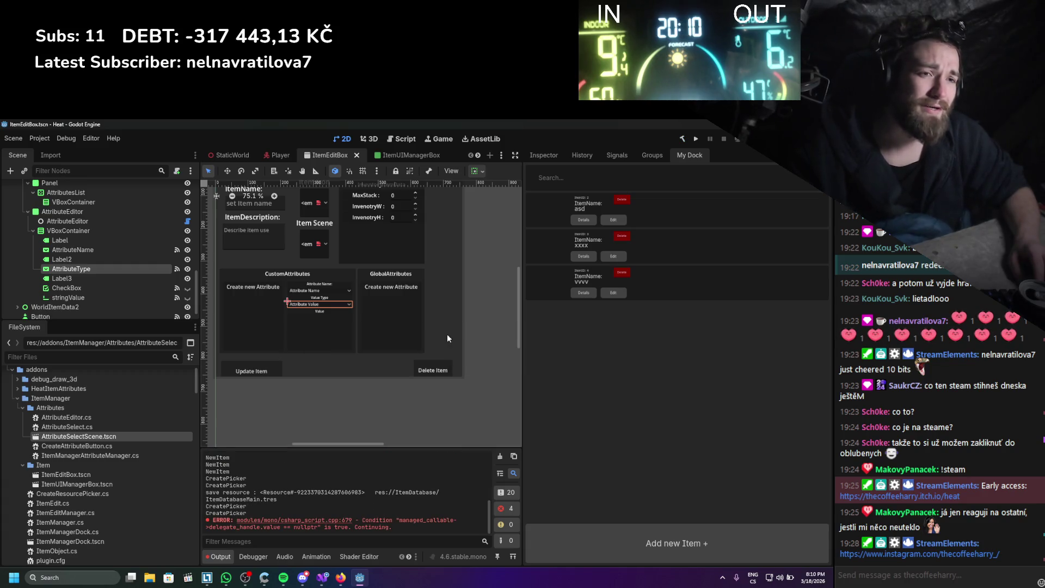
- Uncheck and recheck ItemManager in Project Settings > Plugins, then edit item asd from My Dock
{"action": "left_click", "coordinate": [31, 139]}
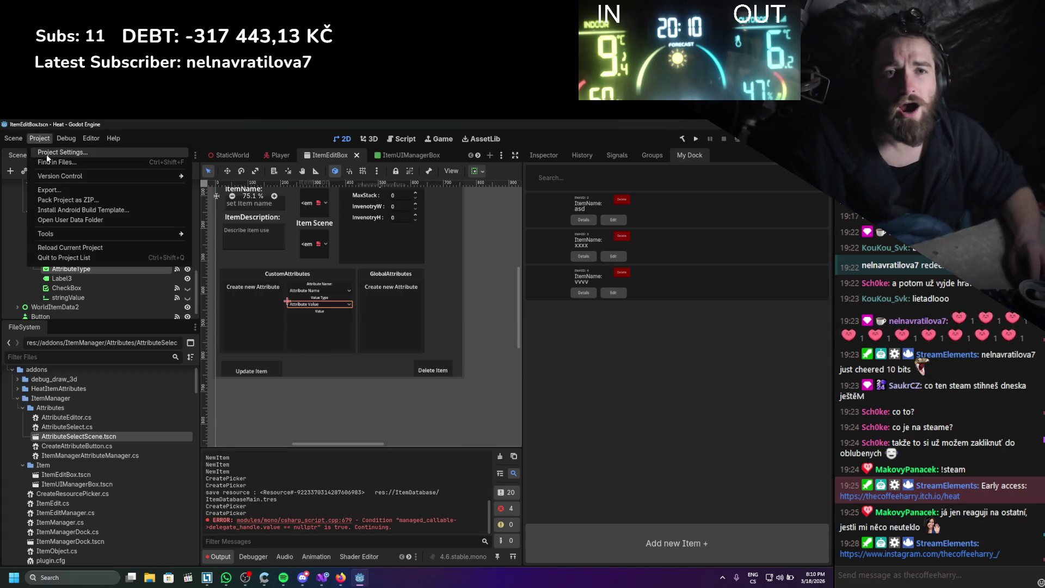
{"action": "left_click", "coordinate": [47, 155]}
{"action": "left_click", "coordinate": [40, 221]}
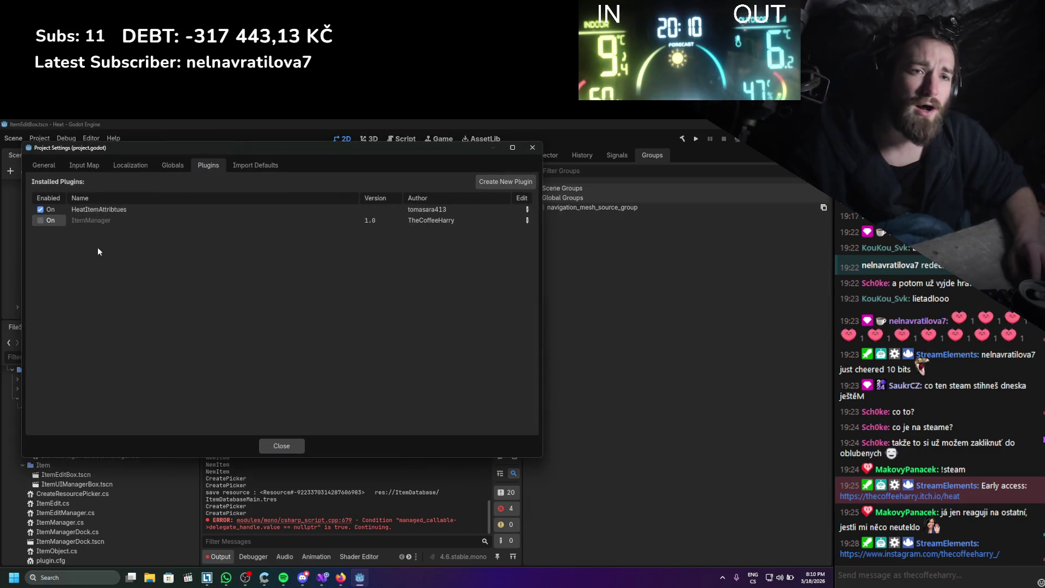
{"action": "left_click", "coordinate": [38, 221]}
{"action": "left_click", "coordinate": [273, 444]}
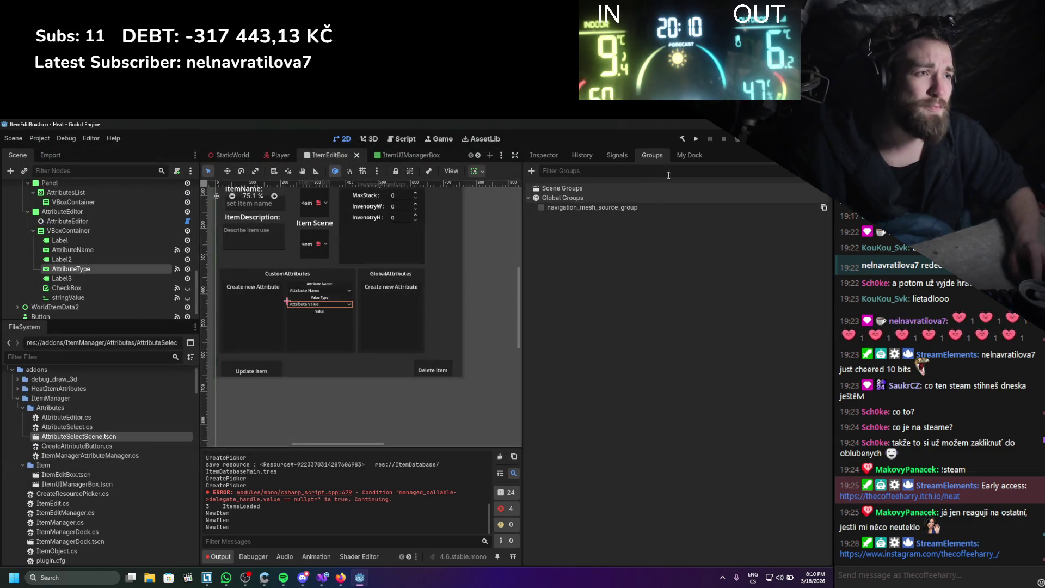
{"action": "left_click", "coordinate": [678, 157]}
{"action": "left_click", "coordinate": [584, 220]}
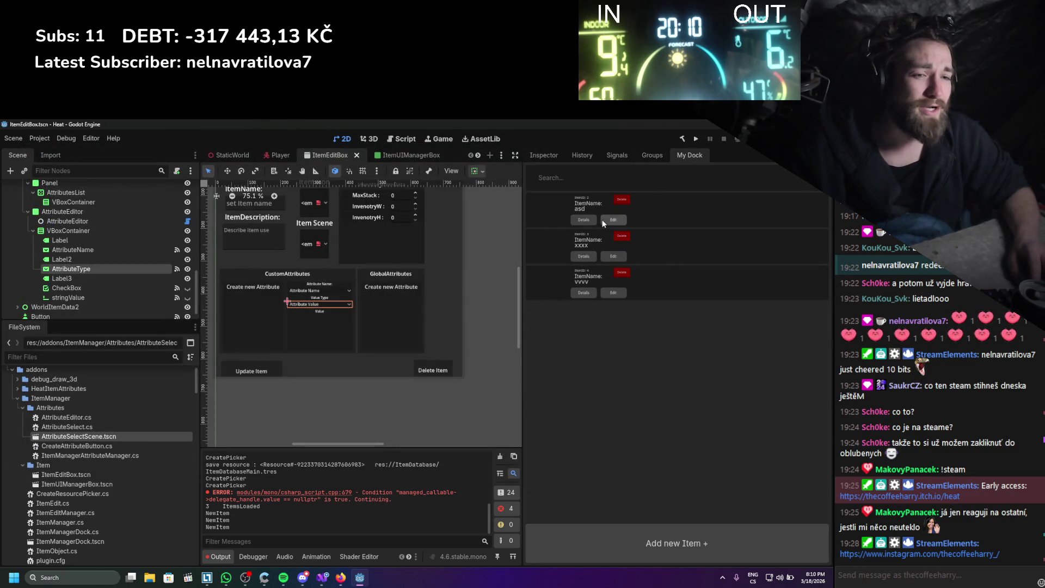
- Check asd's AttrItemDamage name and BOOL value type lists, then save with Update Item
{"action": "left_click_drag", "start_coordinate": [445, 215], "coordinate": [491, 167]}
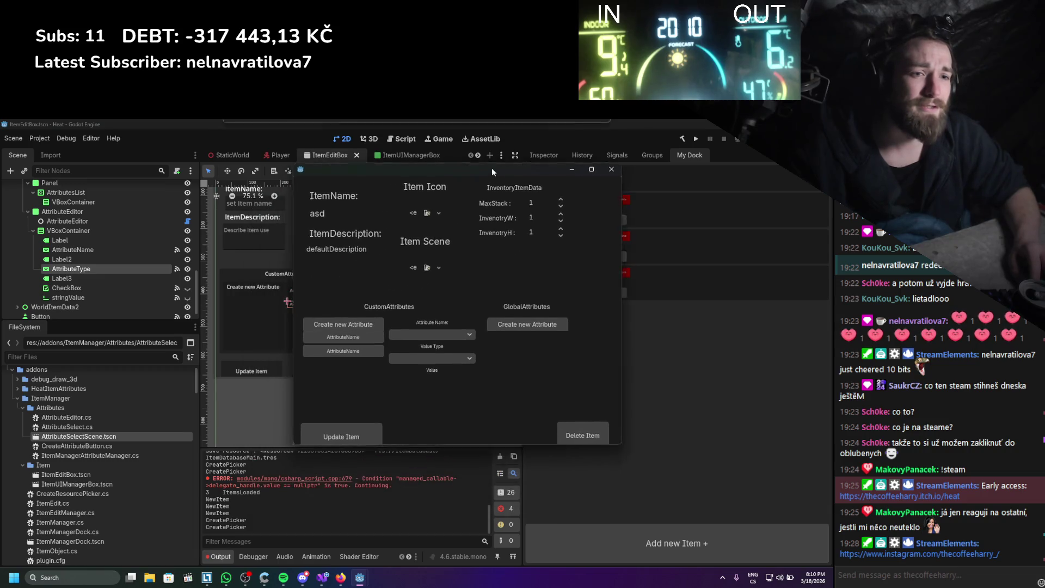
{"action": "left_click", "coordinate": [381, 334]}
{"action": "left_click", "coordinate": [457, 331]}
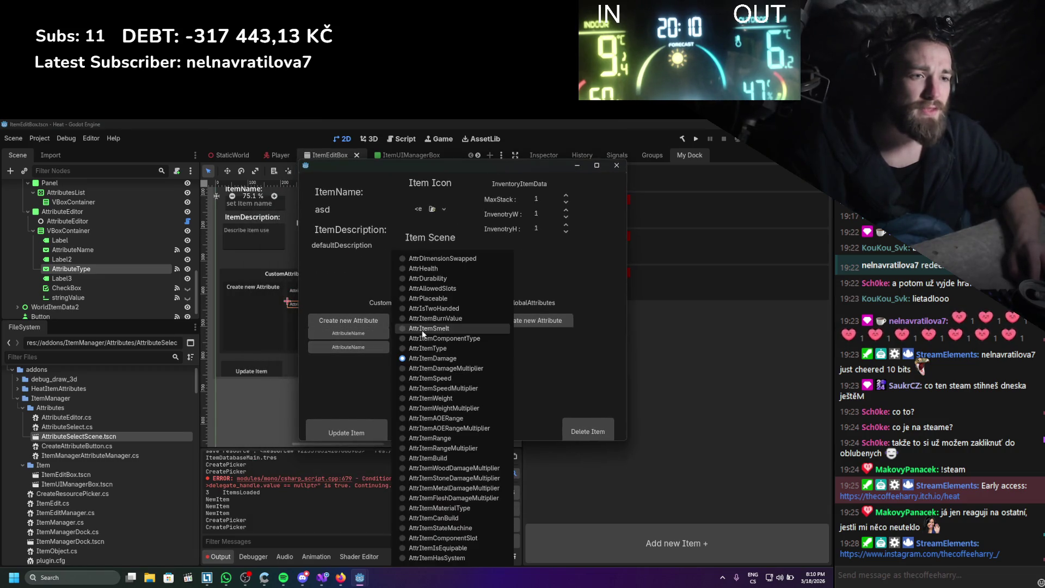
{"action": "left_click", "coordinate": [368, 378]}
{"action": "left_click", "coordinate": [420, 359]}
{"action": "left_click", "coordinate": [420, 359]}
{"action": "left_click", "coordinate": [381, 428]}
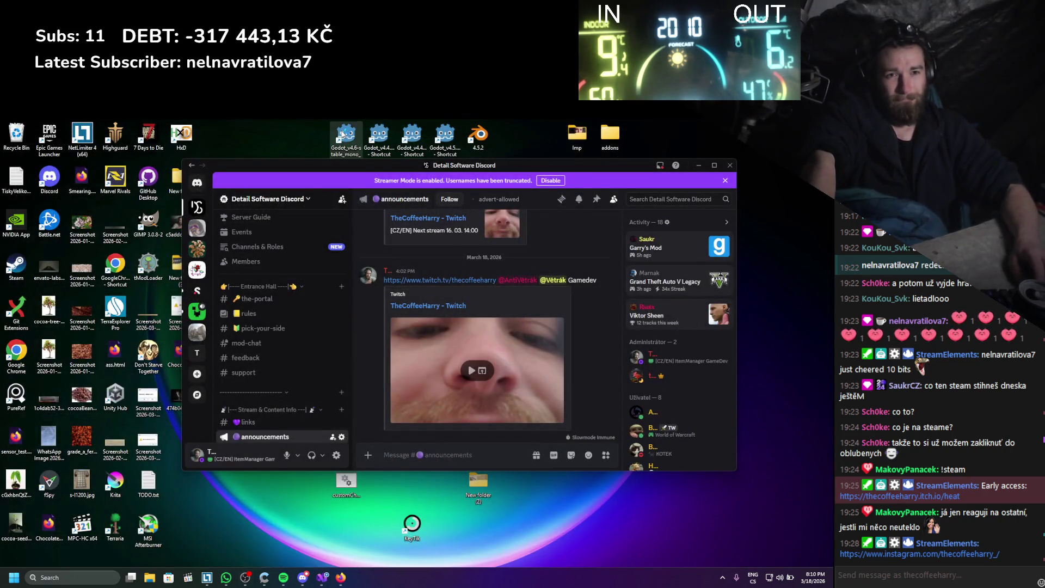
- Launch Godot 4.6 mono, allow it past the security warning, and open the Heat project
{"action": "double_click", "coordinate": [343, 134]}
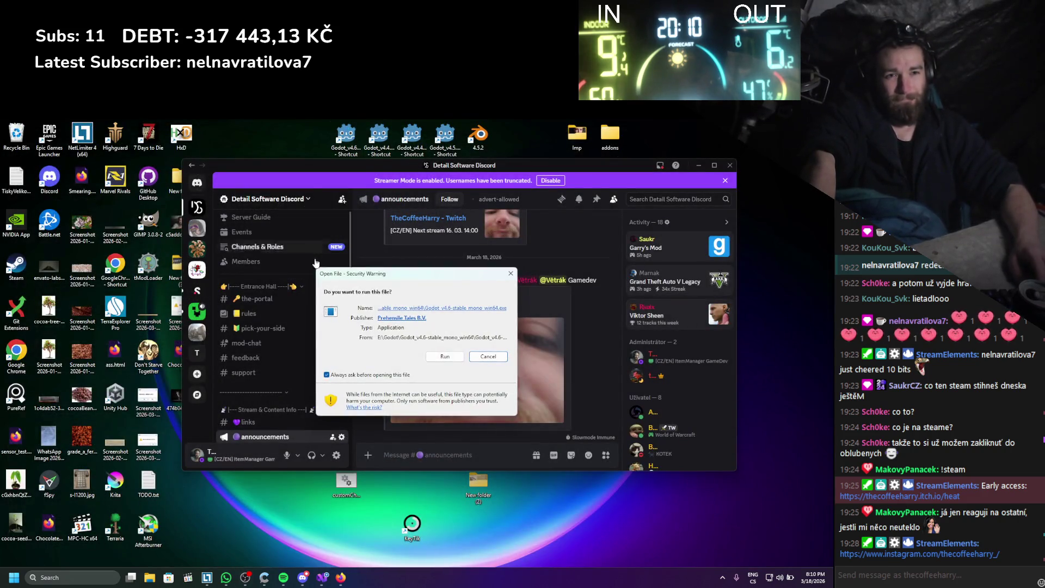
{"action": "left_click", "coordinate": [435, 359]}
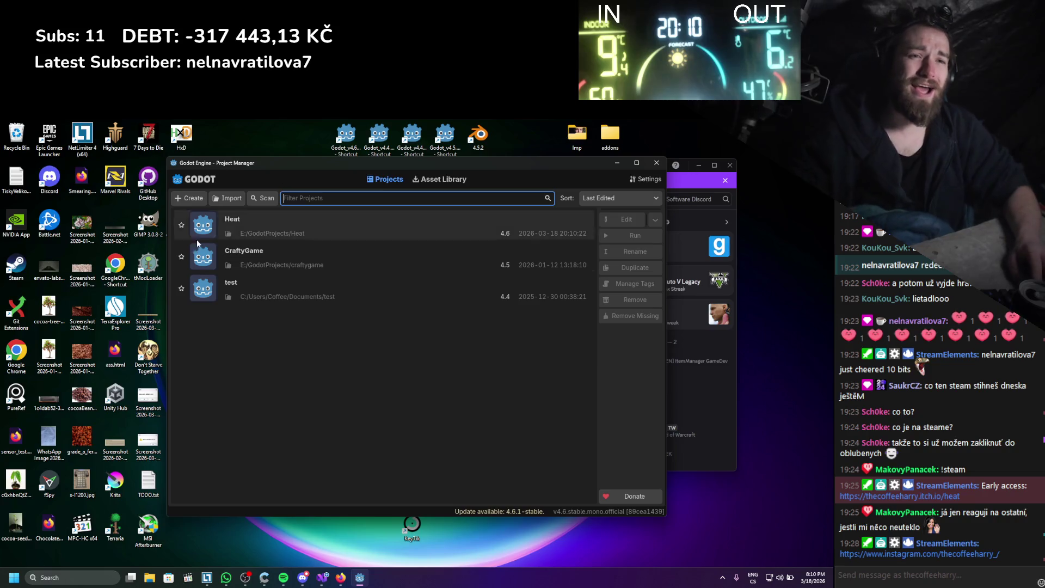
{"action": "double_click", "coordinate": [246, 215]}
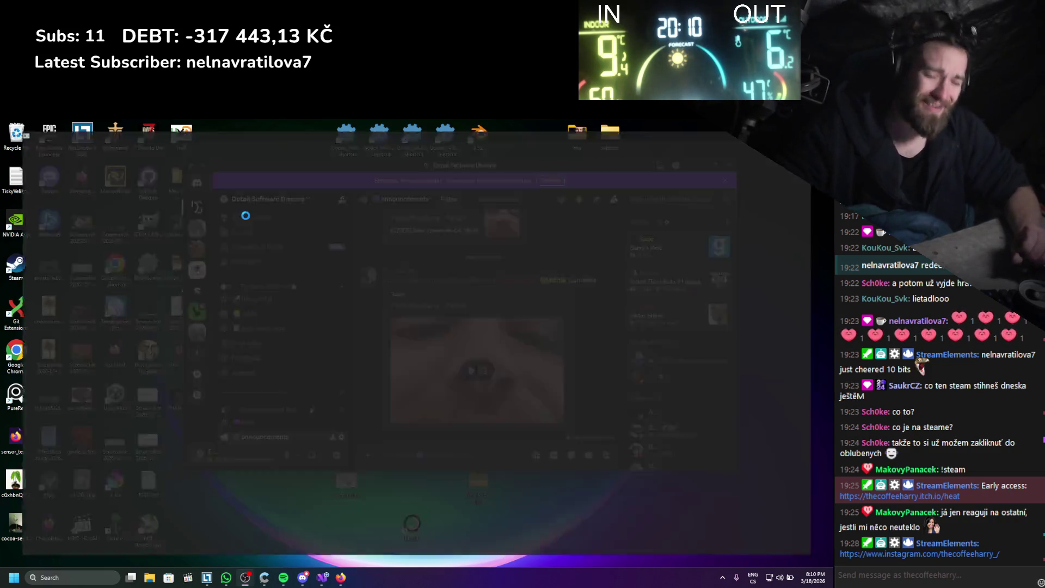
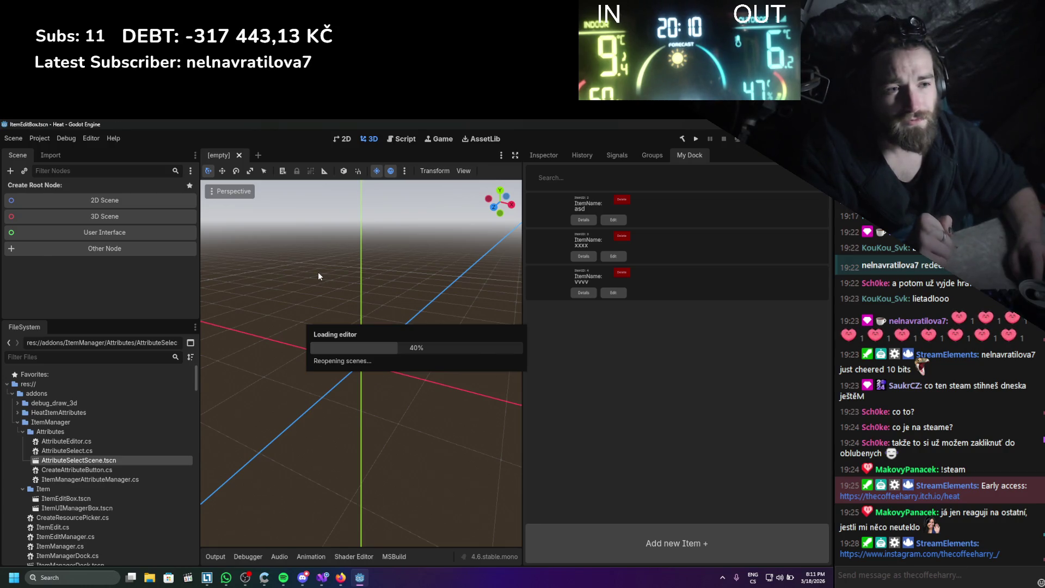
- Open the Godot Project Settings window and close it again
{"action": "left_click", "coordinate": [48, 139]}
{"action": "left_click", "coordinate": [49, 148]}
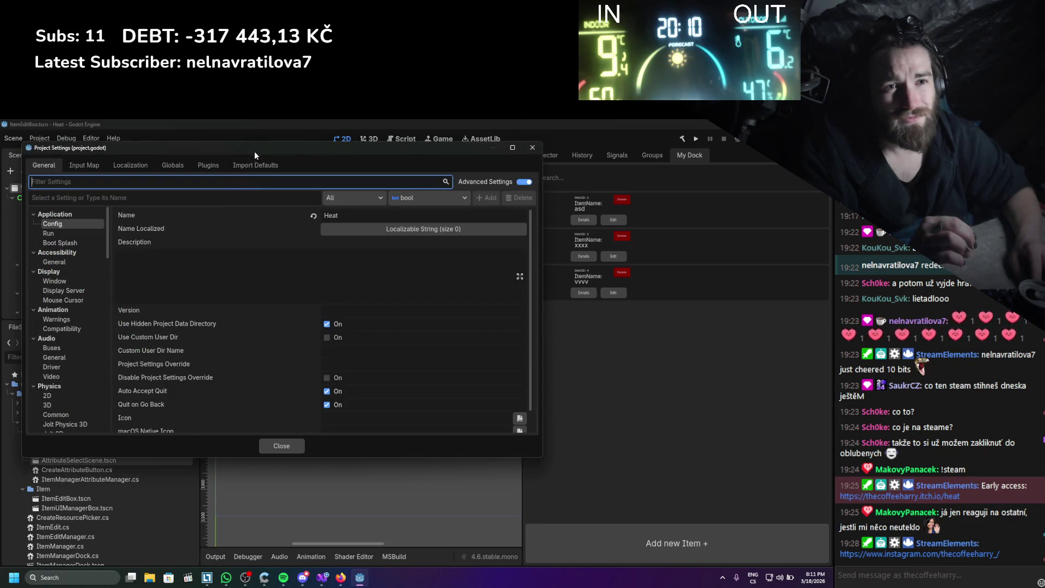
{"action": "left_click", "coordinate": [652, 152]}
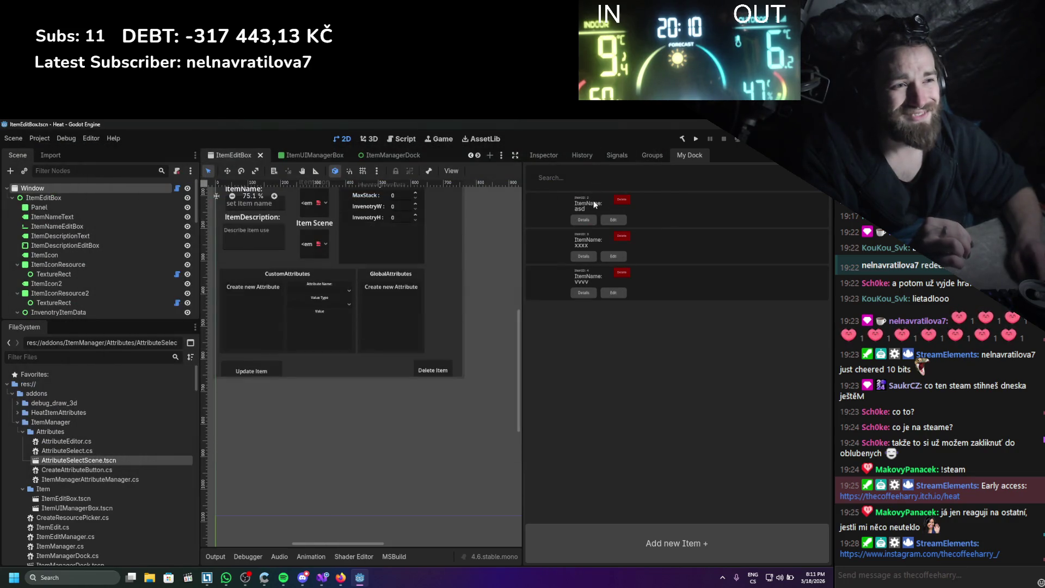
- Edit the asd item, confirm AttrItemSpeed and AttrItemDamage load, then return to Visual Studio
{"action": "left_click", "coordinate": [613, 220]}
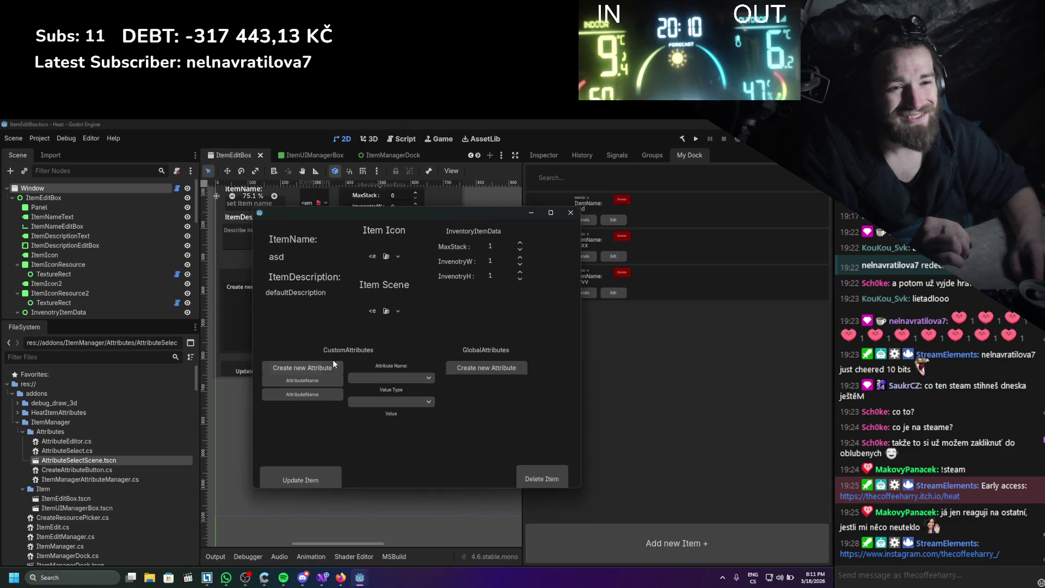
{"action": "left_click", "coordinate": [314, 381]}
{"action": "left_click", "coordinate": [309, 396]}
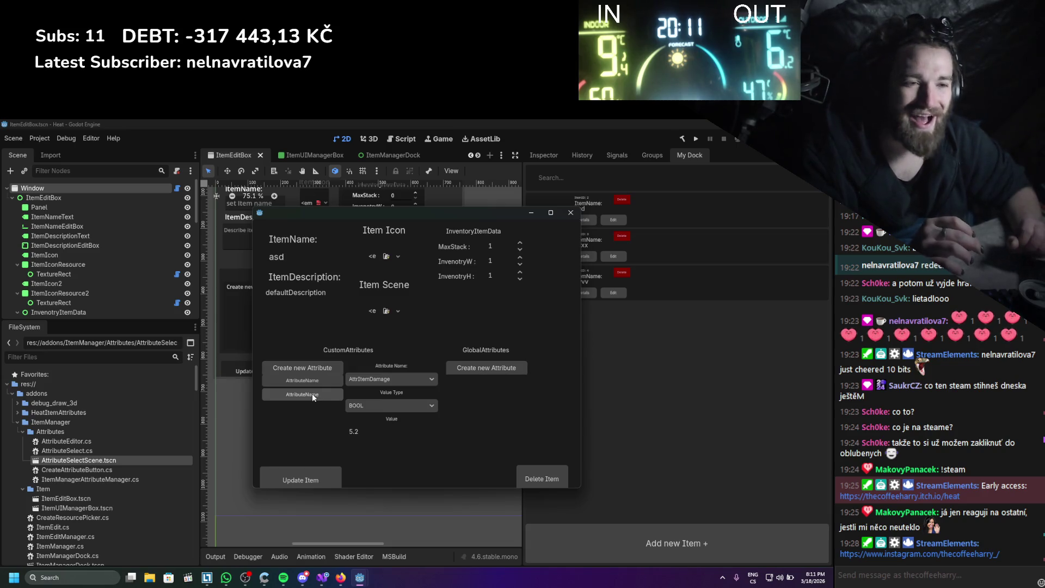
{"action": "left_click", "coordinate": [313, 385]}
{"action": "left_click", "coordinate": [312, 391]}
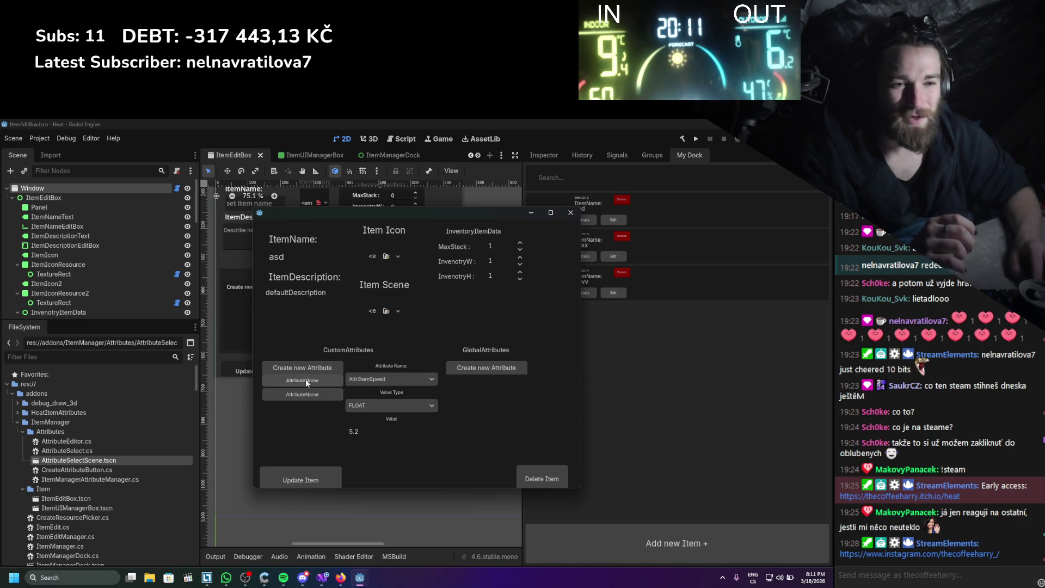
{"action": "left_click", "coordinate": [291, 395]}
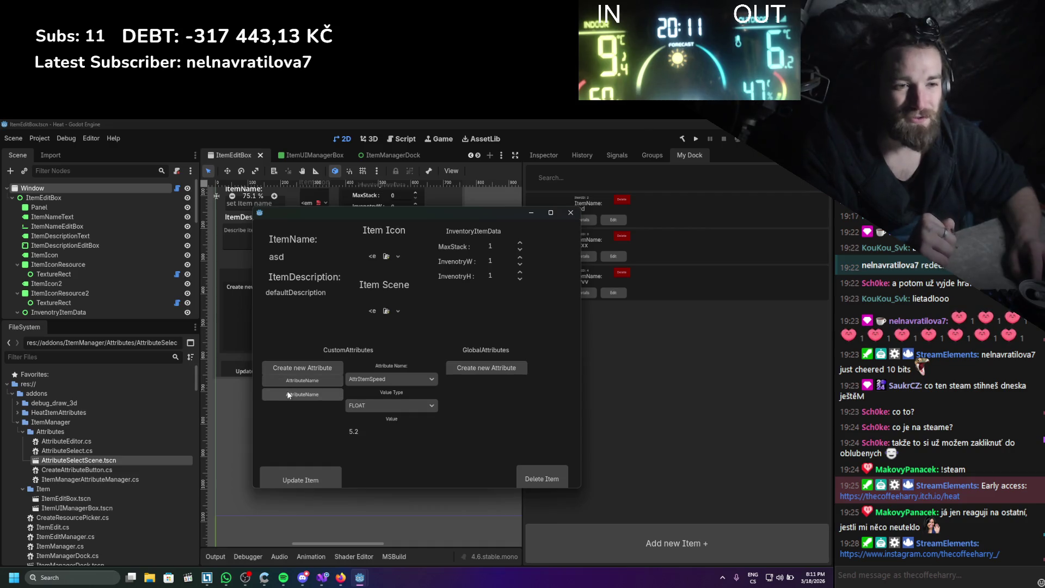
{"action": "left_click", "coordinate": [572, 212]}
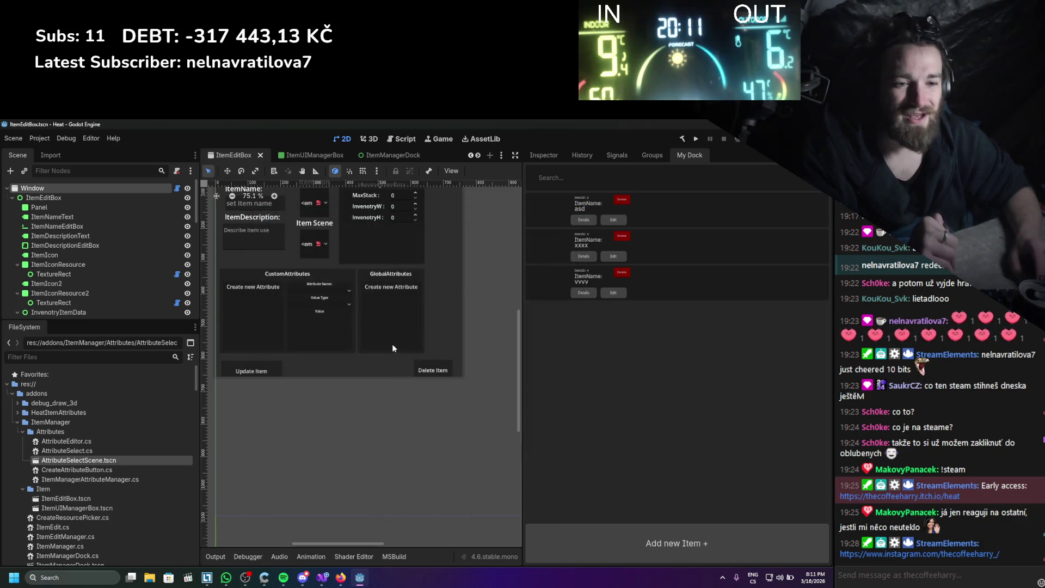
{"action": "left_click", "coordinate": [323, 578]}
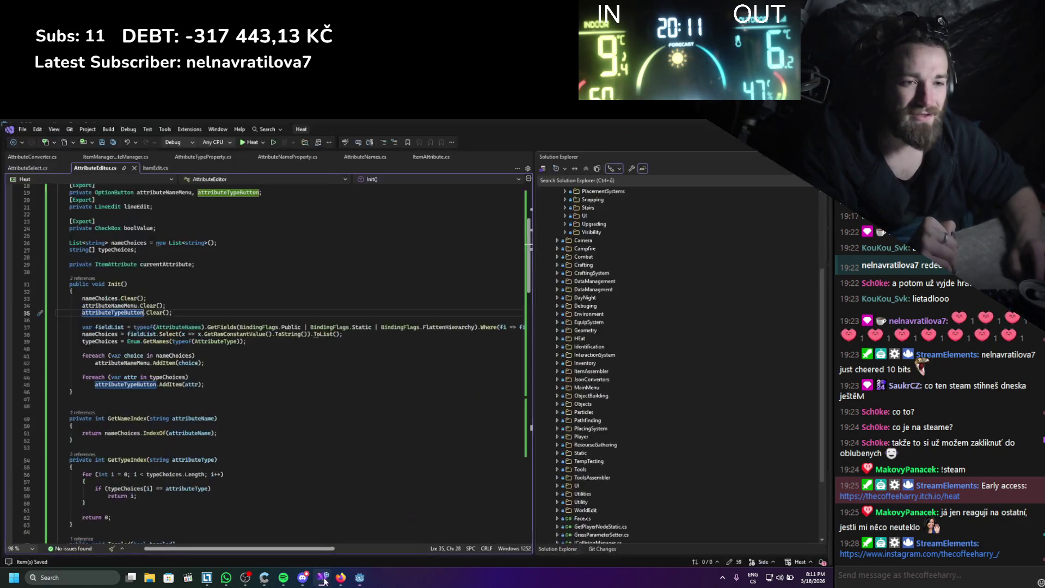
{"action": "scroll", "coordinate": [241, 320], "scroll_direction": "down", "scroll_amount": 5}
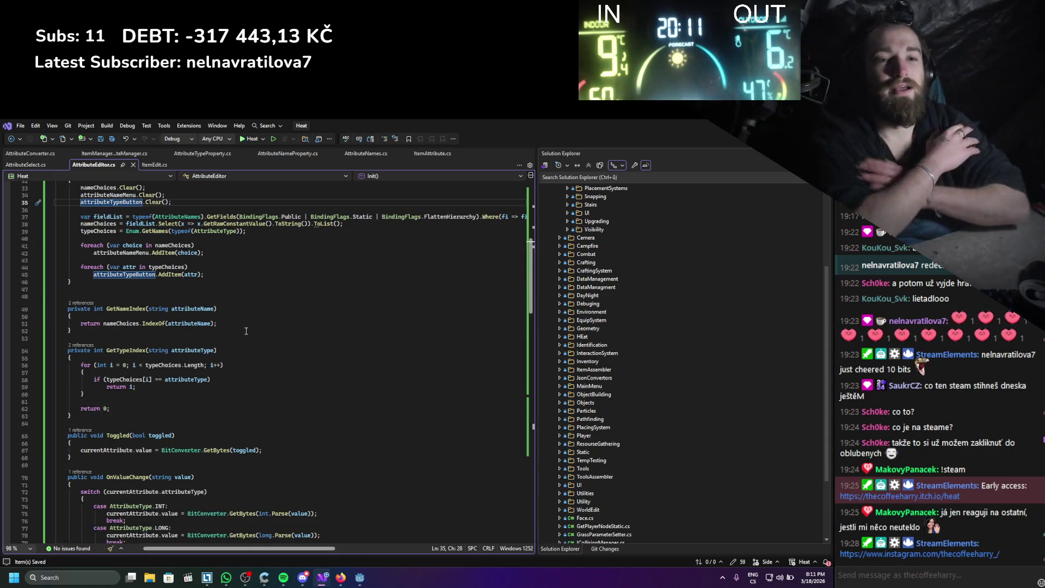
{"action": "scroll", "coordinate": [224, 316], "scroll_direction": "down", "scroll_amount": 1}
{"action": "scroll", "coordinate": [224, 316], "scroll_direction": "down", "scroll_amount": 5}
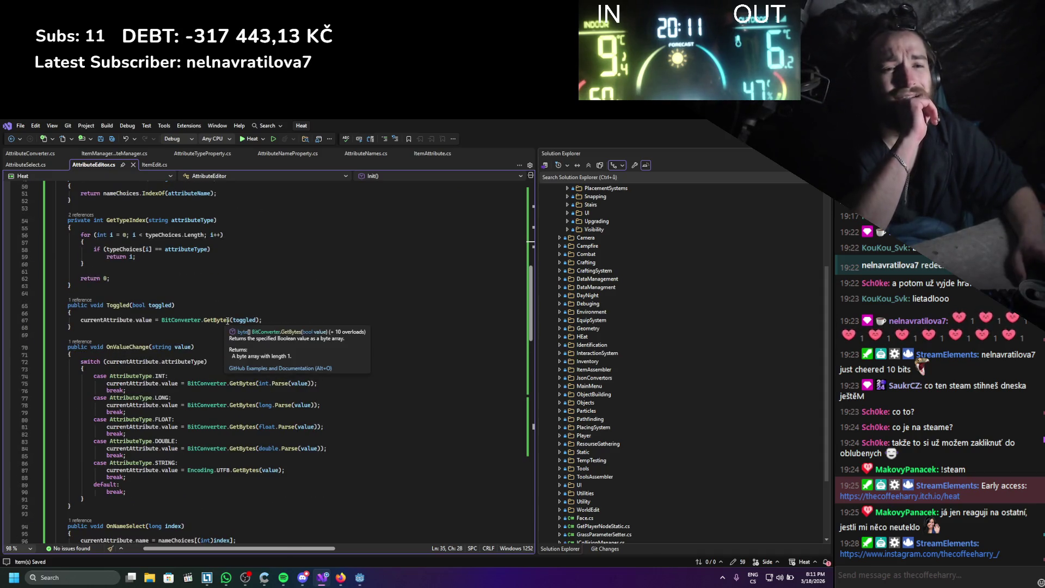
{"action": "scroll", "coordinate": [228, 320], "scroll_direction": "up", "scroll_amount": 14}
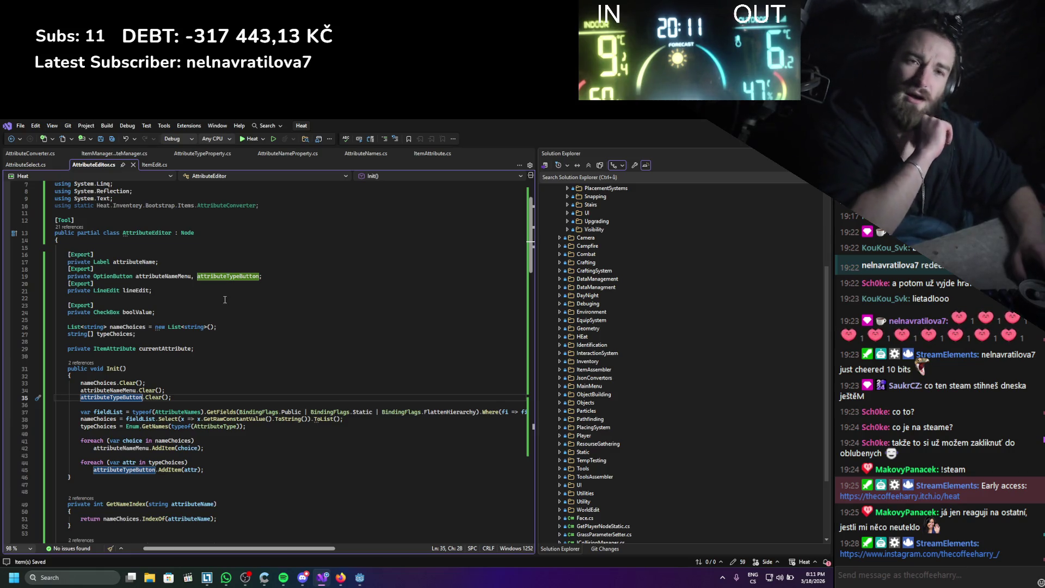
{"action": "scroll", "coordinate": [241, 264], "scroll_direction": "down", "scroll_amount": 14}
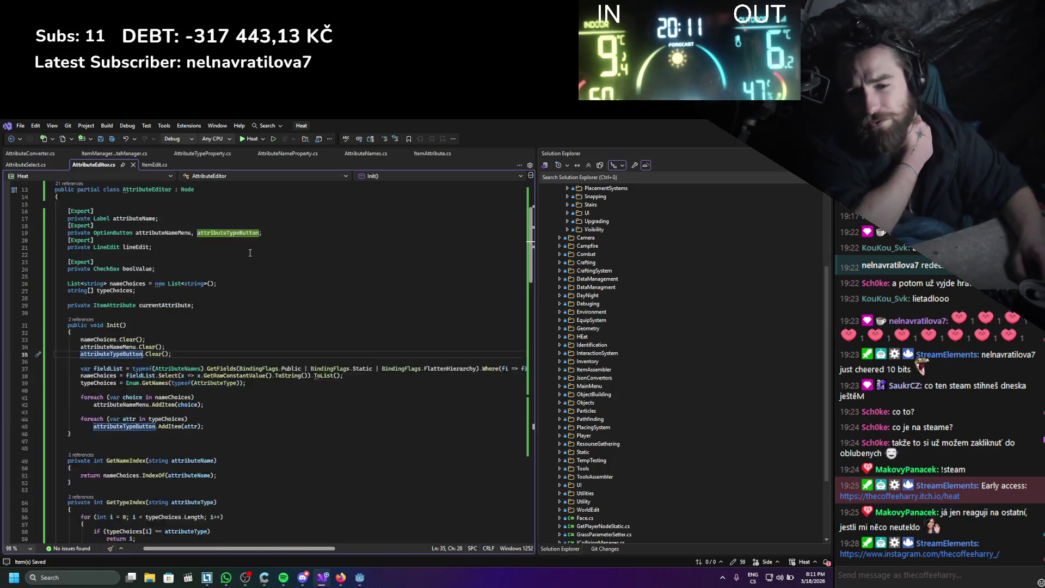
{"action": "scroll", "coordinate": [262, 246], "scroll_direction": "down", "scroll_amount": 17}
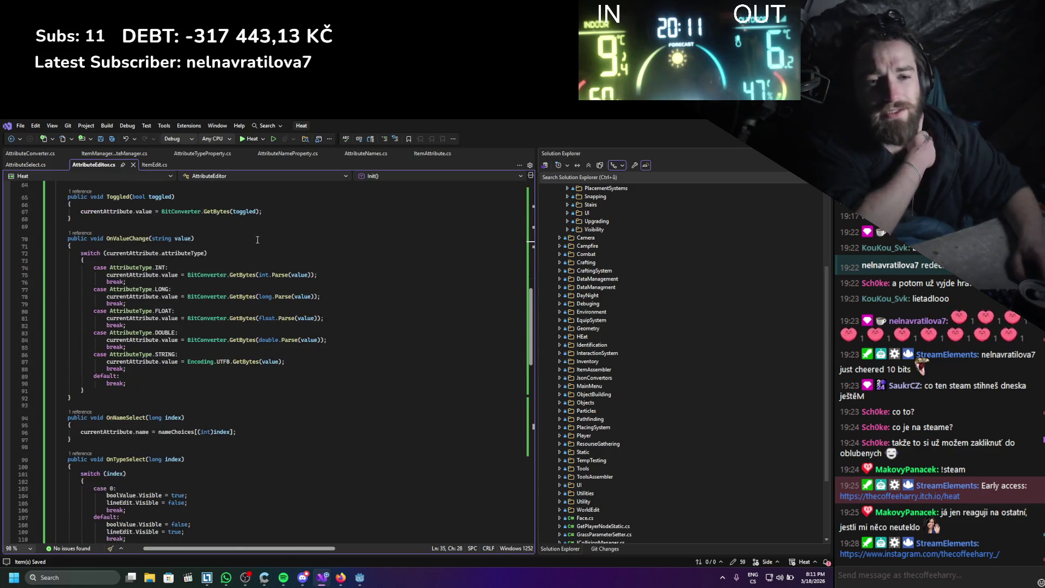
{"action": "scroll", "coordinate": [234, 334], "scroll_direction": "up", "scroll_amount": 20}
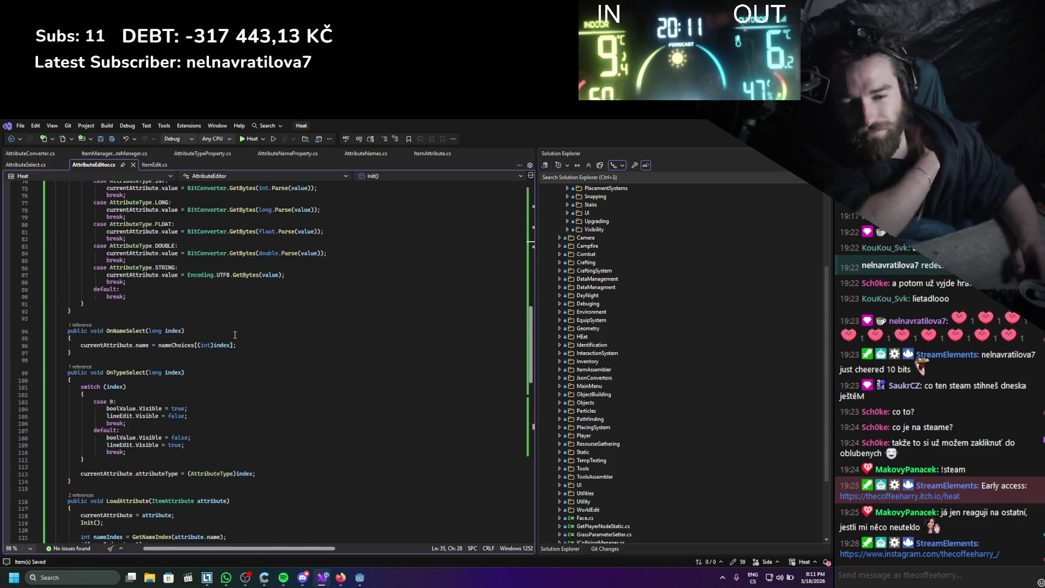
{"action": "scroll", "coordinate": [235, 334], "scroll_direction": "up", "scroll_amount": 2}
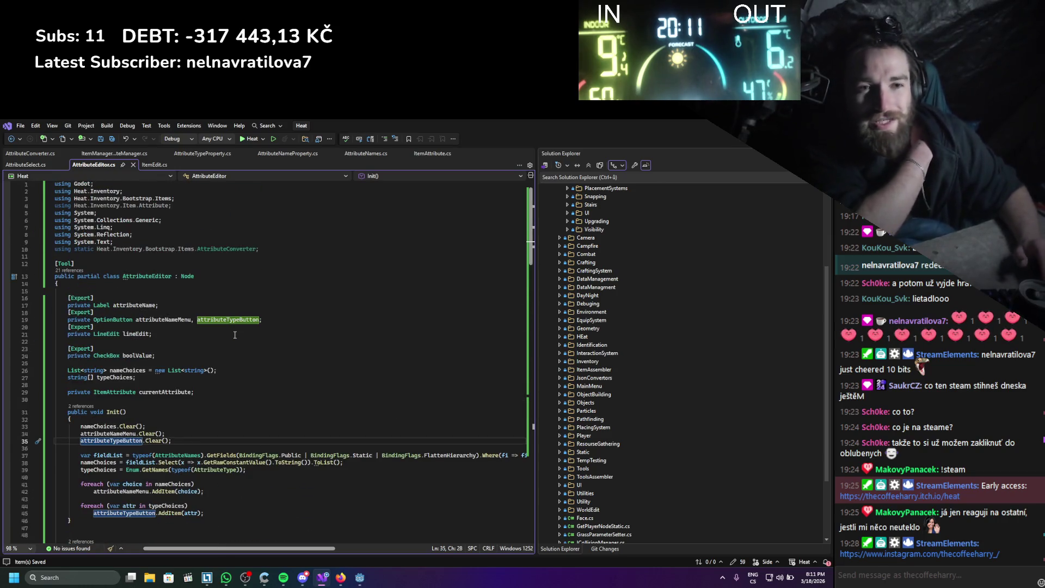
{"action": "left_click_drag", "start_coordinate": [273, 252], "coordinate": [58, 252]}
- Remove the AttributeConverter and Heat.Inventory.Item.Attribute using lines, then open ItemManagerAttributeManager.cs
{"action": "key", "text": "BackSpace"}
{"action": "key", "text": "BackSpace"}
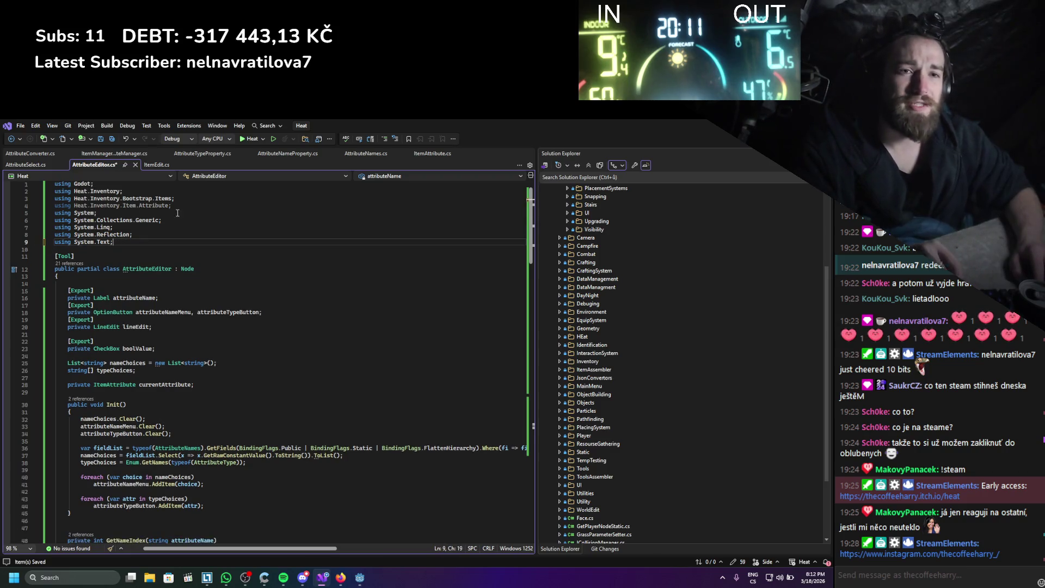
{"action": "left_click_drag", "start_coordinate": [178, 206], "coordinate": [65, 208]}
{"action": "key", "text": "BackSpace"}
{"action": "key", "text": "BackSpace"}
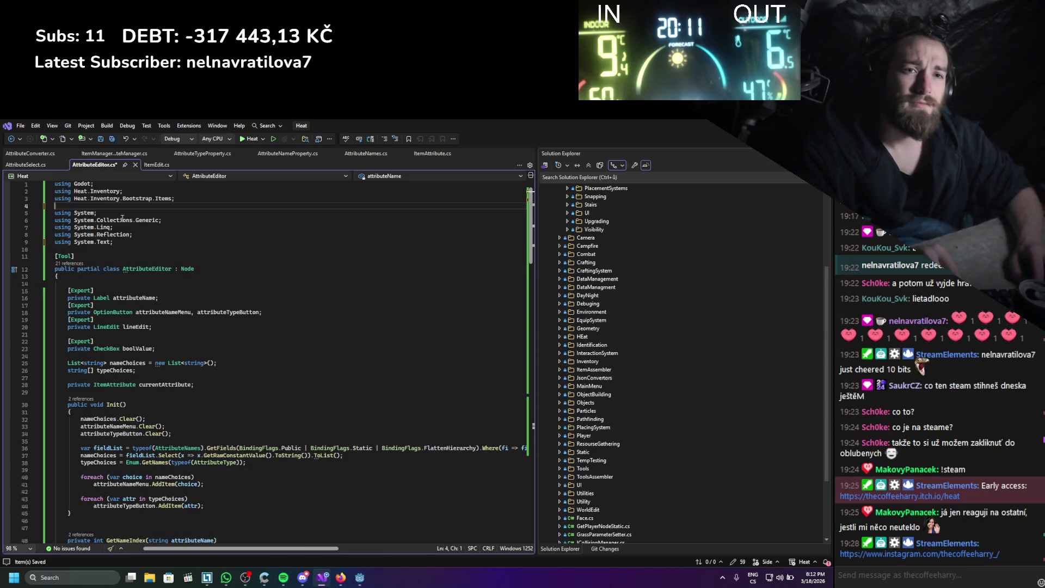
{"action": "scroll", "coordinate": [194, 231], "scroll_direction": "down", "scroll_amount": 12}
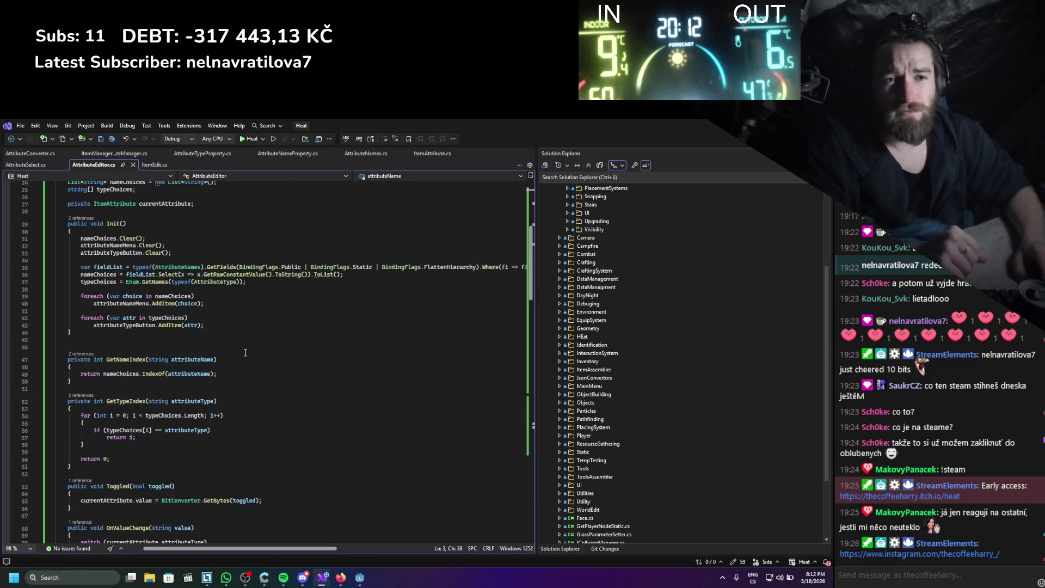
{"action": "scroll", "coordinate": [191, 310], "scroll_direction": "up", "scroll_amount": 9}
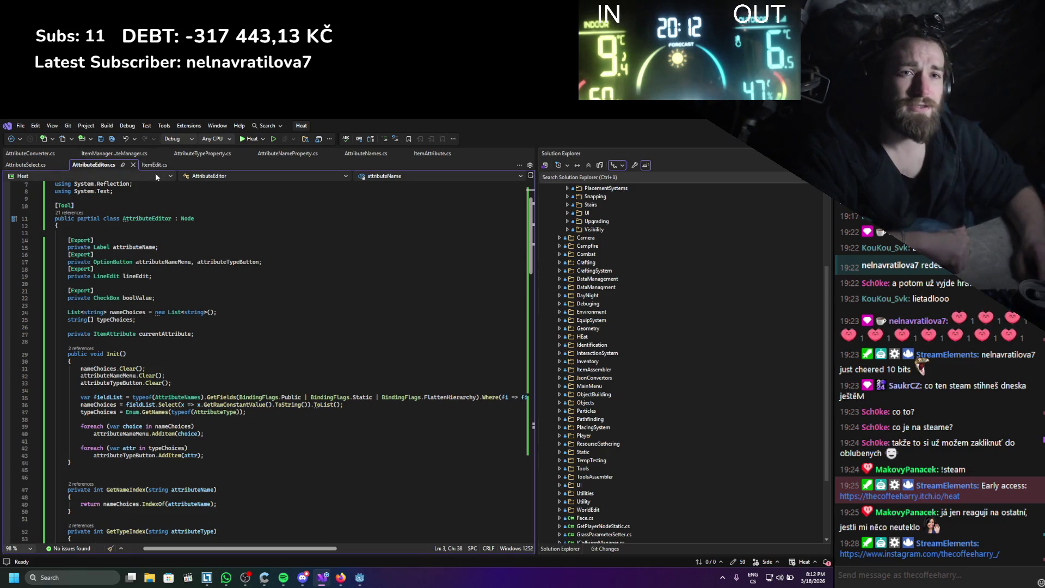
{"action": "left_click", "coordinate": [117, 153]}
{"action": "scroll", "coordinate": [250, 365], "scroll_direction": "up", "scroll_amount": 4}
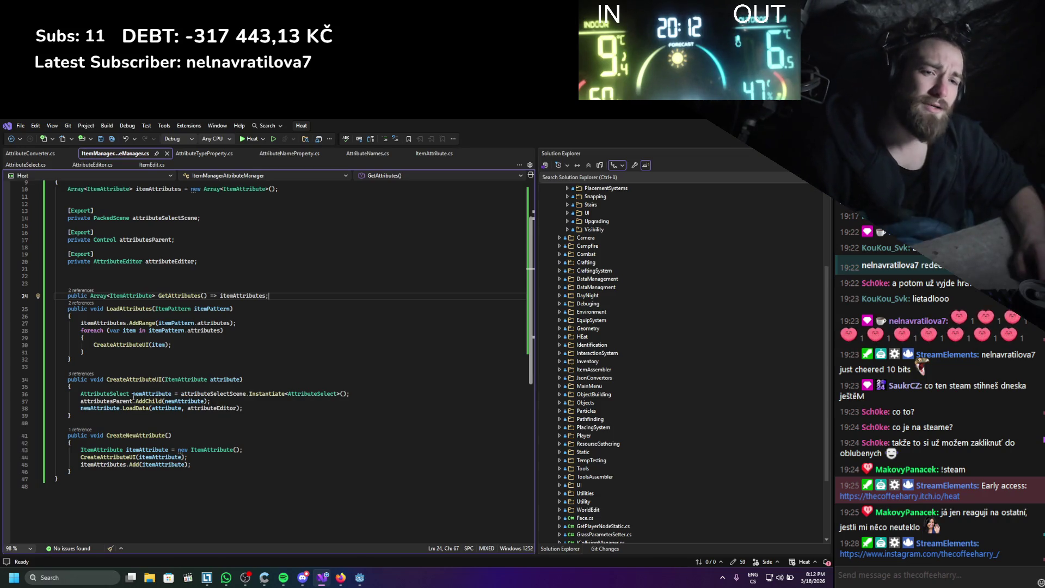
- Open the AttributeSelect class file through Go to Definition and save it
{"action": "left_click", "coordinate": [118, 398], "text": "ctrl"}
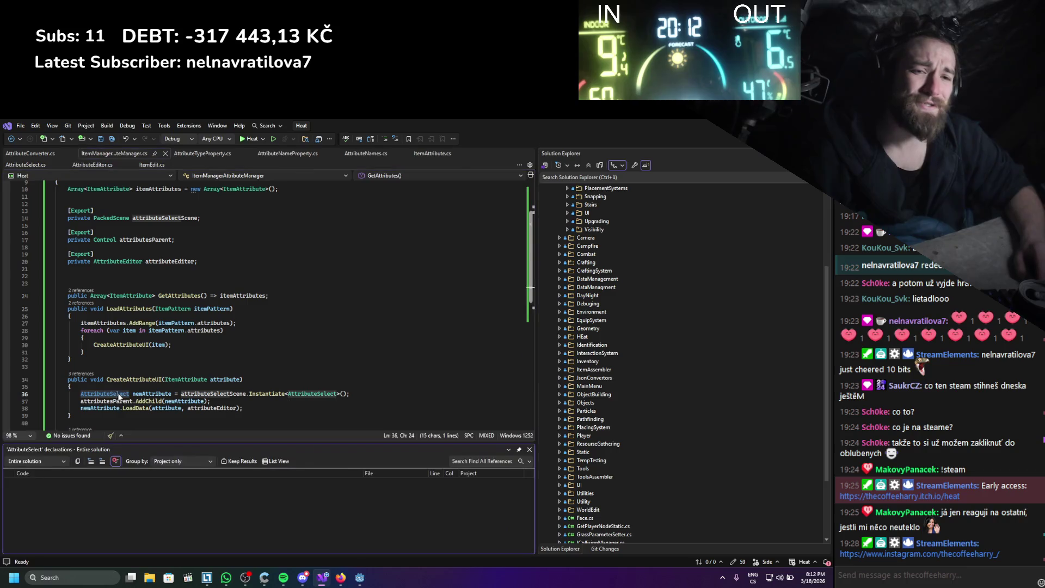
{"action": "double_click", "coordinate": [103, 540]}
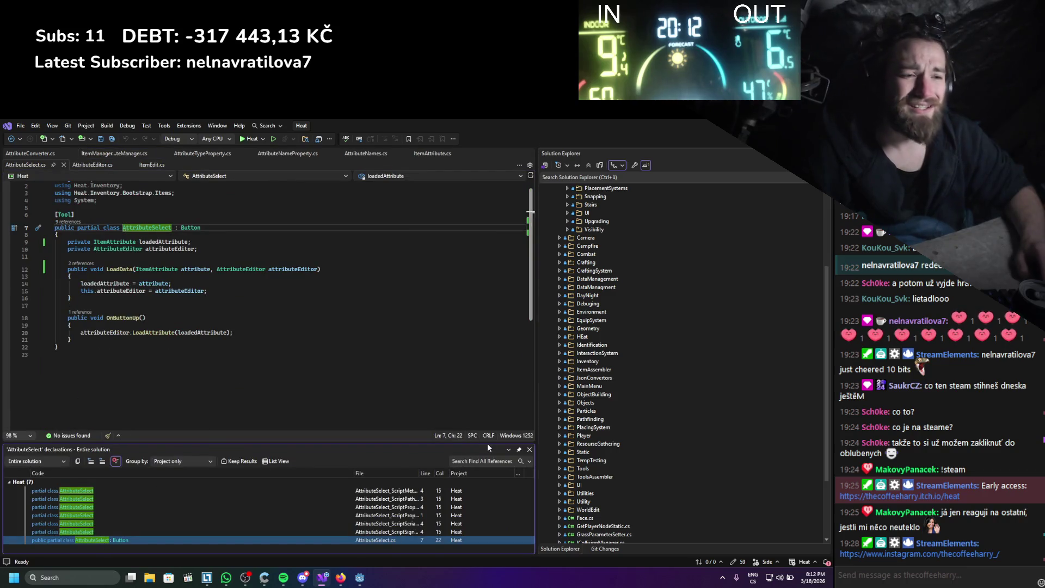
{"action": "key", "text": "Escape"}
{"action": "key", "text": "ctrl+s"}
- Add an empty line in LoadData after the attributeEditor assignment
{"action": "left_click", "coordinate": [221, 252]}
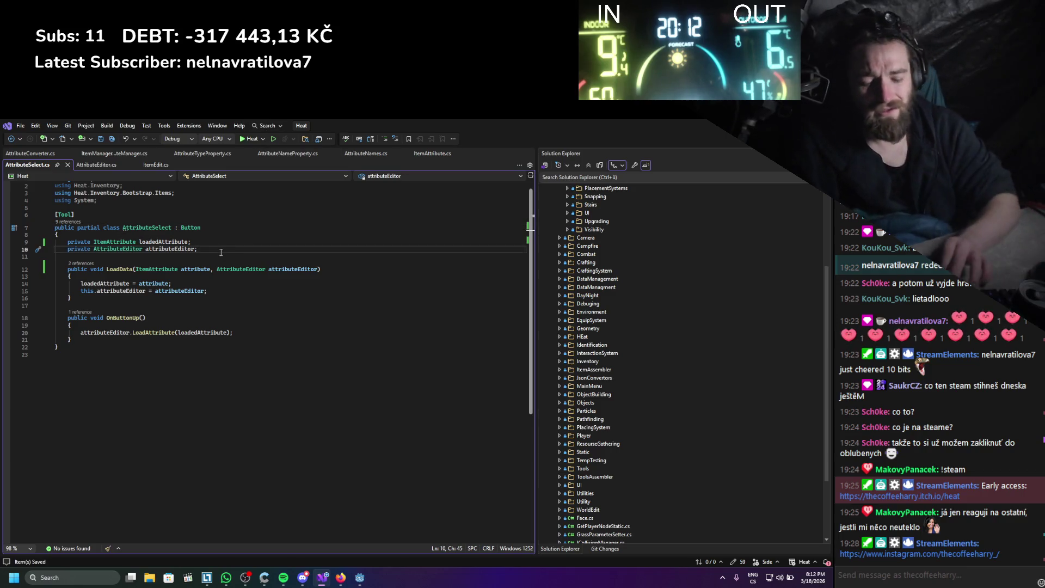
{"action": "key", "text": "Return"}
{"action": "key", "text": "Return"}
{"action": "key", "text": "ctrl+z"}
{"action": "key", "text": "Down"}
{"action": "key", "text": "Down"}
{"action": "key", "text": "Down"}
{"action": "key", "text": "End"}
{"action": "key", "text": "Return"}
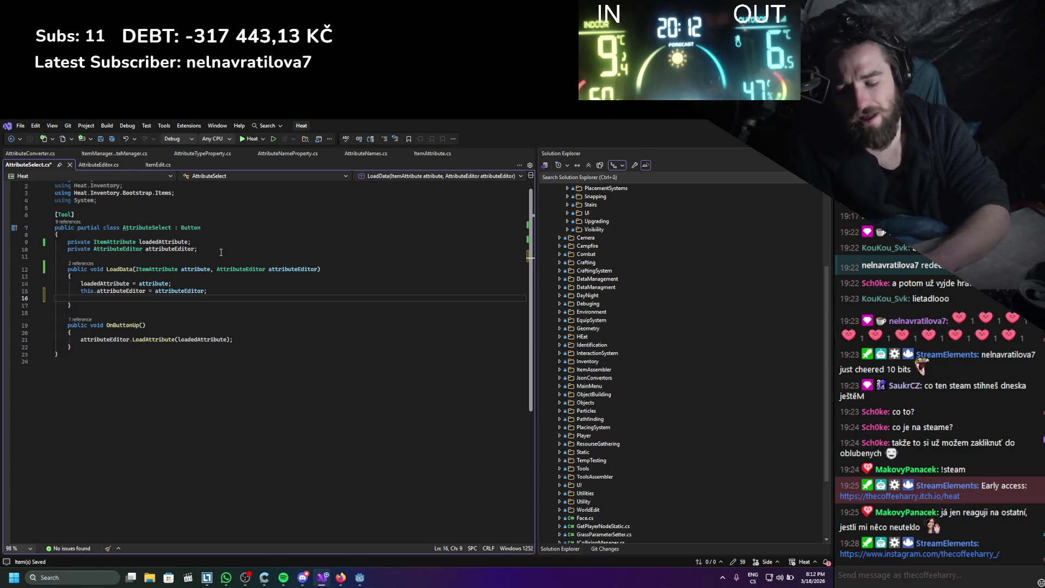
- Write 'Text = attribute.name;' in LoadData and check the constants in AttributeNames.cs
{"action": "type", "text": "Text"}
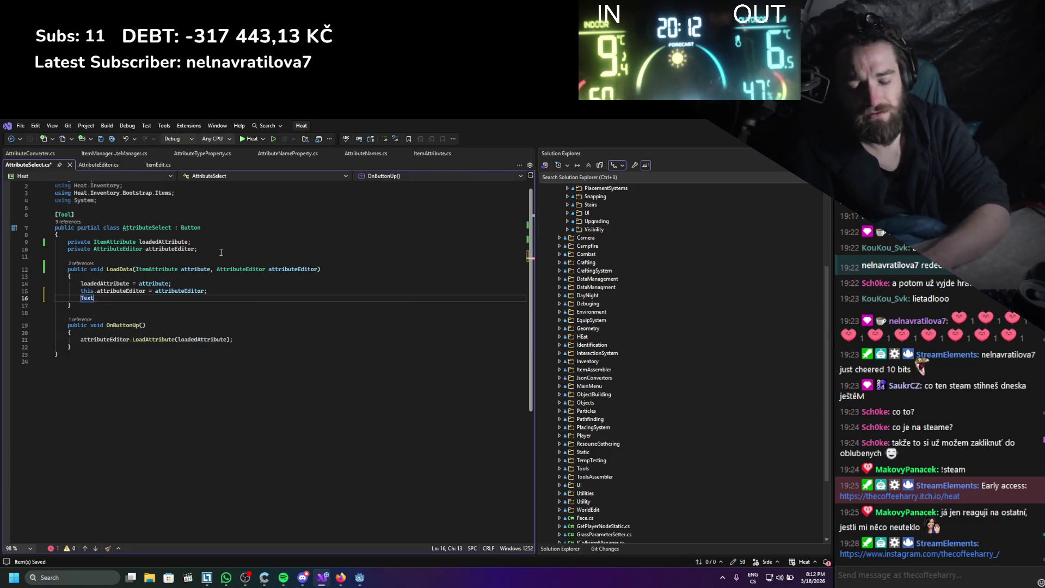
{"action": "type", "text": " = attribute"}
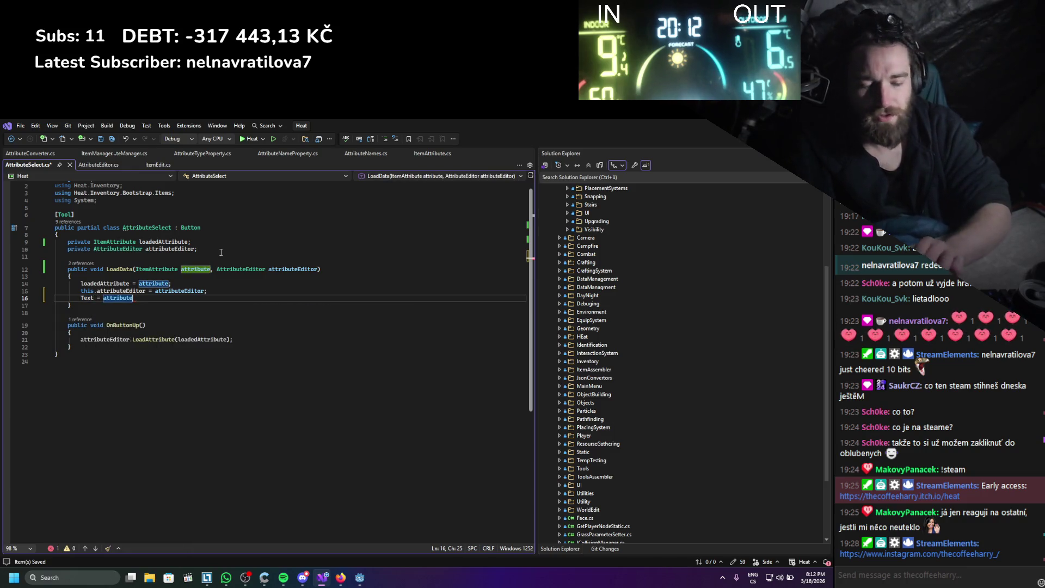
{"action": "type", "text": ".name"}
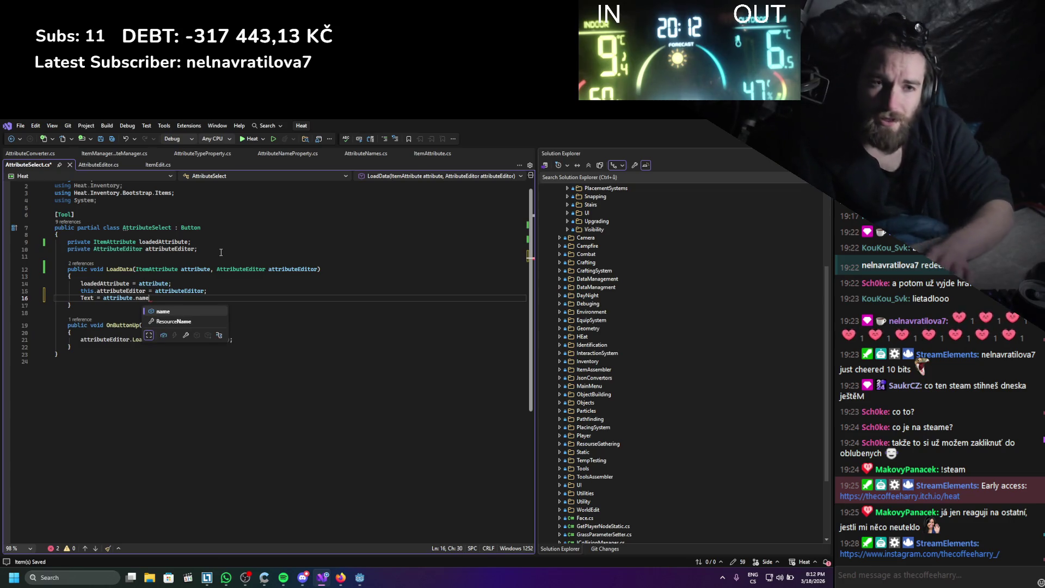
{"action": "type", "text": ";"}
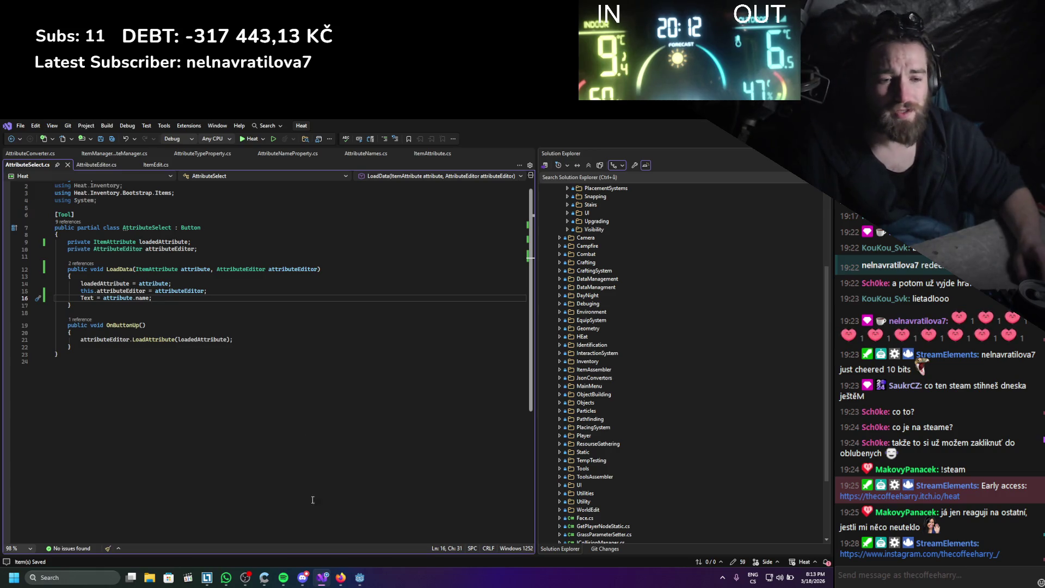
{"action": "left_click", "coordinate": [303, 579]}
{"action": "left_click", "coordinate": [303, 581]}
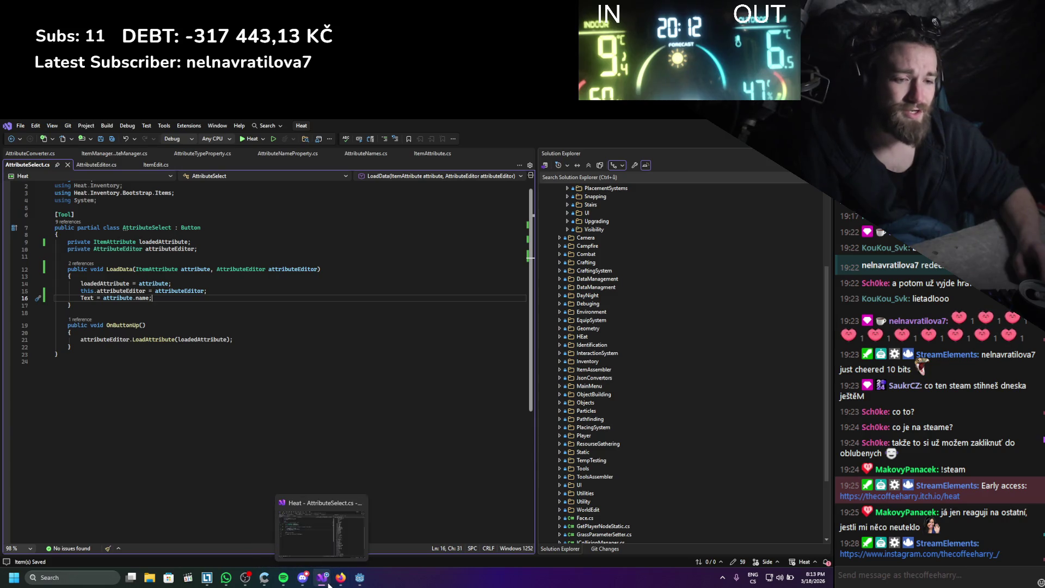
{"action": "left_click", "coordinate": [341, 579]}
{"action": "left_click", "coordinate": [341, 579]}
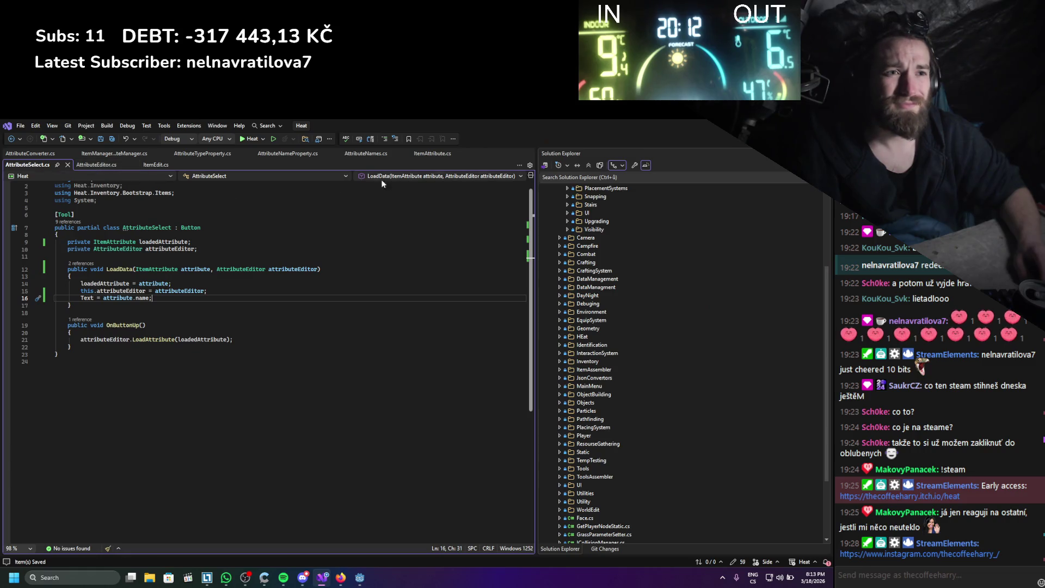
{"action": "left_click", "coordinate": [366, 154]}
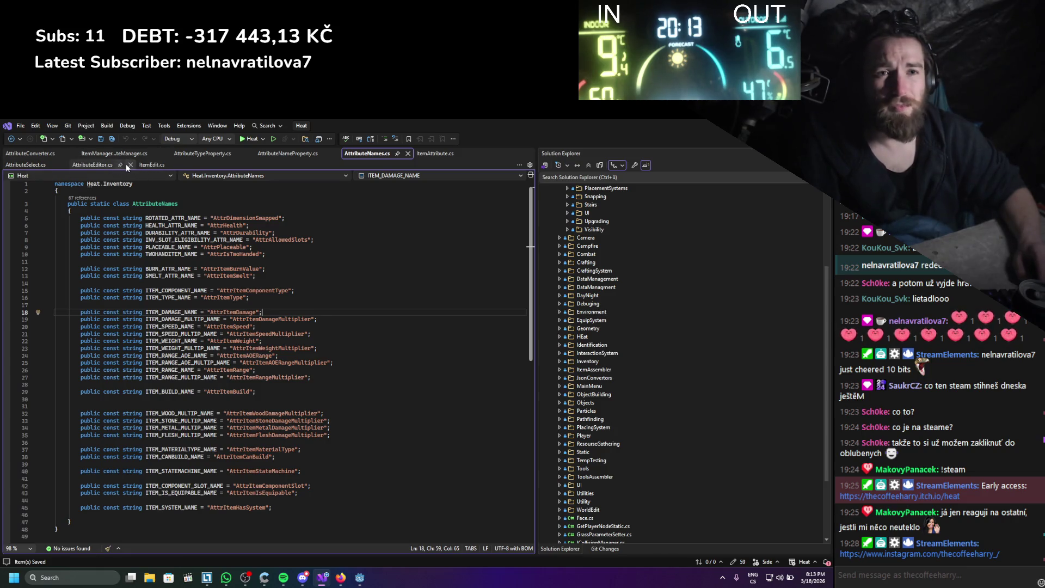
{"action": "left_click", "coordinate": [74, 165]}
{"action": "left_click", "coordinate": [22, 166]}
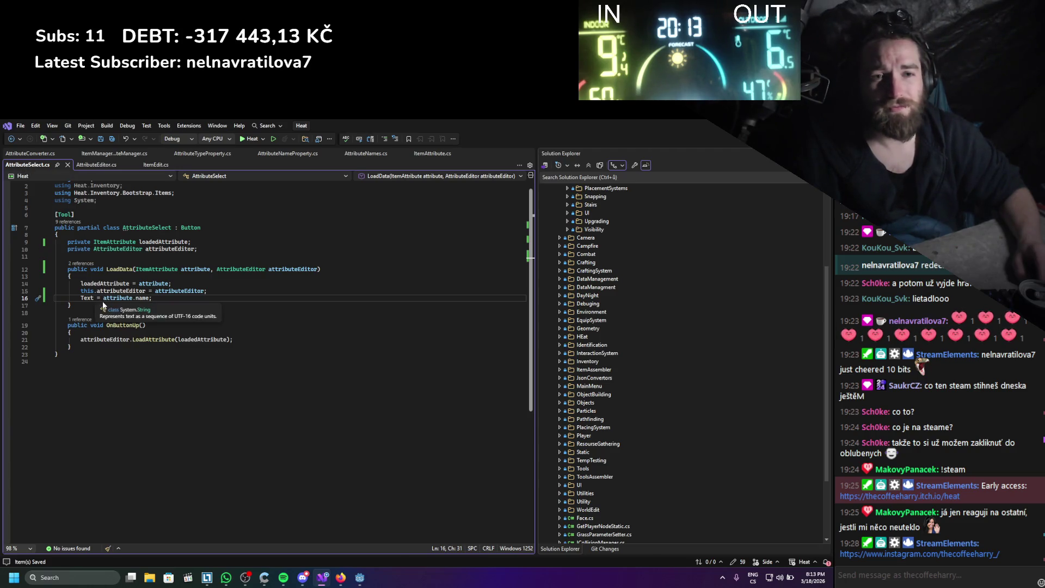
- Browse the IntelliSense string methods after attribute.name on line 16, then switch to the browser
{"action": "left_click", "coordinate": [149, 299]}
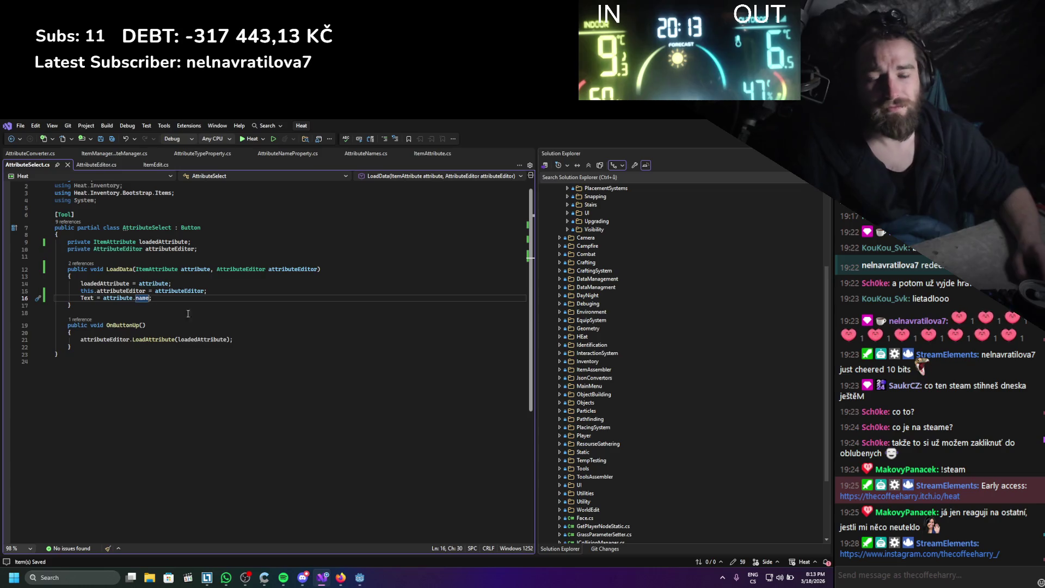
{"action": "type", "text": ".spl"}
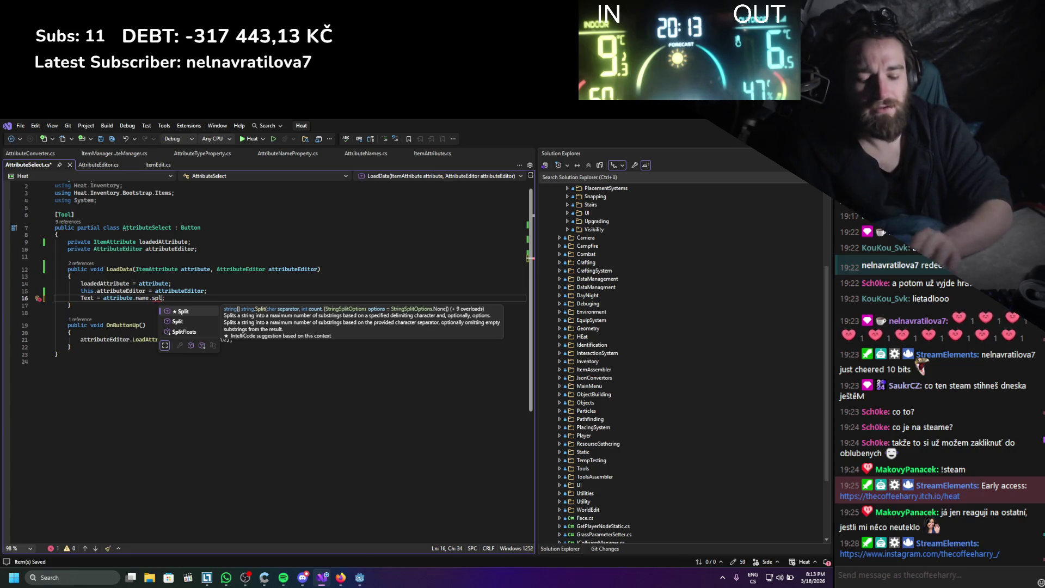
{"action": "key", "text": "BackSpace"}
{"action": "key", "text": "BackSpace"}
{"action": "key", "text": "BackSpace"}
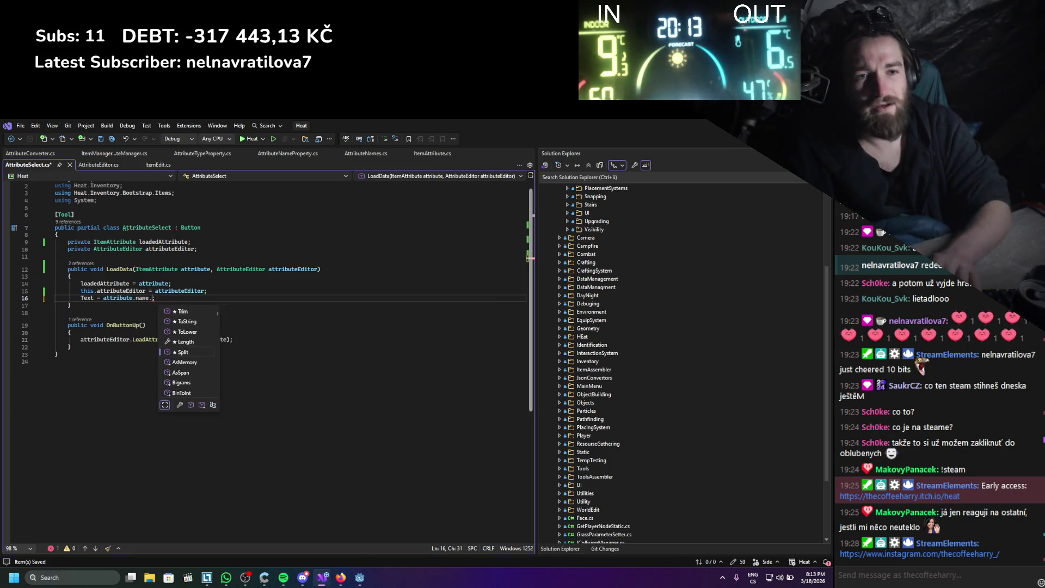
{"action": "left_click", "coordinate": [187, 321]}
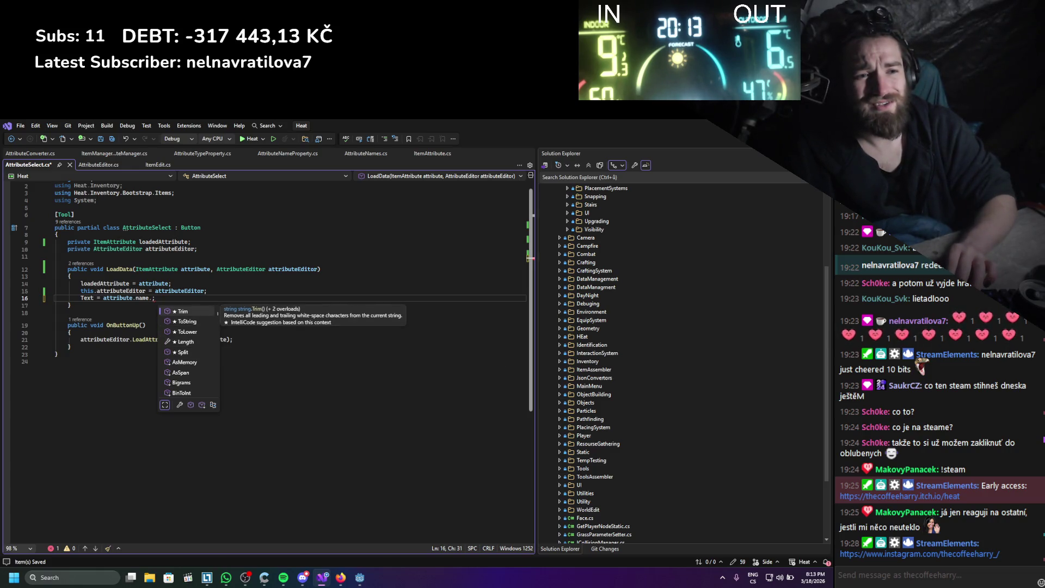
{"action": "key", "text": "Down"}
{"action": "key", "text": "Down"}
{"action": "key", "text": "Down"}
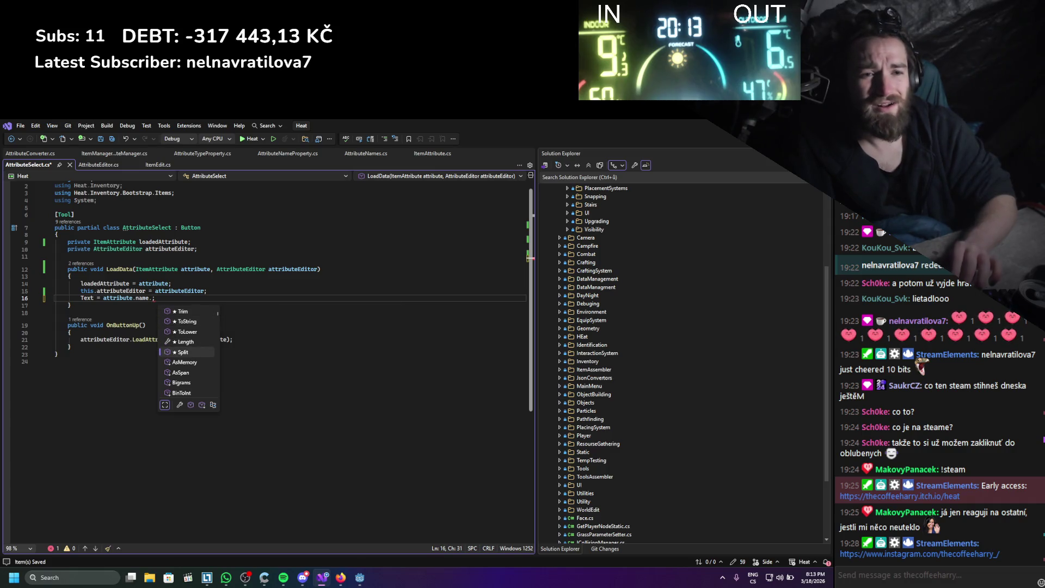
{"action": "key", "text": "Down"}
{"action": "key", "text": "Down"}
{"action": "key", "text": "Down"}
{"action": "key", "text": "Down"}
{"action": "key", "text": "Down"}
{"action": "key", "text": "Down"}
{"action": "key", "text": "Down"}
{"action": "key", "text": "Down"}
{"action": "key", "text": "Down"}
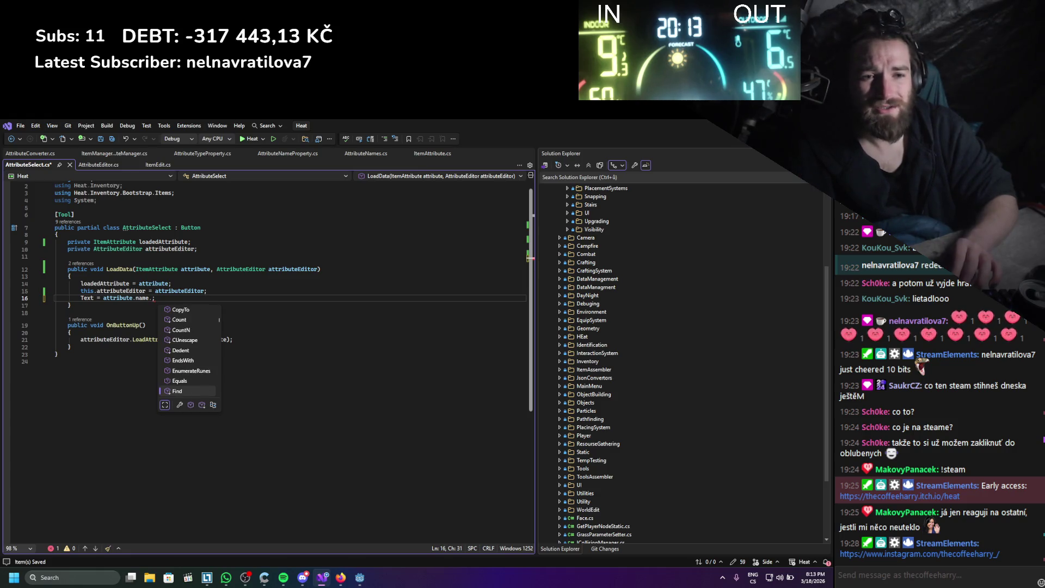
{"action": "key", "text": "Down"}
{"action": "key", "text": "Down"}
{"action": "key", "text": "Down"}
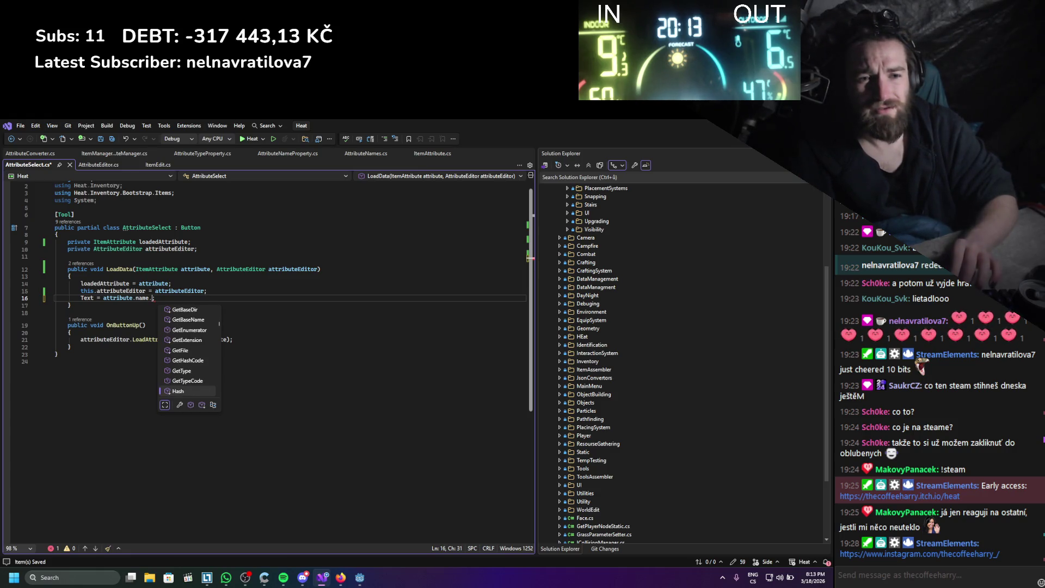
{"action": "key", "text": "Down"}
{"action": "key", "text": "Down"}
{"action": "key", "text": "Down"}
{"action": "key", "text": "Down"}
{"action": "key", "text": "Down"}
{"action": "key", "text": "Down"}
{"action": "type", "text": "s"}
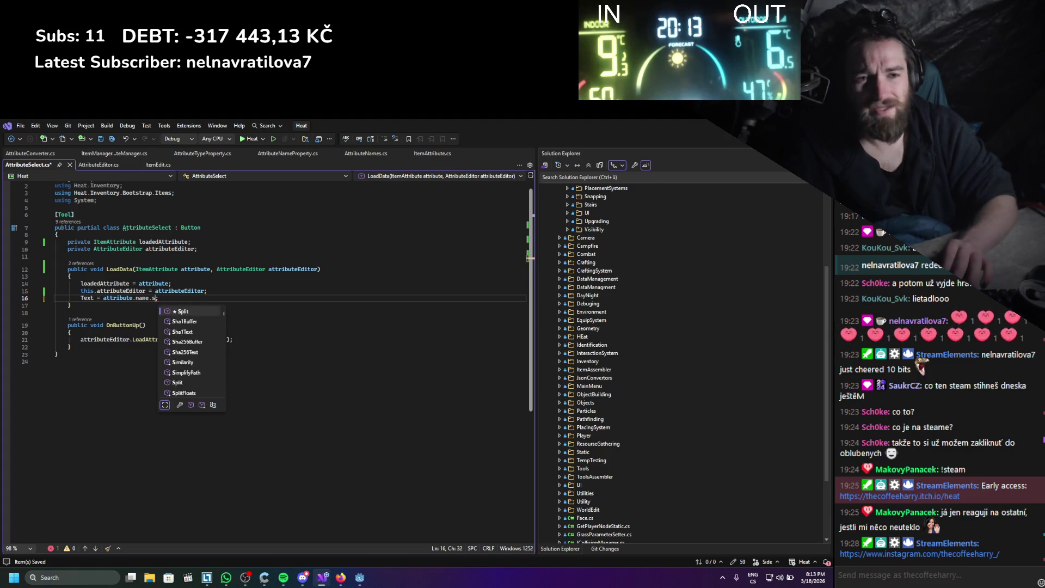
{"action": "type", "text": "tar"}
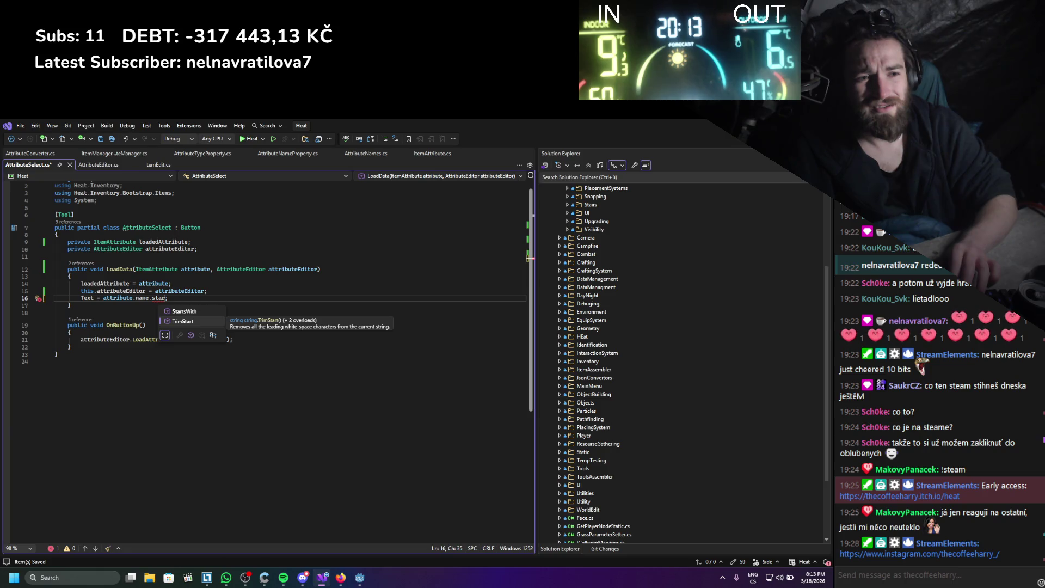
{"action": "key", "text": "BackSpace"}
{"action": "key", "text": "BackSpace"}
{"action": "key", "text": "BackSpace"}
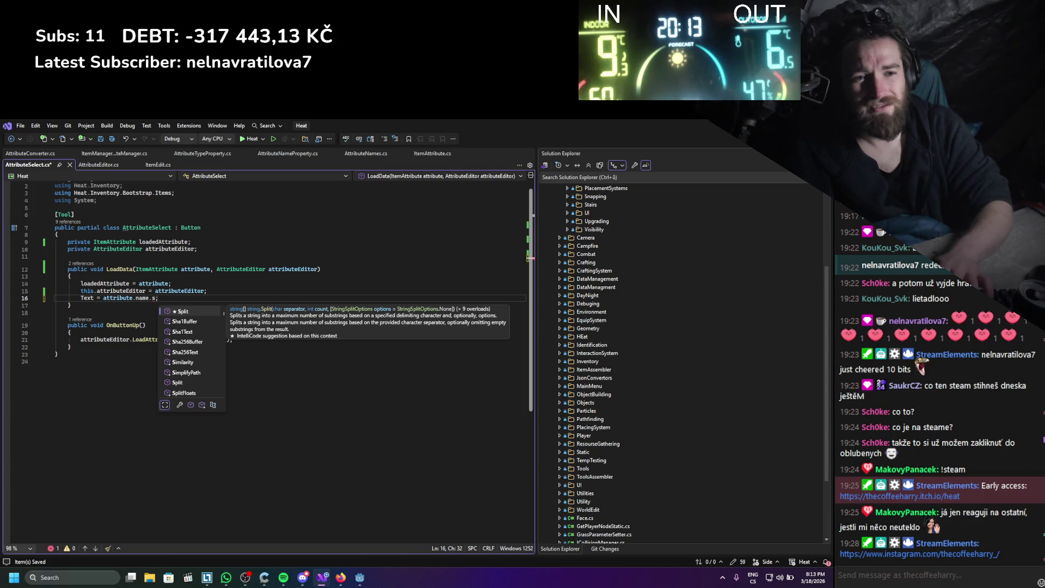
{"action": "key", "text": "BackSpace"}
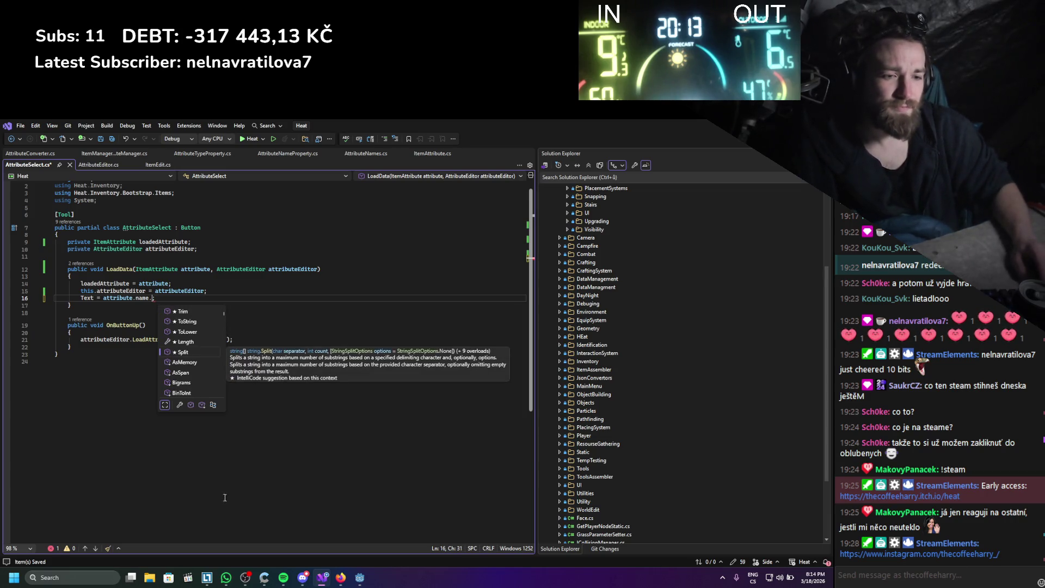
{"action": "left_click", "coordinate": [339, 578]}
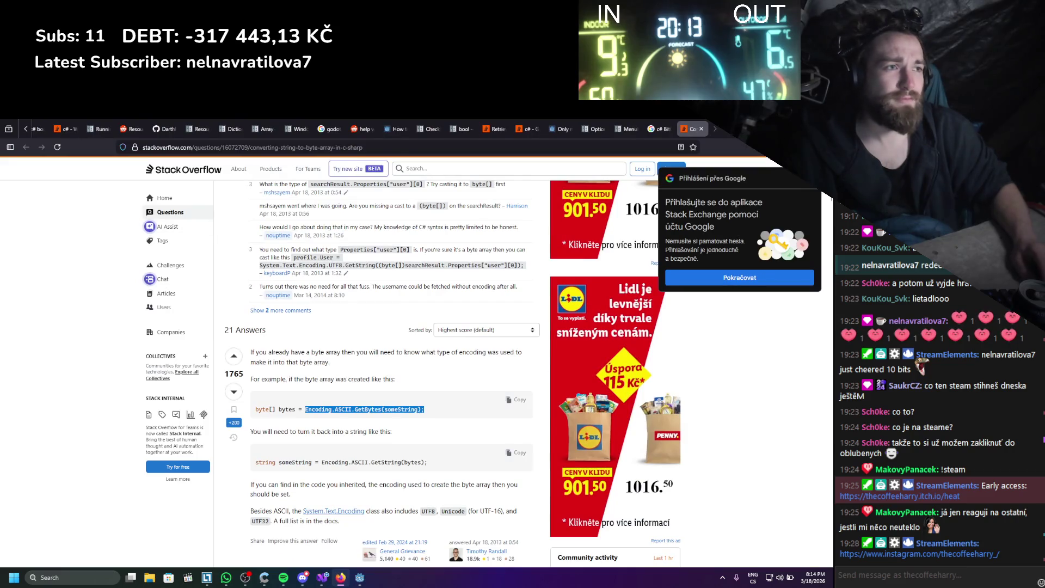
- Search Google for 'c# start from index' and read the Stack Overflow answer in a new tab
{"action": "left_click", "coordinate": [658, 130]}
{"action": "triple_click", "coordinate": [163, 179]}
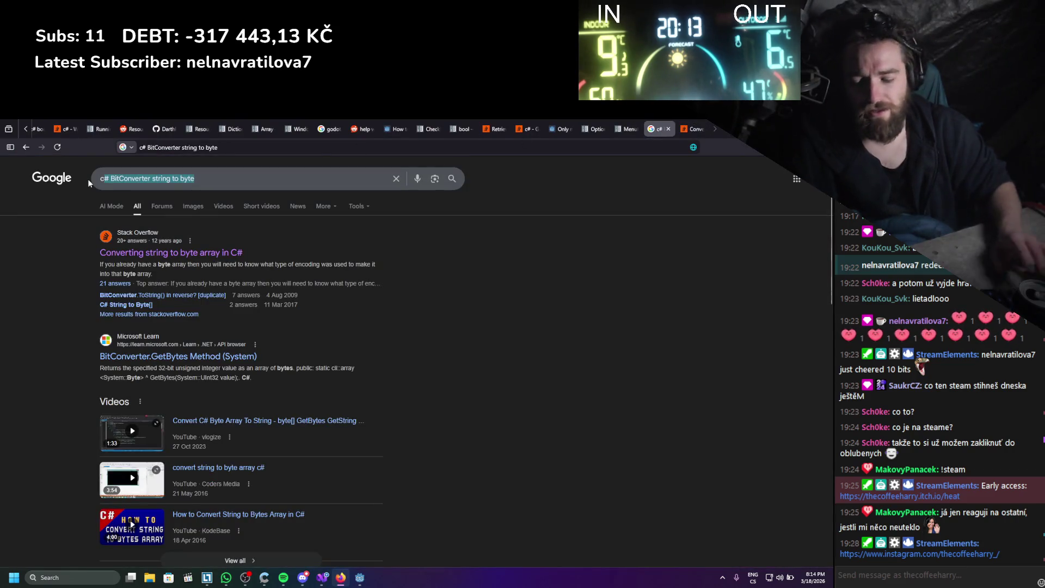
{"action": "type", "text": "c# "}
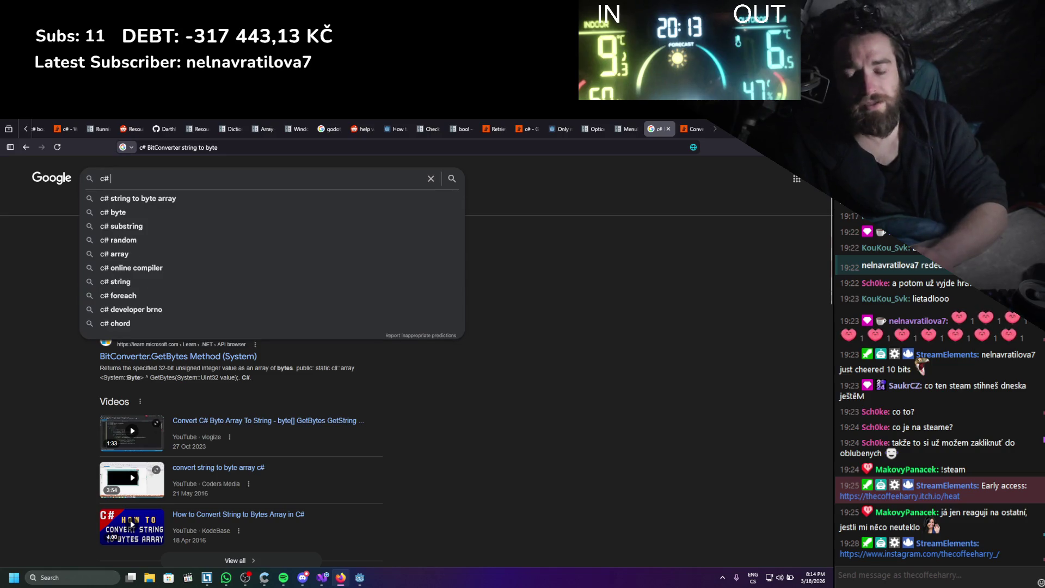
{"action": "type", "text": "start fro"}
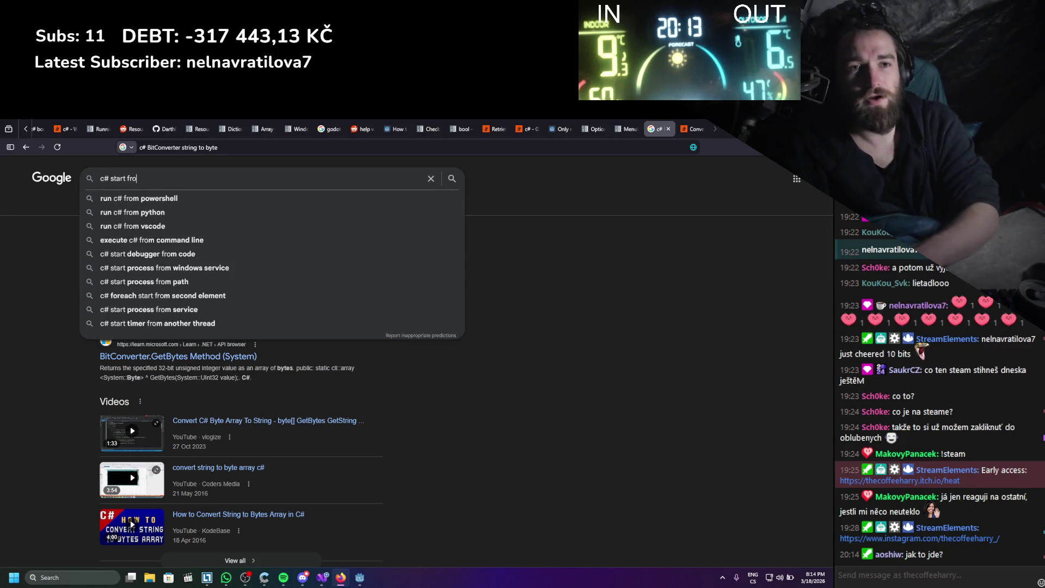
{"action": "type", "text": "m index"}
{"action": "key", "text": "Return"}
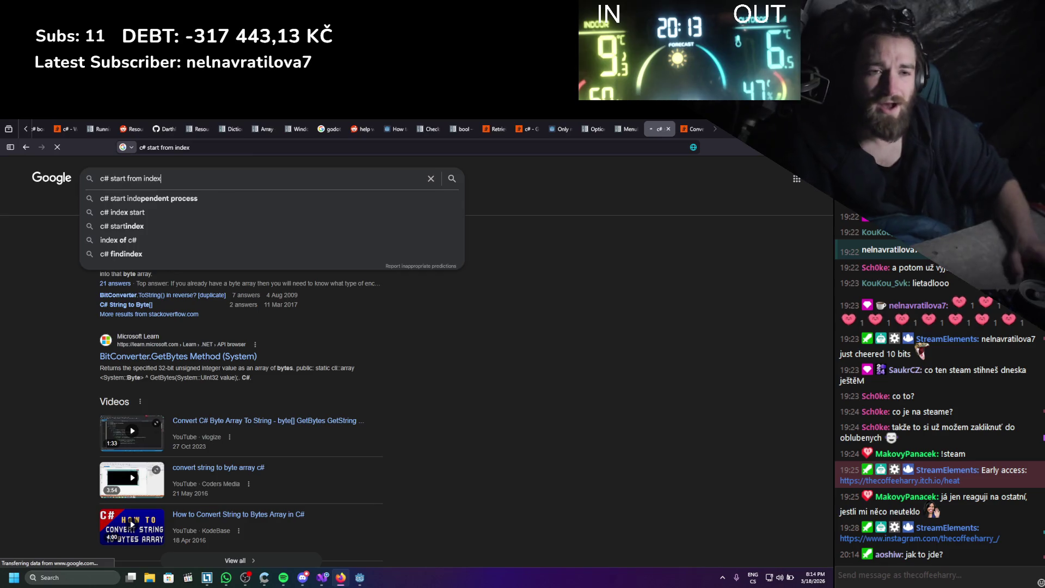
{"action": "left_click", "coordinate": [121, 254]}
{"action": "right_click", "coordinate": [133, 254]}
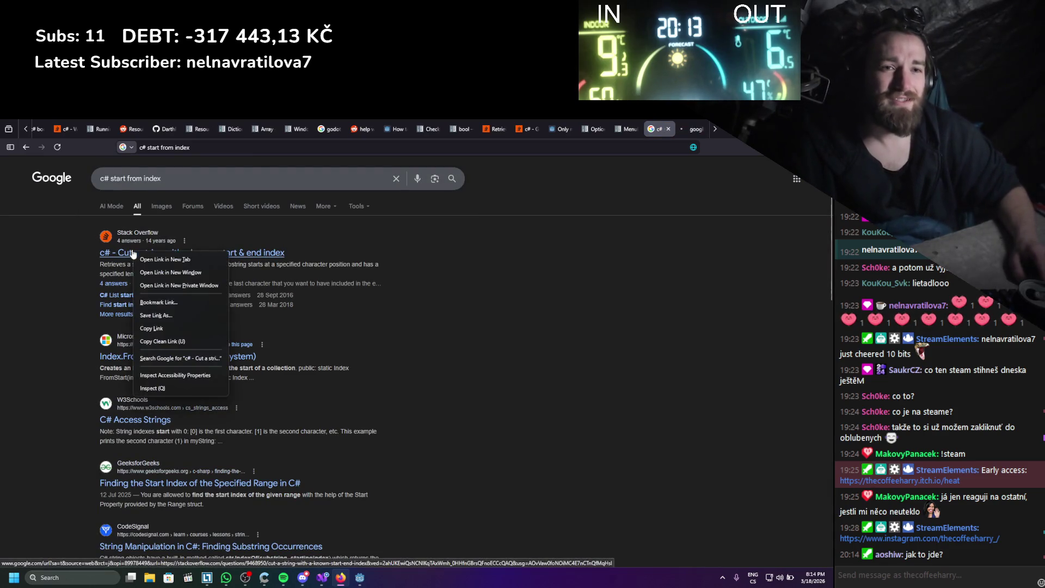
{"action": "left_click", "coordinate": [680, 123]}
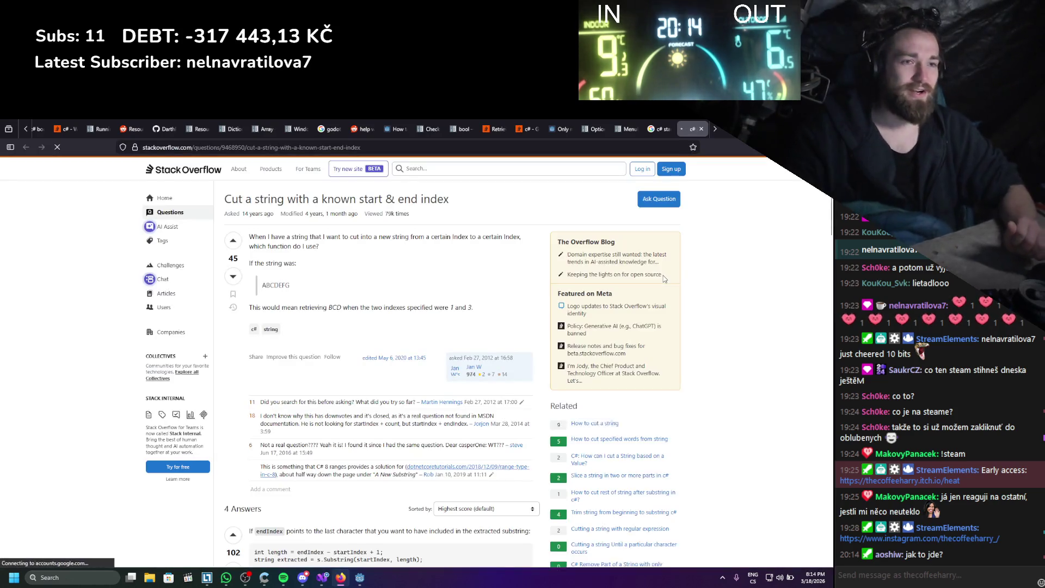
{"action": "scroll", "coordinate": [434, 263], "scroll_direction": "down", "scroll_amount": 2}
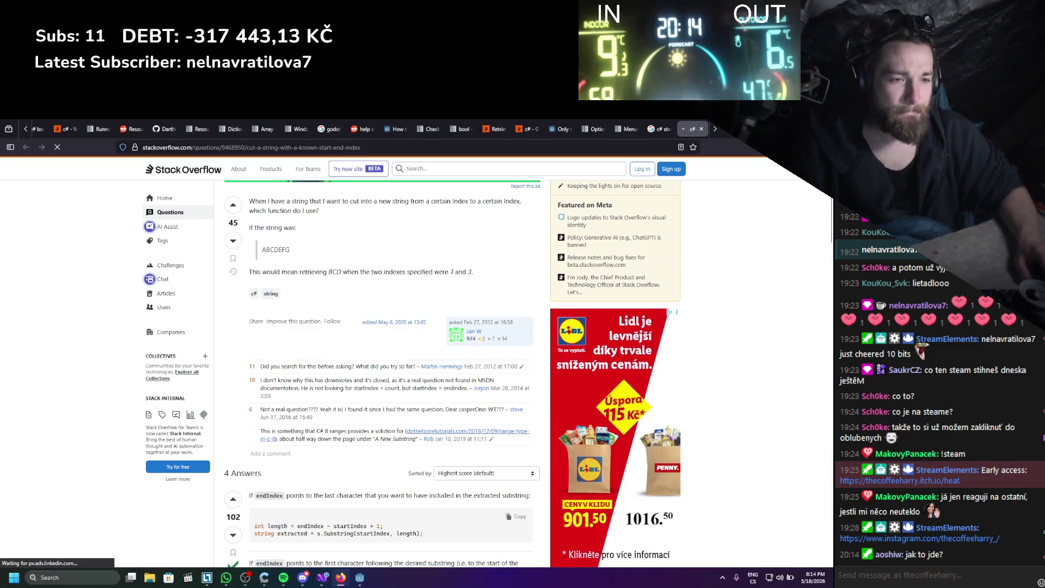
{"action": "key", "text": "alt+Tab"}
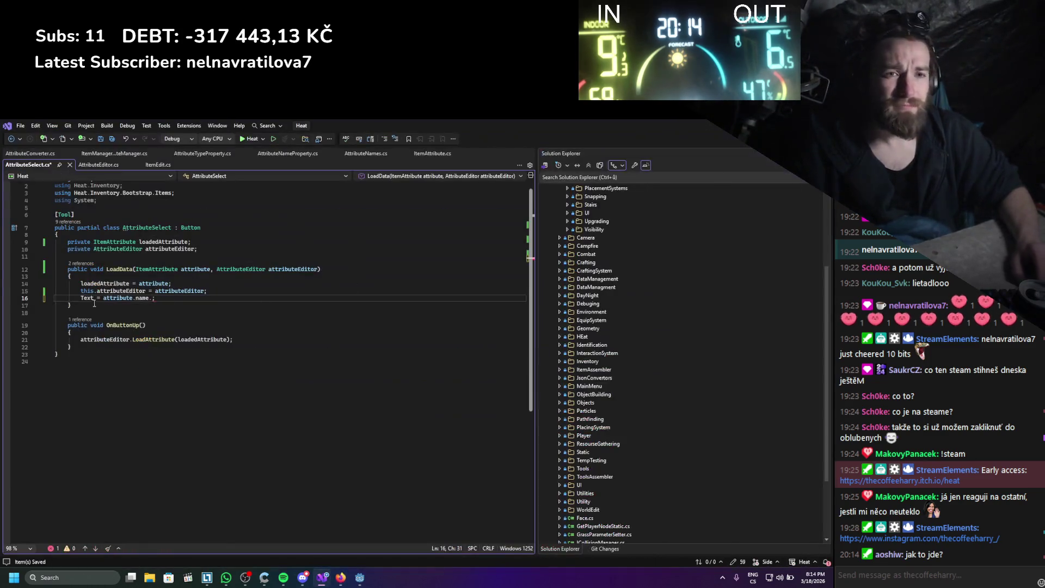
- Change line 16 to Text = attribute.name.Substring(4)
{"action": "type", "text": "subs"}
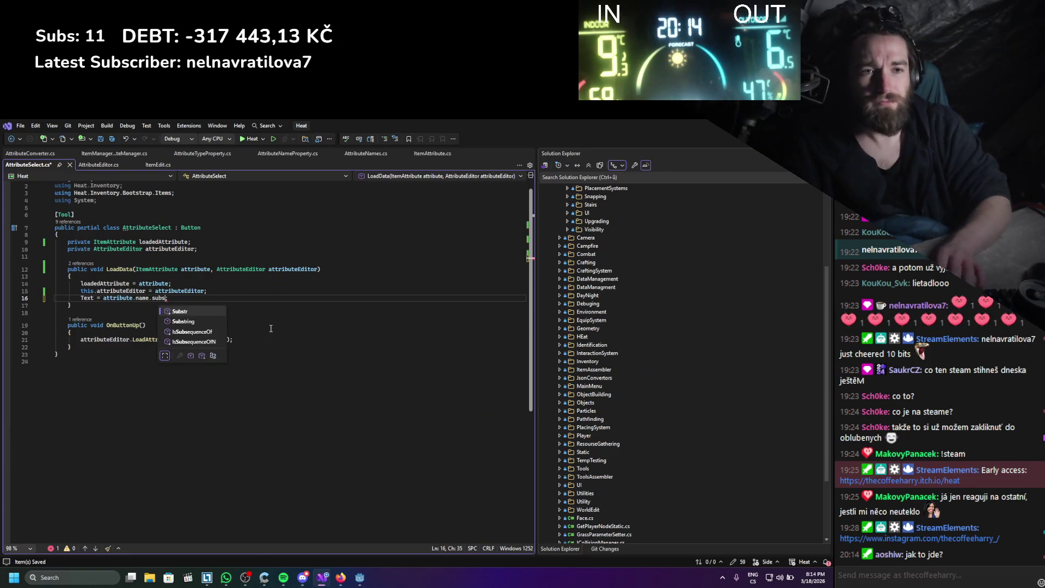
{"action": "key", "text": "Tab"}
{"action": "type", "text": "("}
{"action": "key", "text": "Escape"}
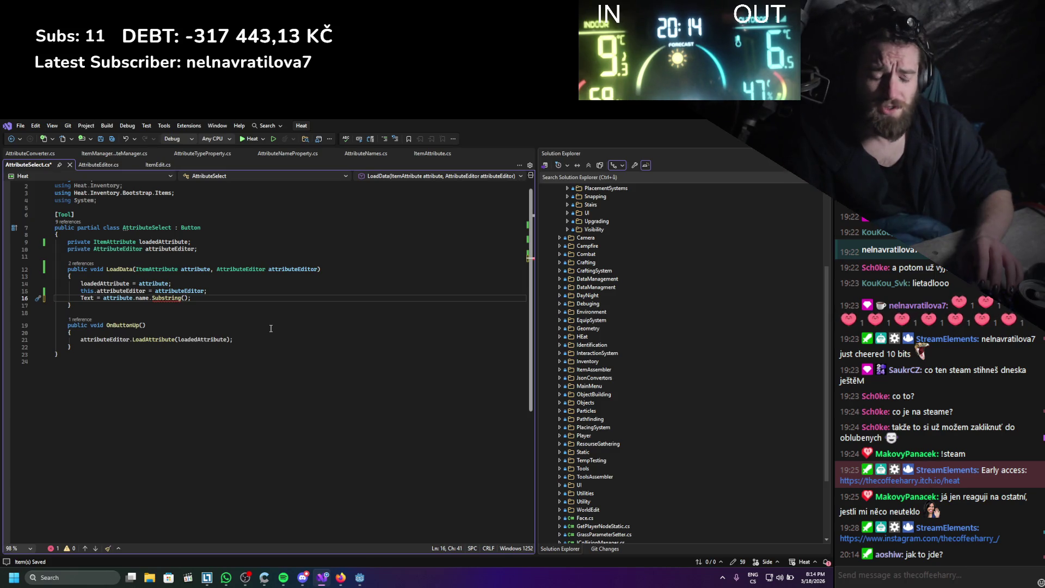
{"action": "type", "text": "4"}
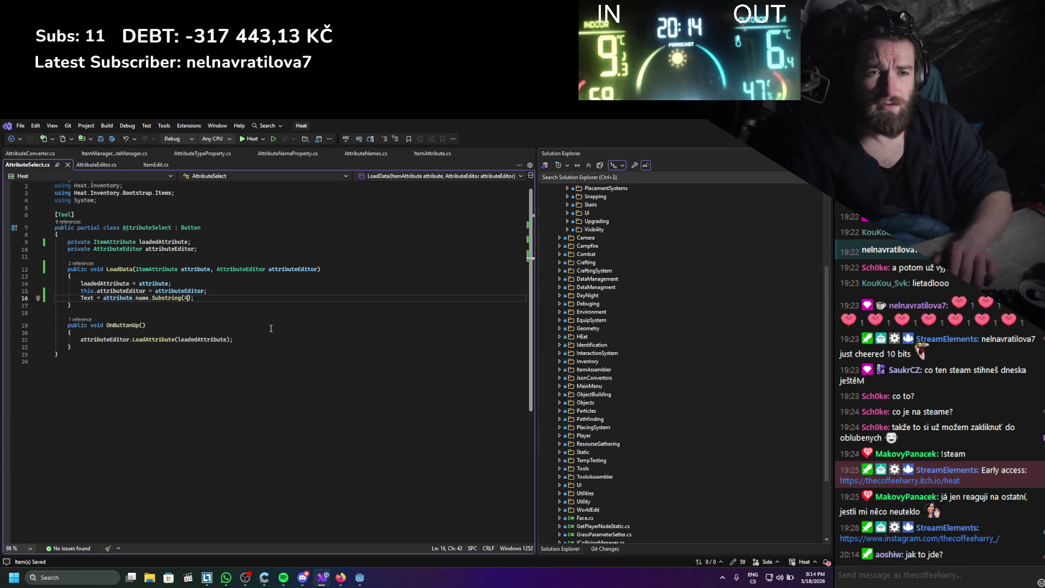
{"action": "key", "text": "Left"}
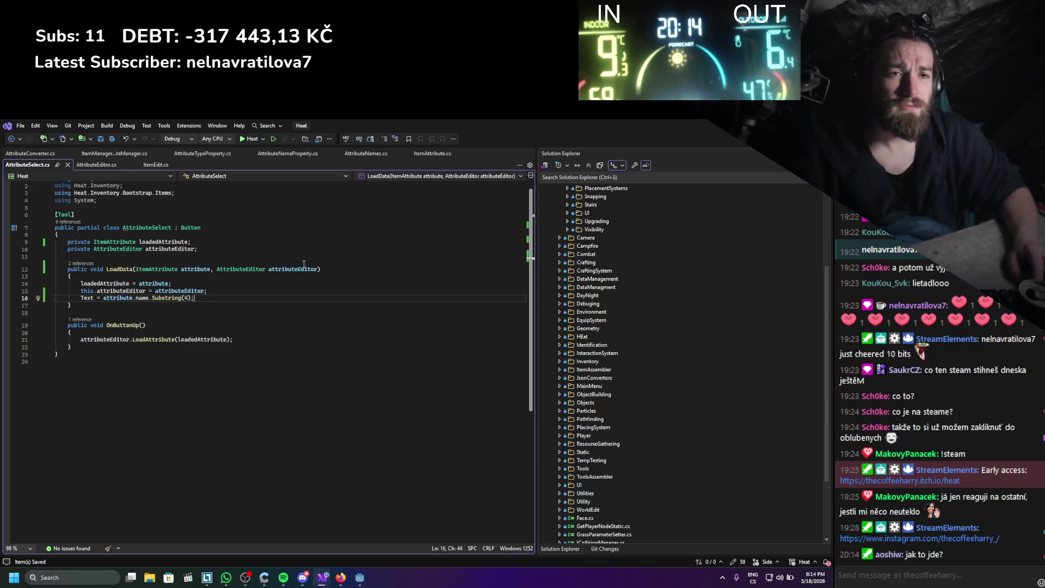
{"action": "left_click", "coordinate": [103, 164]}
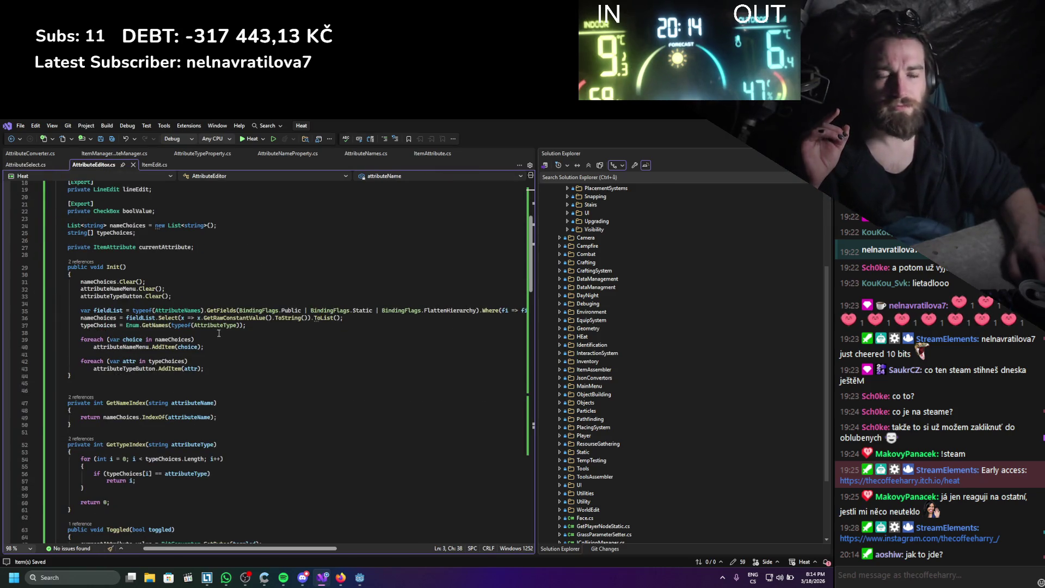
- Review AttributeEditor.cs, then return to AttributeSelect.cs at its attributeEditor parameter
{"action": "scroll", "coordinate": [200, 311], "scroll_direction": "down", "scroll_amount": 10}
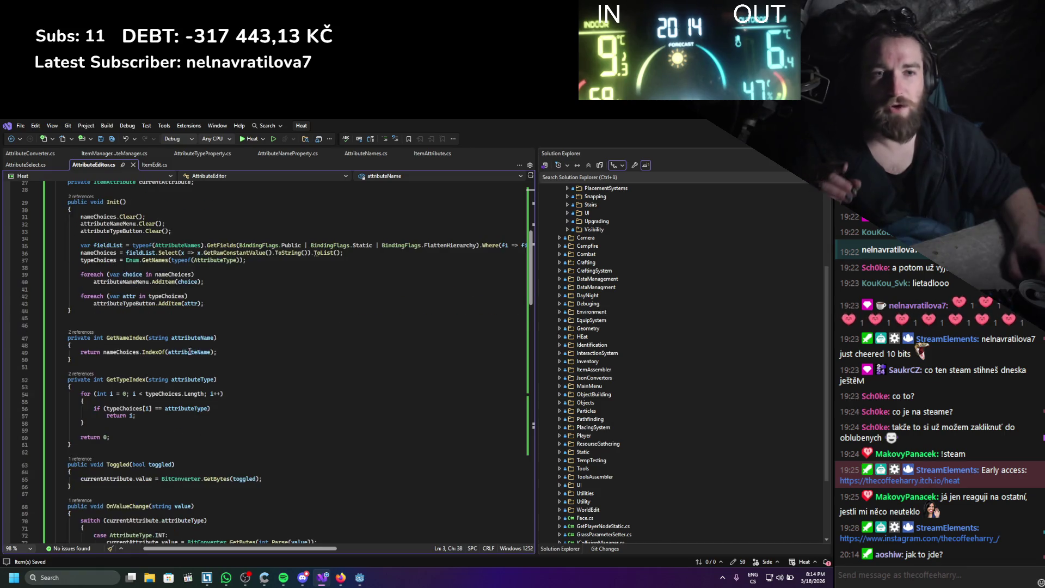
{"action": "left_click", "coordinate": [27, 167]}
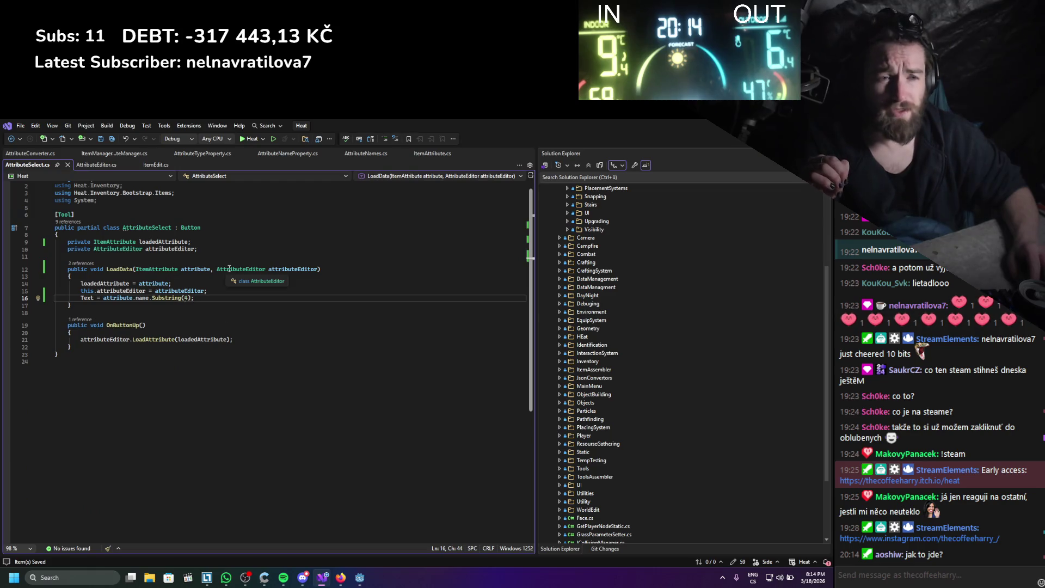
{"action": "left_click", "coordinate": [283, 270]}
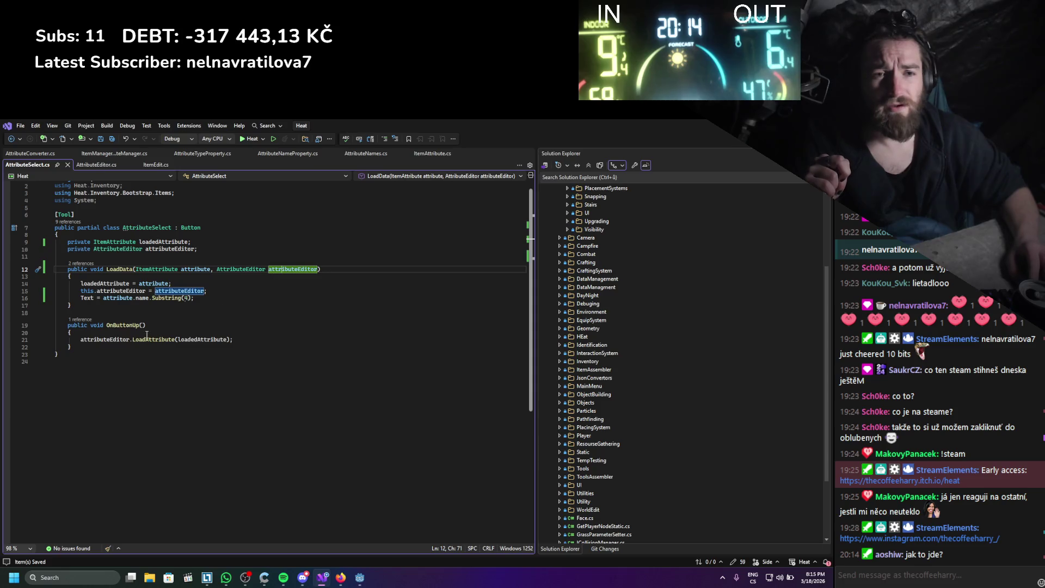
- Add a 'Button button' parameter after 'ItemAttribute attribute' in LoadAttribute's signature
{"action": "left_click", "coordinate": [141, 340], "text": "ctrl"}
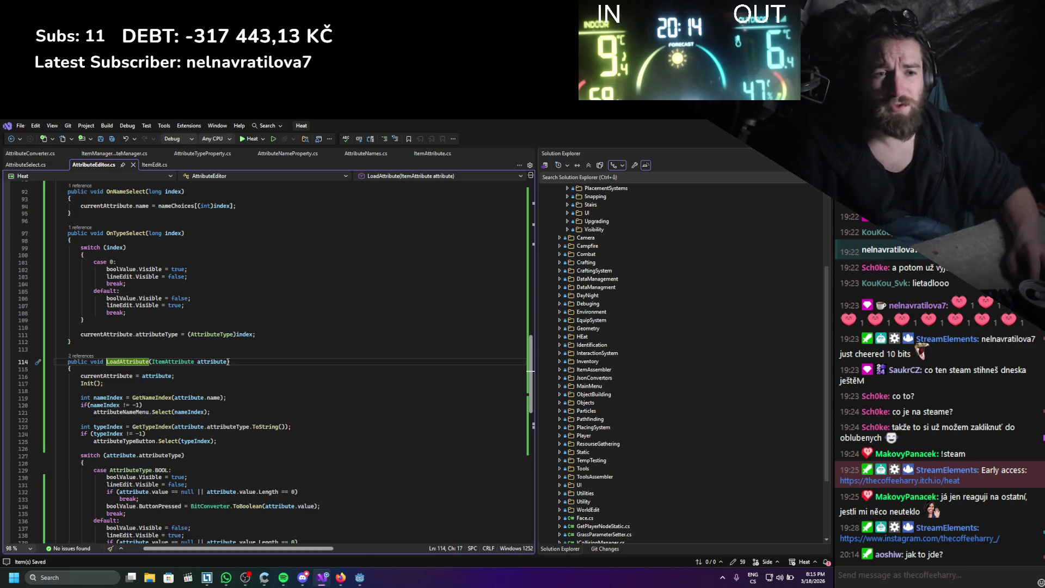
{"action": "type", "text": ", "}
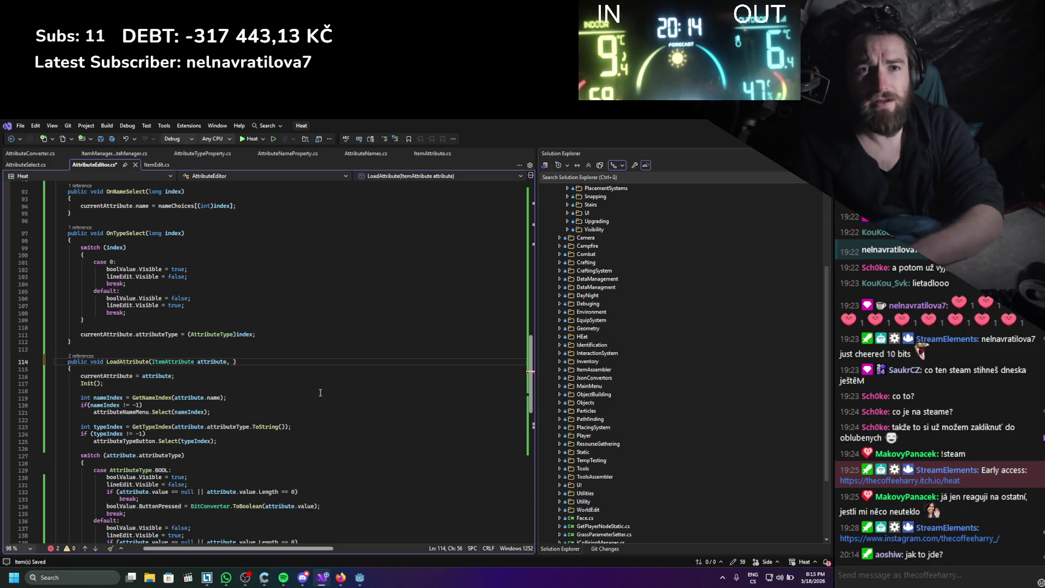
{"action": "type", "text": "attr"}
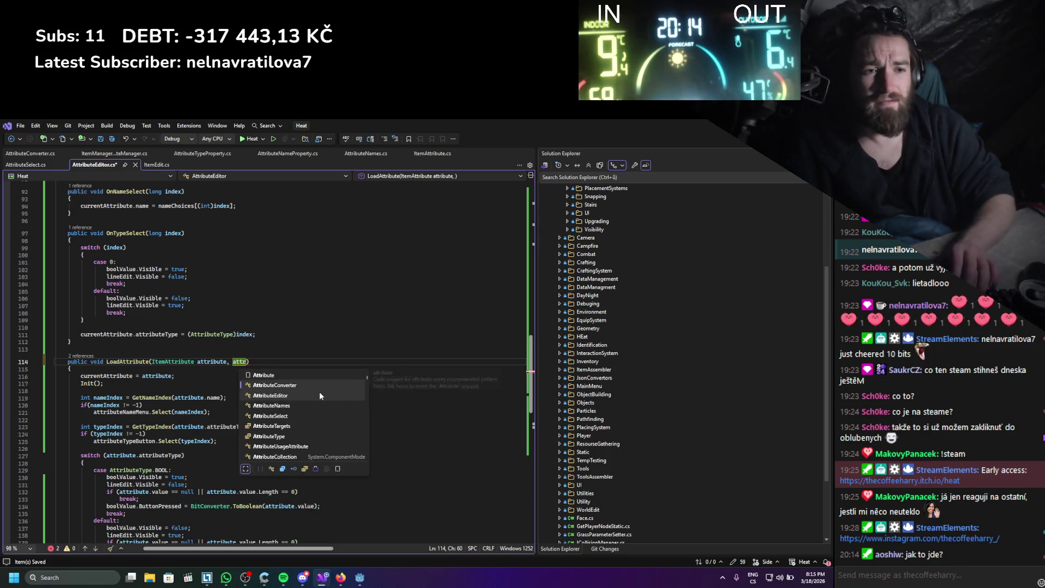
{"action": "key", "text": "ctrl+BackSpace"}
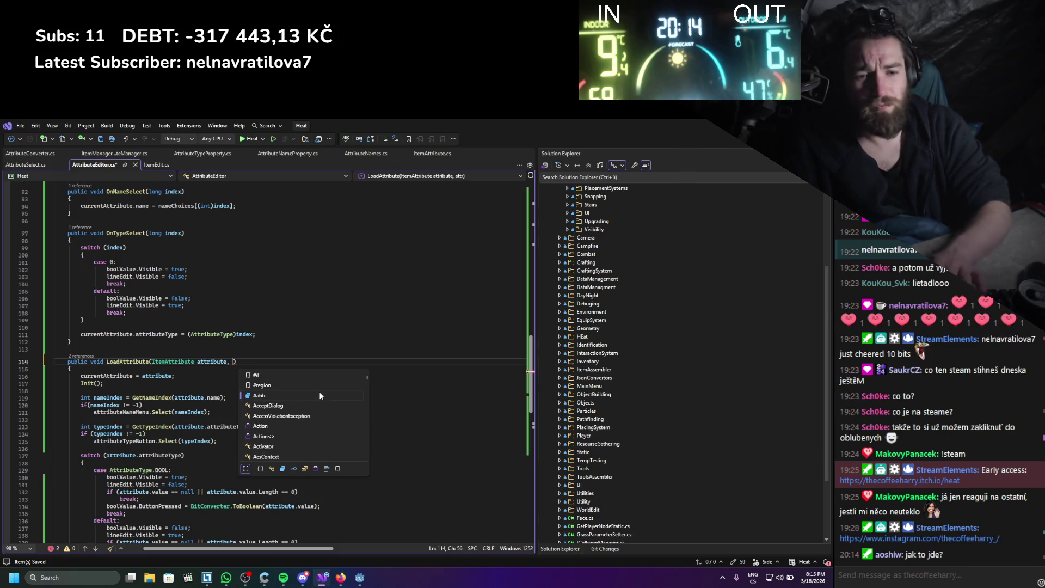
{"action": "type", "text": "Button butto"}
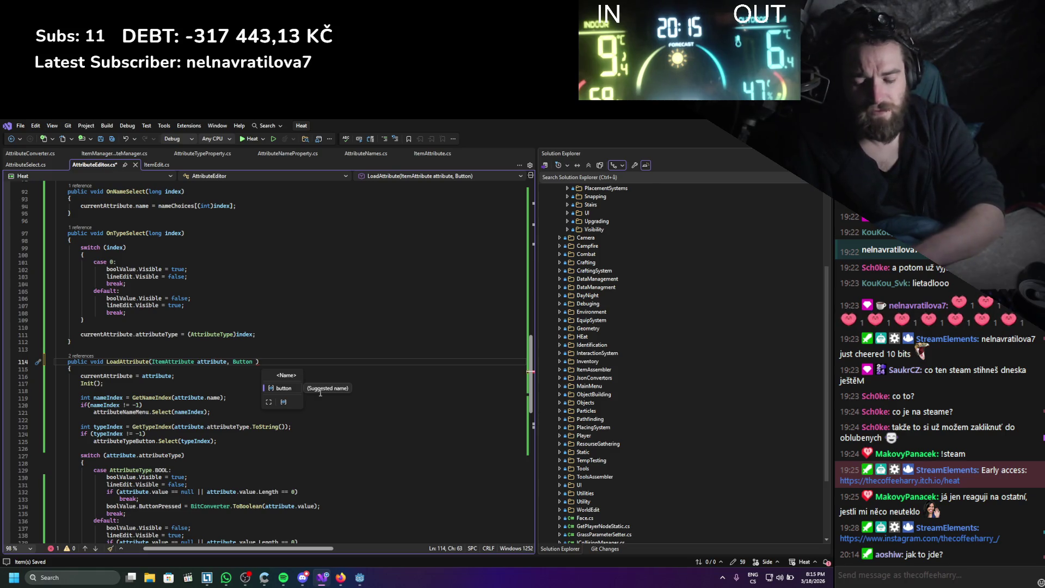
{"action": "type", "text": "n"}
{"action": "double_click", "coordinate": [258, 362]}
{"action": "scroll", "coordinate": [290, 404], "scroll_direction": "up", "scroll_amount": 14}
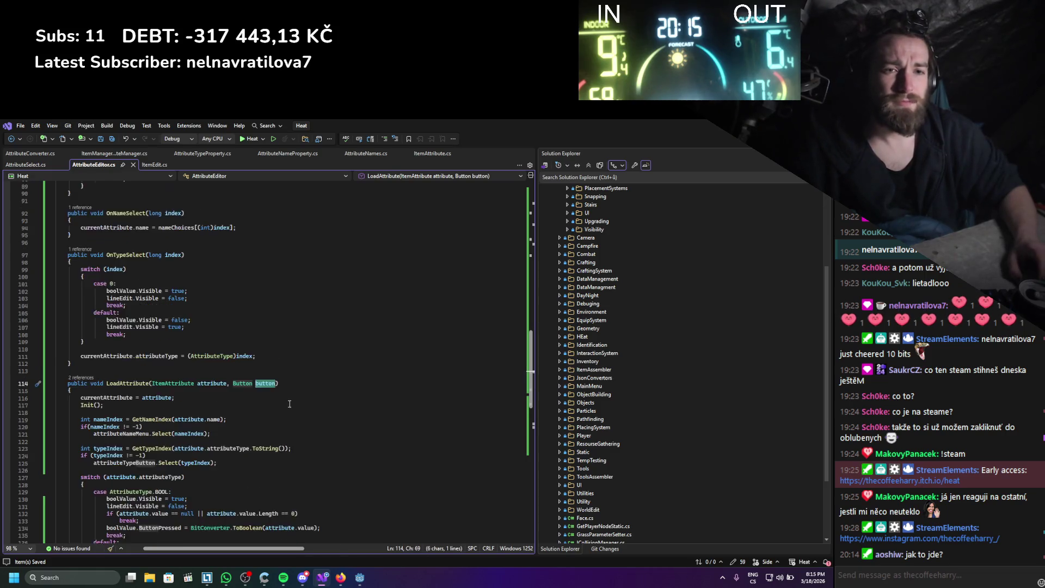
{"action": "scroll", "coordinate": [289, 404], "scroll_direction": "up", "scroll_amount": 16}
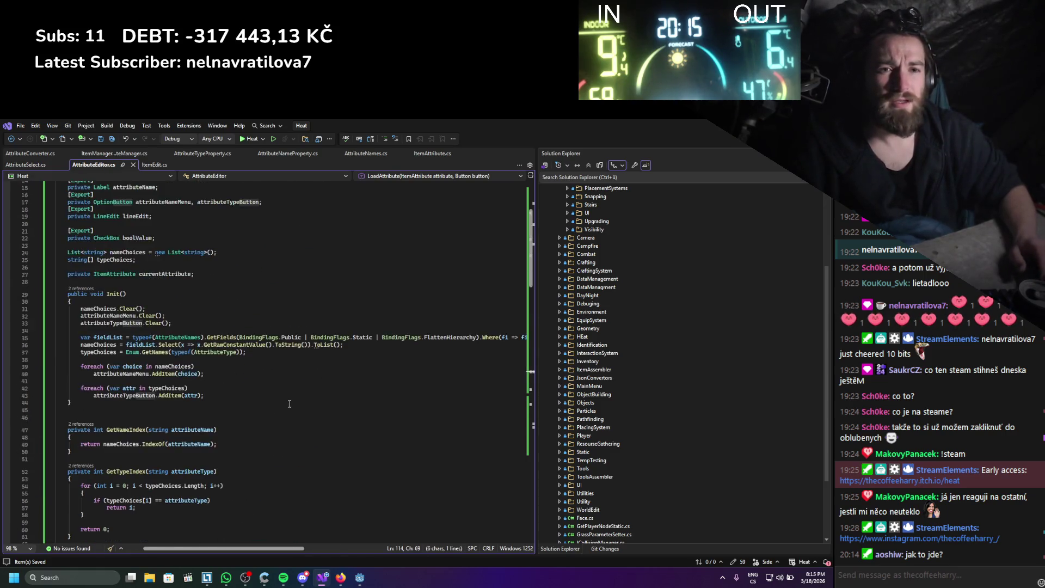
{"action": "left_click", "coordinate": [158, 384]}
{"action": "key", "text": "Return"}
{"action": "key", "text": "Return"}
- Declare a 'Button currentButton;' field below the currentAttribute field and save
{"action": "key", "text": "Up"}
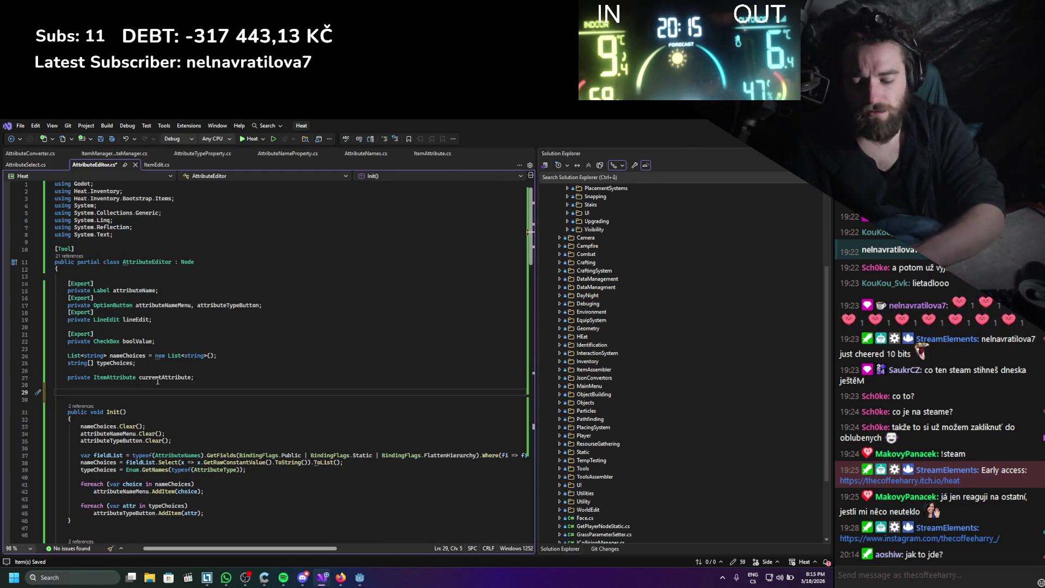
{"action": "type", "text": "Button curr"}
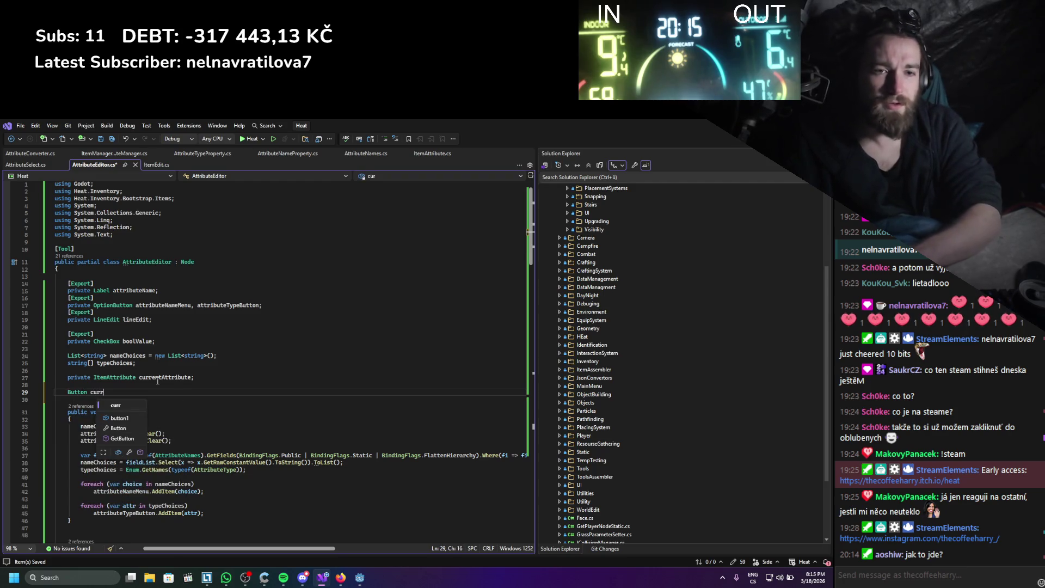
{"action": "type", "text": "entButton;"}
{"action": "key", "text": "ctrl+s"}
{"action": "left_click", "coordinate": [116, 391]}
{"action": "double_click", "coordinate": [116, 391]}
- Insert 'currentButton = button;' as the first line of LoadAttribute
{"action": "scroll", "coordinate": [219, 396], "scroll_direction": "down", "scroll_amount": 10}
{"action": "scroll", "coordinate": [220, 395], "scroll_direction": "down", "scroll_amount": 10}
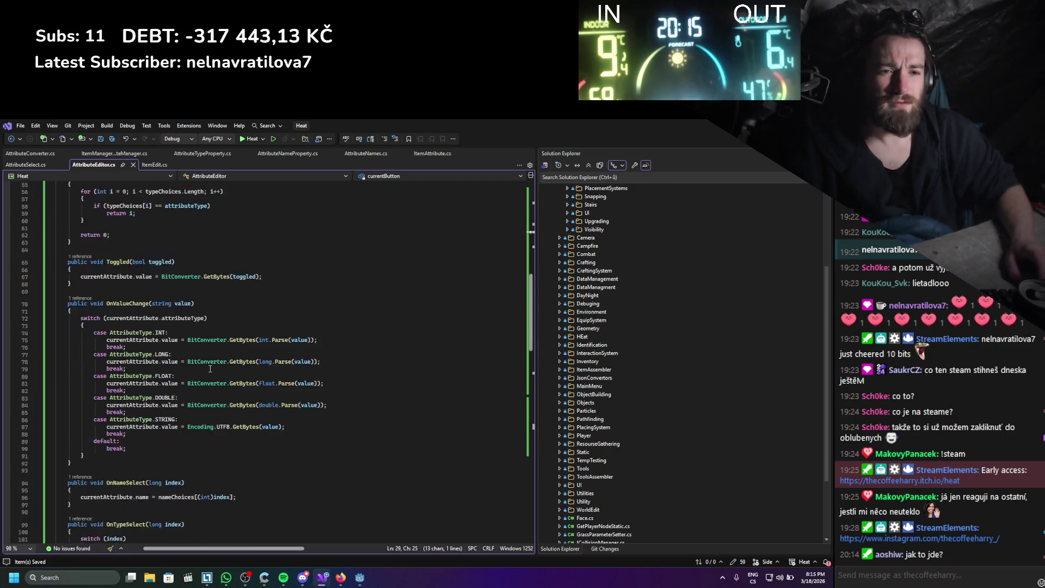
{"action": "scroll", "coordinate": [212, 363], "scroll_direction": "down", "scroll_amount": 4}
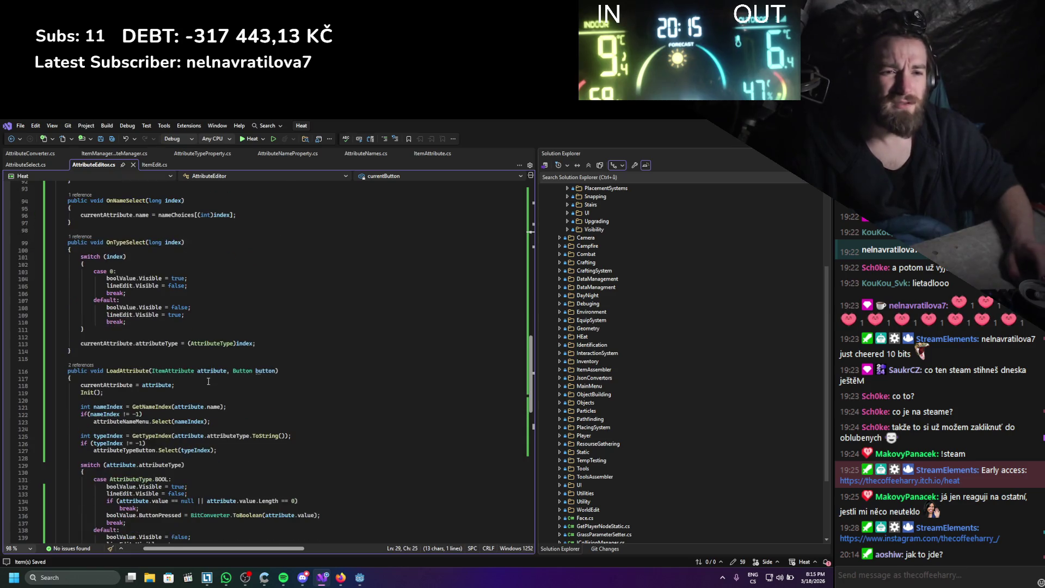
{"action": "left_click", "coordinate": [183, 379]}
{"action": "key", "text": "Return"}
{"action": "type", "text": "currentButton "}
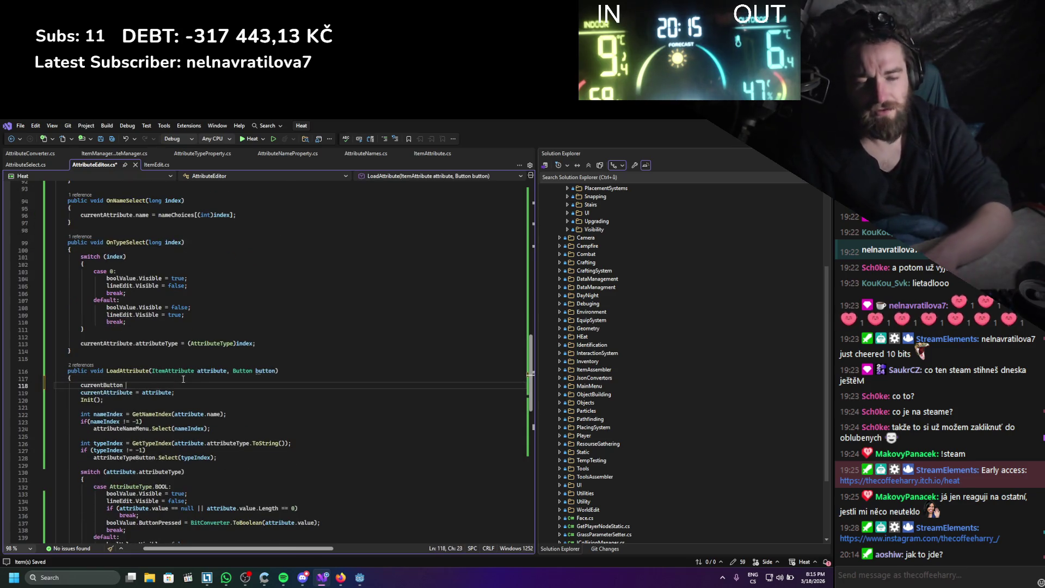
{"action": "type", "text": "= button;"}
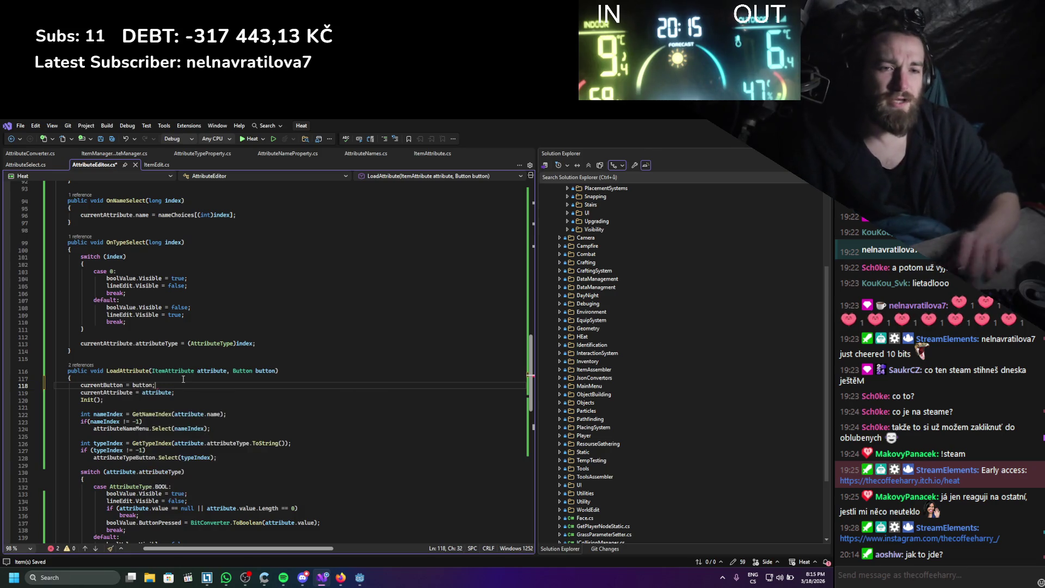
{"action": "double_click", "coordinate": [116, 386]}
{"action": "scroll", "coordinate": [186, 463], "scroll_direction": "up", "scroll_amount": 8}
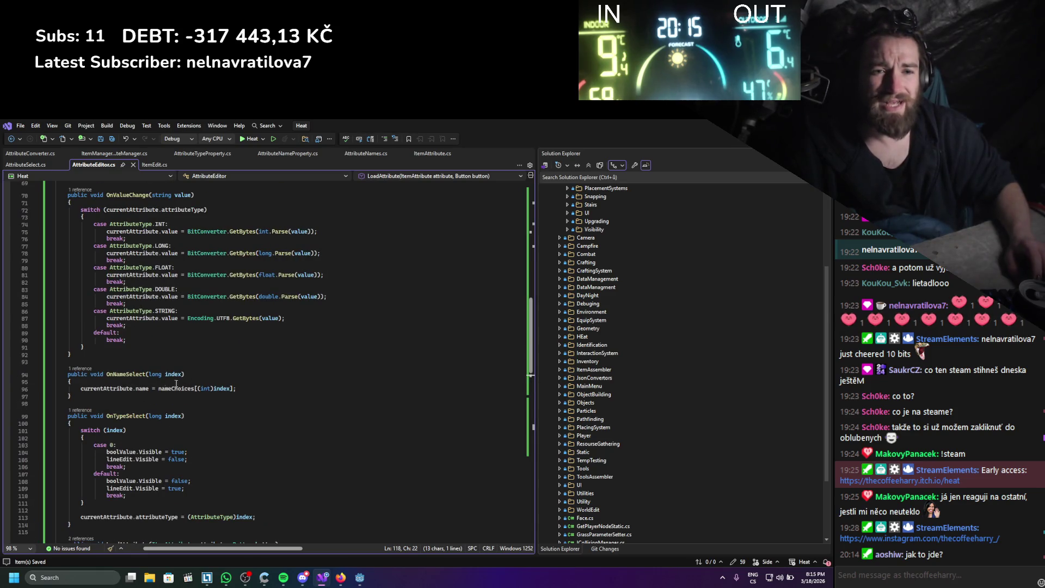
- Add a currentButton.Text assignment line below the name assignment in OnNameSelect
{"action": "left_click", "coordinate": [245, 389]}
{"action": "key", "text": "Return"}
{"action": "type", "text": "currentButton.Name"}
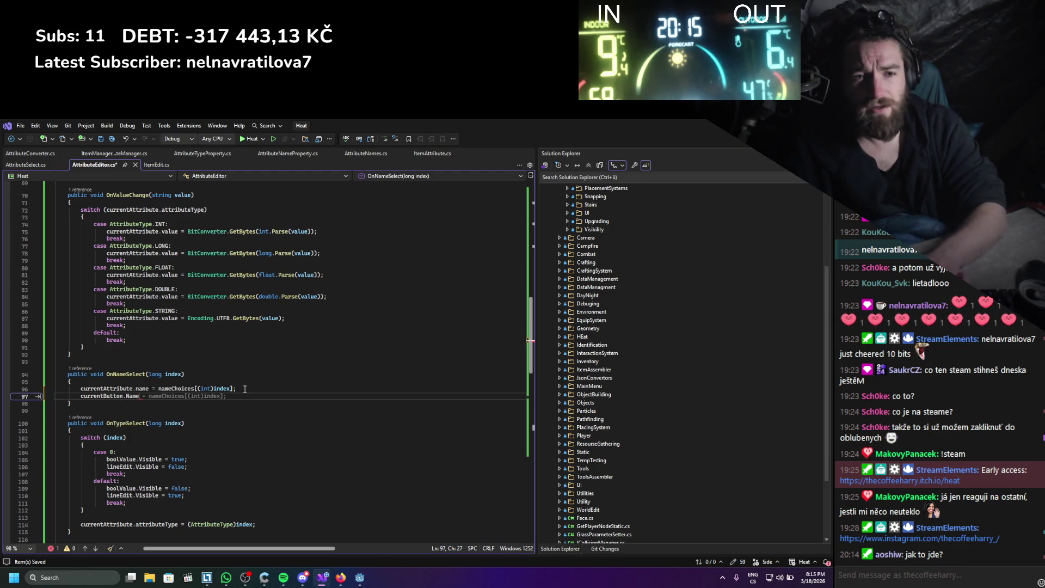
{"action": "type", "text": " ext ="}
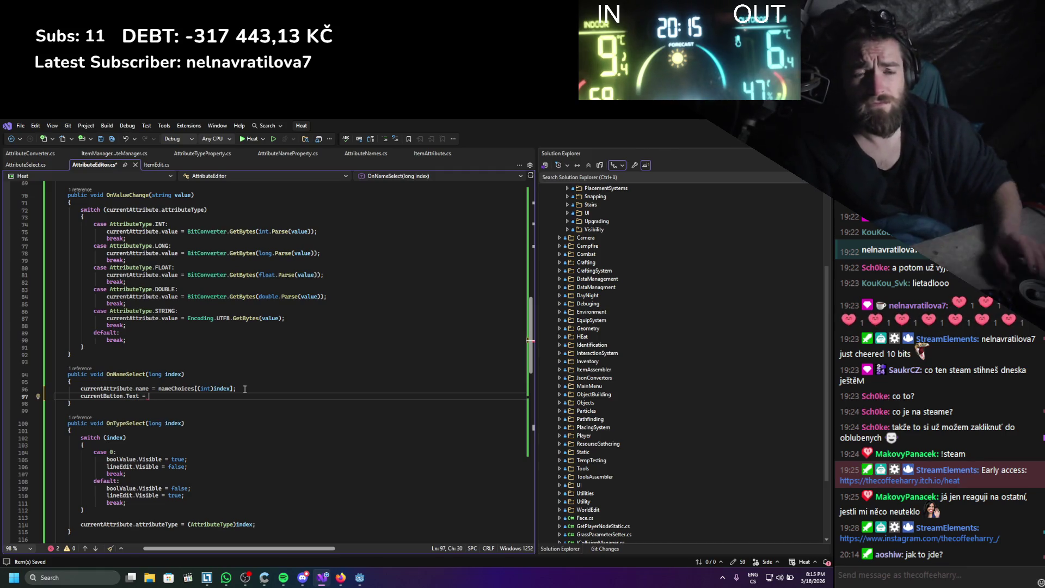
- Introduce 'string name = nameChoices[(int)index];' and assign currentAttribute.name = name
{"action": "left_click", "coordinate": [156, 380]}
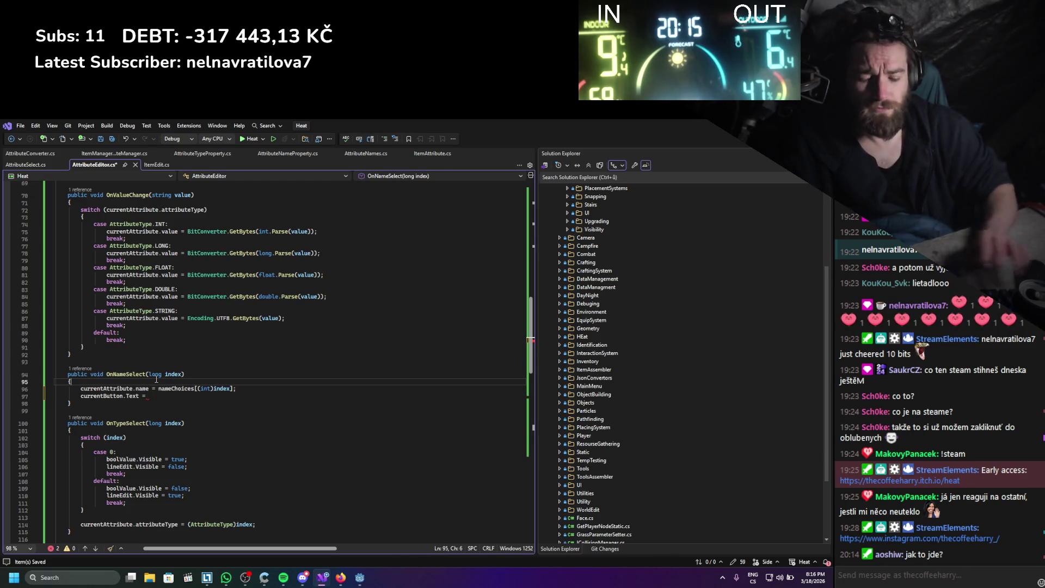
{"action": "key", "text": "Return"}
{"action": "type", "text": "string name"}
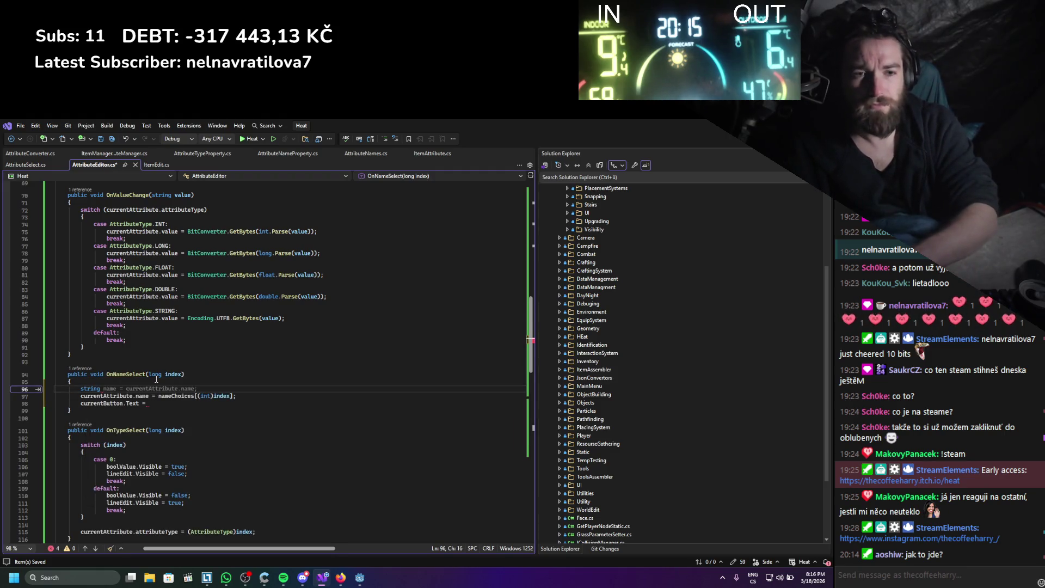
{"action": "type", "text": " ="}
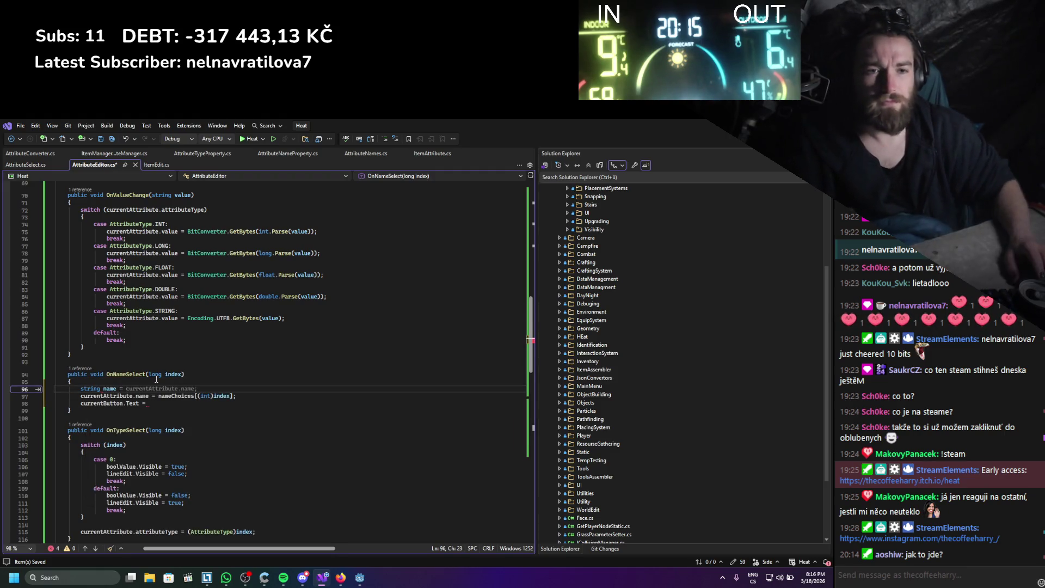
{"action": "left_click_drag", "start_coordinate": [158, 396], "coordinate": [232, 396]}
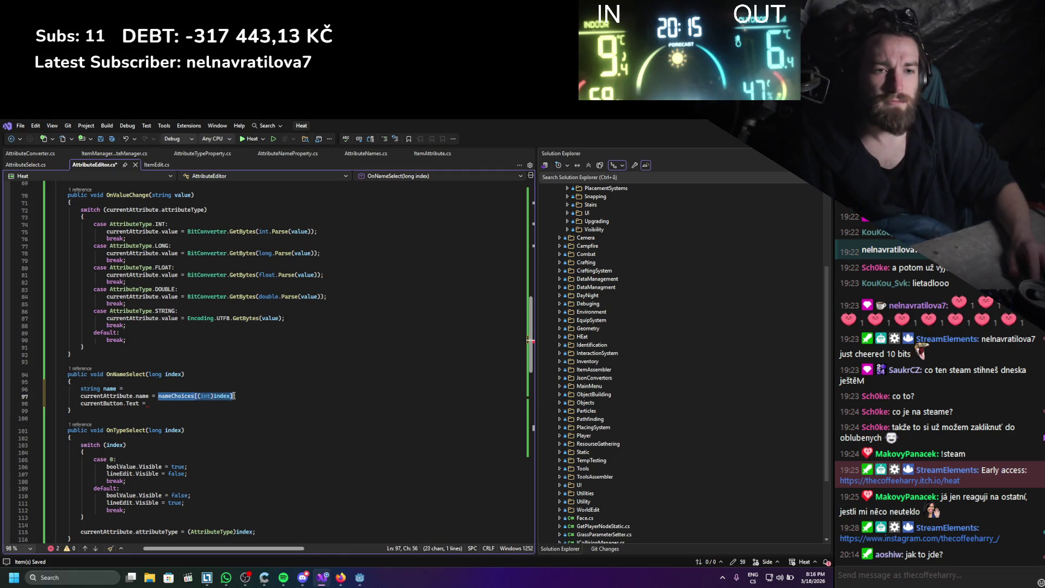
{"action": "key", "text": "ctrl+x"}
{"action": "left_click", "coordinate": [208, 390]}
{"action": "key", "text": "ctrl+v"}
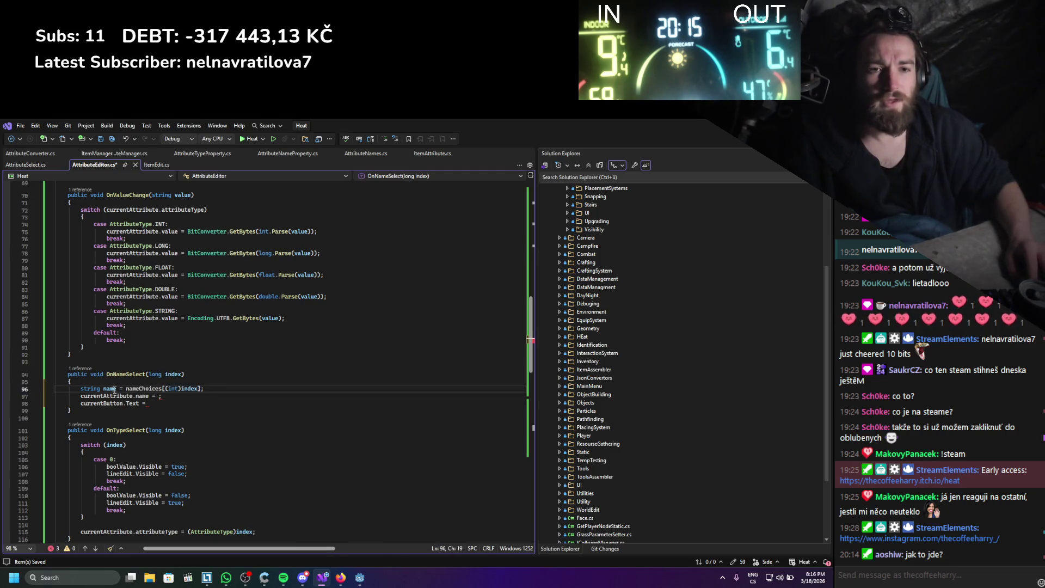
{"action": "left_click", "coordinate": [159, 396]}
{"action": "type", "text": "name"}
- Finish 'currentButton.Text = name.Substring(4);' and save AttributeEditor.cs
{"action": "left_click", "coordinate": [149, 403]}
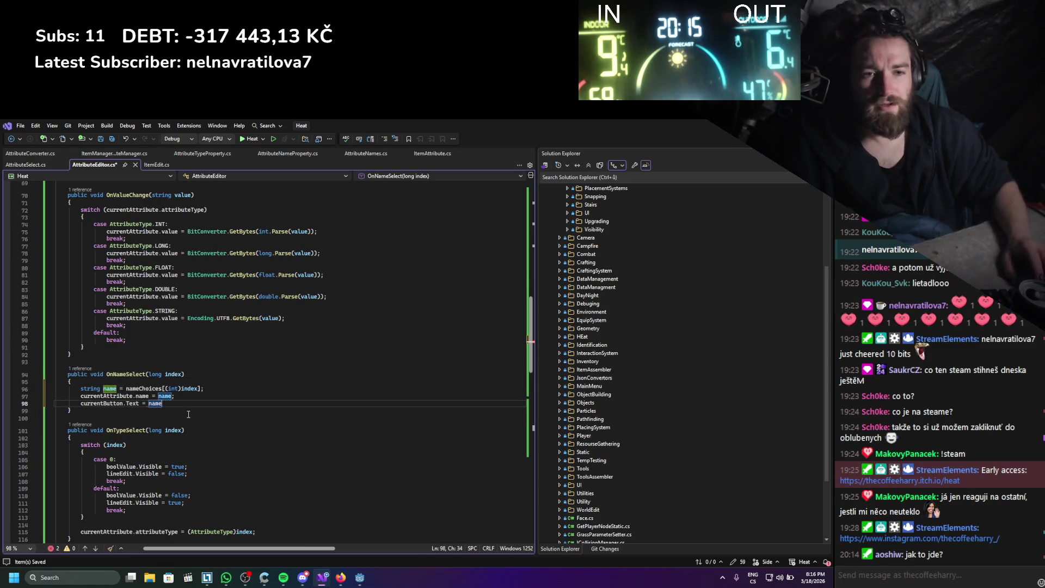
{"action": "type", "text": ".Substr("}
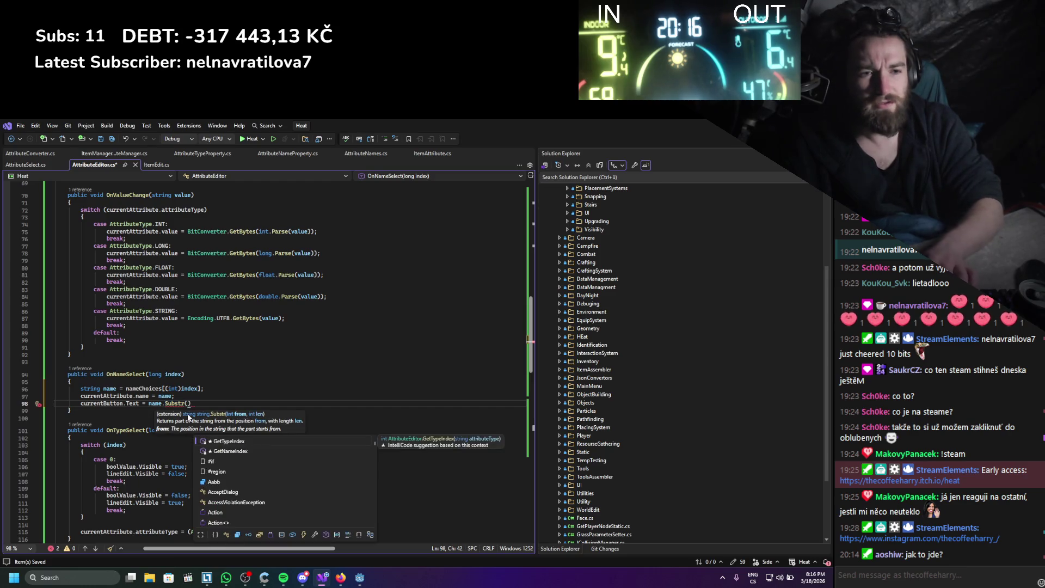
{"action": "key", "text": "BackSpace"}
{"action": "type", "text": "u"}
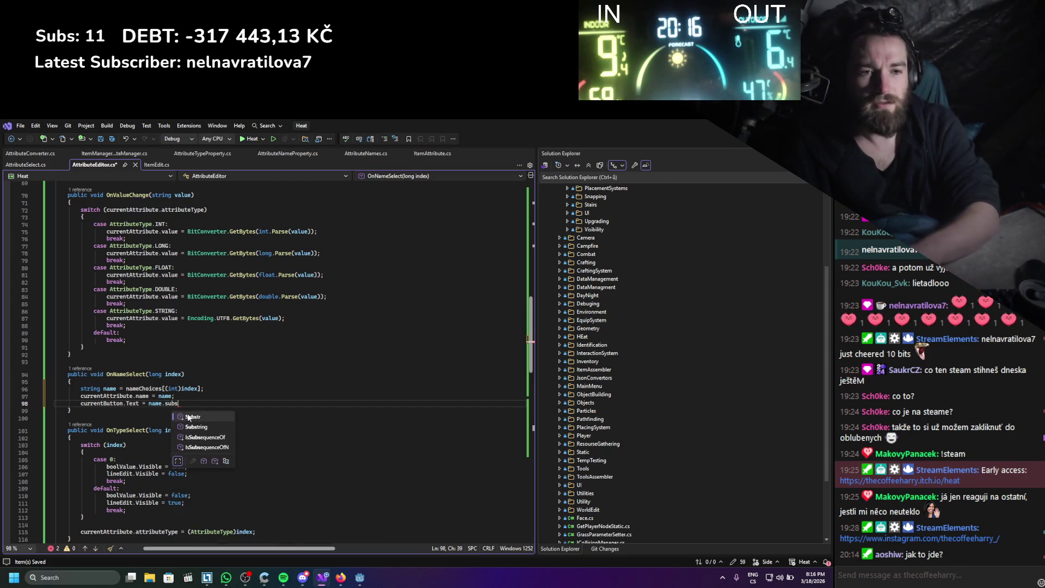
{"action": "key", "text": "Tab"}
{"action": "type", "text": "()"}
{"action": "type", "text": "4);"}
{"action": "key", "text": "ctrl+s"}
{"action": "left_click", "coordinate": [199, 376]}
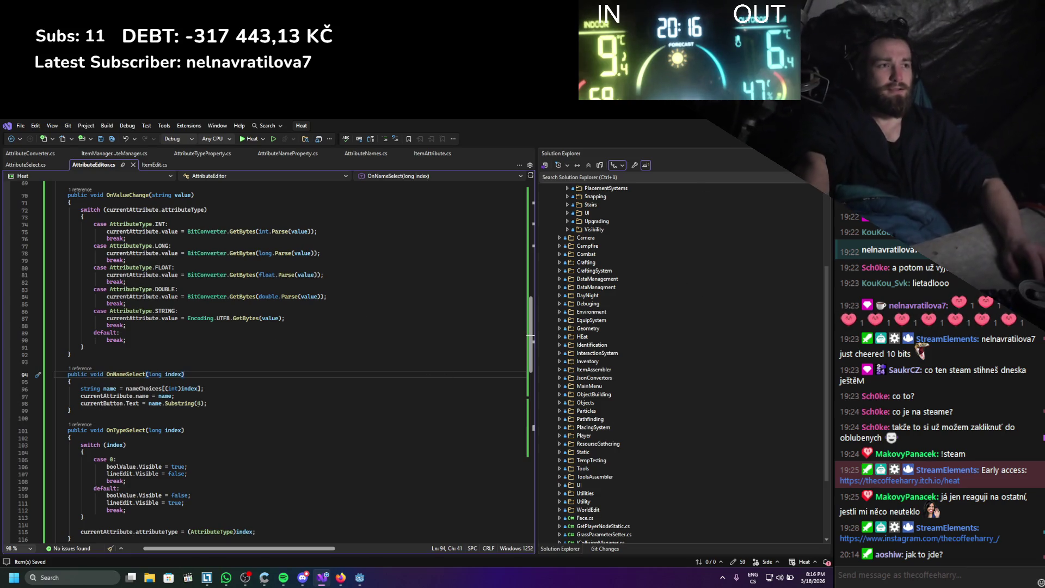
{"action": "key", "text": "alt+Tab"}
- Start a .NET build of the Heat project in Godot, then return to Visual Studio
{"action": "left_click", "coordinate": [683, 140]}
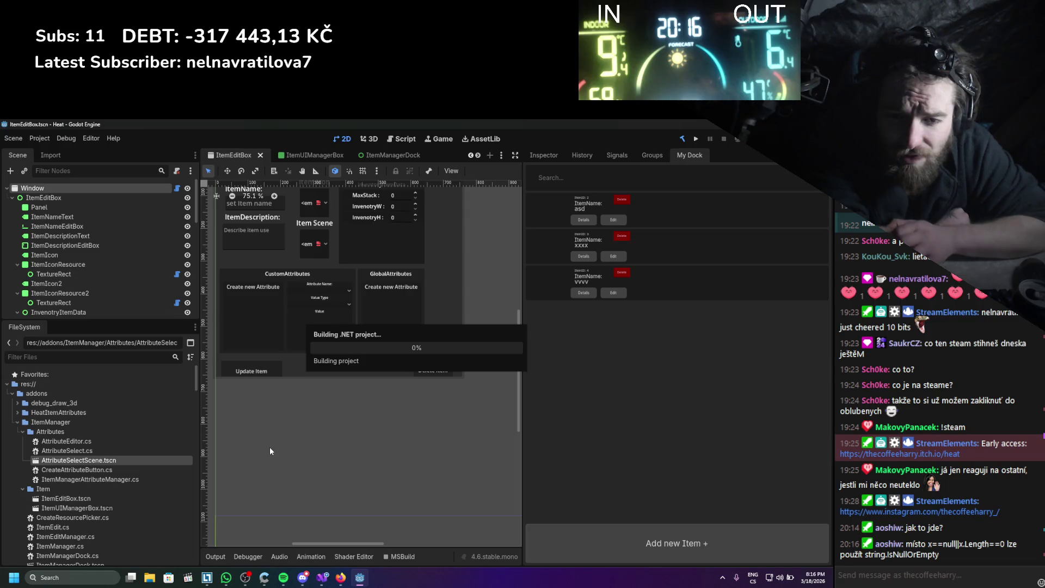
{"action": "left_click", "coordinate": [322, 577]}
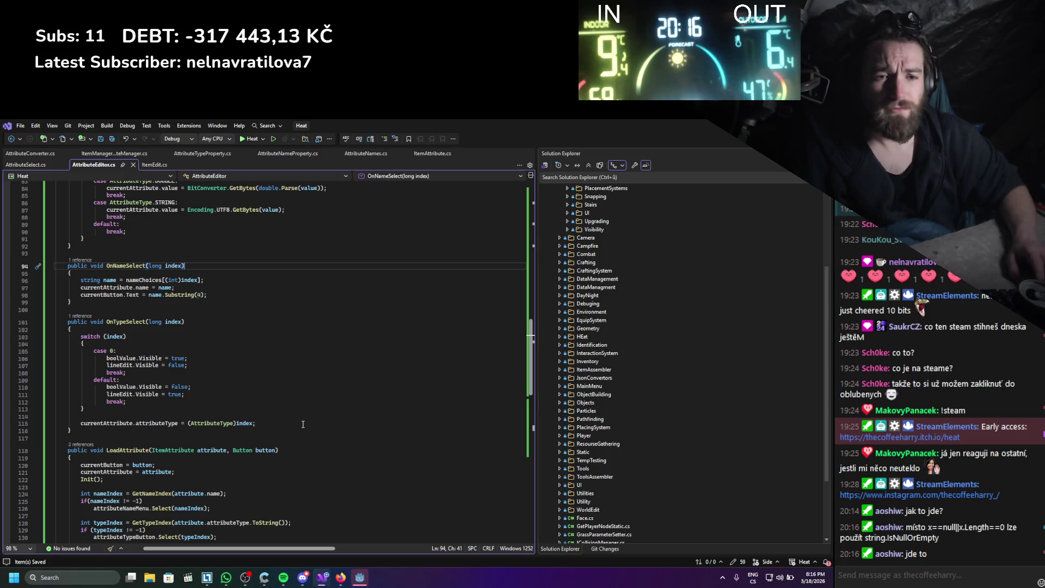
- Review LoadAttribute in AttributeEditor.cs, trying and discarding an .isnu edit on the value null check
{"action": "scroll", "coordinate": [303, 424], "scroll_direction": "down", "scroll_amount": 7}
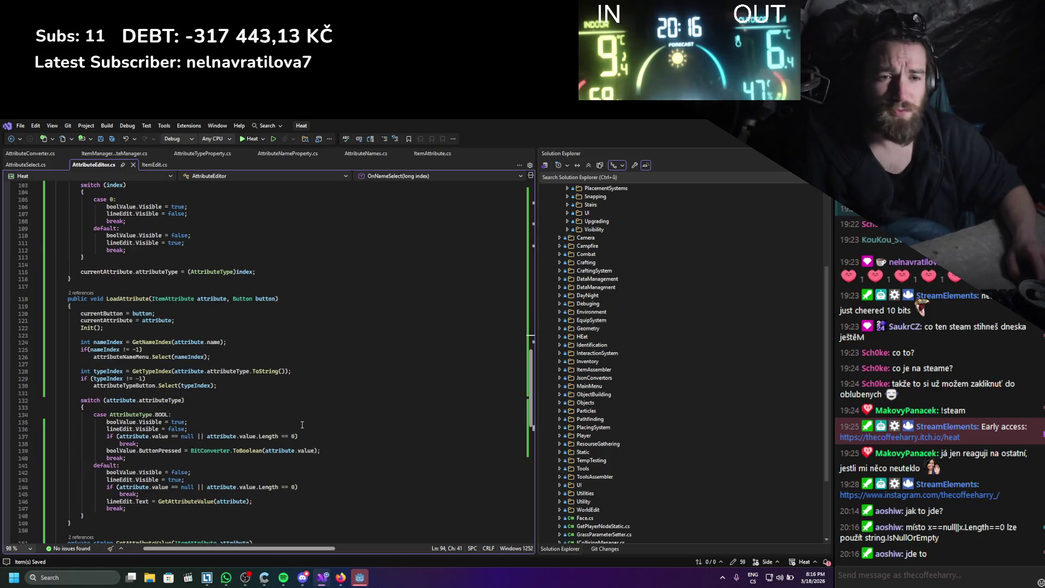
{"action": "left_click", "coordinate": [163, 457]}
{"action": "scroll", "coordinate": [167, 446], "scroll_direction": "down", "scroll_amount": 1}
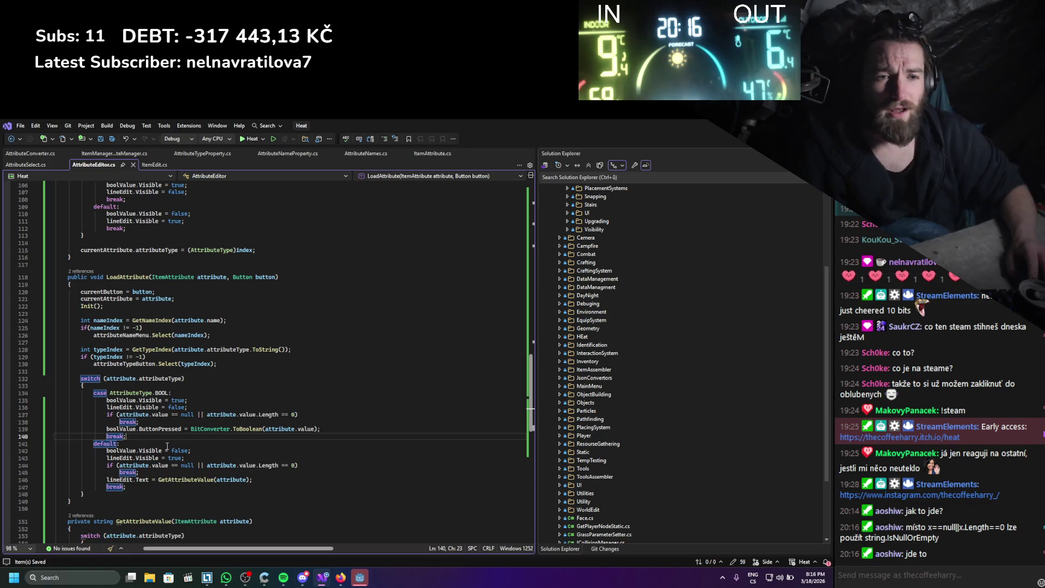
{"action": "double_click", "coordinate": [135, 415]}
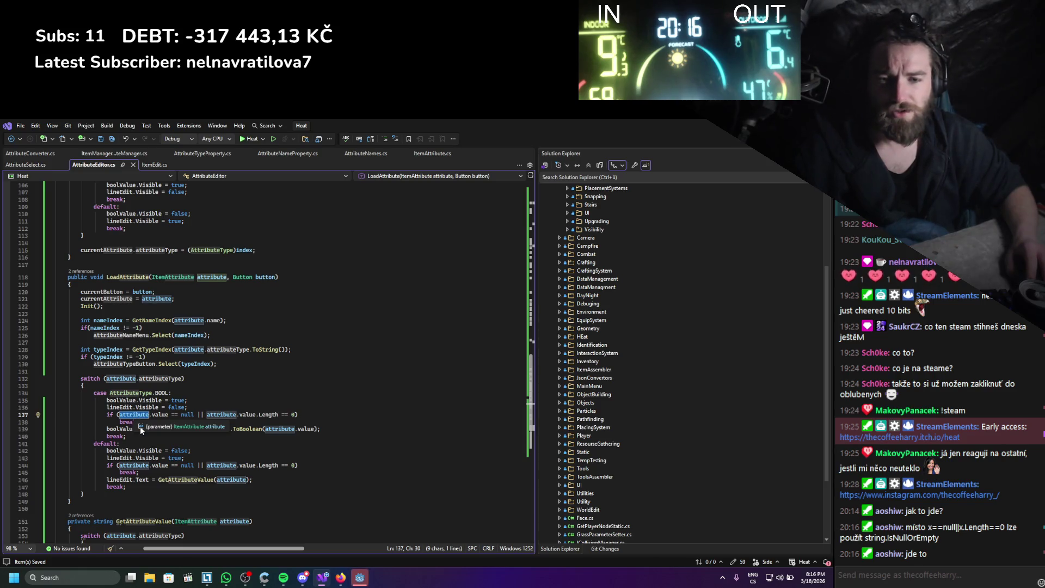
{"action": "left_click", "coordinate": [136, 392]}
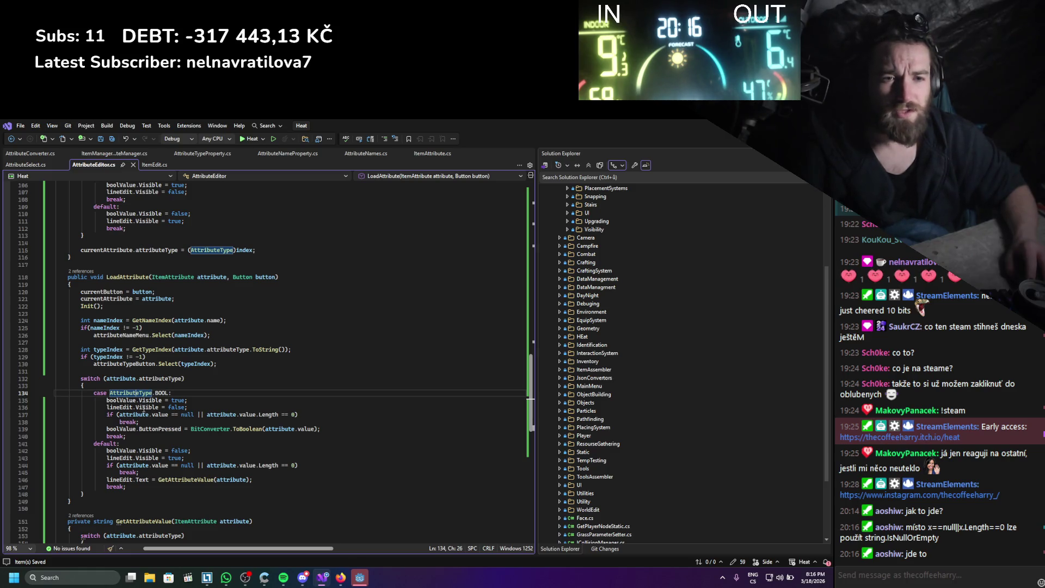
{"action": "left_click", "coordinate": [169, 414]}
{"action": "type", "text": ".isnu"}
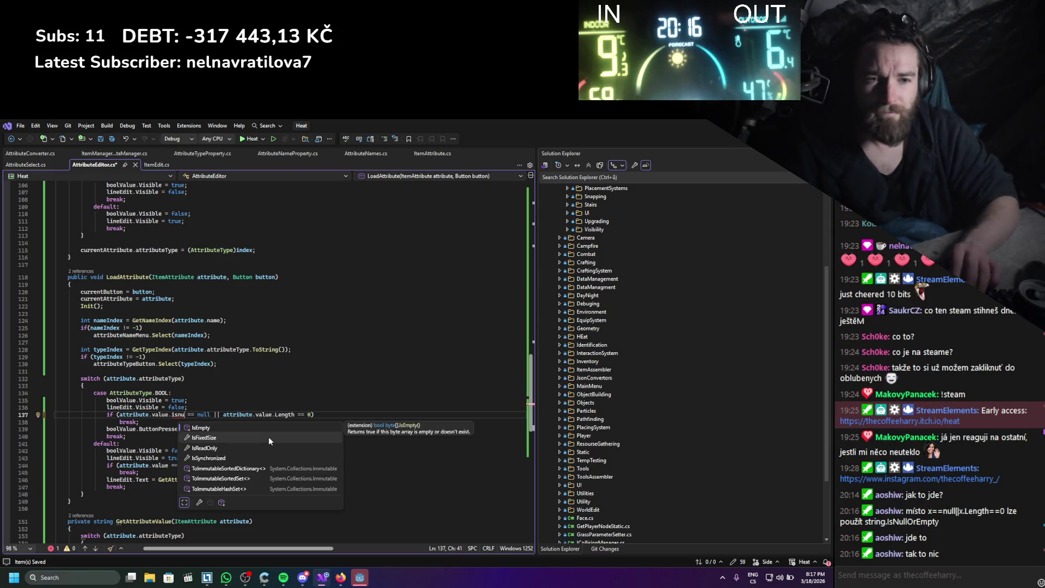
{"action": "key", "text": "BackSpace"}
{"action": "key", "text": "BackSpace"}
{"action": "key", "text": "BackSpace"}
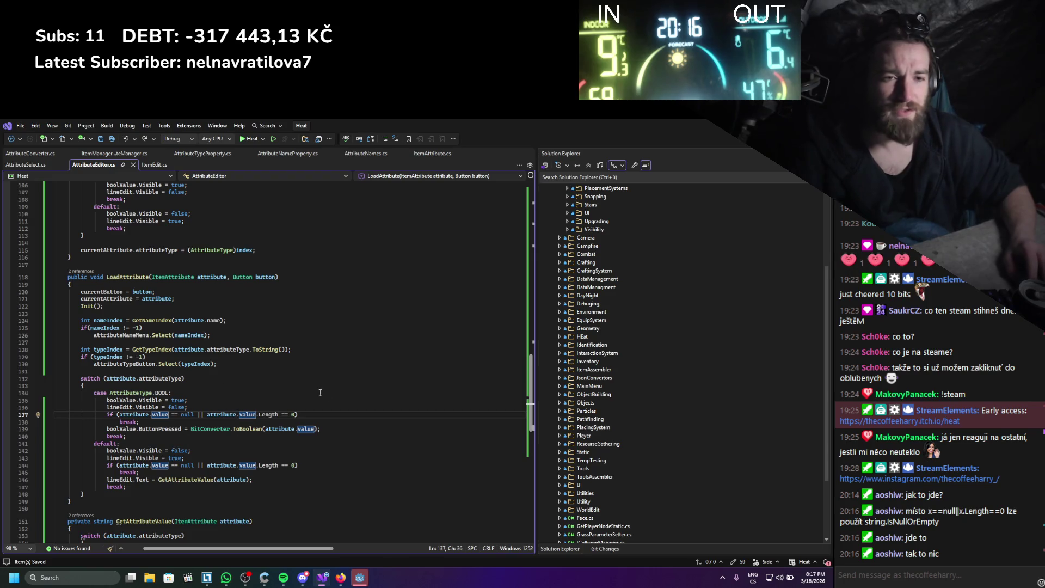
{"action": "left_click_drag", "start_coordinate": [188, 458], "coordinate": [109, 400]}
{"action": "left_click", "coordinate": [188, 457]}
{"action": "scroll", "coordinate": [318, 455], "scroll_direction": "down", "scroll_amount": 5}
{"action": "scroll", "coordinate": [318, 455], "scroll_direction": "up", "scroll_amount": 11}
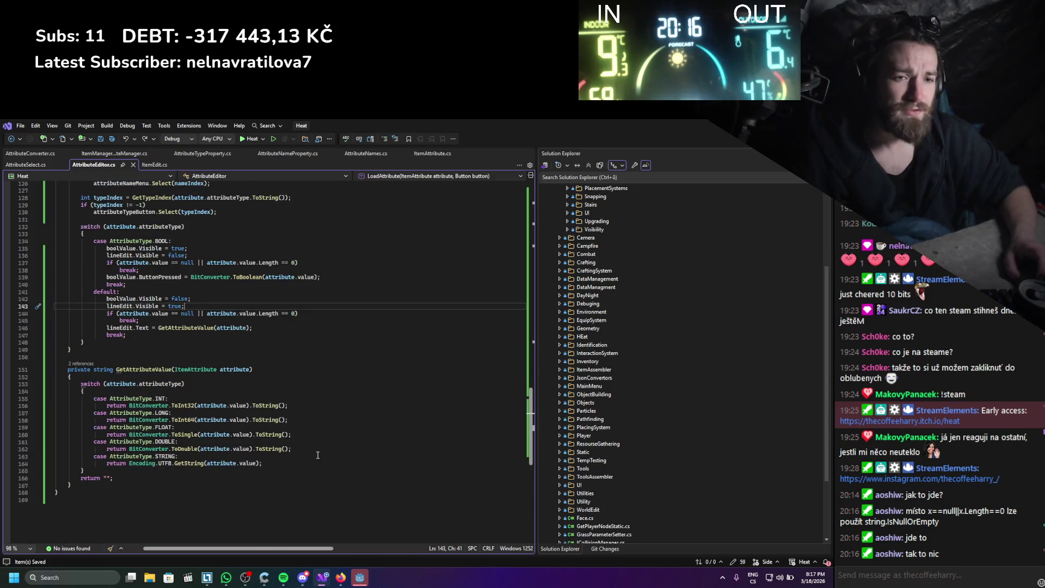
{"action": "scroll", "coordinate": [300, 442], "scroll_direction": "up", "scroll_amount": 14}
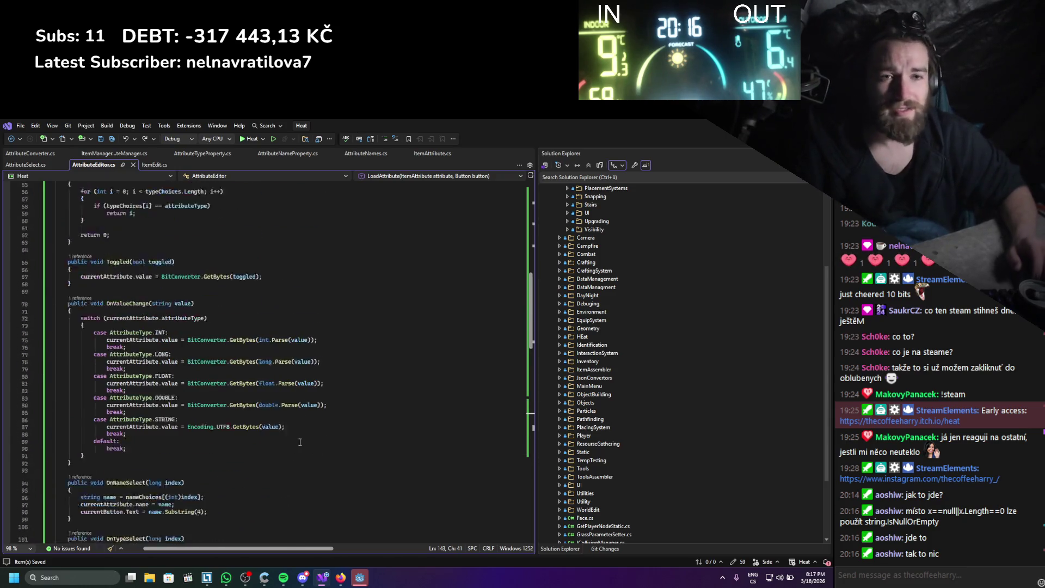
{"action": "scroll", "coordinate": [294, 403], "scroll_direction": "down", "scroll_amount": 7}
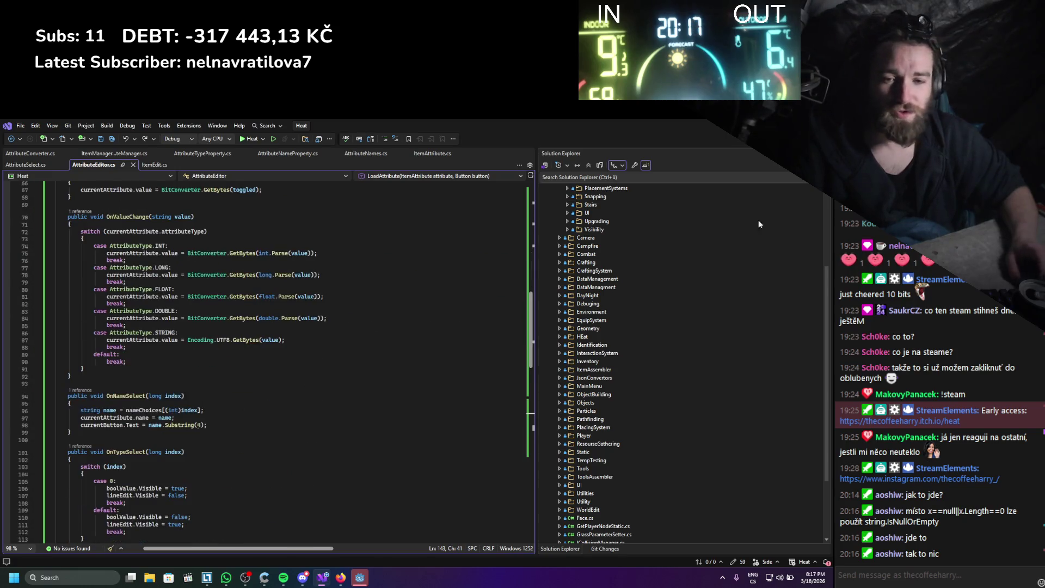
- Add ', this' to the LoadAttribute call in AttributeSelect.cs line 21, save, and rebuild in Godot
{"action": "key", "text": "alt+Tab"}
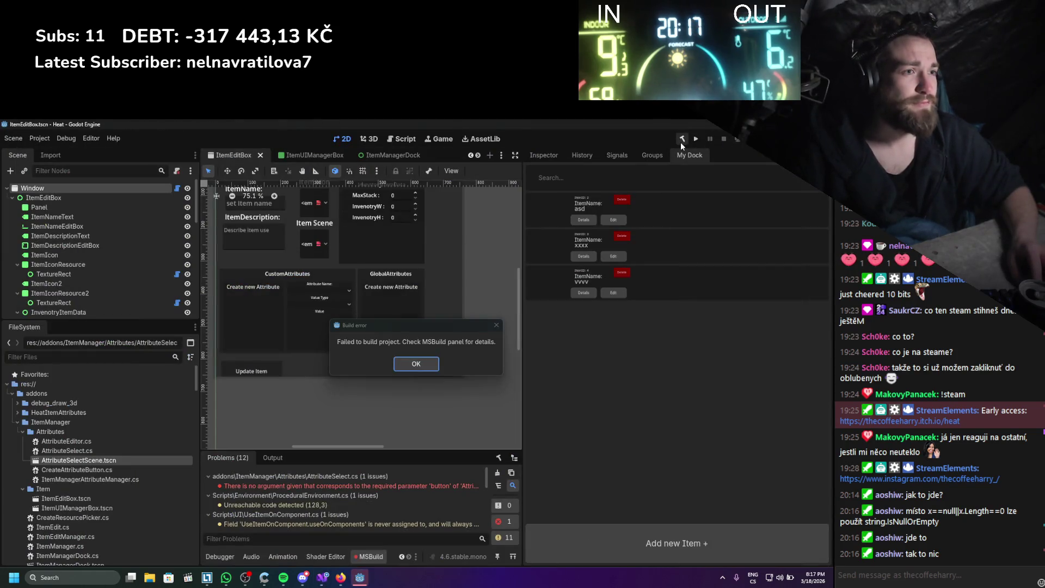
{"action": "left_click", "coordinate": [423, 371]}
{"action": "double_click", "coordinate": [388, 484]}
{"action": "left_click", "coordinate": [198, 365]}
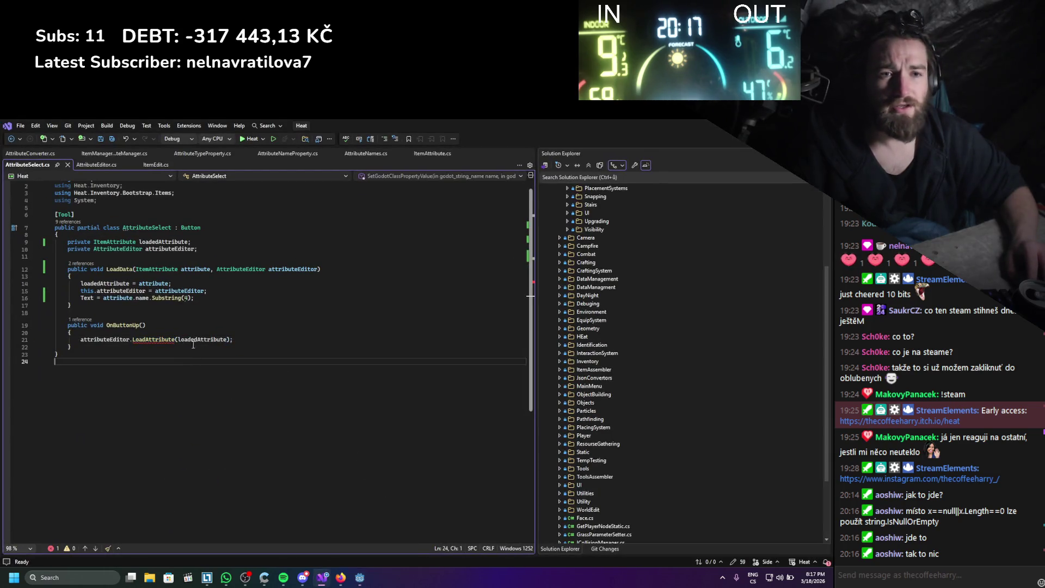
{"action": "left_click", "coordinate": [226, 341]}
{"action": "type", "text": ", this"}
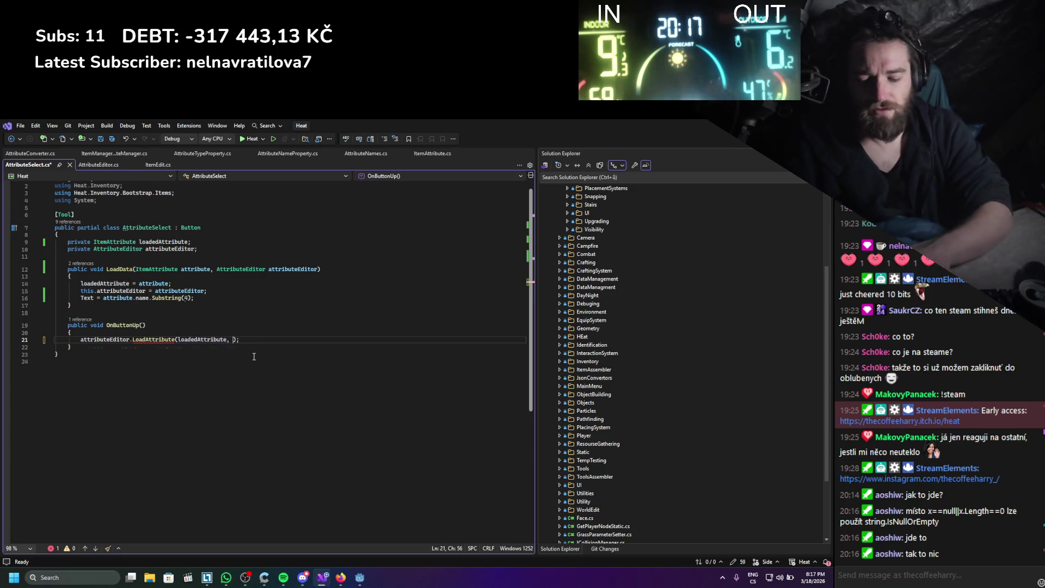
{"action": "key", "text": "ctrl+s"}
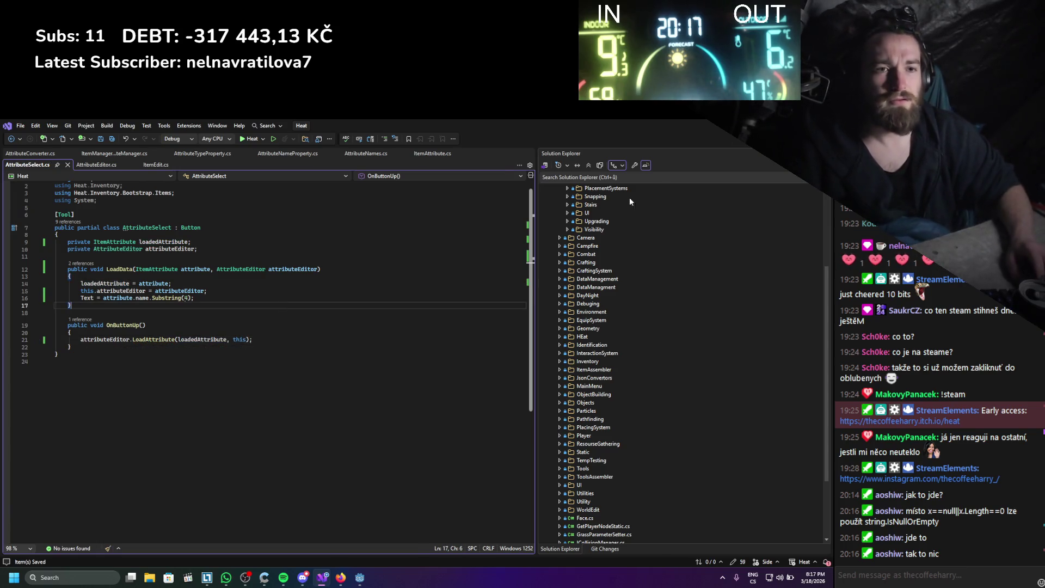
{"action": "key", "text": "Up"}
{"action": "key", "text": "Up"}
{"action": "key", "text": "Up"}
{"action": "key", "text": "alt+Tab"}
{"action": "left_click", "coordinate": [685, 138]}
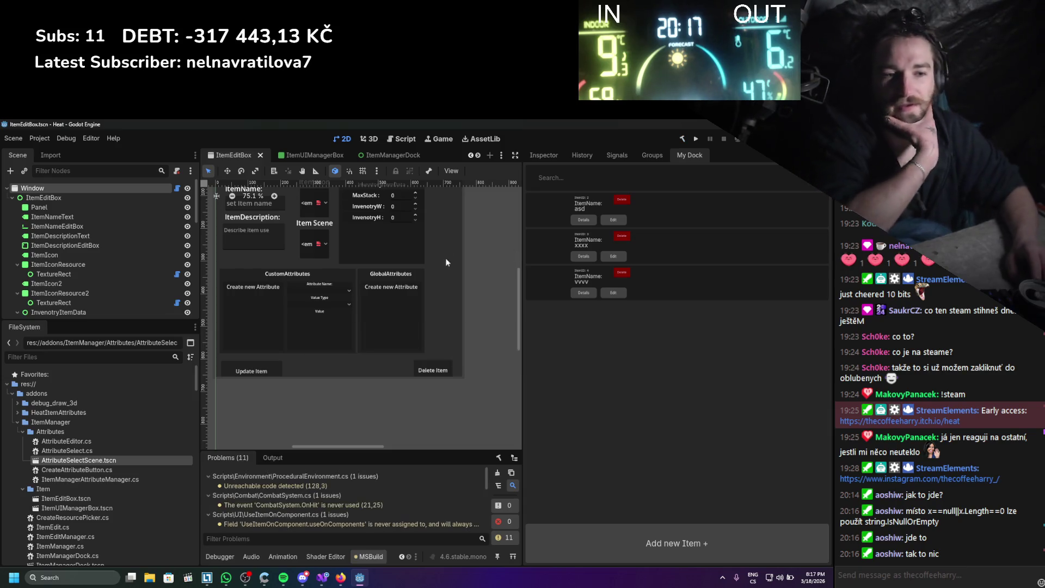
- Collapse the ItemManager plugin folder and inspect Handle_Wood_UIData among the wooden handle files
{"action": "left_click", "coordinate": [498, 473]}
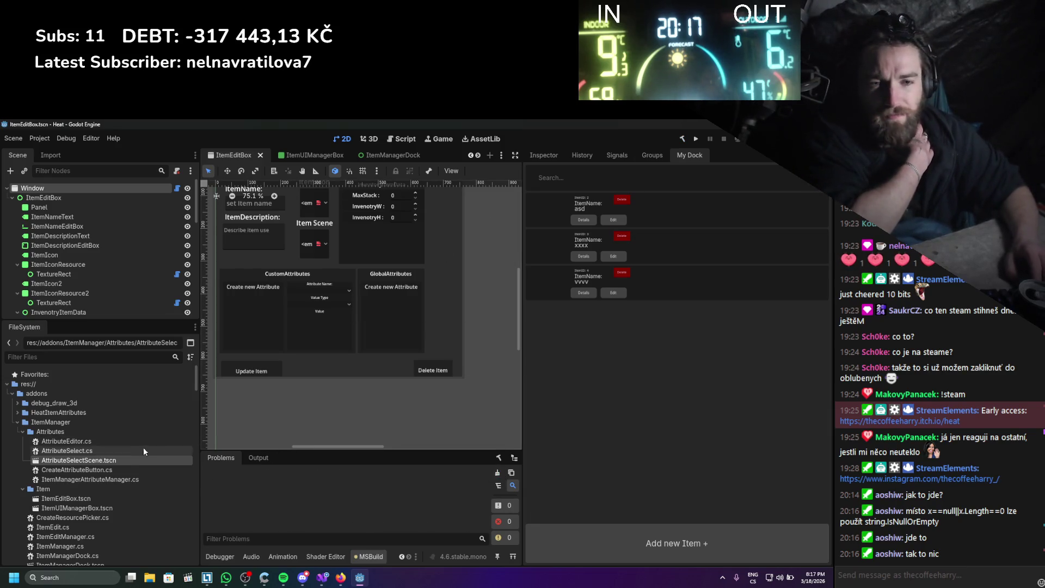
{"action": "left_click", "coordinate": [16, 422]}
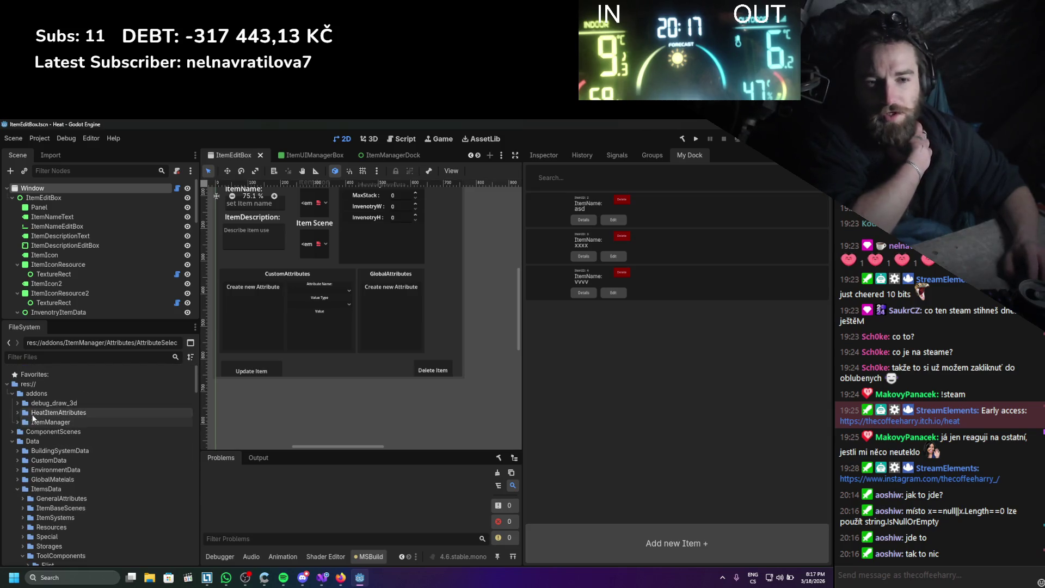
{"action": "scroll", "coordinate": [77, 434], "scroll_direction": "down", "scroll_amount": 6}
{"action": "left_click", "coordinate": [76, 434]}
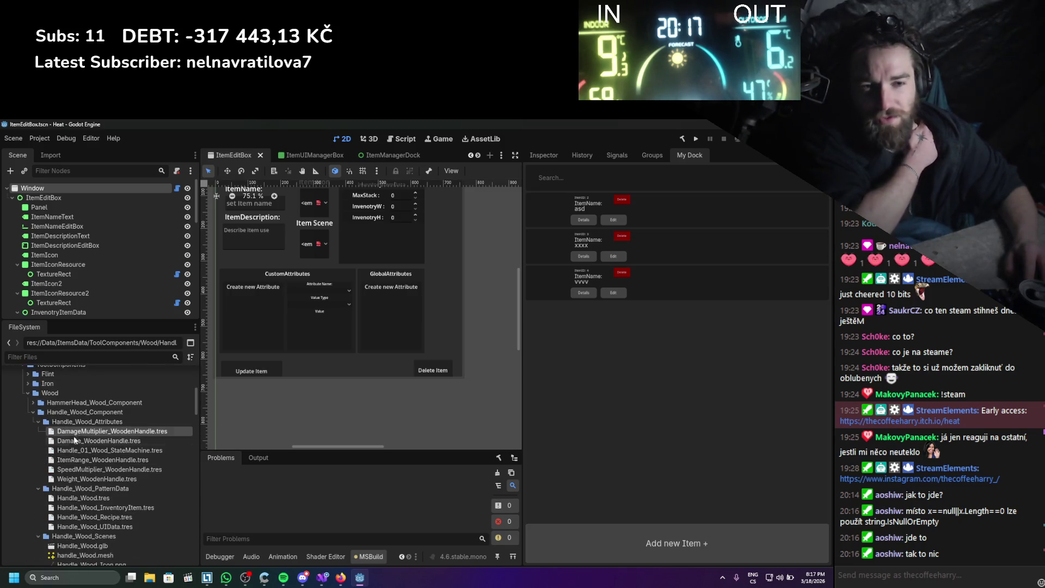
{"action": "left_click", "coordinate": [76, 440]}
{"action": "scroll", "coordinate": [77, 443], "scroll_direction": "down", "scroll_amount": 3}
{"action": "double_click", "coordinate": [72, 451]}
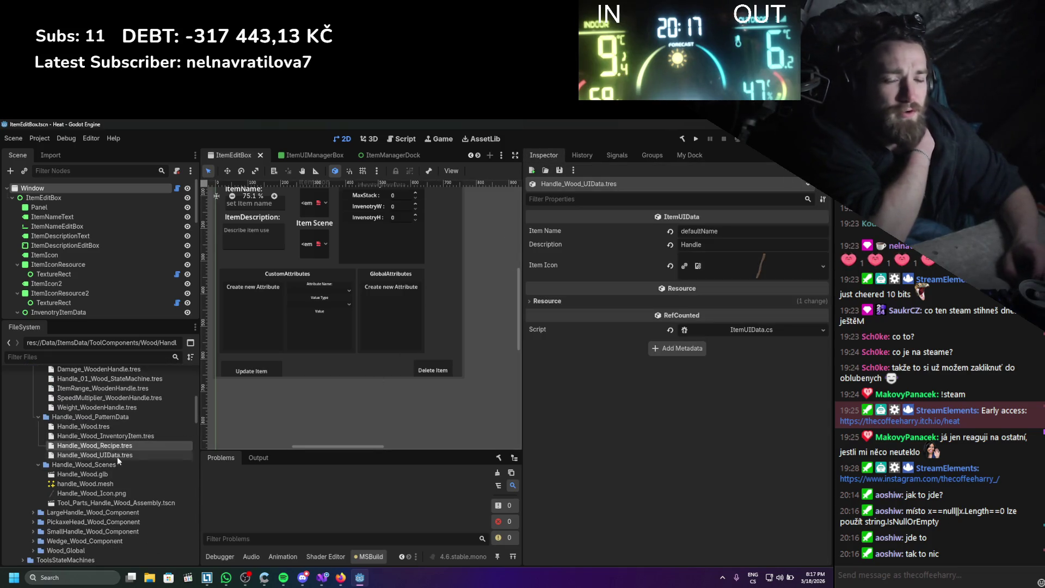
{"action": "scroll", "coordinate": [87, 462], "scroll_direction": "up", "scroll_amount": 3}
{"action": "scroll", "coordinate": [87, 462], "scroll_direction": "down", "scroll_amount": 3}
{"action": "scroll", "coordinate": [83, 435], "scroll_direction": "up", "scroll_amount": 3}
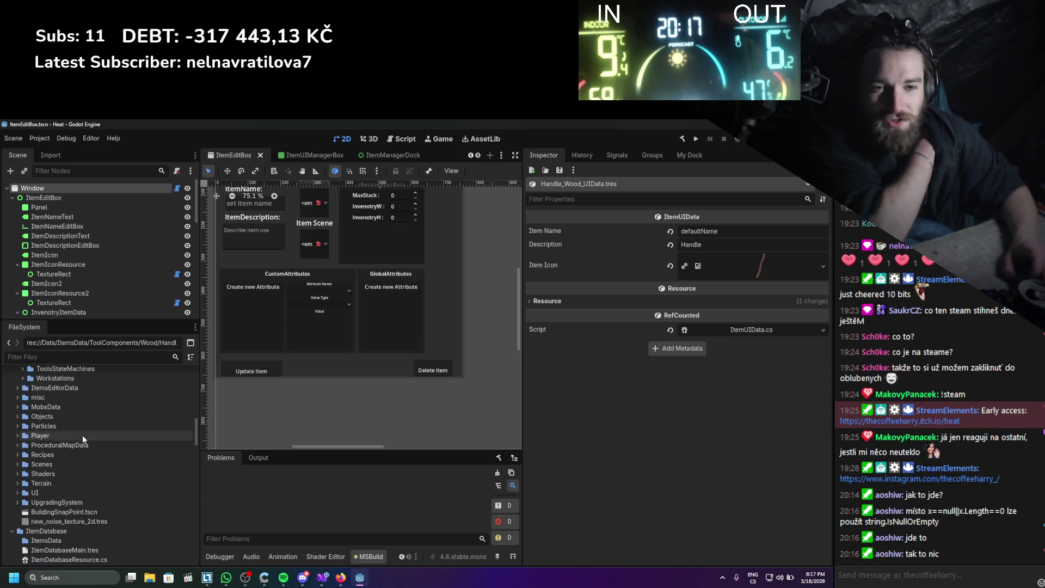
{"action": "scroll", "coordinate": [81, 480], "scroll_direction": "up", "scroll_amount": 2}
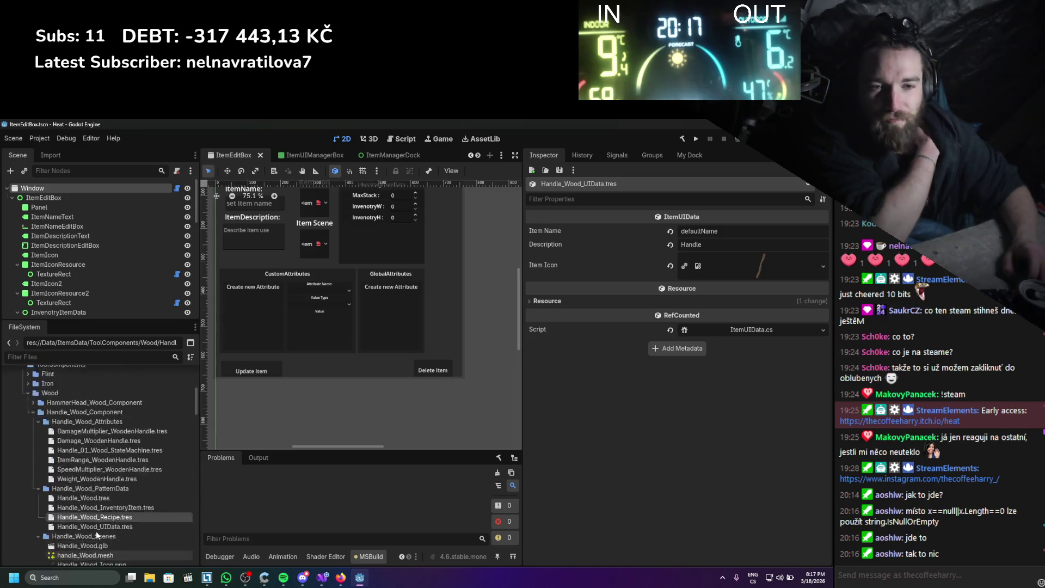
{"action": "scroll", "coordinate": [95, 531], "scroll_direction": "up", "scroll_amount": 5}
- Inspect the Damage, DamageMultiplier, StateMachine, Handle_Wood and ItemRange_WoodenHandle resources
{"action": "left_click", "coordinate": [26, 466]}
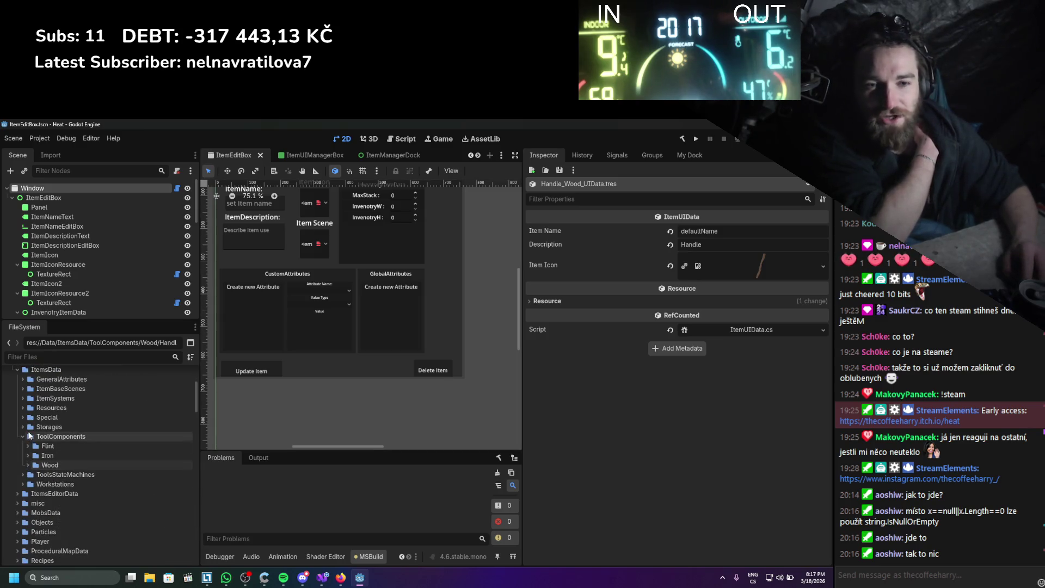
{"action": "left_click", "coordinate": [28, 466]}
{"action": "left_click", "coordinate": [28, 456]}
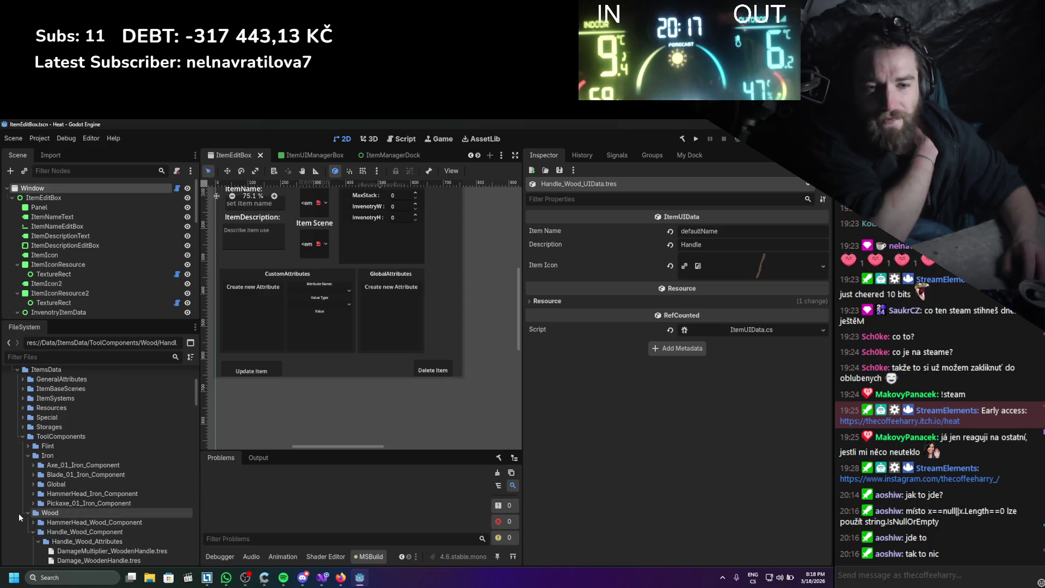
{"action": "scroll", "coordinate": [27, 500], "scroll_direction": "down", "scroll_amount": 4}
{"action": "left_click", "coordinate": [100, 438]}
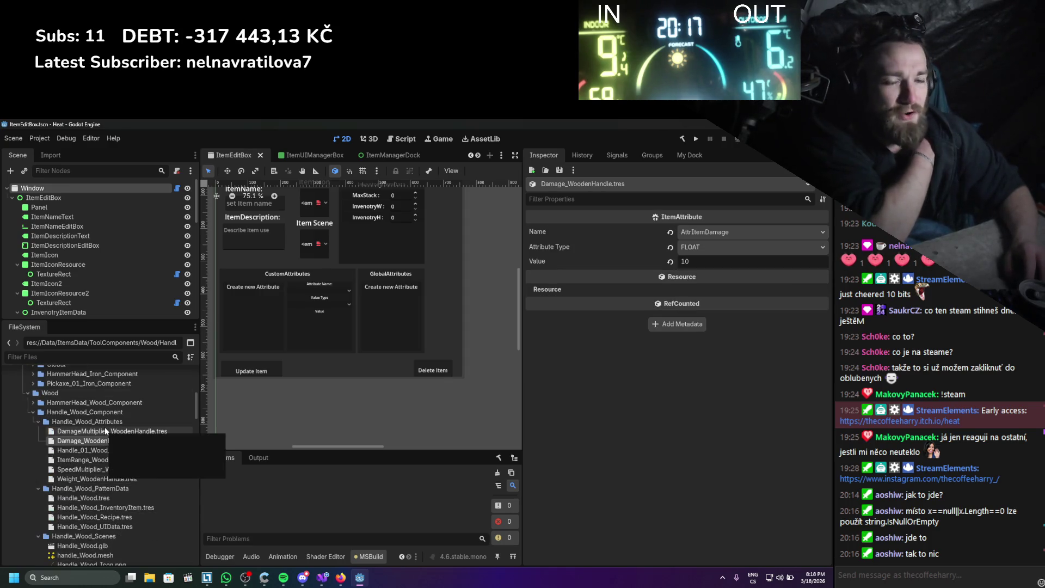
{"action": "left_click", "coordinate": [104, 430]}
{"action": "left_click", "coordinate": [97, 440]}
{"action": "left_click", "coordinate": [97, 451]}
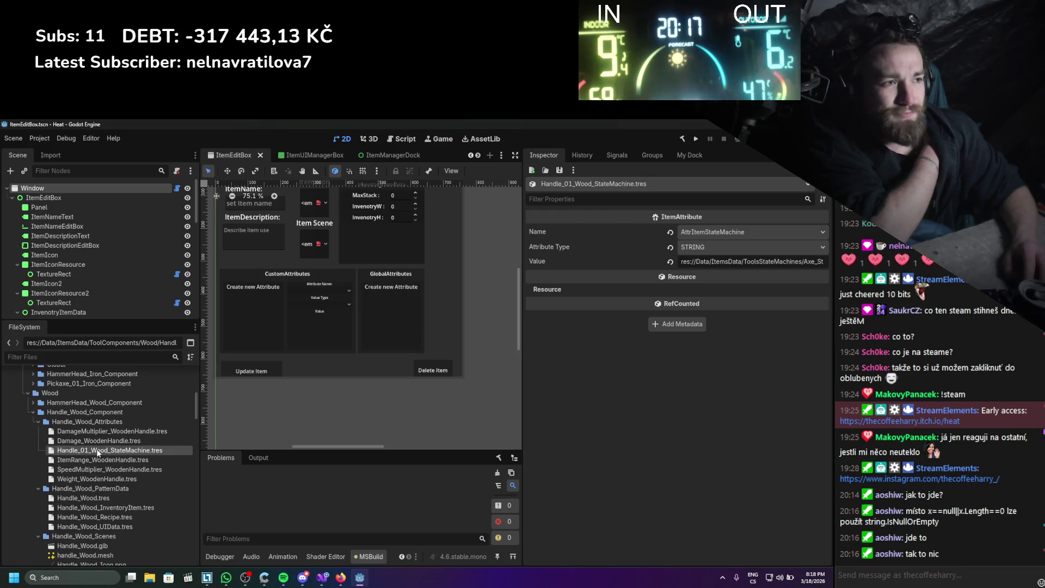
{"action": "left_click", "coordinate": [84, 497]}
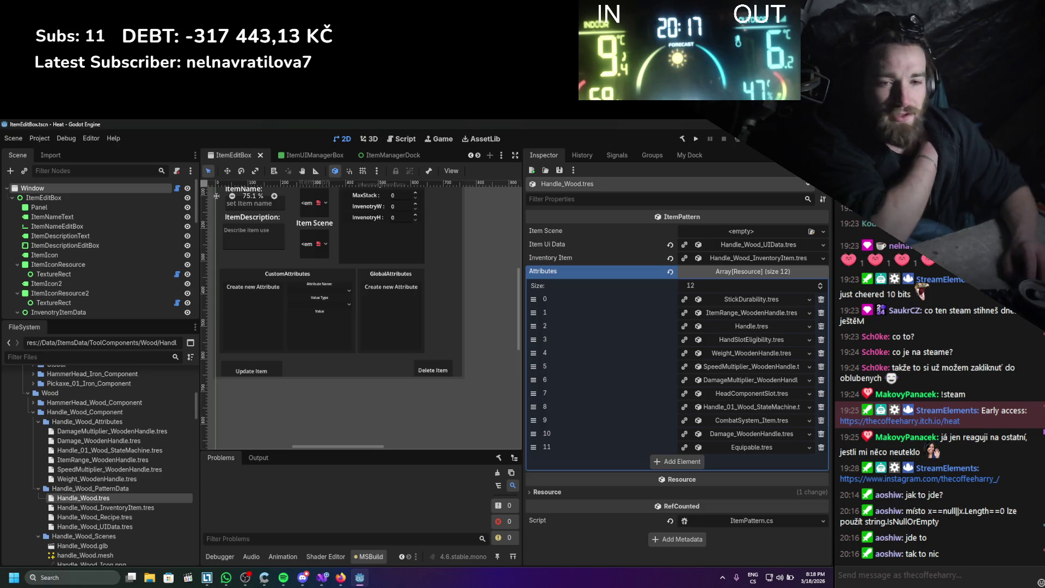
{"action": "left_click", "coordinate": [133, 461]}
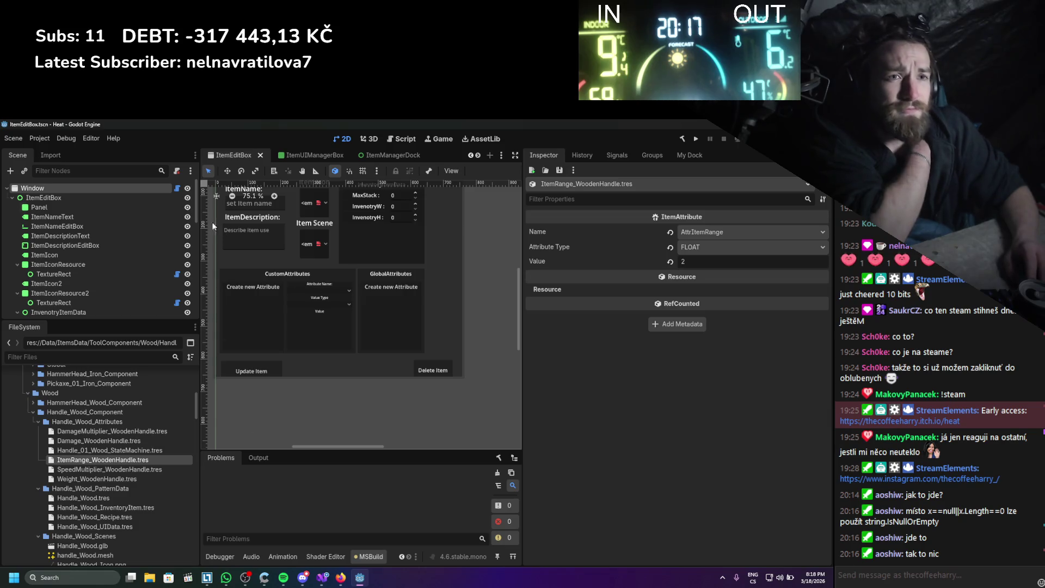
{"action": "left_click", "coordinate": [40, 138]}
- Check the installed plugins in Project Settings, then close it
{"action": "left_click", "coordinate": [49, 153]}
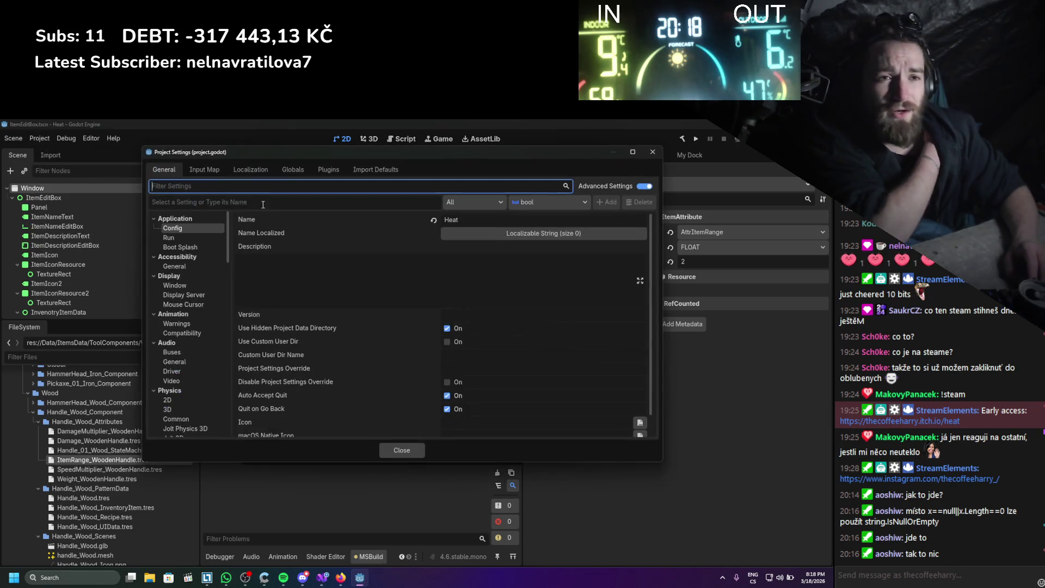
{"action": "left_click", "coordinate": [332, 170]}
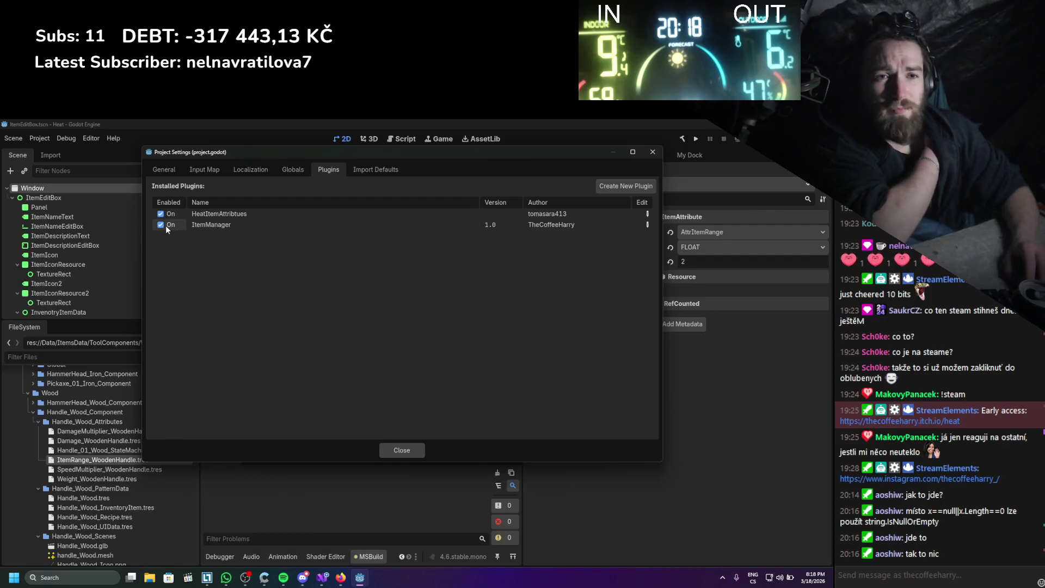
{"action": "left_click", "coordinate": [401, 450]}
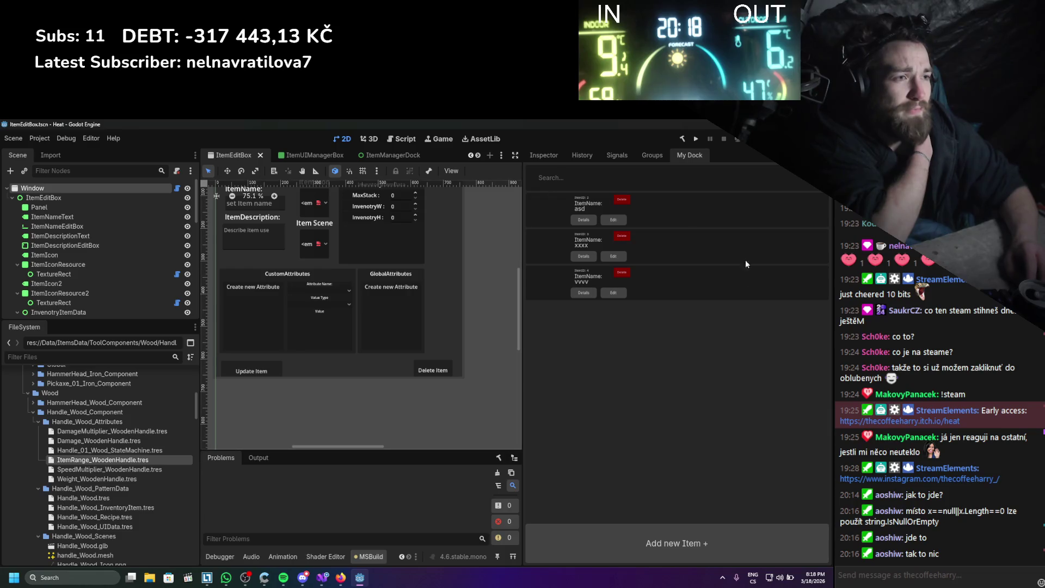
- Change asd's second attribute to AttrItemWeight with FLOAT value type and update the item
{"action": "left_click", "coordinate": [612, 220]}
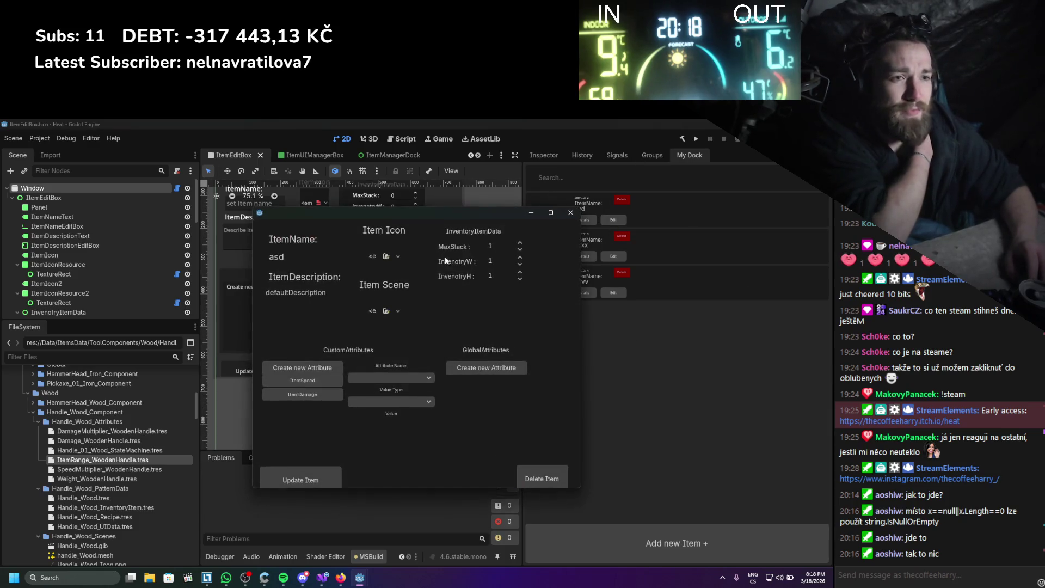
{"action": "left_click_drag", "start_coordinate": [410, 216], "coordinate": [382, 202]}
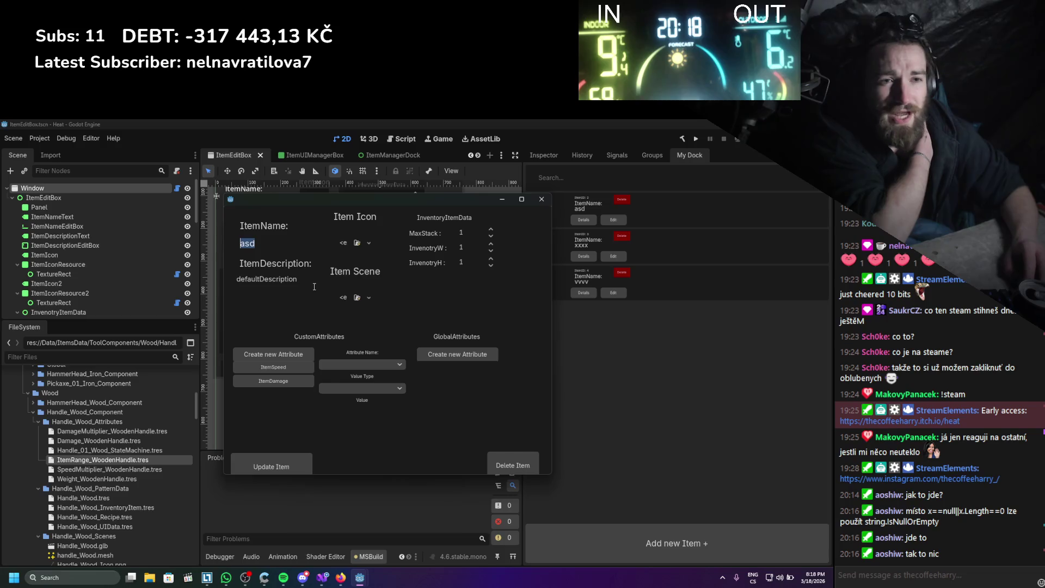
{"action": "left_click", "coordinate": [314, 287]}
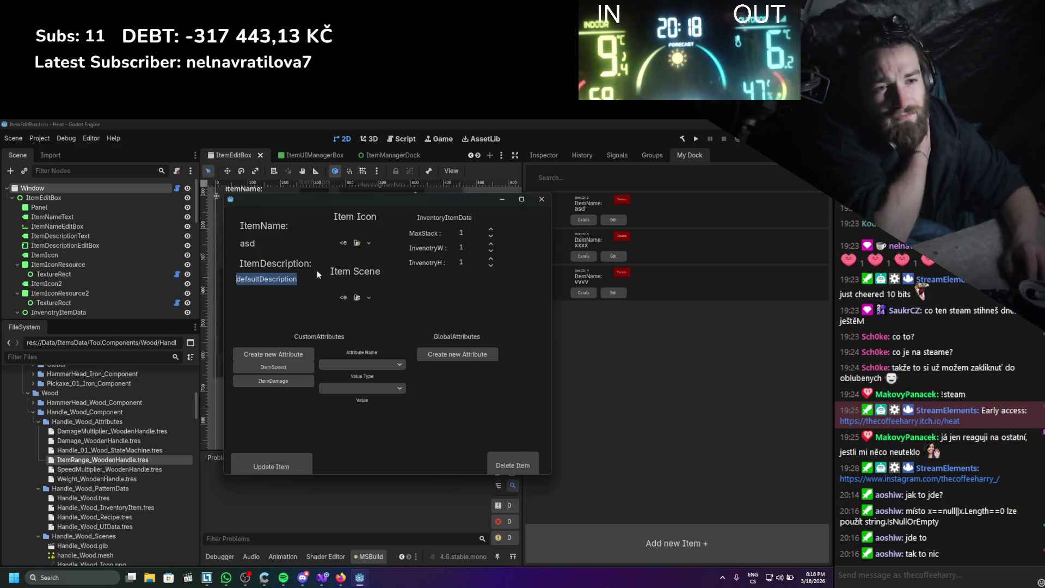
{"action": "left_click", "coordinate": [285, 364]}
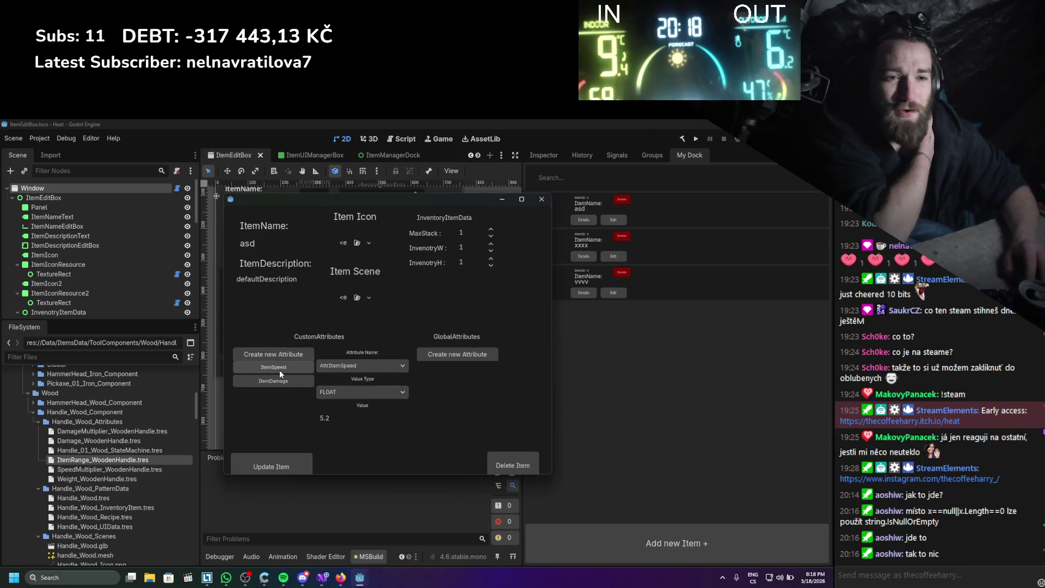
{"action": "left_click", "coordinate": [370, 360]}
{"action": "left_click", "coordinate": [386, 399]}
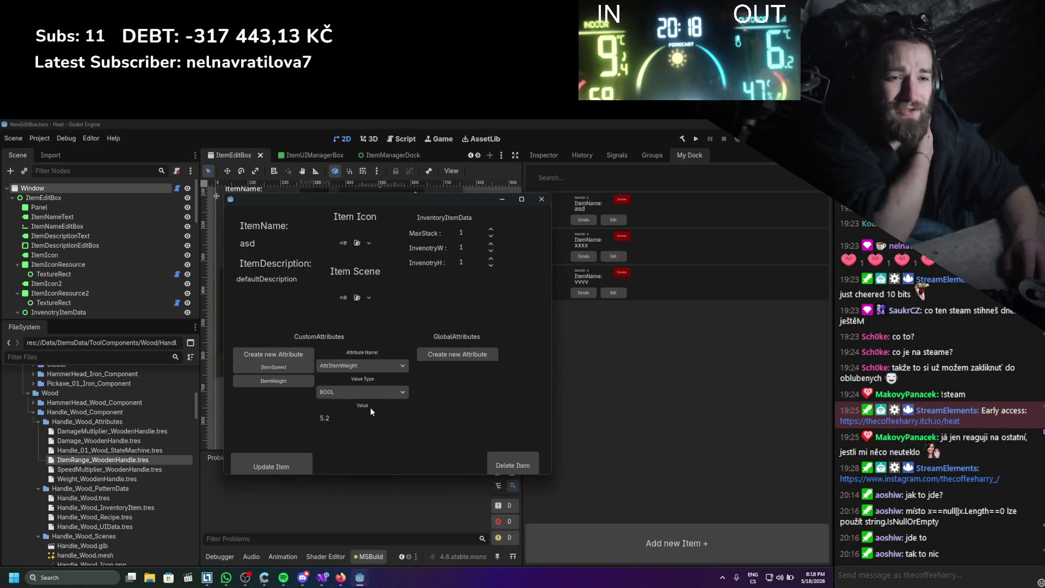
{"action": "left_click", "coordinate": [348, 393]}
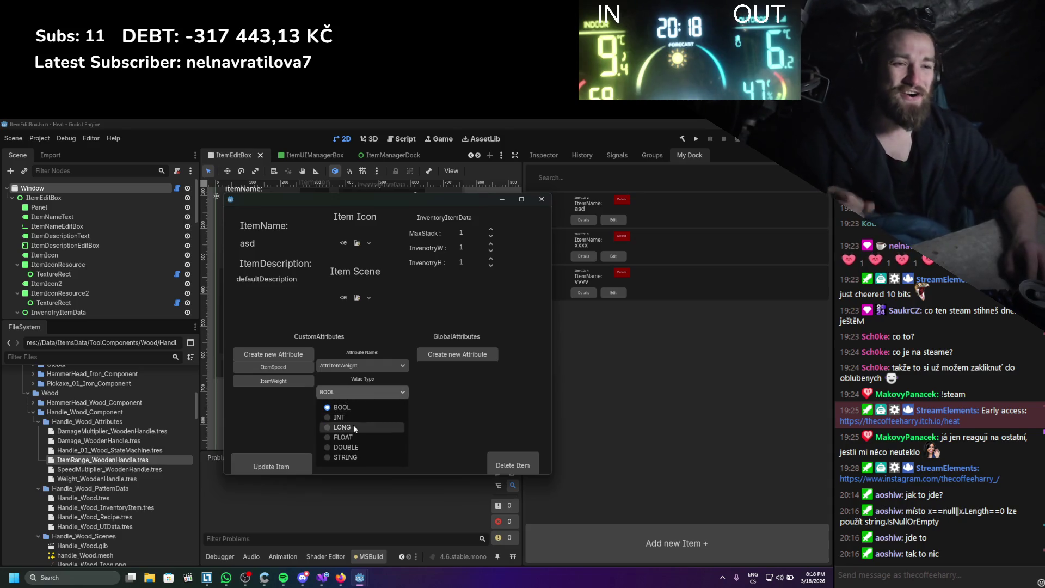
{"action": "left_click", "coordinate": [354, 438]}
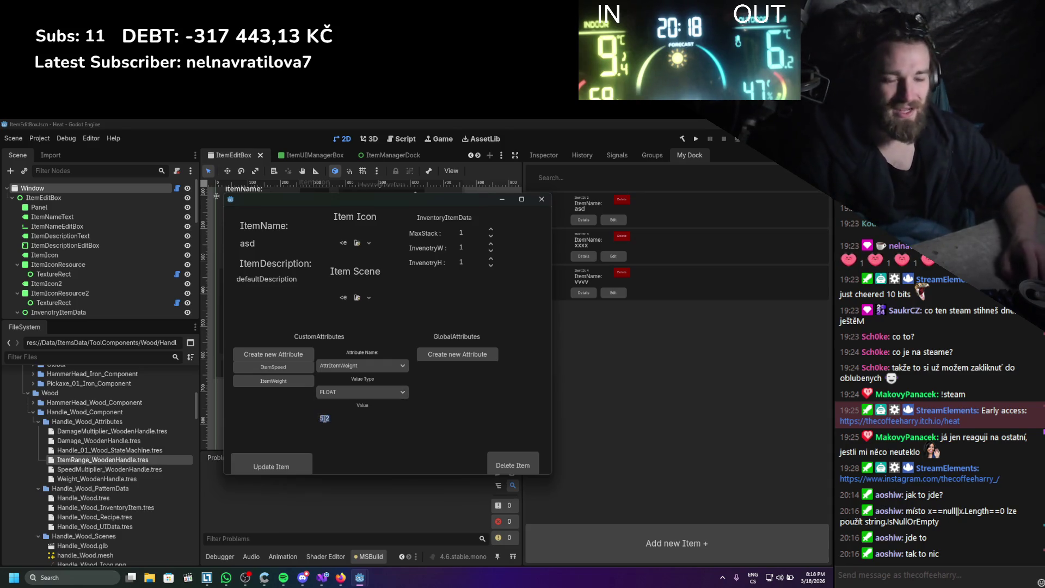
{"action": "left_click", "coordinate": [286, 467]}
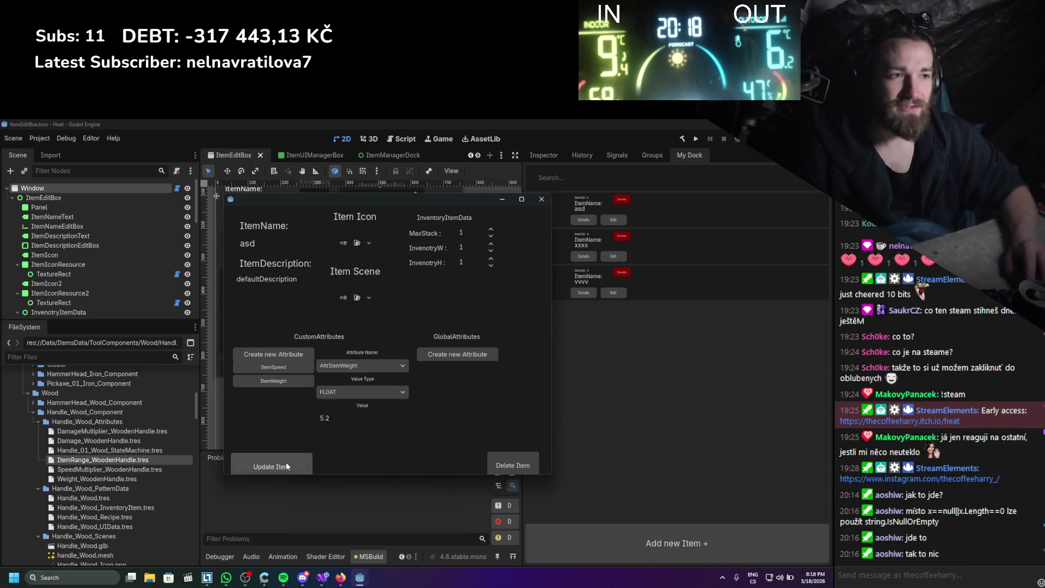
- Reopen asd to verify its ItemWeight and ItemSpeed attributes, then close the popup
{"action": "left_click", "coordinate": [608, 220]}
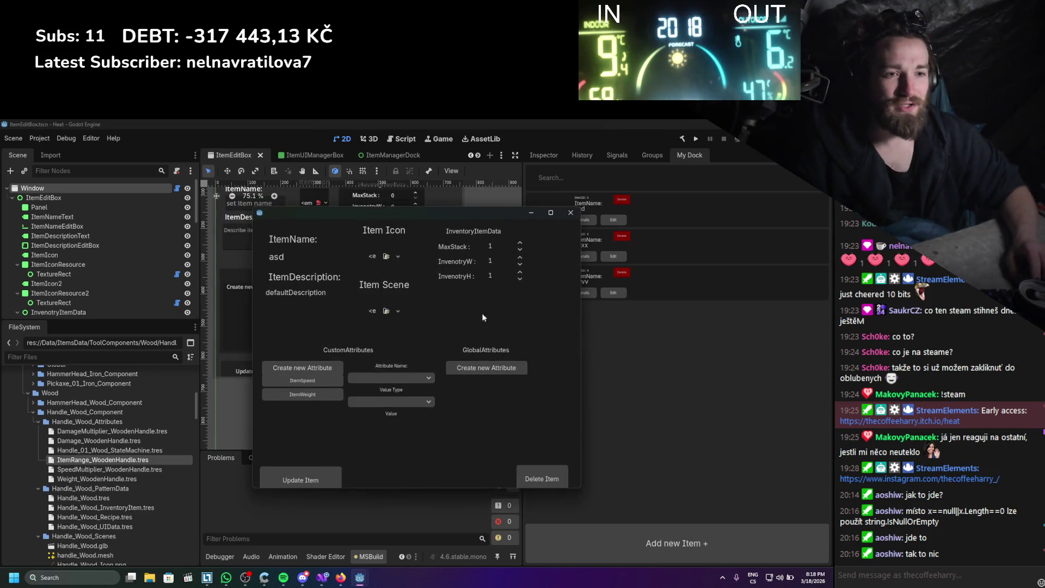
{"action": "left_click", "coordinate": [341, 396]}
{"action": "left_click", "coordinate": [330, 381]}
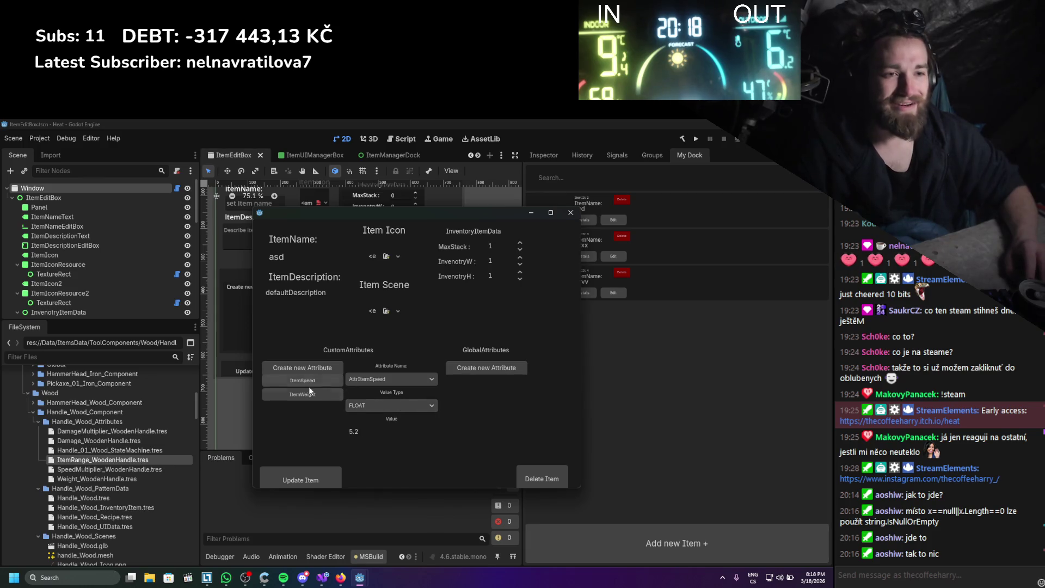
{"action": "left_click", "coordinate": [570, 213]}
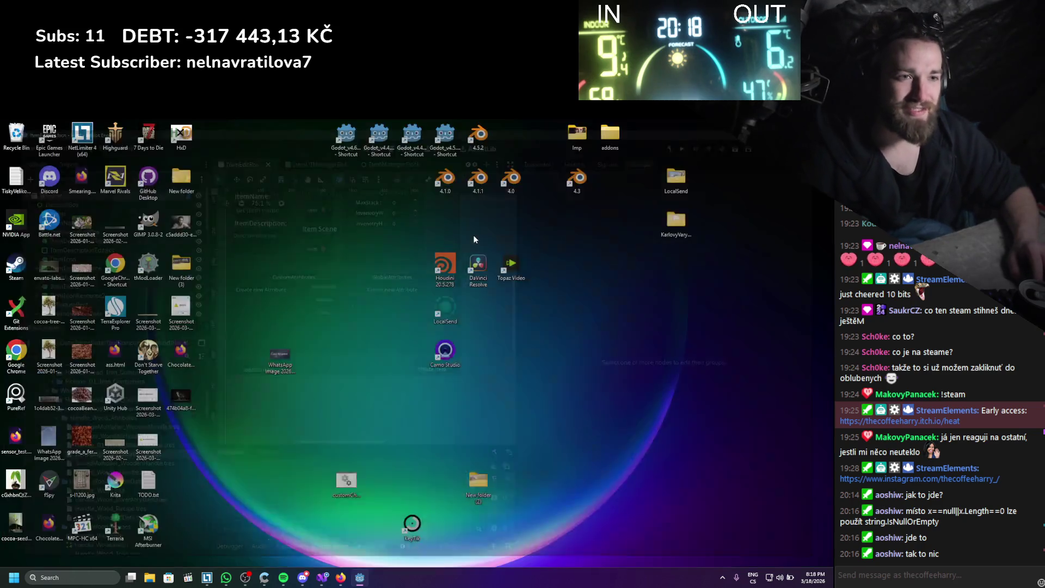
- Relaunch Godot 4.6 from the desktop shortcut and reopen the Heat project
{"action": "double_click", "coordinate": [346, 135]}
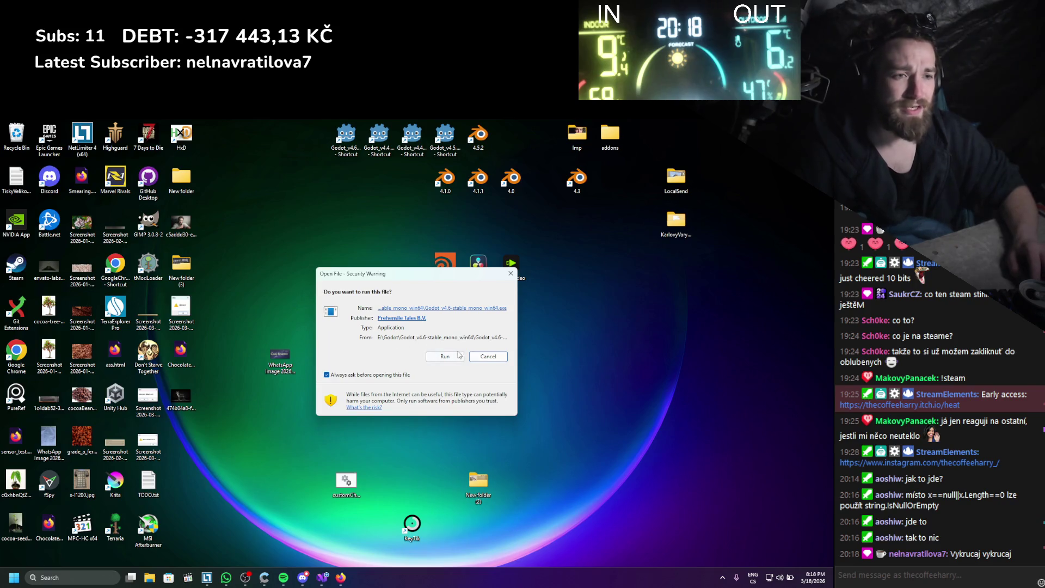
{"action": "left_click", "coordinate": [445, 356]}
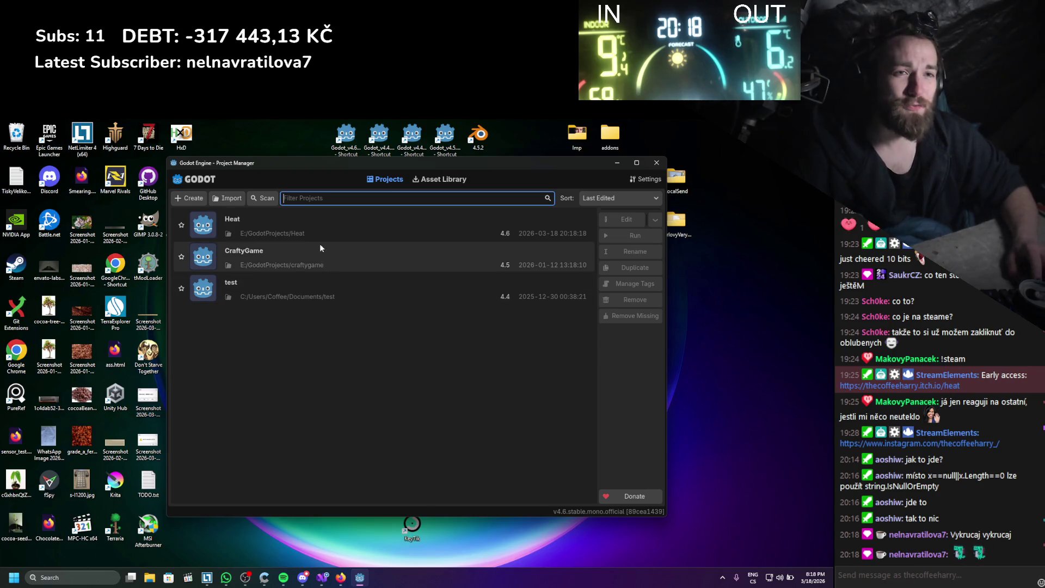
{"action": "double_click", "coordinate": [323, 233]}
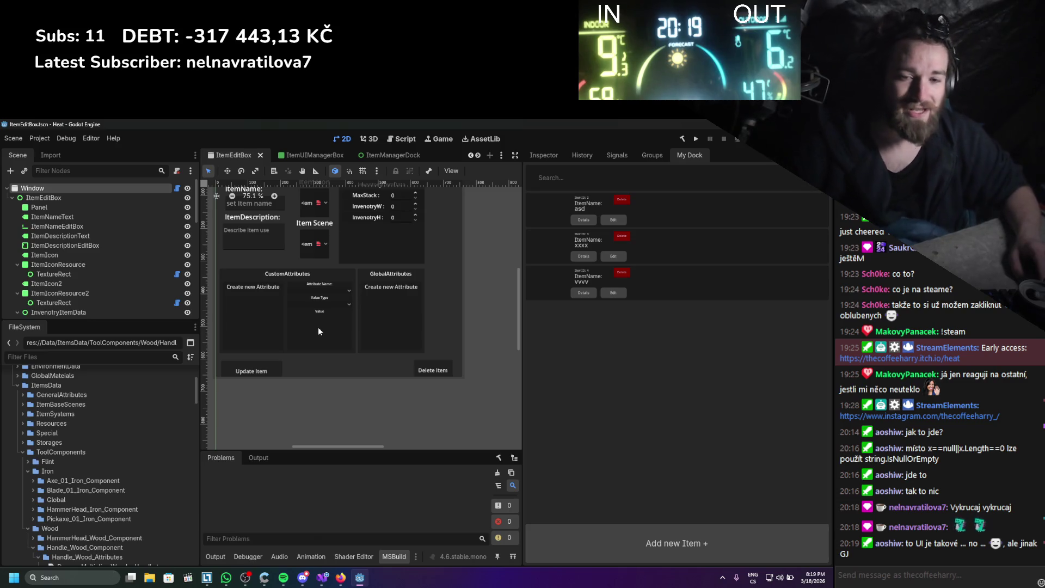
{"action": "scroll", "coordinate": [314, 271], "scroll_direction": "up", "scroll_amount": 3}
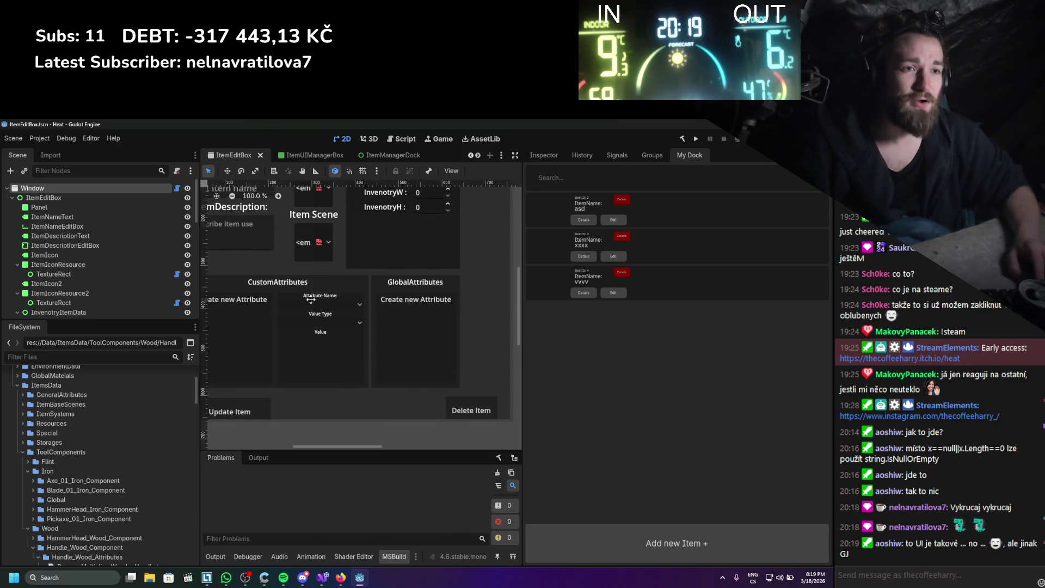
{"action": "right_click", "coordinate": [315, 328]}
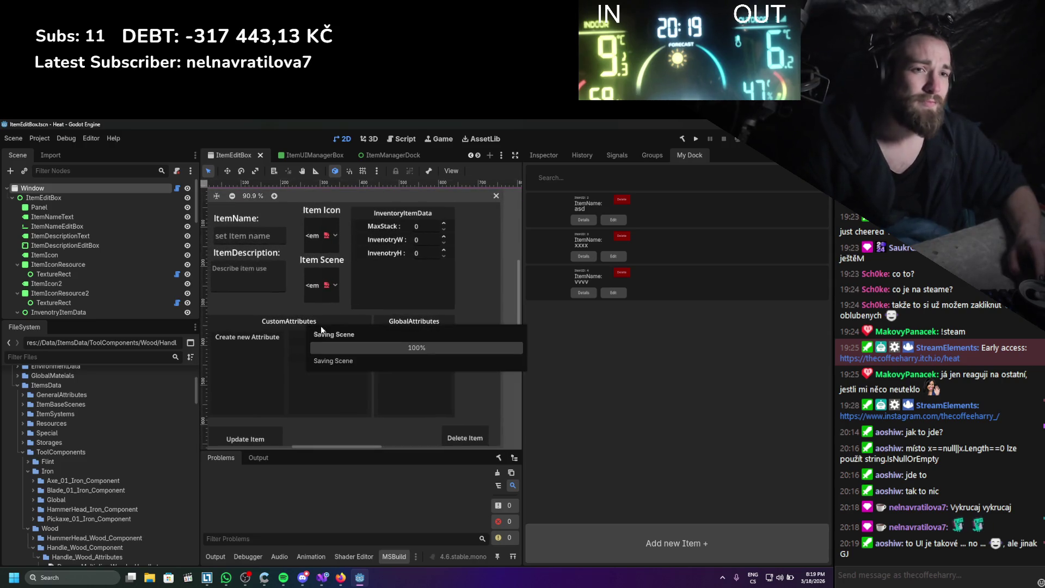
{"action": "left_click", "coordinate": [320, 329]}
{"action": "scroll", "coordinate": [320, 330], "scroll_direction": "up", "scroll_amount": 3}
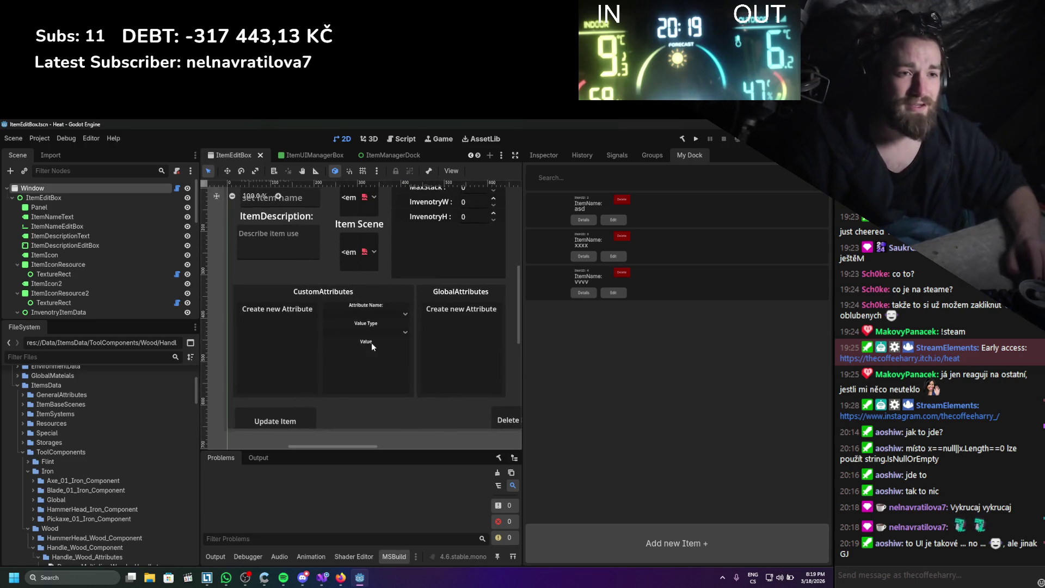
{"action": "left_click_drag", "start_coordinate": [348, 327], "coordinate": [333, 333]}
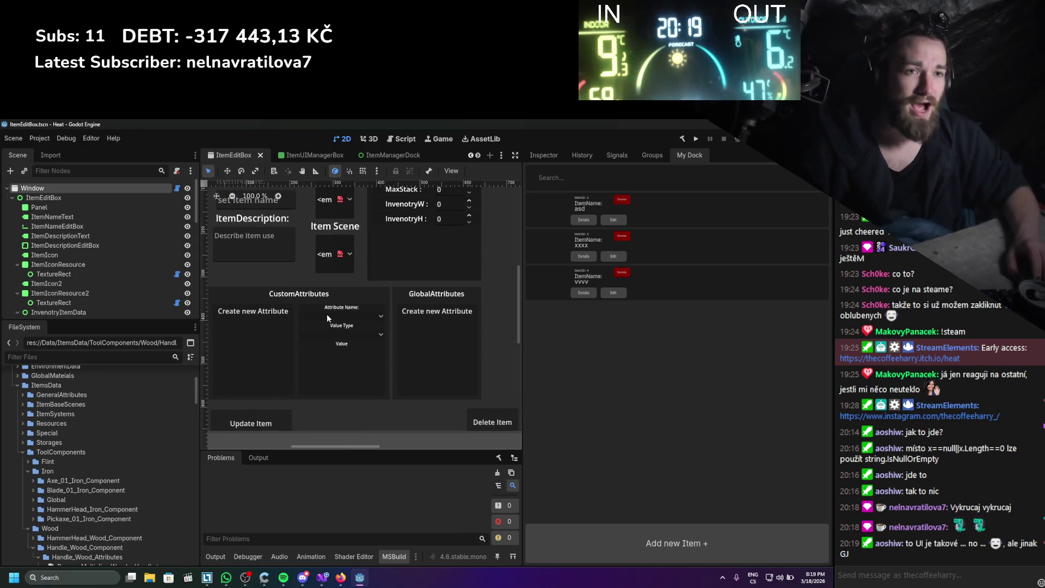
{"action": "left_click", "coordinate": [50, 138]}
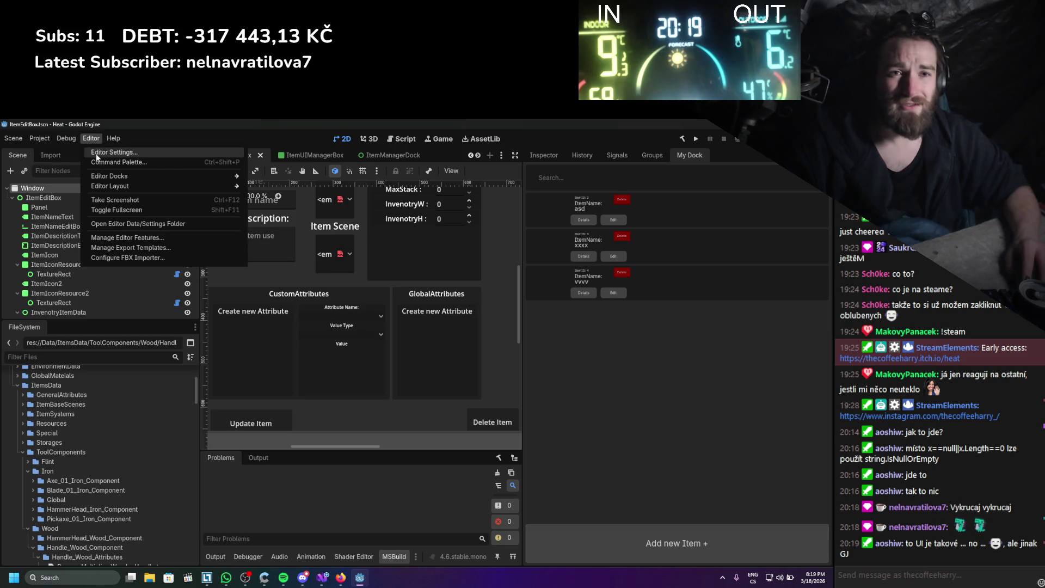
{"action": "left_click", "coordinate": [97, 155]}
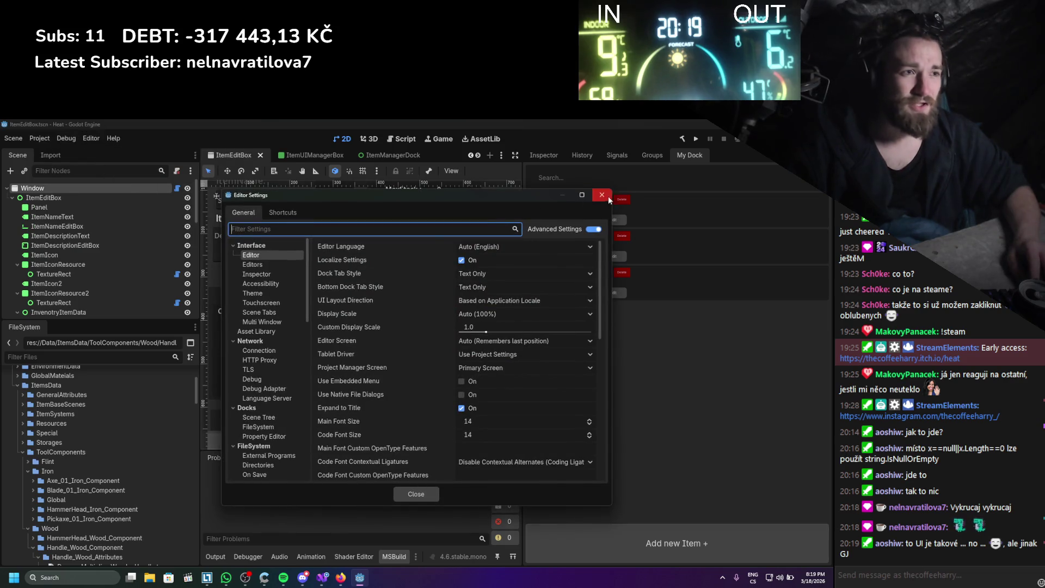
{"action": "left_click", "coordinate": [603, 196]}
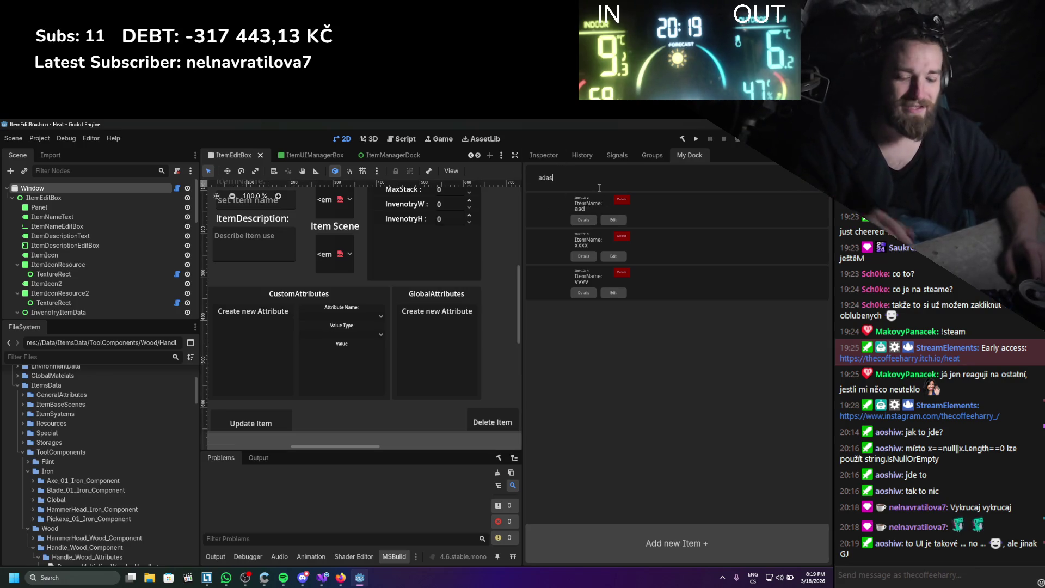
{"action": "key", "text": "BackSpace"}
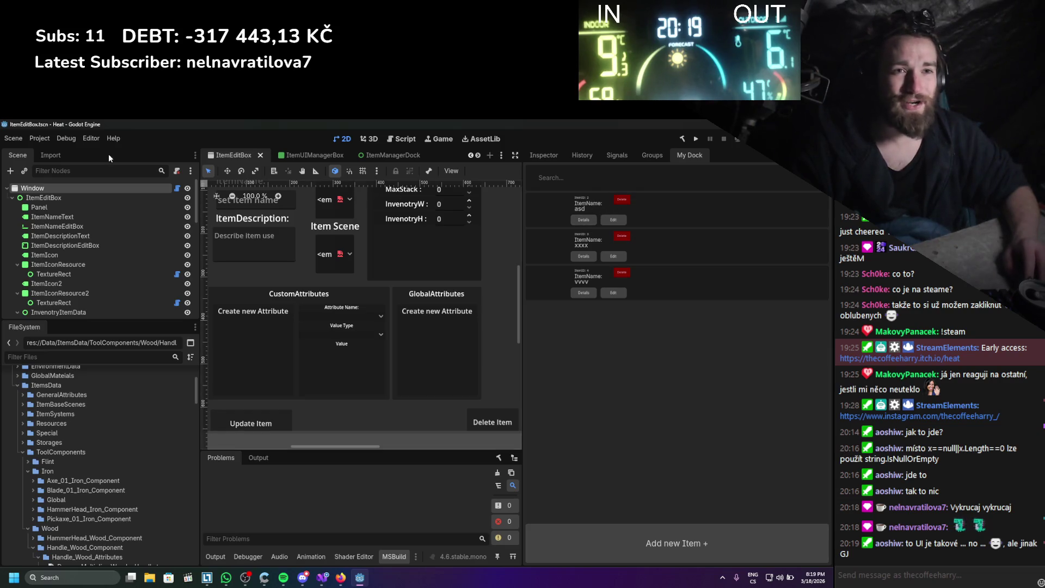
{"action": "left_click", "coordinate": [43, 138]}
{"action": "left_click", "coordinate": [51, 151]}
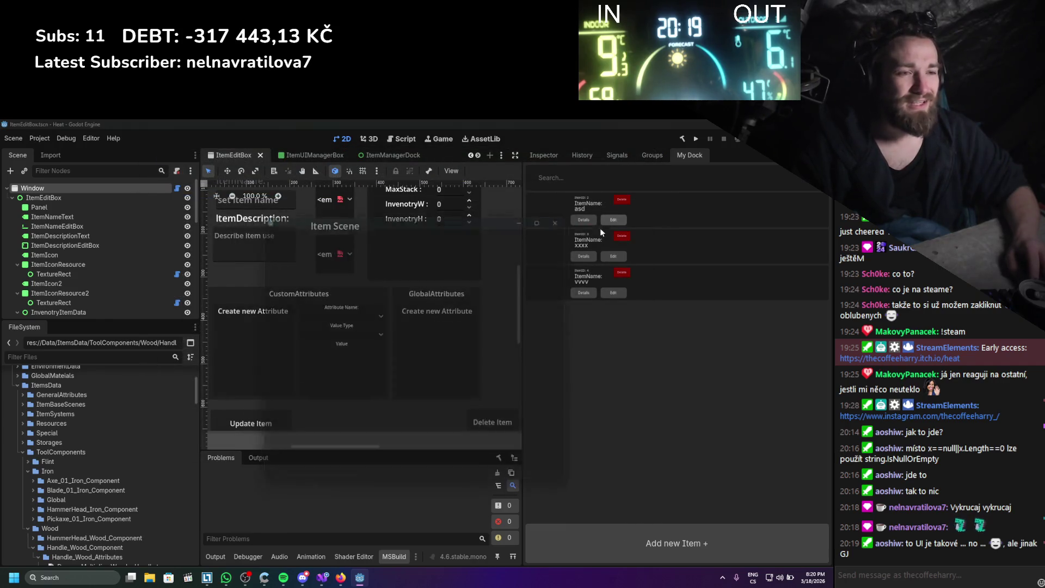
- Open item asd's edit window and move it up and left
{"action": "left_click", "coordinate": [607, 221]}
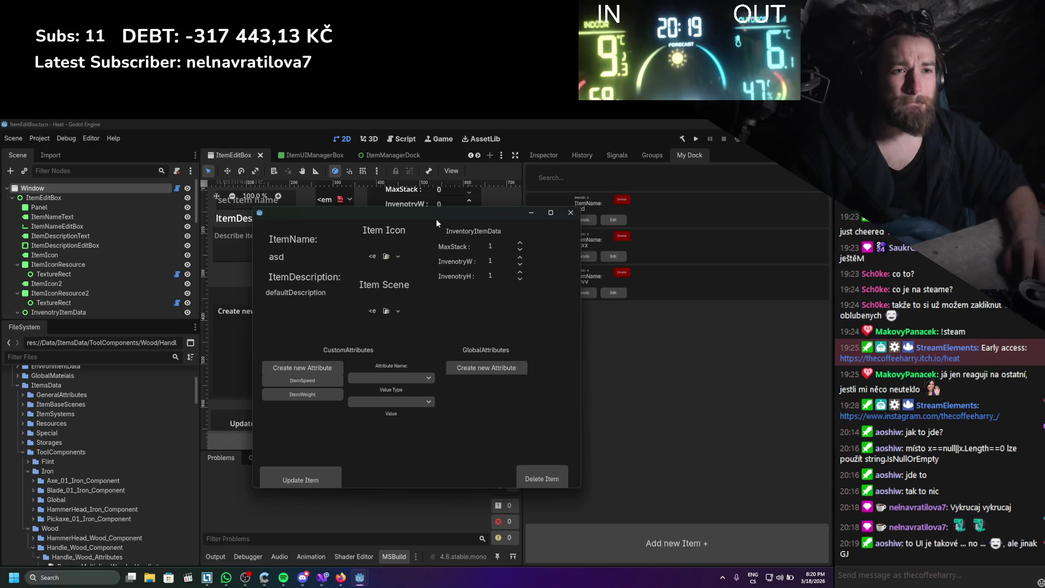
{"action": "left_click_drag", "start_coordinate": [434, 216], "coordinate": [410, 207]}
{"action": "left_click_drag", "start_coordinate": [301, 284], "coordinate": [252, 284]}
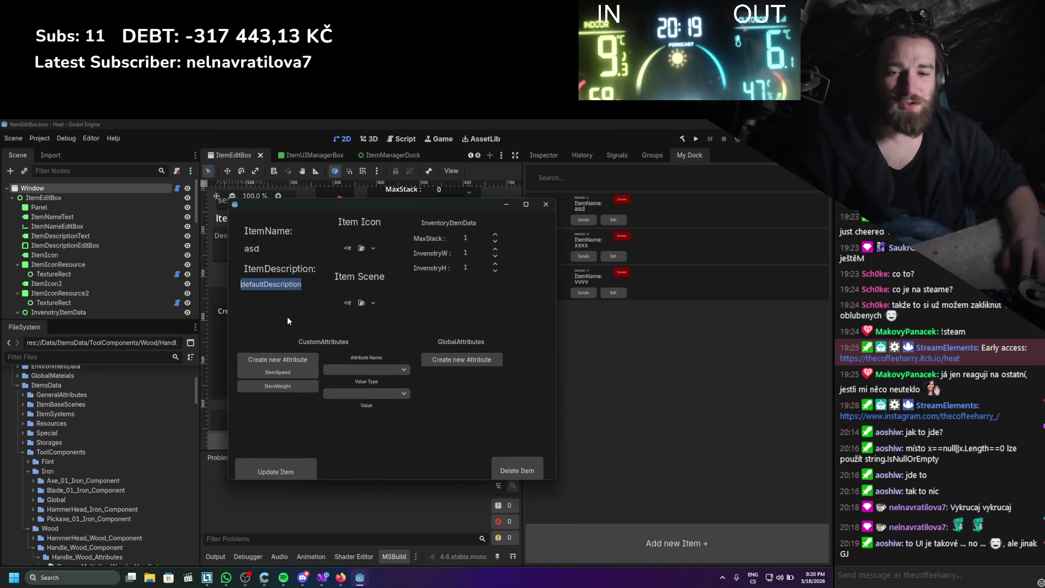
{"action": "left_click", "coordinate": [286, 252]}
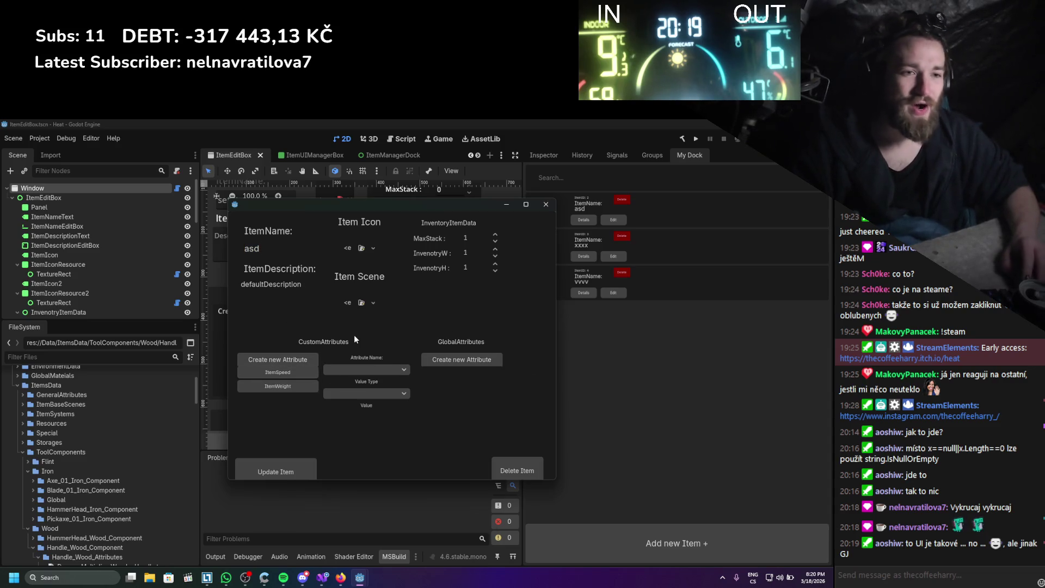
- Press Create new Attribute three times, then close and reopen asd's edit window
{"action": "left_click", "coordinate": [279, 361]}
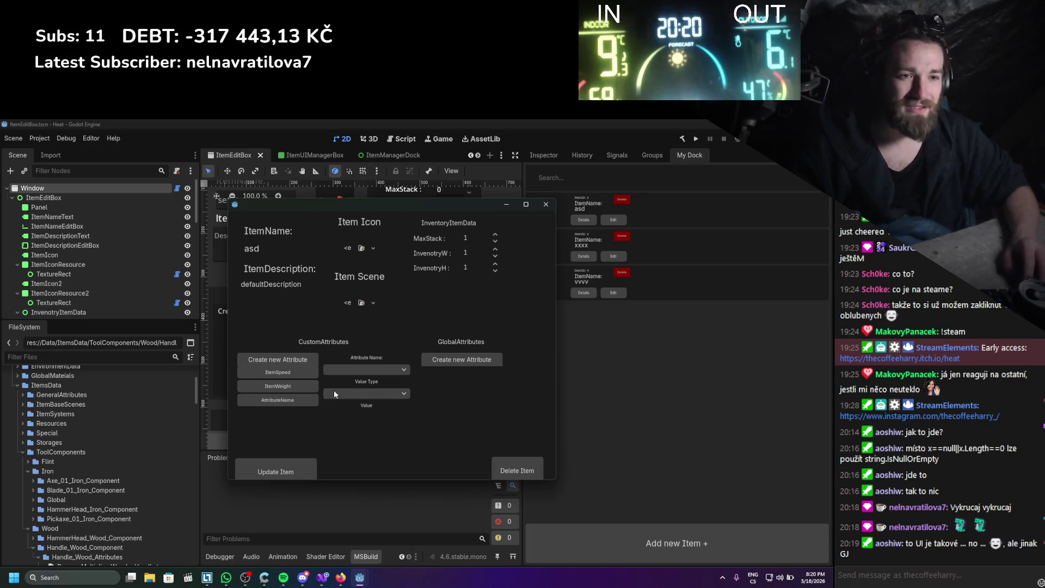
{"action": "left_click", "coordinate": [282, 359]}
{"action": "left_click", "coordinate": [282, 359]}
{"action": "left_click", "coordinate": [282, 359]}
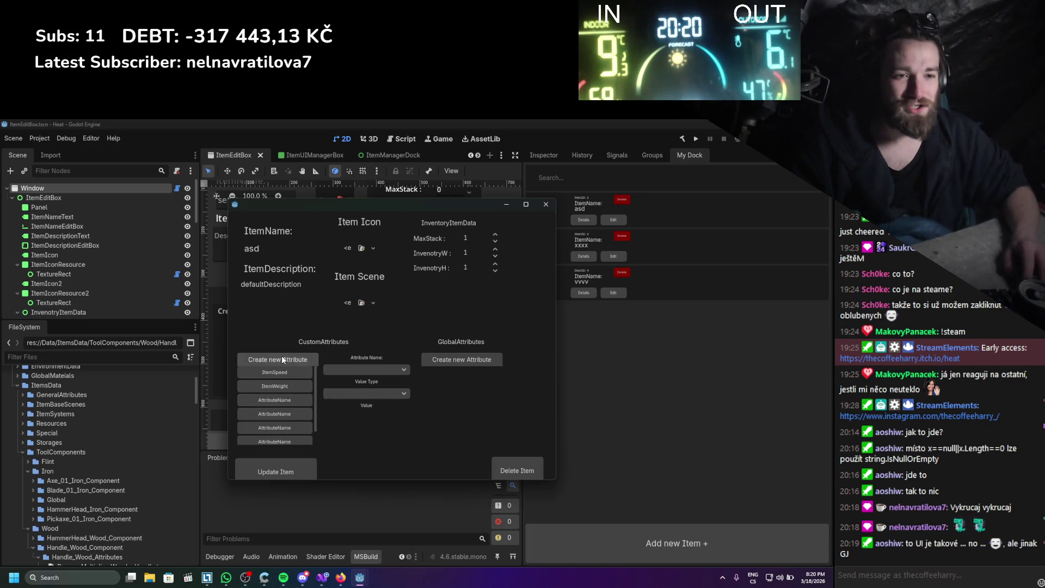
{"action": "left_click", "coordinate": [276, 401]}
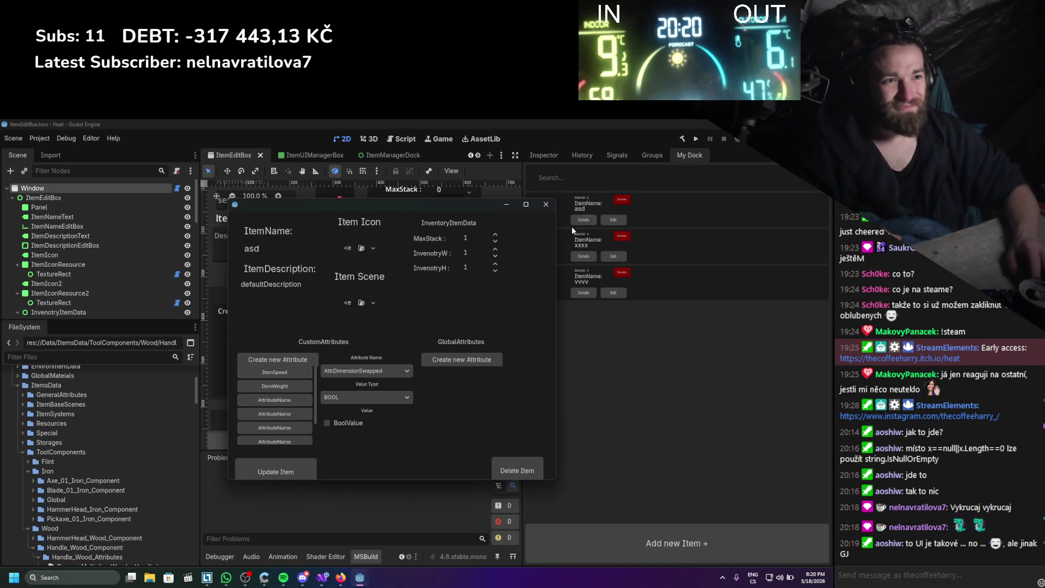
{"action": "left_click", "coordinate": [546, 204]}
{"action": "left_click", "coordinate": [613, 219]}
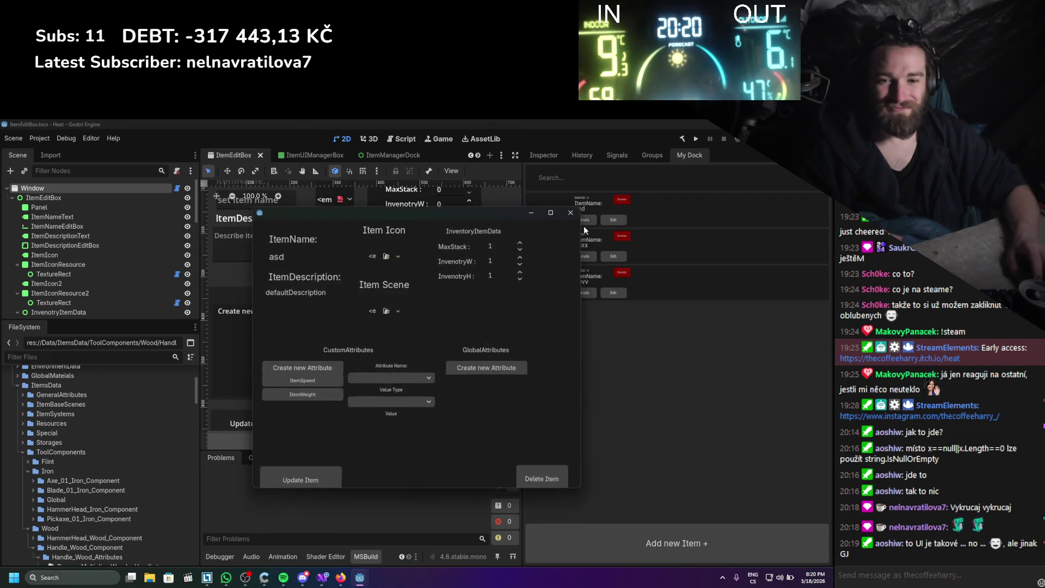
- Name the item Handle, set its description to 'tool handle', and open the icon texture picker
{"action": "type", "text": "Handle"}
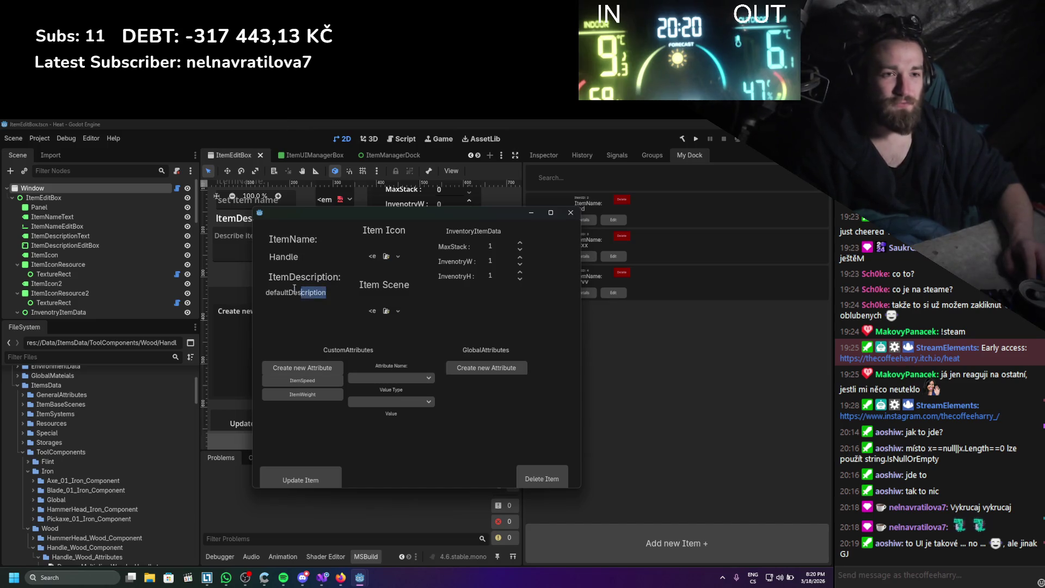
{"action": "left_click_drag", "start_coordinate": [297, 288], "coordinate": [264, 292]}
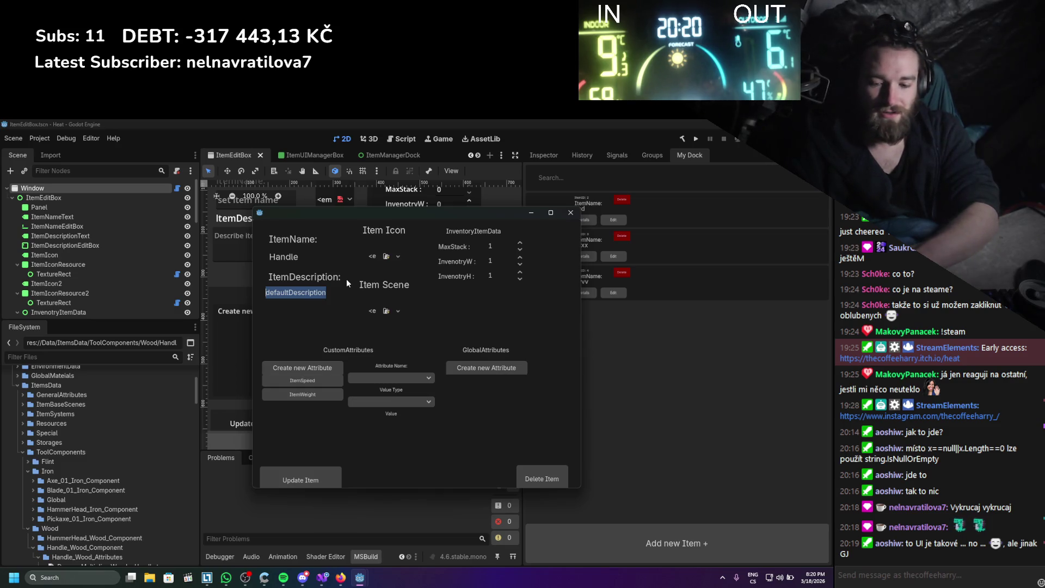
{"action": "type", "text": "tool handl"}
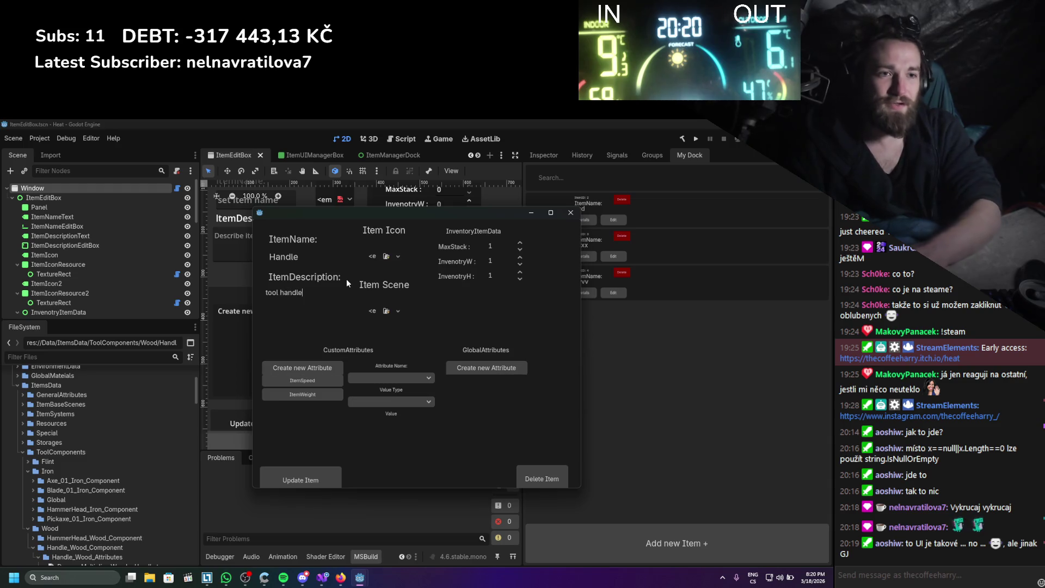
{"action": "type", "text": "e"}
{"action": "left_click", "coordinate": [393, 254]}
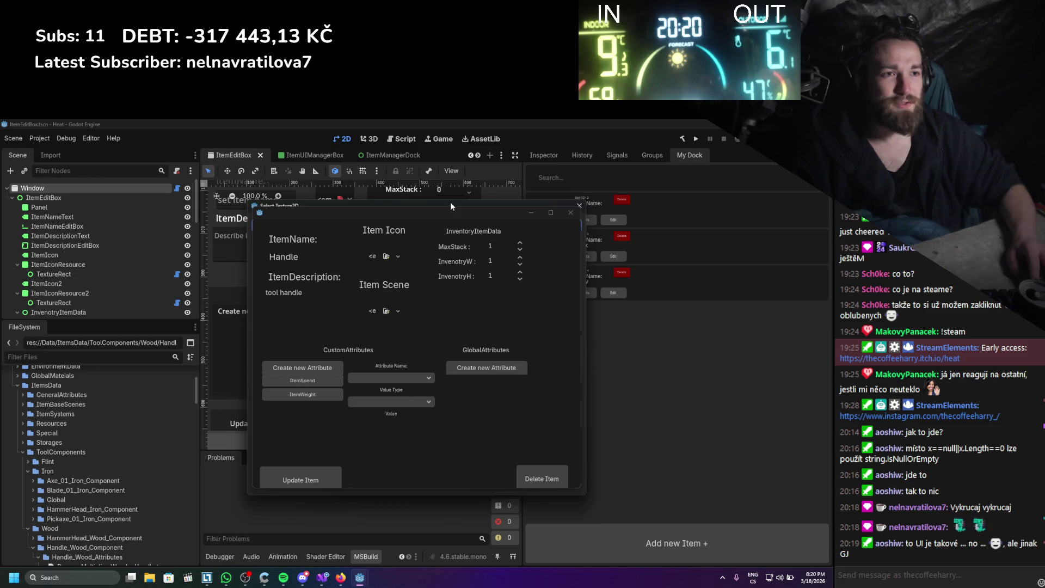
- Set the Handle item's icon to the wooden handle texture and its scene to Tool_Parts_Handle_Wood_Assembly
{"action": "left_click_drag", "start_coordinate": [449, 202], "coordinate": [630, 183]}
{"action": "left_click_drag", "start_coordinate": [470, 215], "coordinate": [323, 208]}
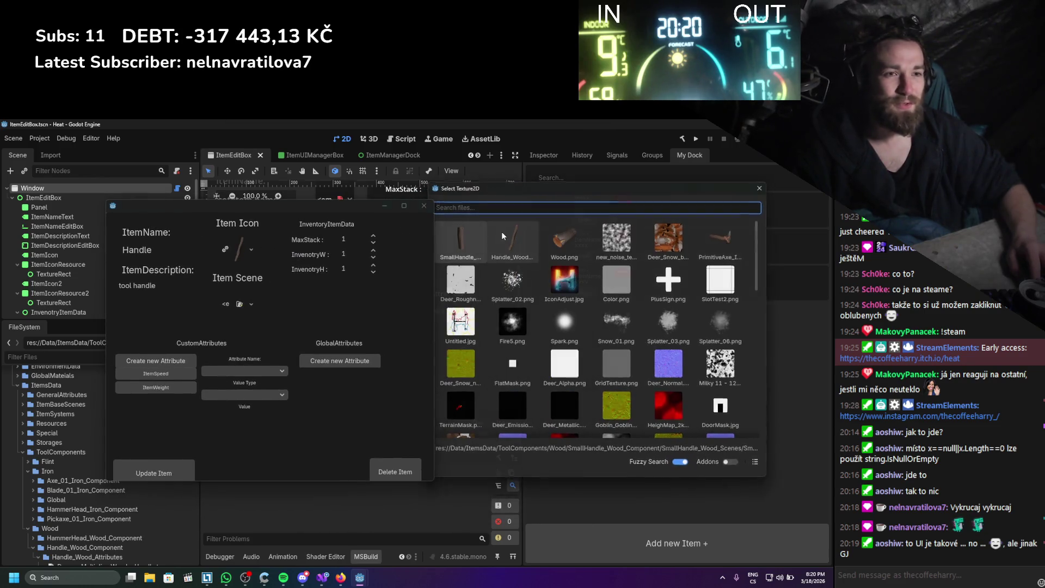
{"action": "double_click", "coordinate": [501, 231]}
{"action": "left_click", "coordinate": [239, 304]}
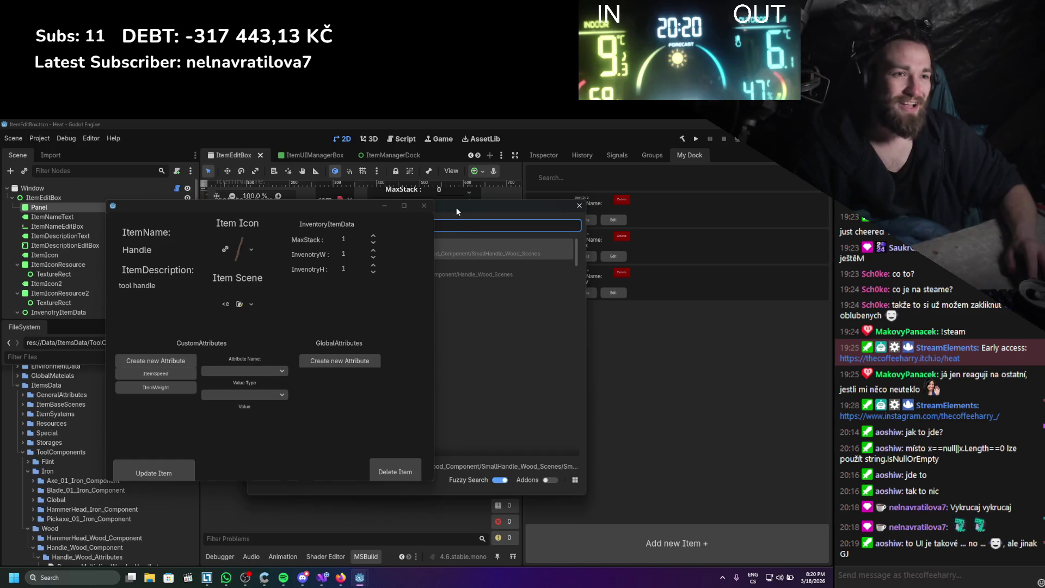
{"action": "left_click_drag", "start_coordinate": [456, 208], "coordinate": [640, 185]}
{"action": "double_click", "coordinate": [520, 239]}
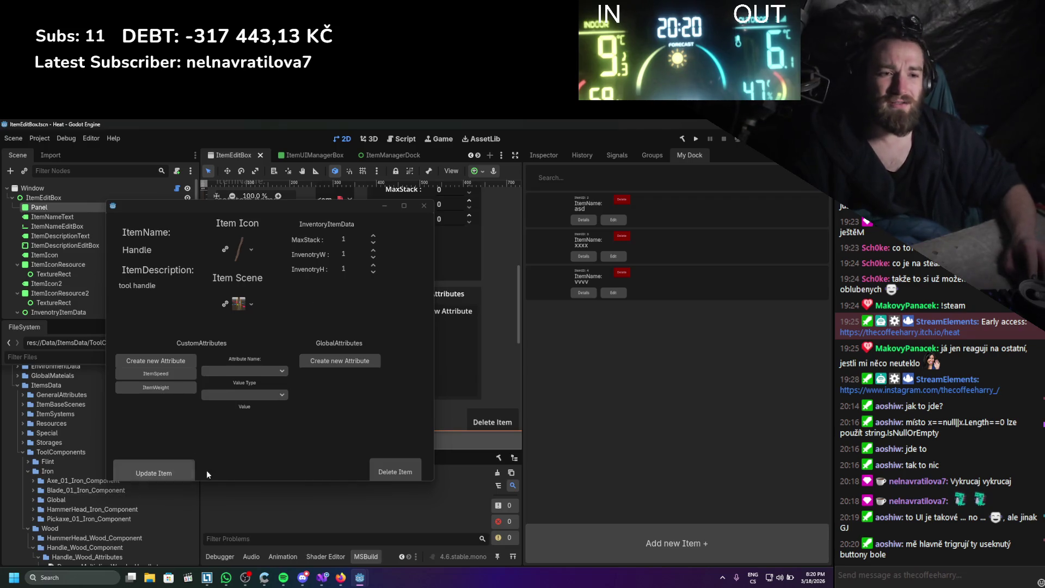
- Enlarge the item editor window and move it up and left
{"action": "left_click_drag", "start_coordinate": [266, 481], "coordinate": [319, 539]}
{"action": "mouse_move", "coordinate": [434, 442]}
{"action": "left_mouse_down"}
{"action": "mouse_move", "coordinate": [555, 432]}
{"action": "mouse_move", "coordinate": [615, 399]}
{"action": "mouse_move", "coordinate": [572, 391]}
{"action": "mouse_move", "coordinate": [564, 542]}
{"action": "mouse_move", "coordinate": [429, 500]}
{"action": "left_mouse_up"}
{"action": "left_click_drag", "start_coordinate": [305, 209], "coordinate": [267, 171]}
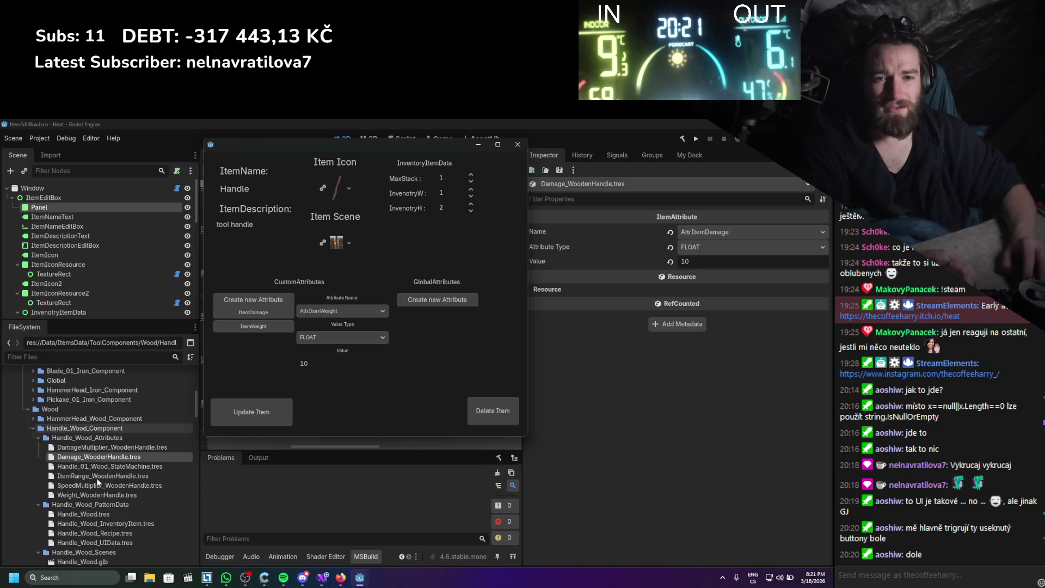
- Inspect the ItemRange_WoodenHandle and Weight_WoodenHandle resources, then start editing the attribute value 10
{"action": "left_click", "coordinate": [97, 477]}
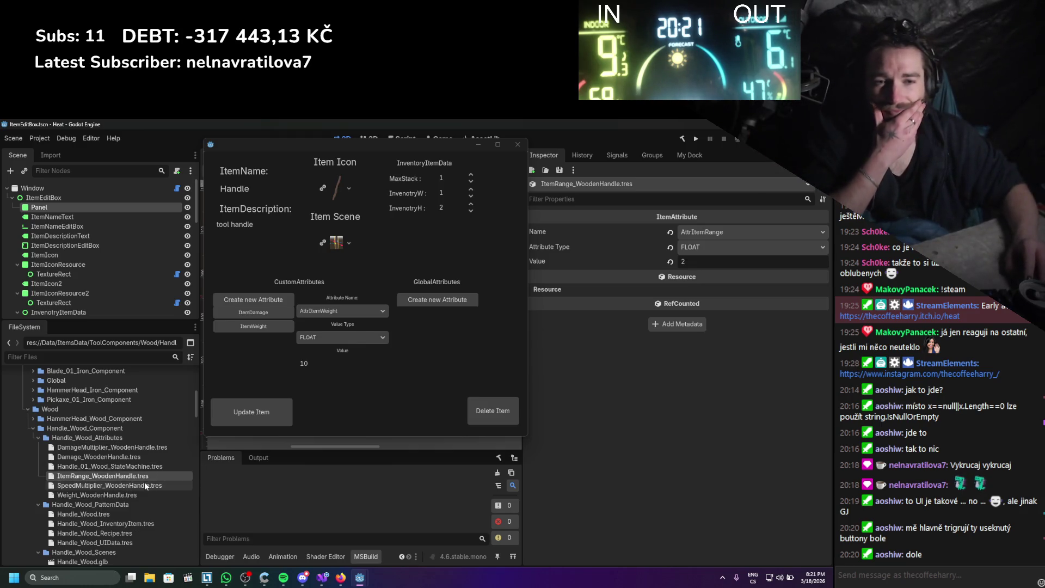
{"action": "left_click", "coordinate": [129, 492]}
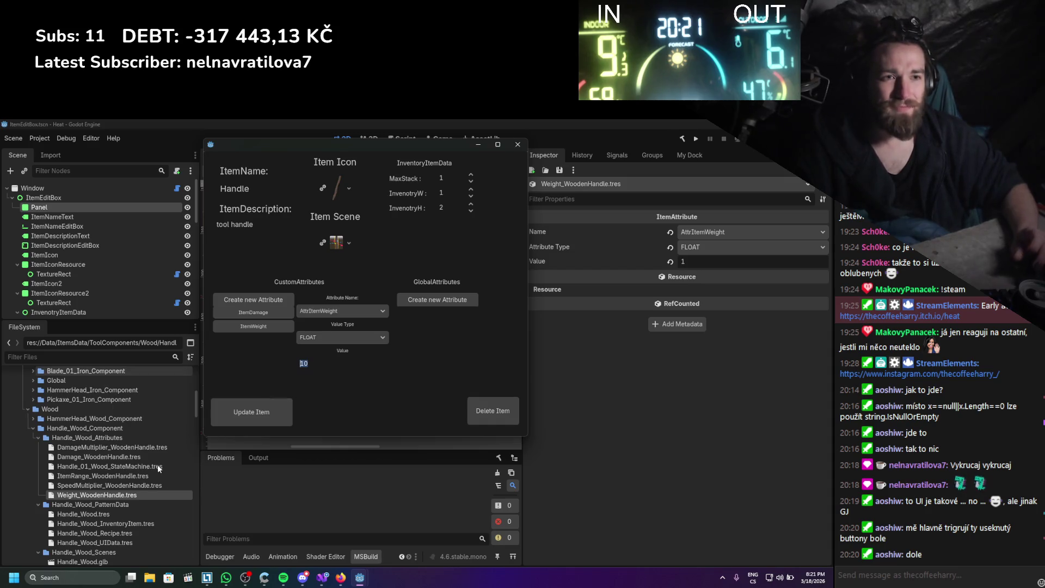
{"action": "scroll", "coordinate": [69, 242], "scroll_direction": "down", "scroll_amount": 4}
{"action": "scroll", "coordinate": [69, 242], "scroll_direction": "down", "scroll_amount": 5}
{"action": "scroll", "coordinate": [102, 439], "scroll_direction": "down", "scroll_amount": 4}
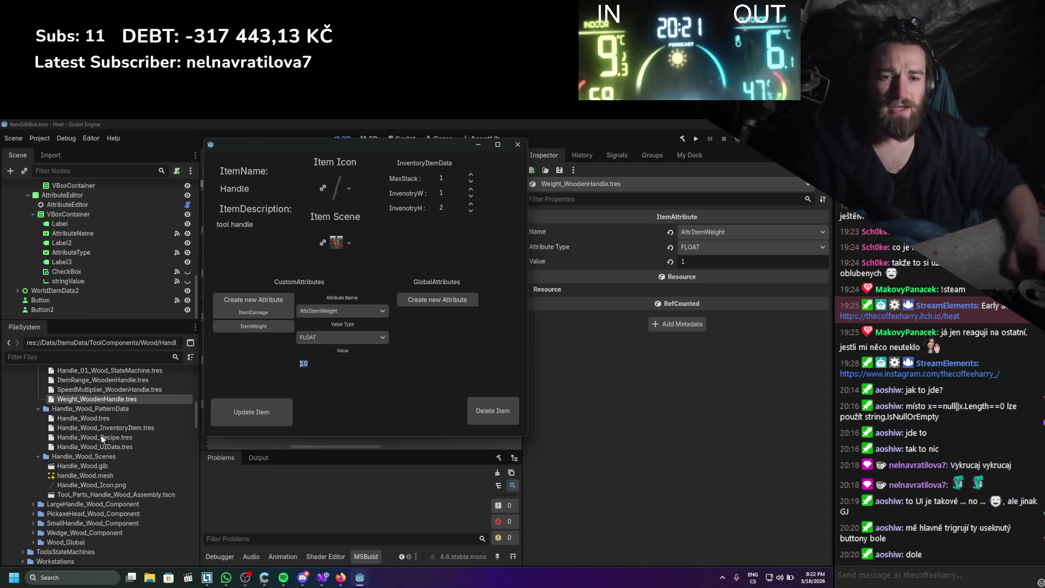
{"action": "scroll", "coordinate": [101, 439], "scroll_direction": "down", "scroll_amount": 6}
{"action": "scroll", "coordinate": [87, 506], "scroll_direction": "up", "scroll_amount": 7}
{"action": "scroll", "coordinate": [109, 517], "scroll_direction": "down", "scroll_amount": 3}
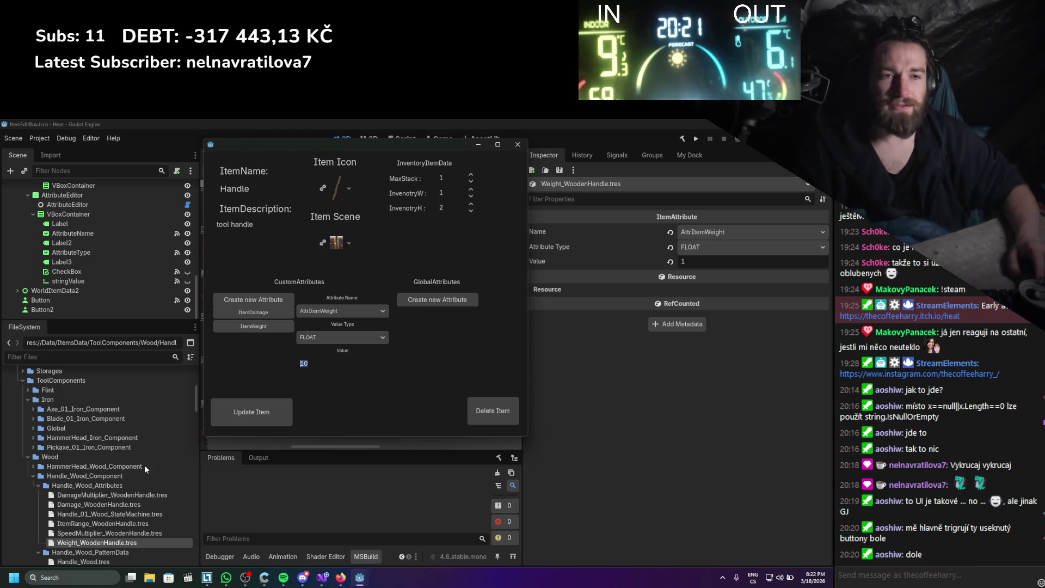
{"action": "left_click", "coordinate": [353, 364]}
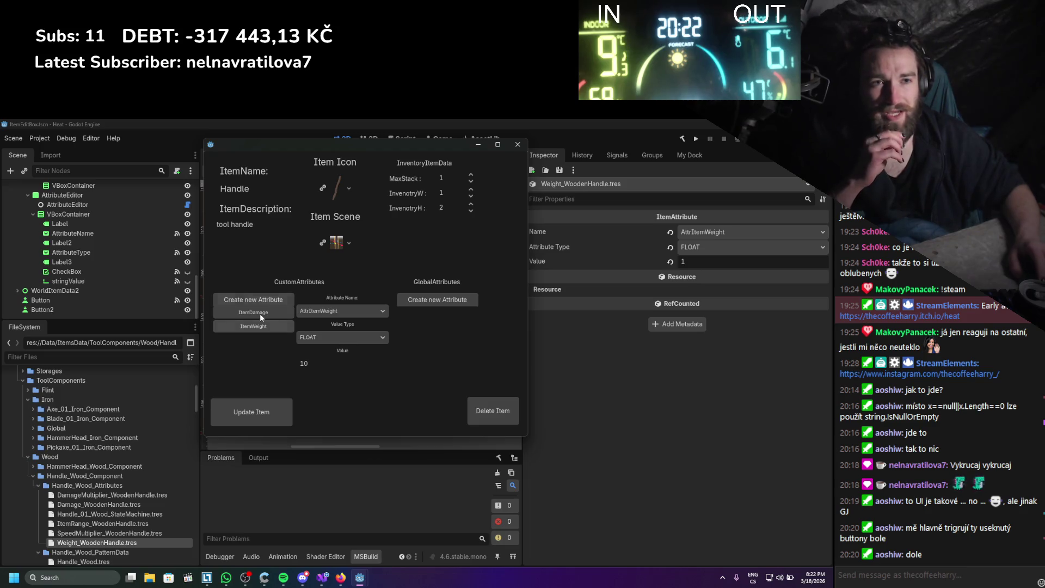
- Show the plugin's item list dock and arrange the editor window, dock and 2D viewport
{"action": "left_click_drag", "start_coordinate": [434, 144], "coordinate": [377, 143]}
{"action": "left_click", "coordinate": [687, 156]}
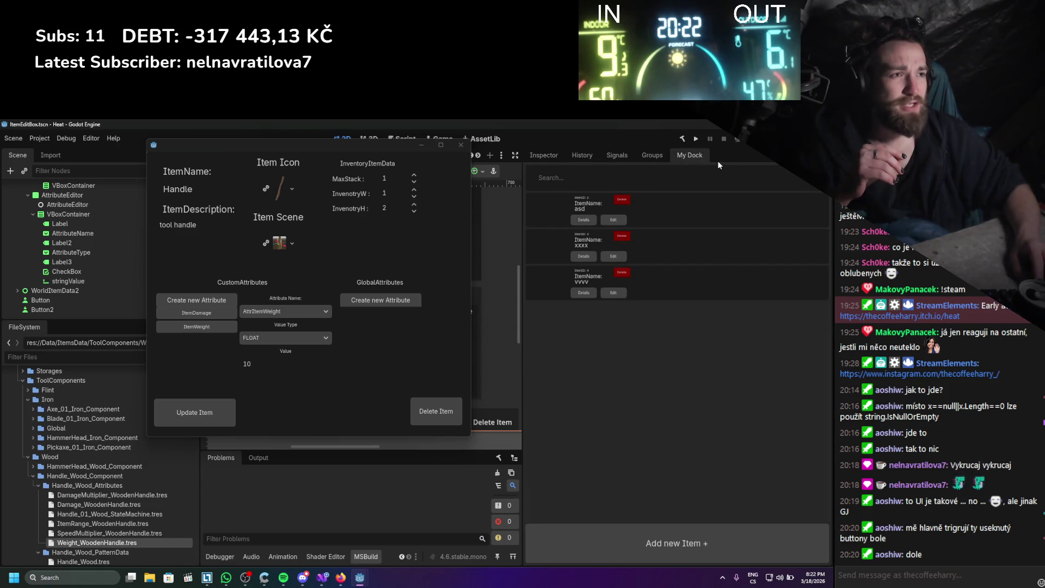
{"action": "left_click_drag", "start_coordinate": [521, 226], "coordinate": [491, 226]}
{"action": "left_click_drag", "start_coordinate": [311, 149], "coordinate": [249, 160]}
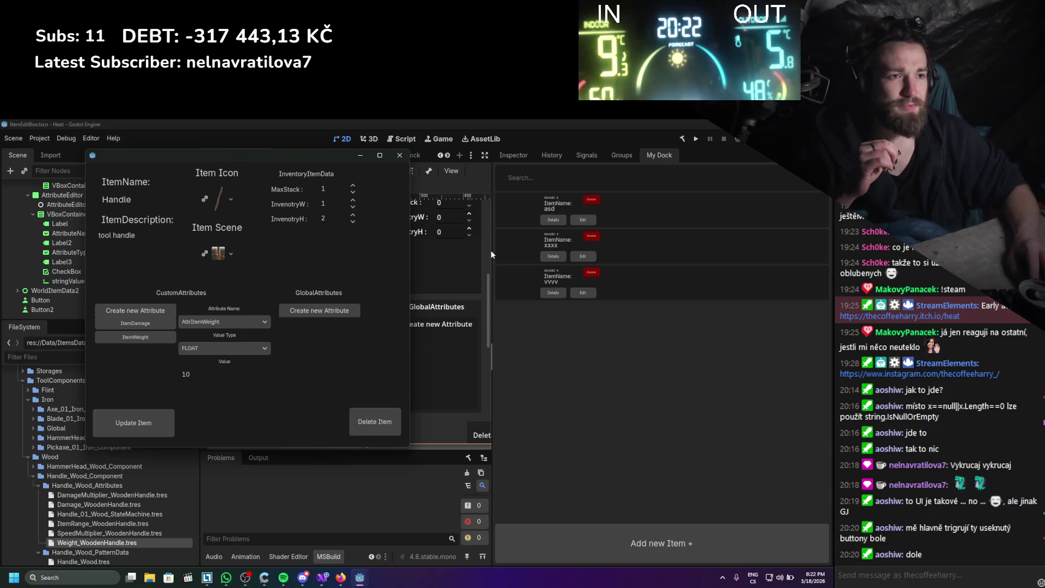
{"action": "left_click_drag", "start_coordinate": [268, 159], "coordinate": [379, 163]}
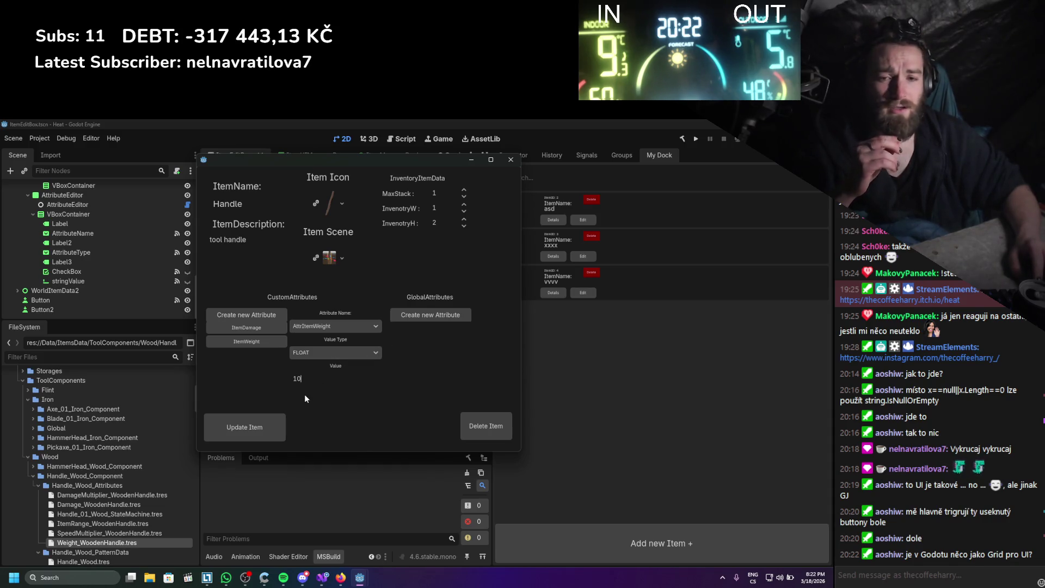
{"action": "left_click_drag", "start_coordinate": [367, 161], "coordinate": [265, 158]}
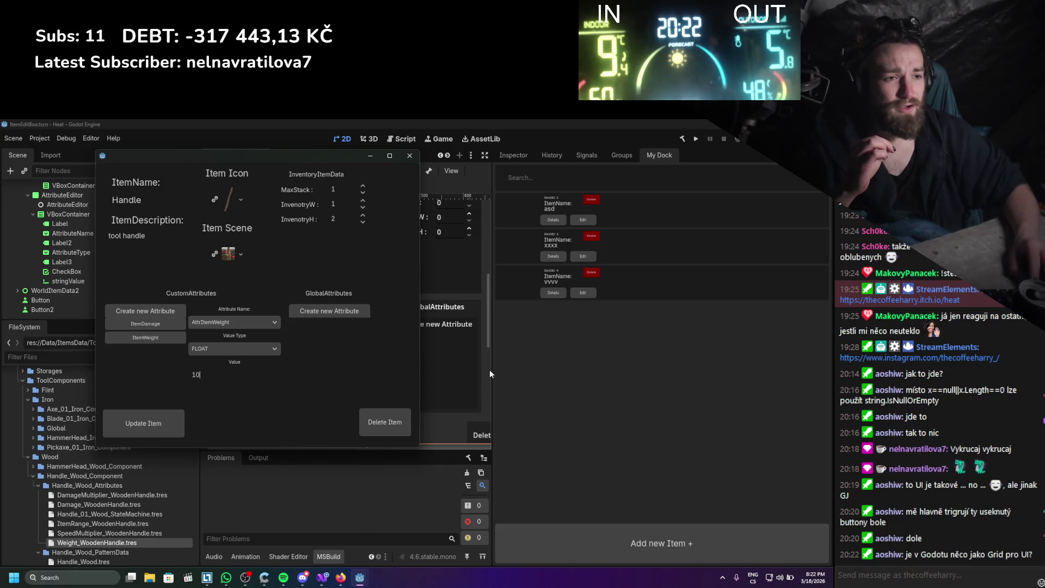
{"action": "mouse_move", "coordinate": [491, 375]}
{"action": "left_mouse_down"}
{"action": "mouse_move", "coordinate": [735, 376]}
{"action": "mouse_move", "coordinate": [514, 375]}
{"action": "mouse_move", "coordinate": [575, 377]}
{"action": "mouse_move", "coordinate": [537, 360]}
{"action": "mouse_move", "coordinate": [704, 361]}
{"action": "mouse_move", "coordinate": [609, 349]}
{"action": "left_mouse_up"}
- Update the Handle item and filter the FileSystem by 'tool'
{"action": "left_click", "coordinate": [156, 423]}
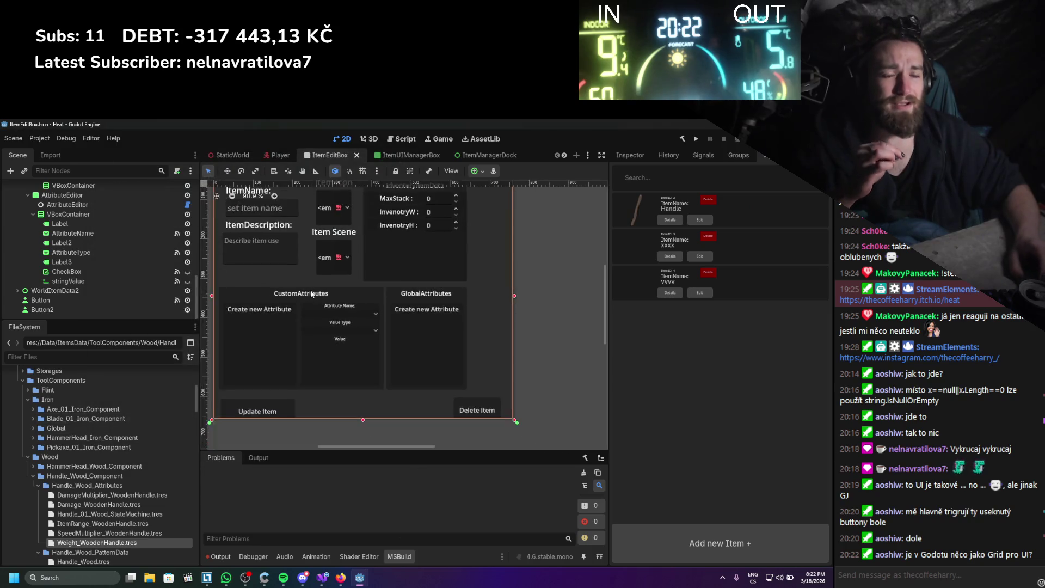
{"action": "left_click", "coordinate": [69, 355]}
{"action": "type", "text": "tool"}
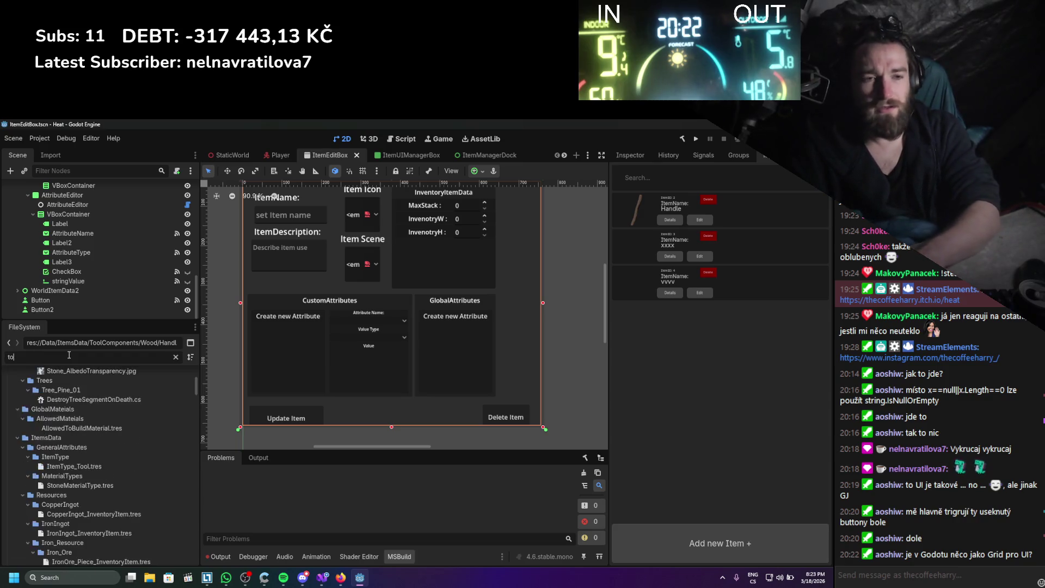
{"action": "scroll", "coordinate": [161, 523], "scroll_direction": "up", "scroll_amount": 5}
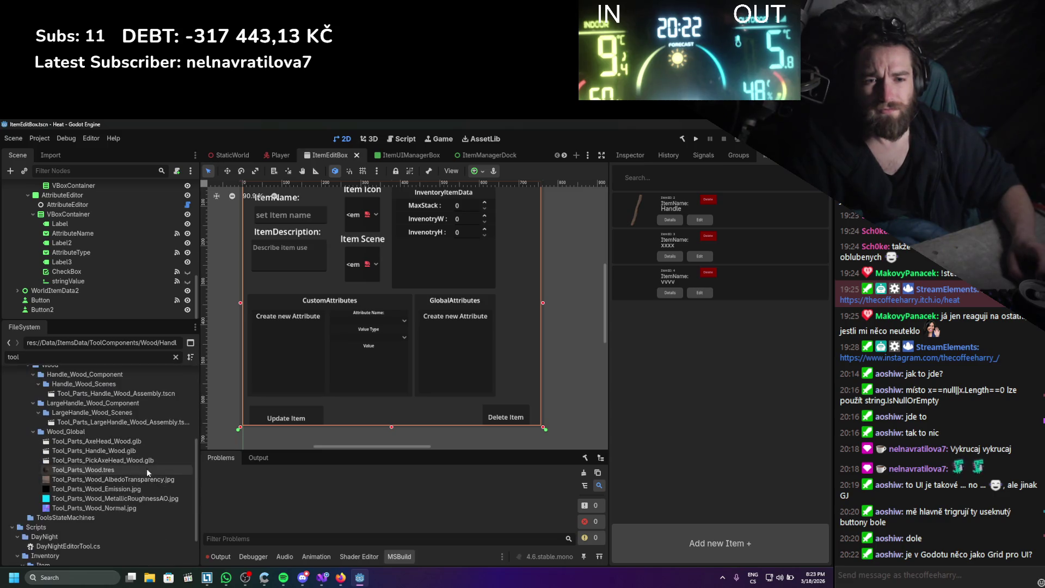
{"action": "scroll", "coordinate": [148, 469], "scroll_direction": "down", "scroll_amount": 6}
{"action": "scroll", "coordinate": [103, 502], "scroll_direction": "up", "scroll_amount": 5}
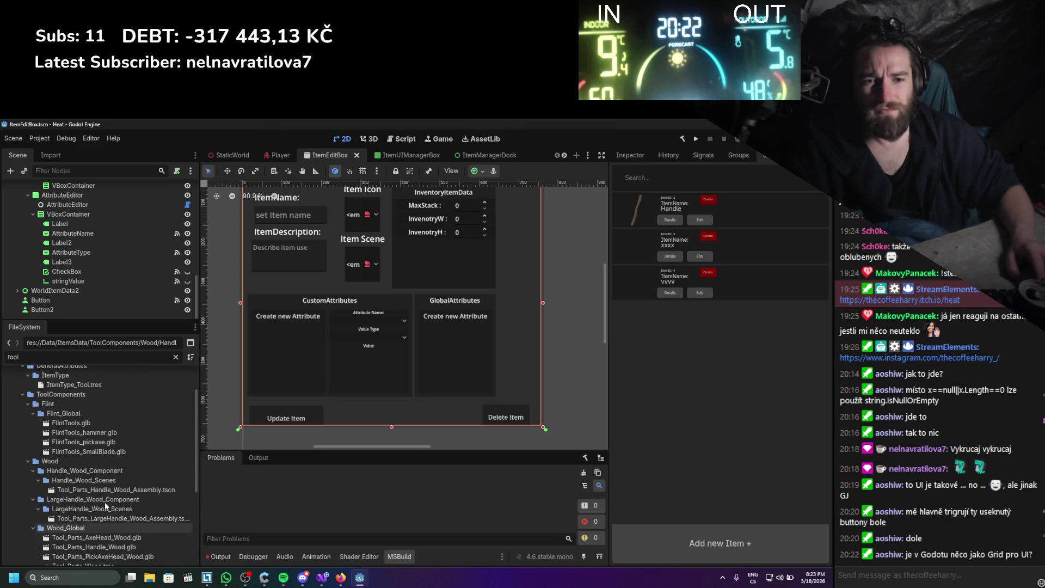
{"action": "scroll", "coordinate": [108, 520], "scroll_direction": "up", "scroll_amount": 2}
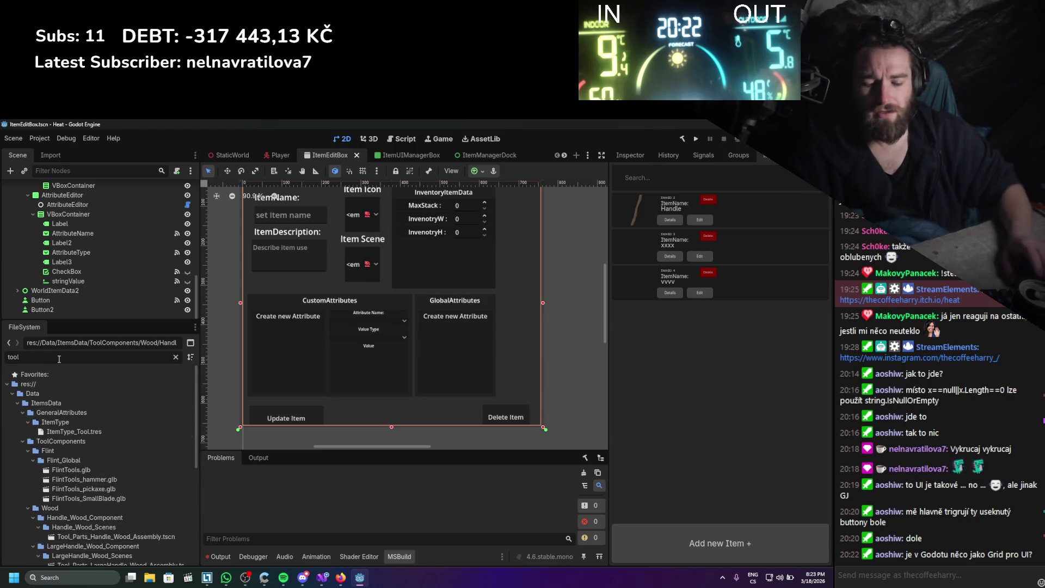
- Filter by 'crafting' and open ComponentCraftingUI.tscn in the 2D view
{"action": "key", "text": "BackSpace"}
{"action": "key", "text": "BackSpace"}
{"action": "key", "text": "BackSpace"}
{"action": "type", "text": "crafting"}
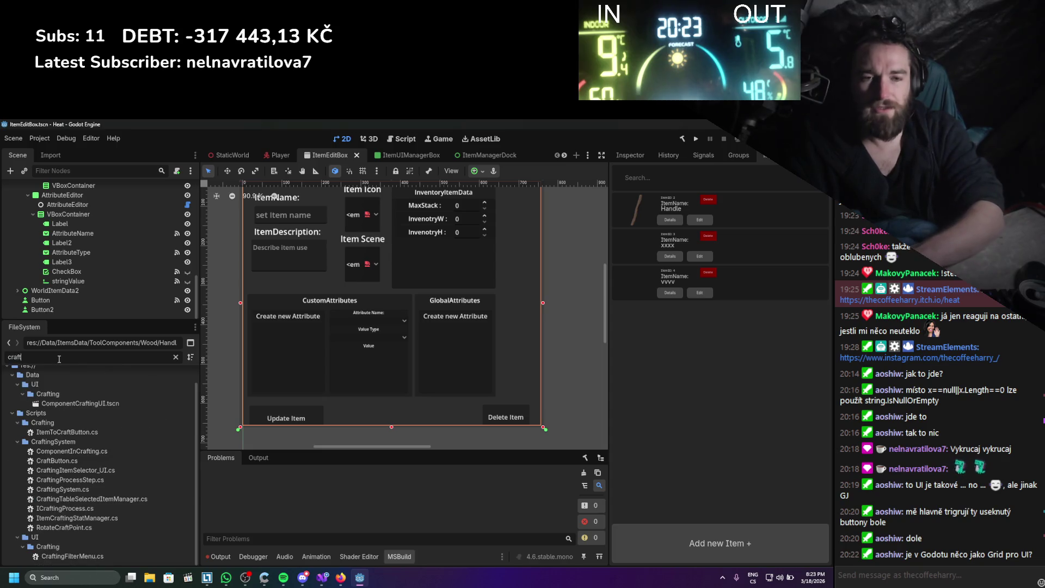
{"action": "double_click", "coordinate": [88, 422]}
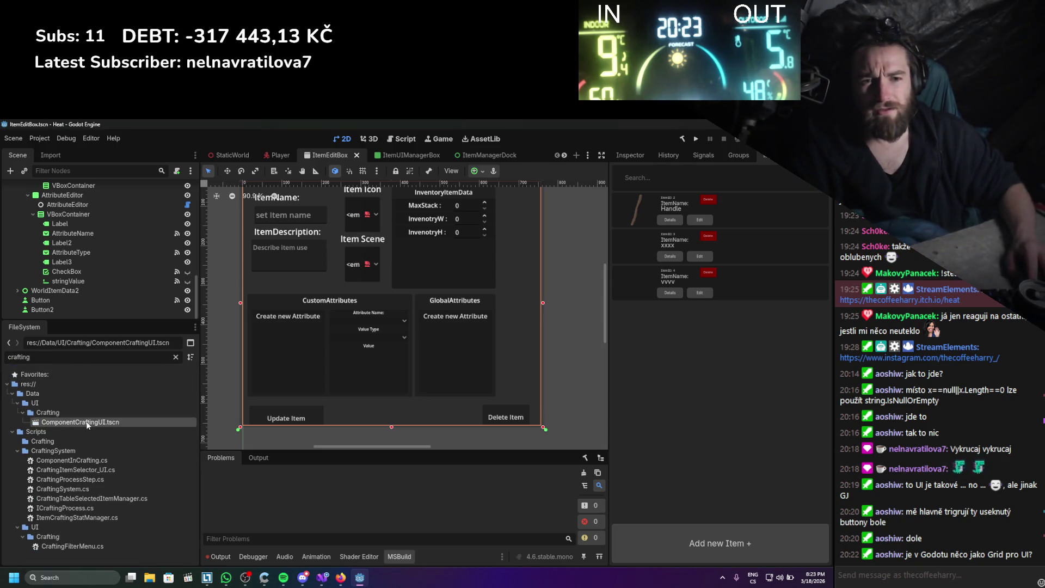
{"action": "left_click", "coordinate": [343, 139]}
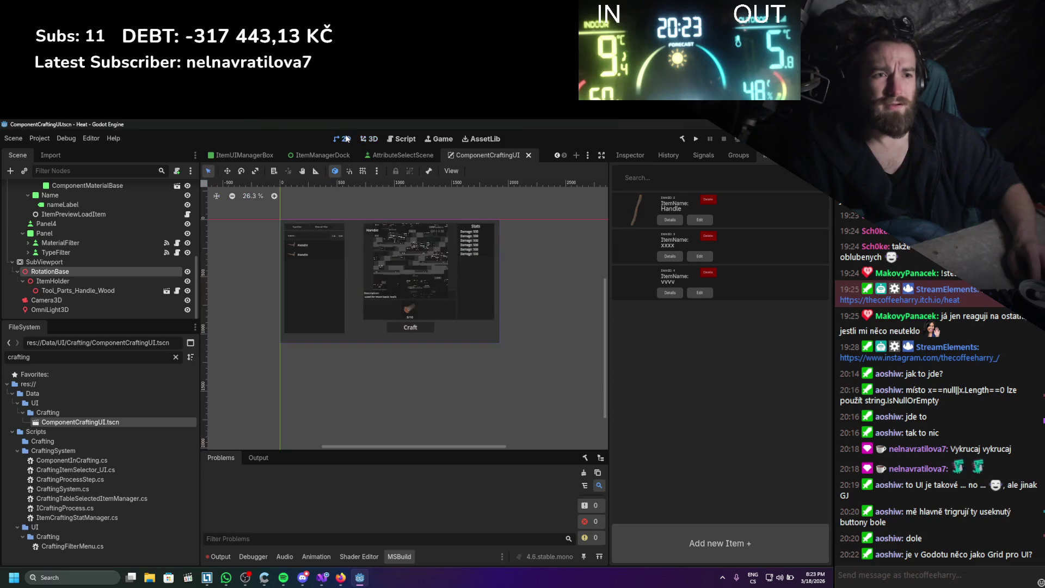
{"action": "left_click_drag", "start_coordinate": [362, 253], "coordinate": [337, 258]}
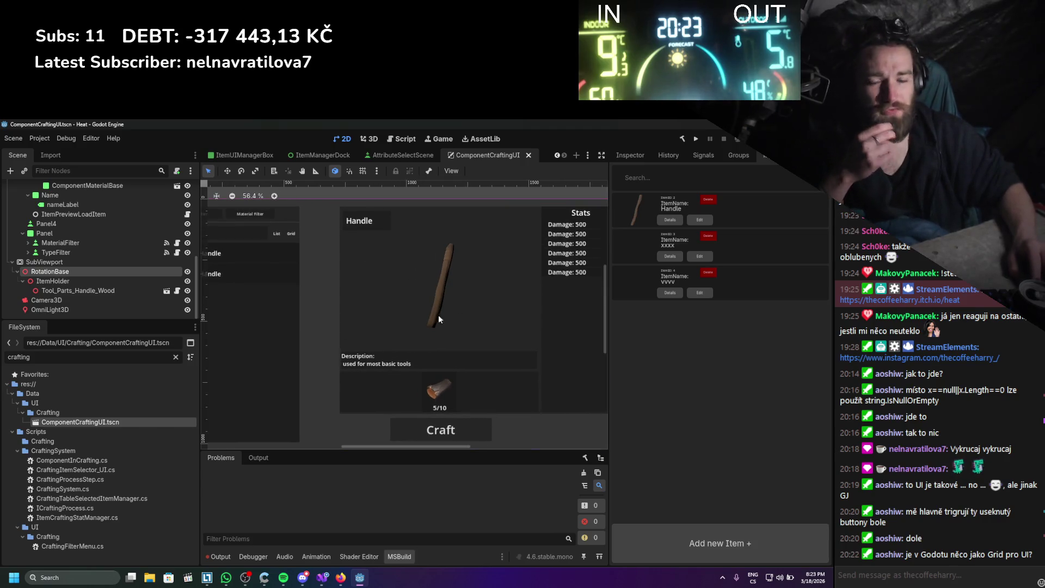
{"action": "scroll", "coordinate": [446, 318], "scroll_direction": "down", "scroll_amount": 3}
{"action": "scroll", "coordinate": [403, 282], "scroll_direction": "up", "scroll_amount": 1}
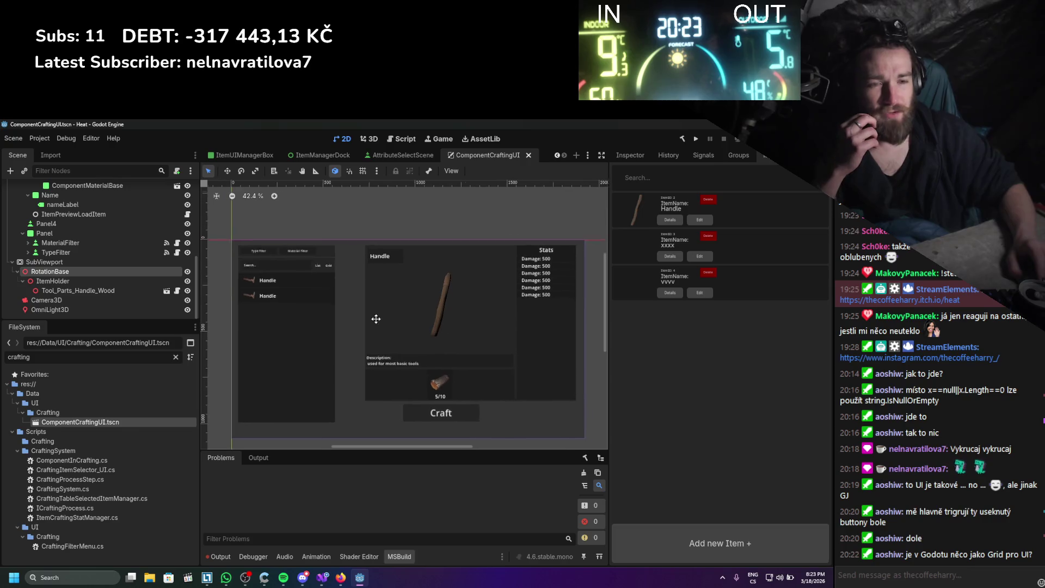
{"action": "scroll", "coordinate": [370, 317], "scroll_direction": "up", "scroll_amount": 5}
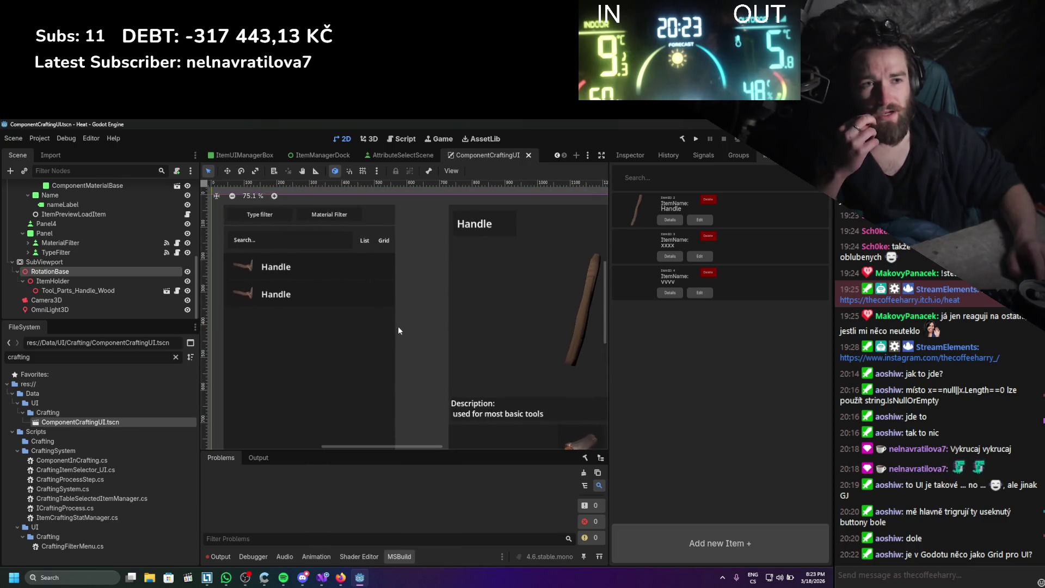
{"action": "scroll", "coordinate": [384, 248], "scroll_direction": "up", "scroll_amount": 3}
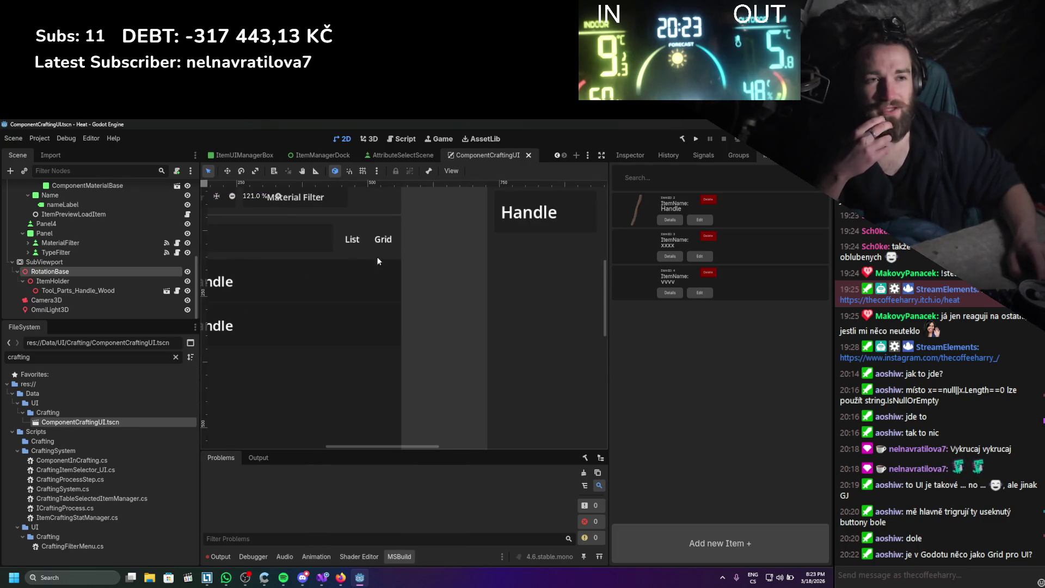
{"action": "scroll", "coordinate": [365, 258], "scroll_direction": "down", "scroll_amount": 2}
{"action": "scroll", "coordinate": [361, 257], "scroll_direction": "down", "scroll_amount": 4}
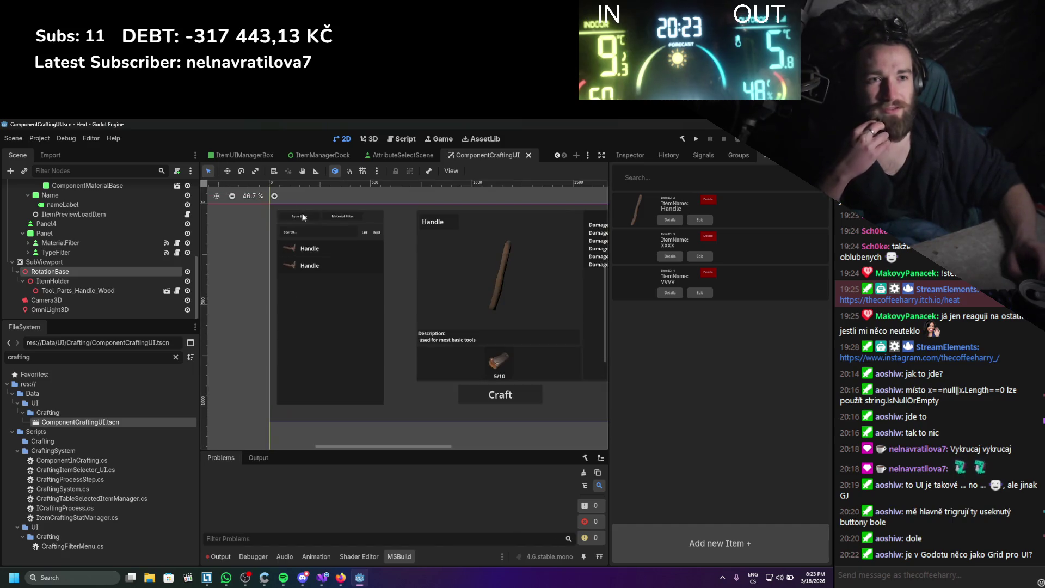
{"action": "scroll", "coordinate": [298, 224], "scroll_direction": "up", "scroll_amount": 3}
{"action": "left_click", "coordinate": [303, 255]}
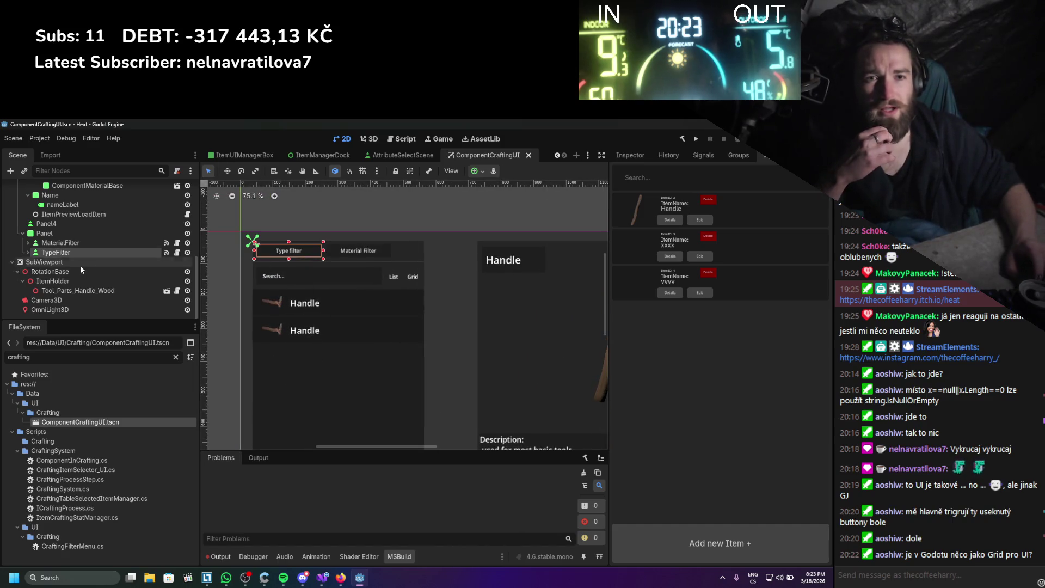
{"action": "scroll", "coordinate": [31, 310], "scroll_direction": "up", "scroll_amount": 3}
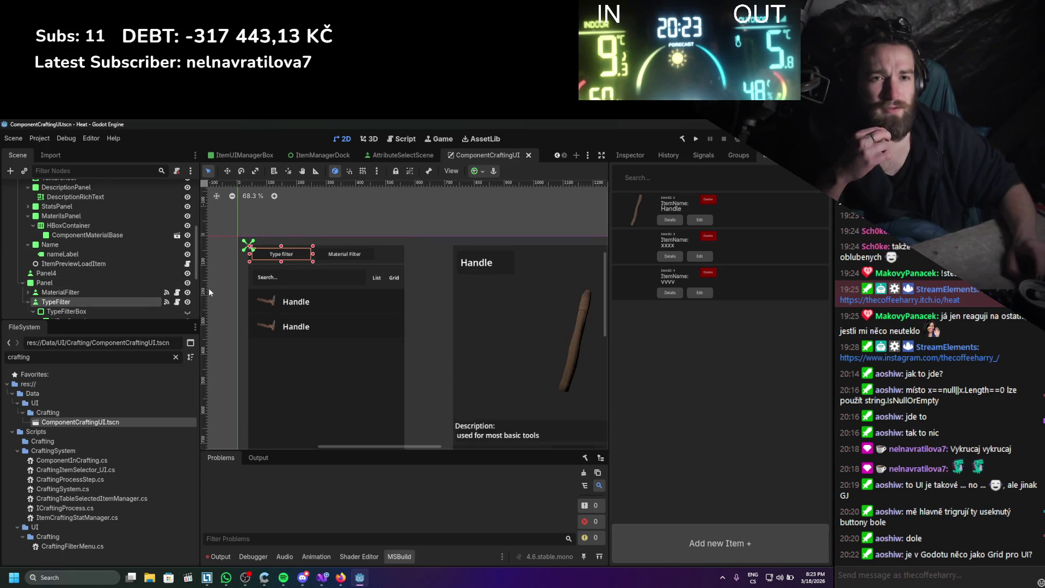
- Collapse the TypeFilter and MaterialFilter nodes and save the ComponentCraftingUI scene with Ctrl+S
{"action": "left_click", "coordinate": [27, 301]}
{"action": "scroll", "coordinate": [188, 268], "scroll_direction": "down", "scroll_amount": 2}
{"action": "left_click", "coordinate": [188, 271]}
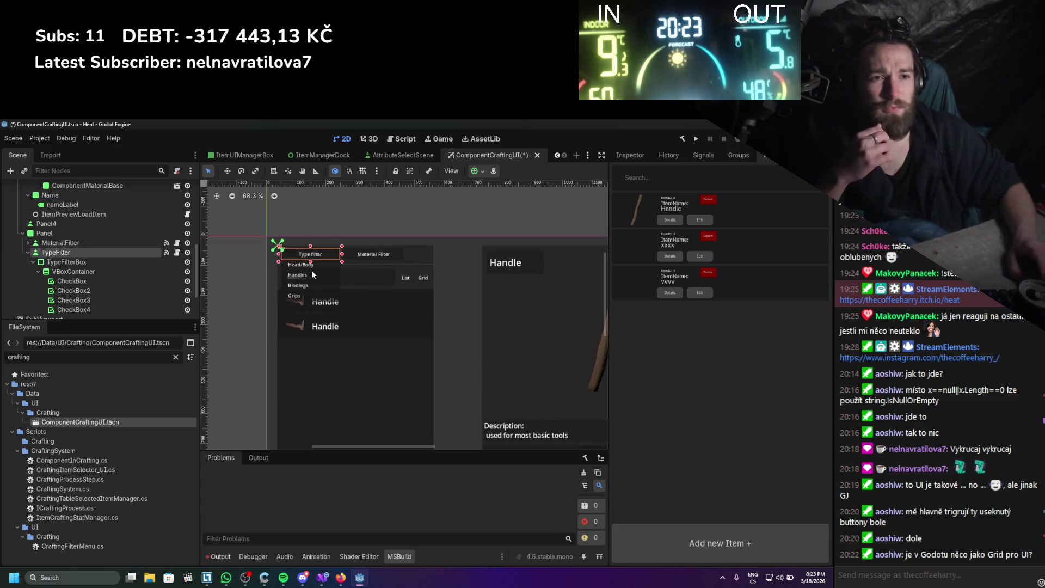
{"action": "left_click", "coordinate": [188, 262]}
{"action": "left_click", "coordinate": [33, 262]}
{"action": "left_click", "coordinate": [29, 243]}
{"action": "left_click", "coordinate": [188, 252]}
{"action": "left_click", "coordinate": [187, 253]}
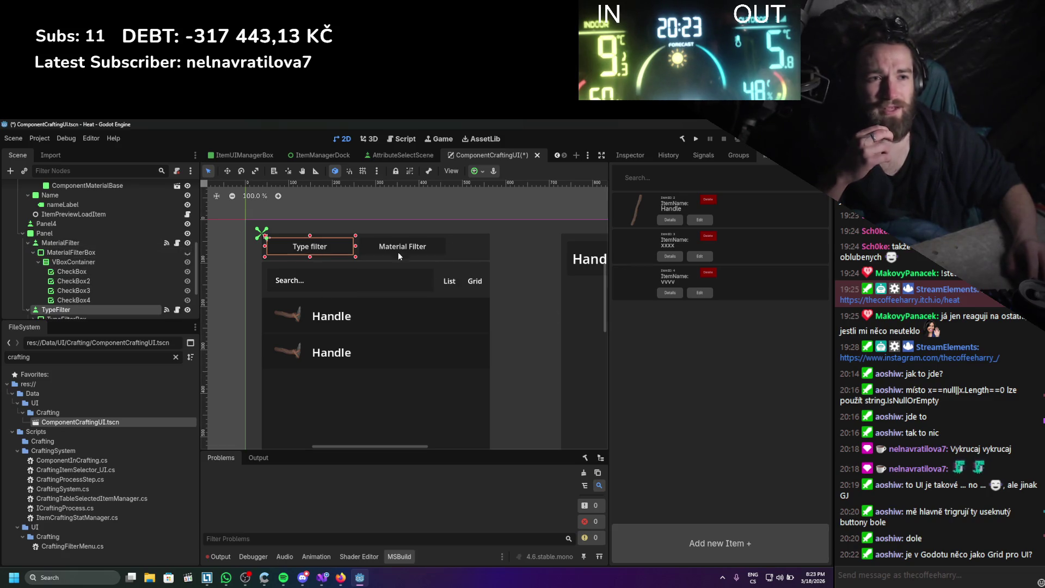
{"action": "left_click", "coordinate": [27, 243]}
{"action": "key", "text": "ctrl+s"}
{"action": "left_click", "coordinate": [27, 254]}
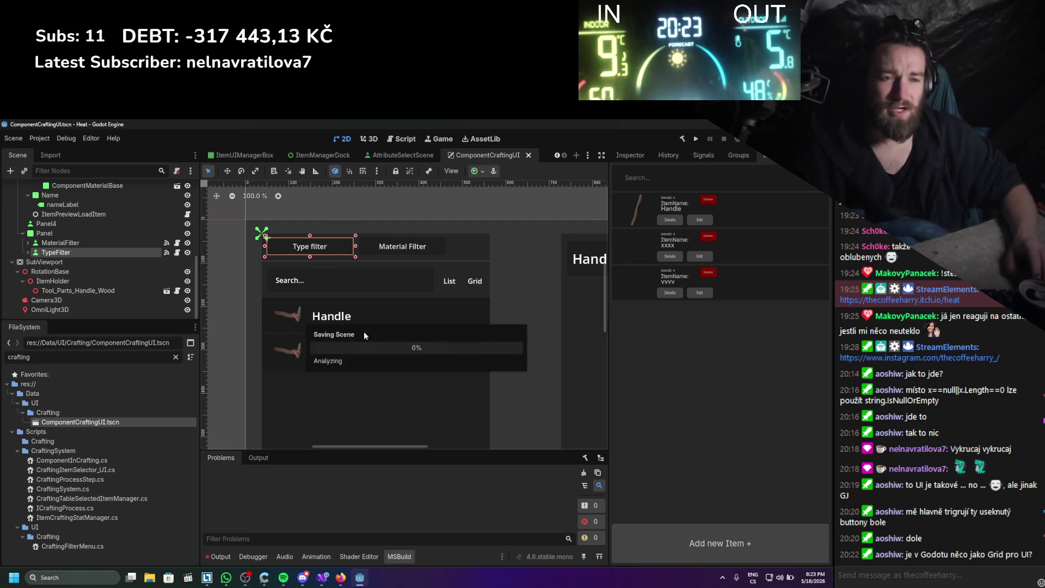
- Zoom the 2D canvas out and widen the item list dock
{"action": "scroll", "coordinate": [381, 340], "scroll_direction": "down", "scroll_amount": 2}
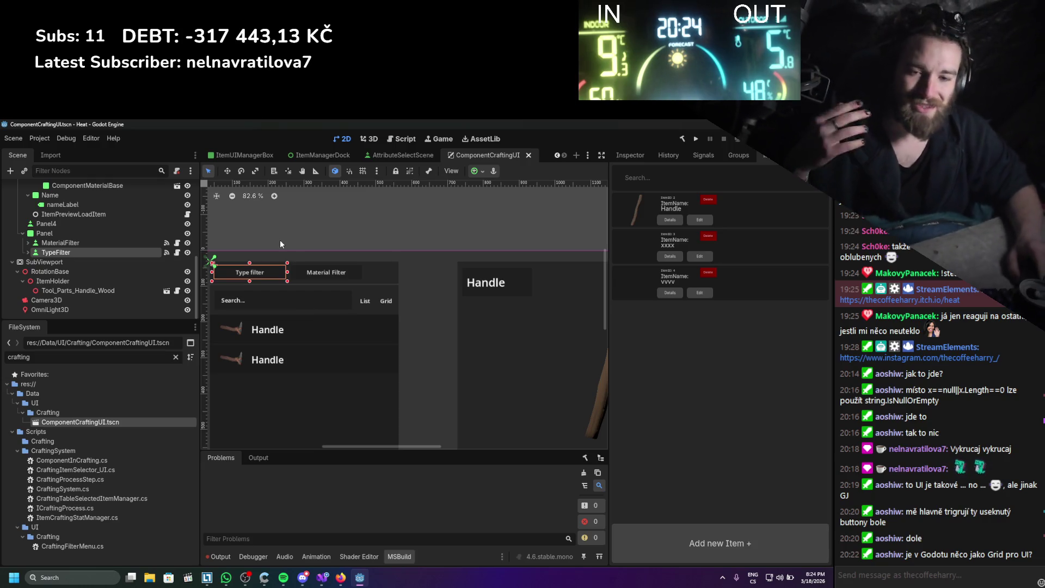
{"action": "scroll", "coordinate": [321, 305], "scroll_direction": "right", "scroll_amount": 2}
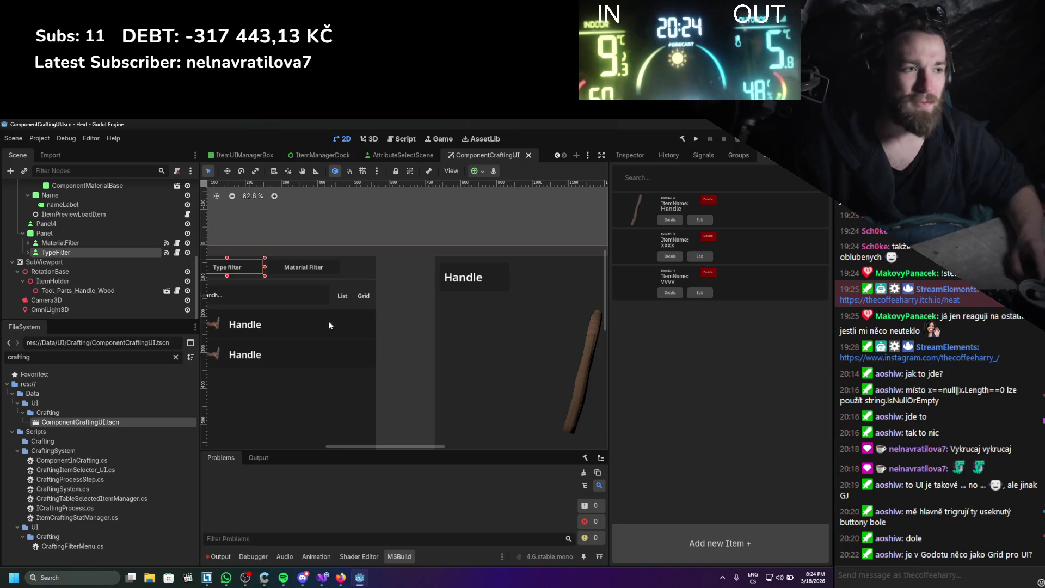
{"action": "scroll", "coordinate": [329, 325], "scroll_direction": "down", "scroll_amount": 2}
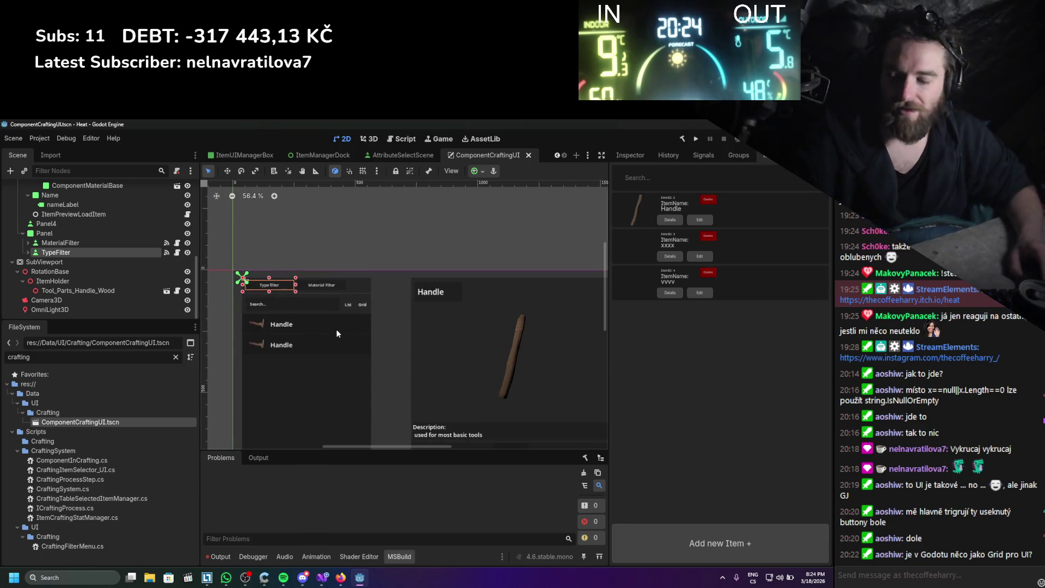
{"action": "scroll", "coordinate": [353, 333], "scroll_direction": "down", "scroll_amount": 1}
{"action": "scroll", "coordinate": [381, 329], "scroll_direction": "right", "scroll_amount": 1}
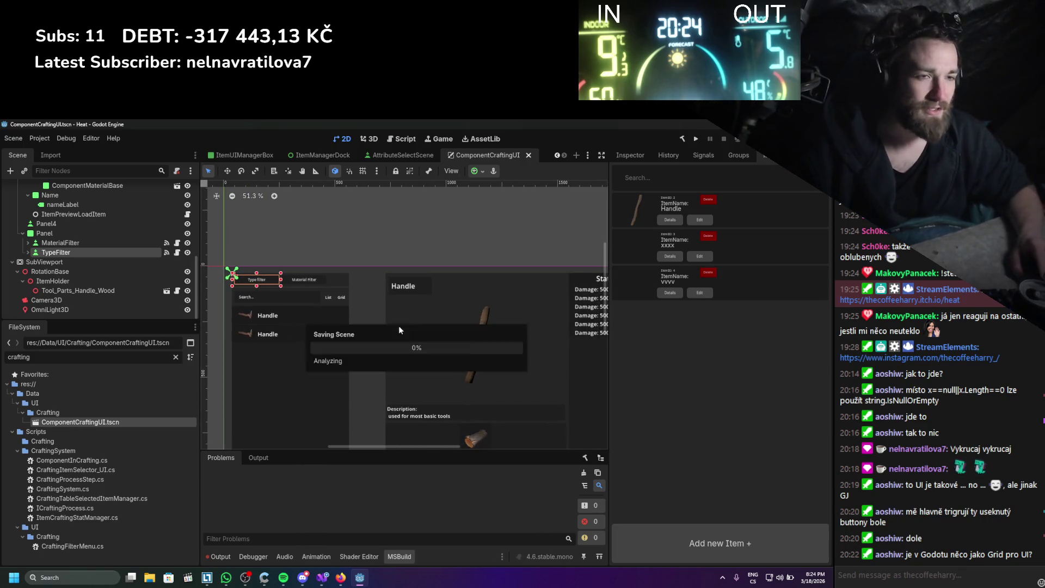
{"action": "scroll", "coordinate": [397, 328], "scroll_direction": "down", "scroll_amount": 1}
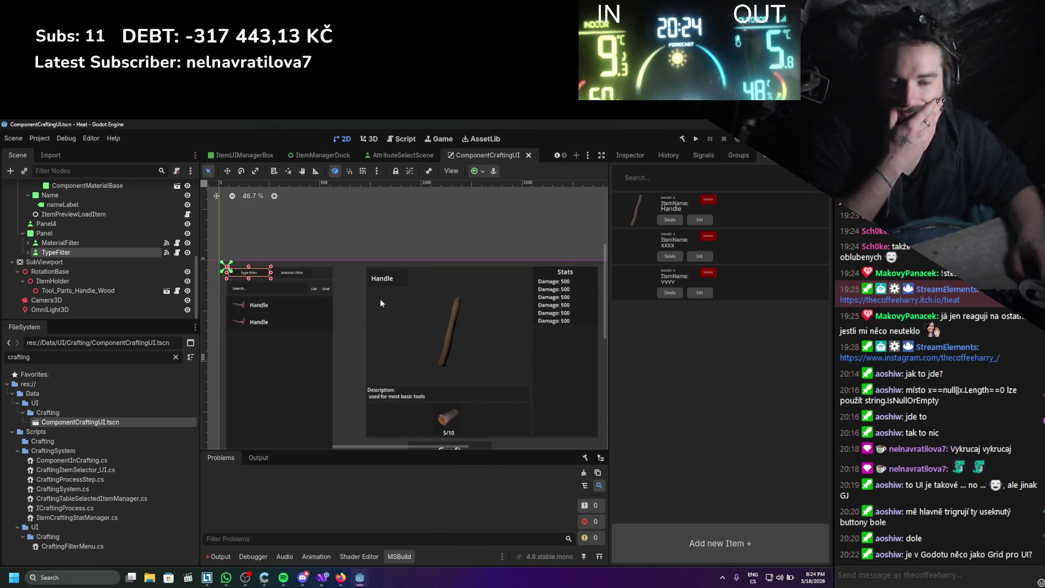
{"action": "scroll", "coordinate": [372, 306], "scroll_direction": "up", "scroll_amount": 1}
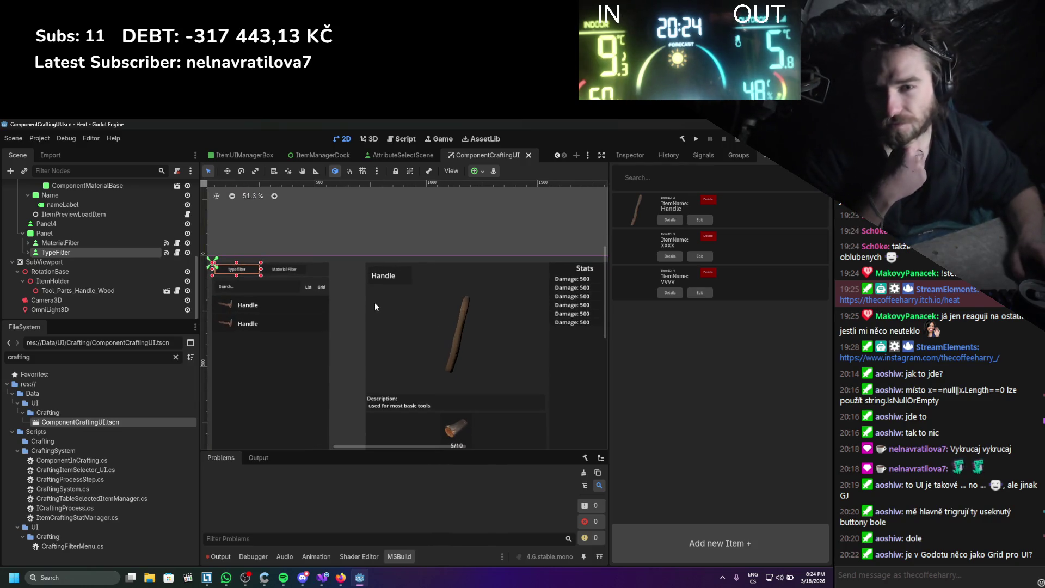
{"action": "scroll", "coordinate": [363, 308], "scroll_direction": "down", "scroll_amount": 1}
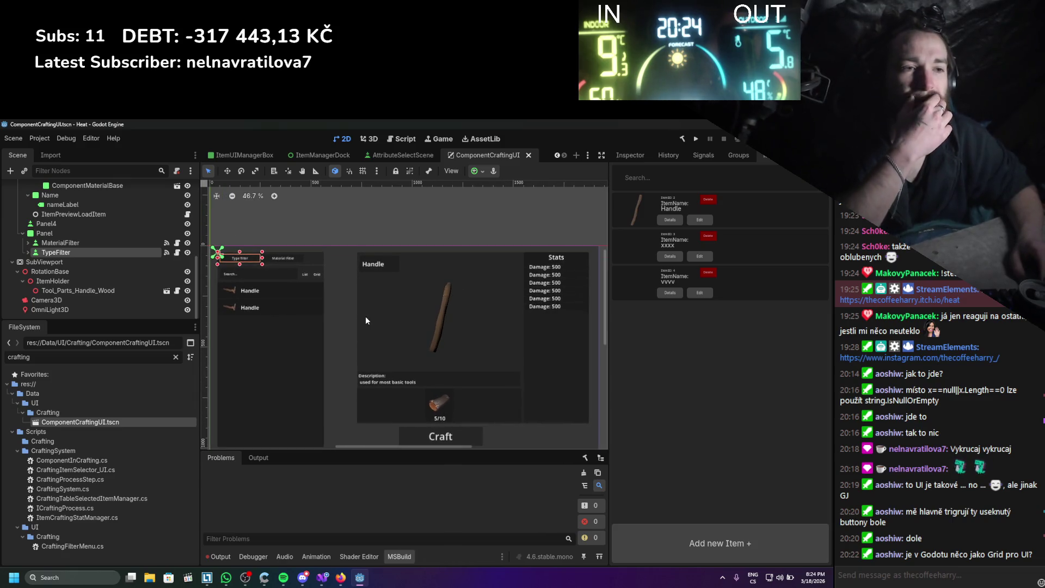
{"action": "scroll", "coordinate": [325, 299], "scroll_direction": "down", "scroll_amount": 2}
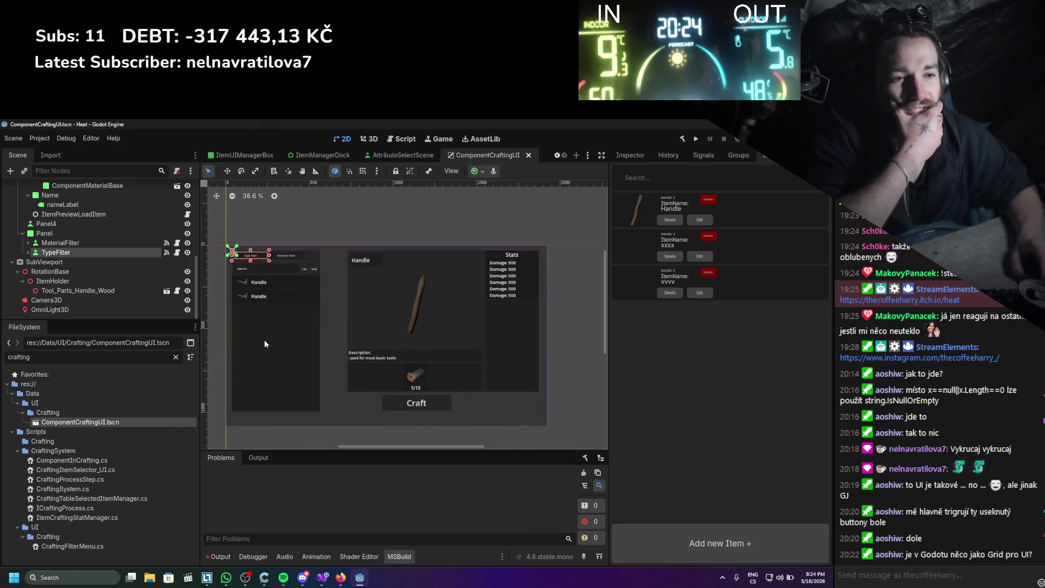
{"action": "scroll", "coordinate": [290, 334], "scroll_direction": "up", "scroll_amount": 2}
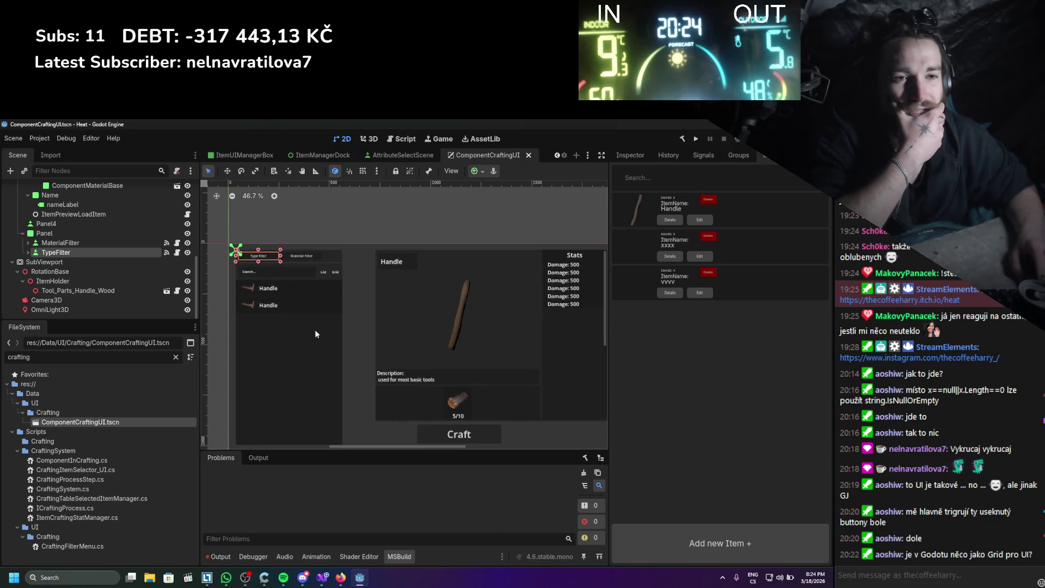
{"action": "scroll", "coordinate": [306, 338], "scroll_direction": "down", "scroll_amount": 1}
{"action": "scroll", "coordinate": [328, 282], "scroll_direction": "up", "scroll_amount": 1}
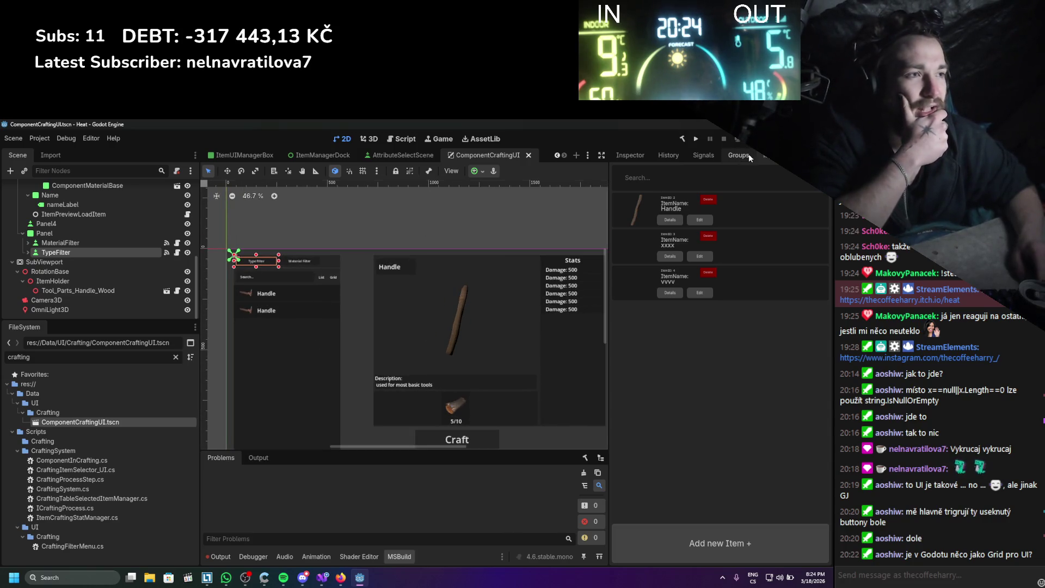
{"action": "left_click_drag", "start_coordinate": [613, 212], "coordinate": [418, 231]}
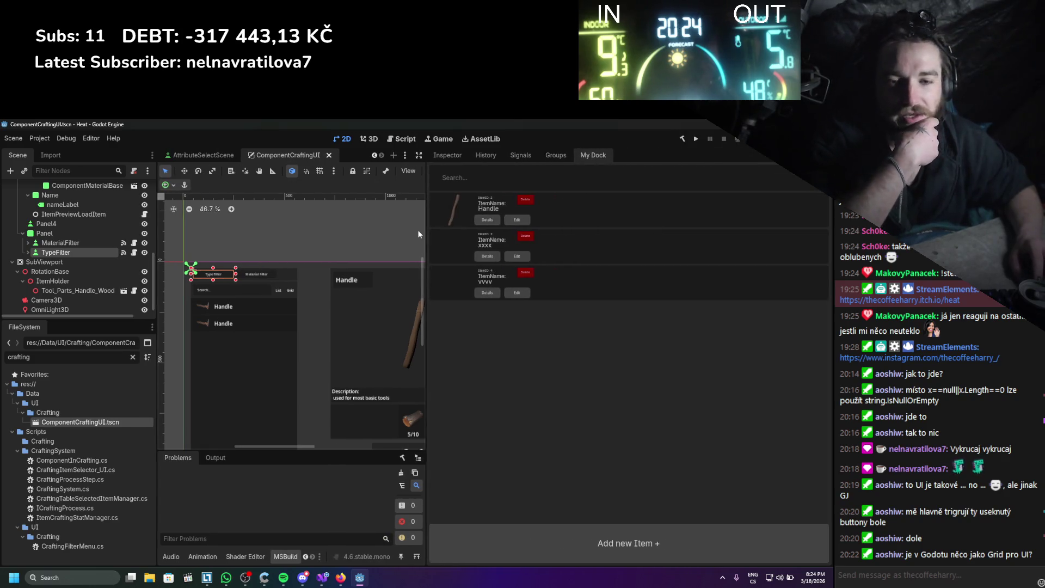
- Clear the FileSystem filter and select Weight_WoodenHandle.tres in the full project tree
{"action": "left_click", "coordinate": [133, 357]}
{"action": "scroll", "coordinate": [120, 411], "scroll_direction": "down", "scroll_amount": 5}
{"action": "scroll", "coordinate": [83, 406], "scroll_direction": "up", "scroll_amount": 5}
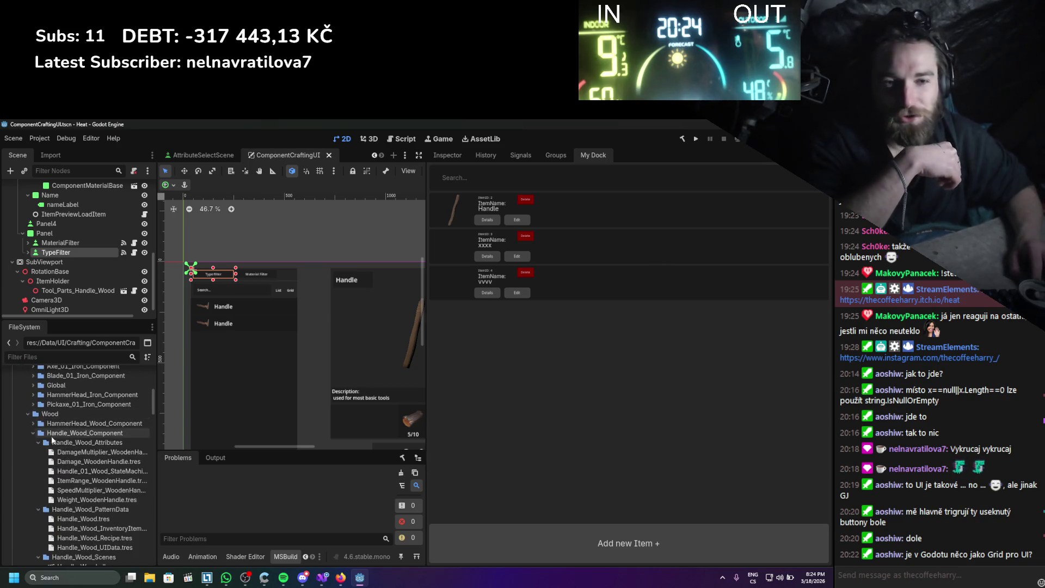
{"action": "scroll", "coordinate": [60, 449], "scroll_direction": "down", "scroll_amount": 1}
{"action": "left_click", "coordinate": [70, 452]}
{"action": "key", "text": "Up"}
{"action": "key", "text": "Up"}
{"action": "key", "text": "Up"}
{"action": "key", "text": "Down"}
{"action": "key", "text": "Down"}
{"action": "key", "text": "Down"}
{"action": "left_click", "coordinate": [70, 452]}
{"action": "scroll", "coordinate": [81, 463], "scroll_direction": "down", "scroll_amount": 2}
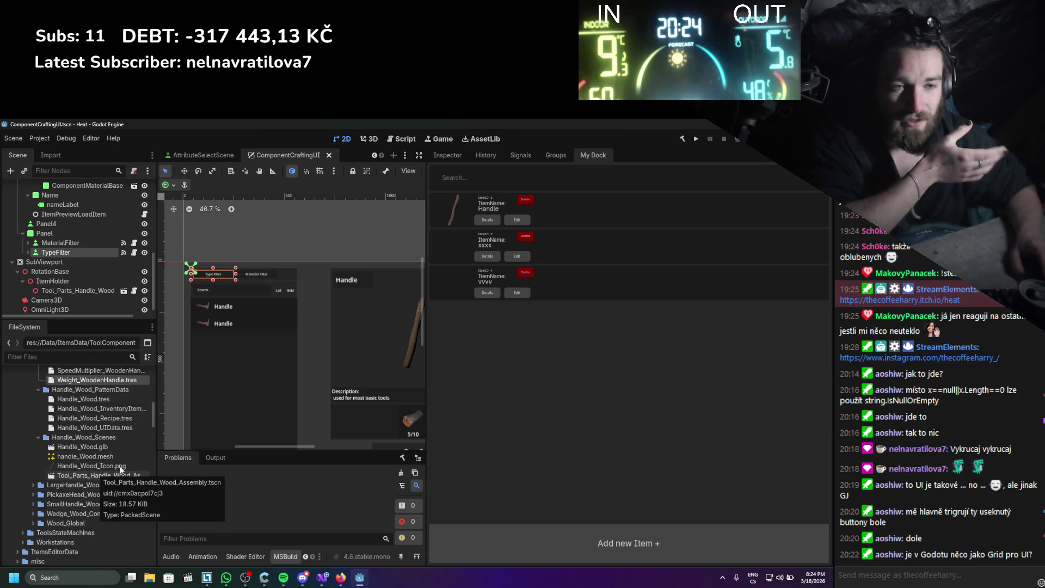
{"action": "scroll", "coordinate": [124, 456], "scroll_direction": "up", "scroll_amount": 3}
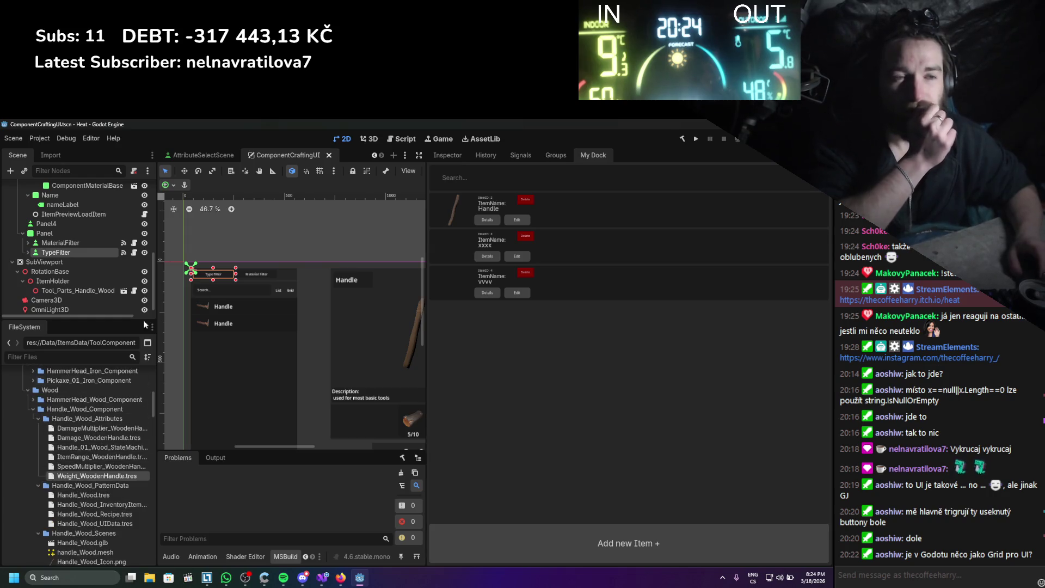
- Enlarge the scene tree, collapse the UI folder, and show TypeFilter's Inspector properties
{"action": "mouse_move", "coordinate": [113, 320]}
{"action": "left_mouse_down"}
{"action": "mouse_move", "coordinate": [113, 429]}
{"action": "mouse_move", "coordinate": [77, 345]}
{"action": "left_mouse_up"}
{"action": "scroll", "coordinate": [86, 440], "scroll_direction": "down", "scroll_amount": 3}
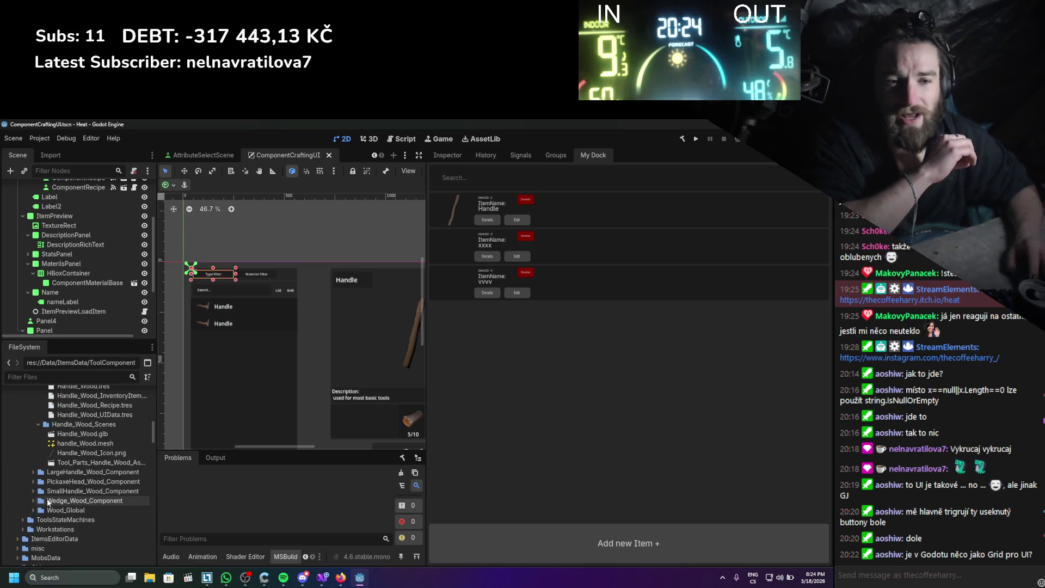
{"action": "scroll", "coordinate": [47, 499], "scroll_direction": "down", "scroll_amount": 5}
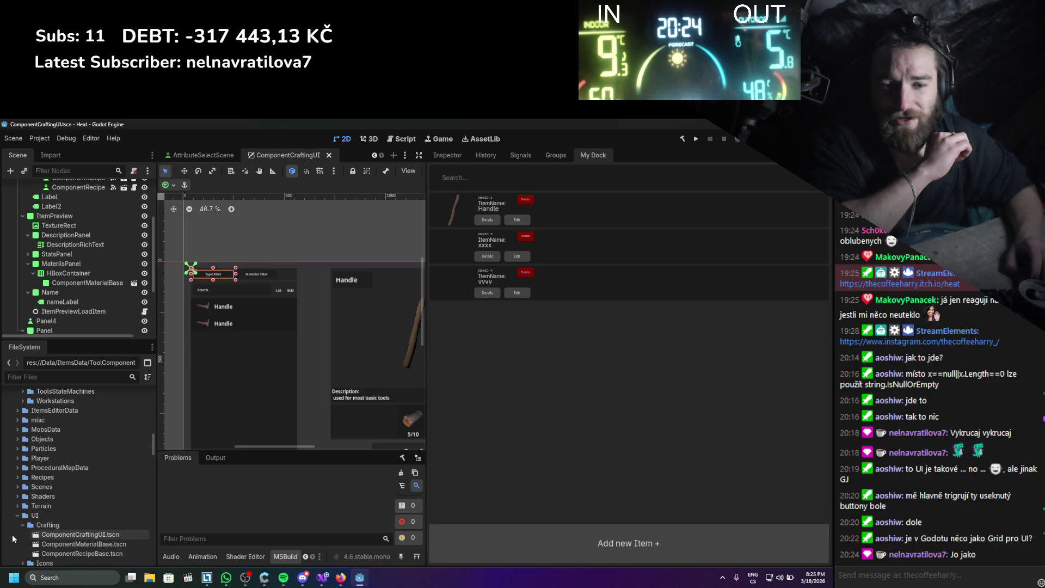
{"action": "left_click", "coordinate": [17, 515]}
{"action": "scroll", "coordinate": [20, 520], "scroll_direction": "down", "scroll_amount": 2}
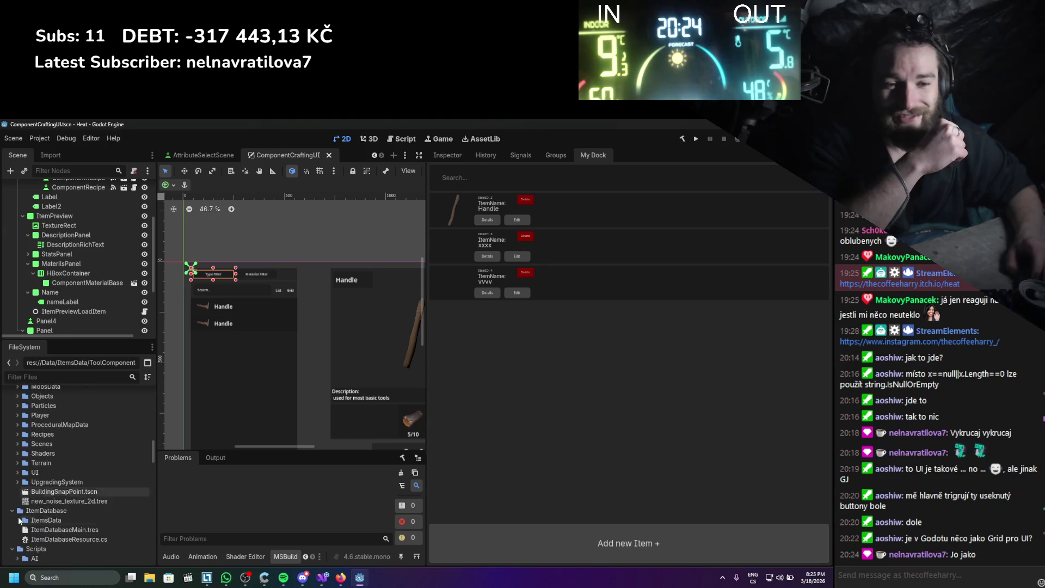
{"action": "scroll", "coordinate": [17, 516], "scroll_direction": "down", "scroll_amount": 1}
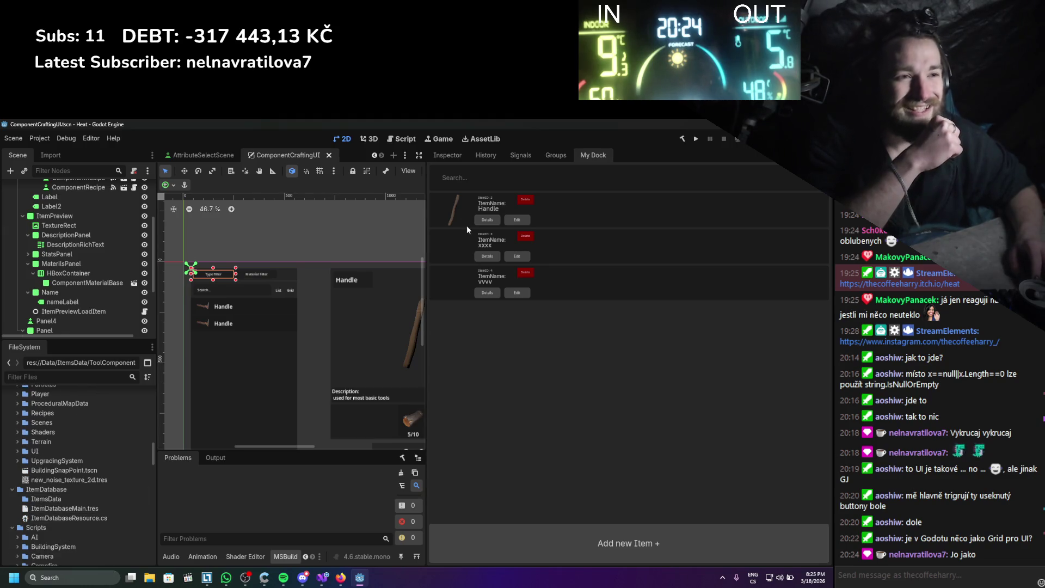
{"action": "left_click", "coordinate": [446, 159]}
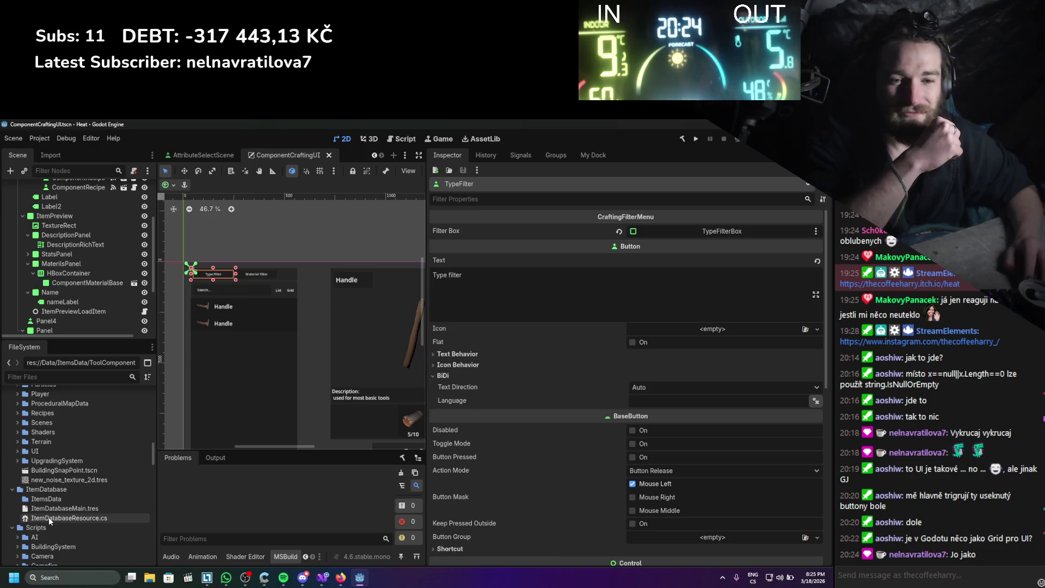
- Delete the ItemsData folder under ItemDatabase
{"action": "right_click", "coordinate": [49, 498]}
{"action": "left_click", "coordinate": [106, 518]}
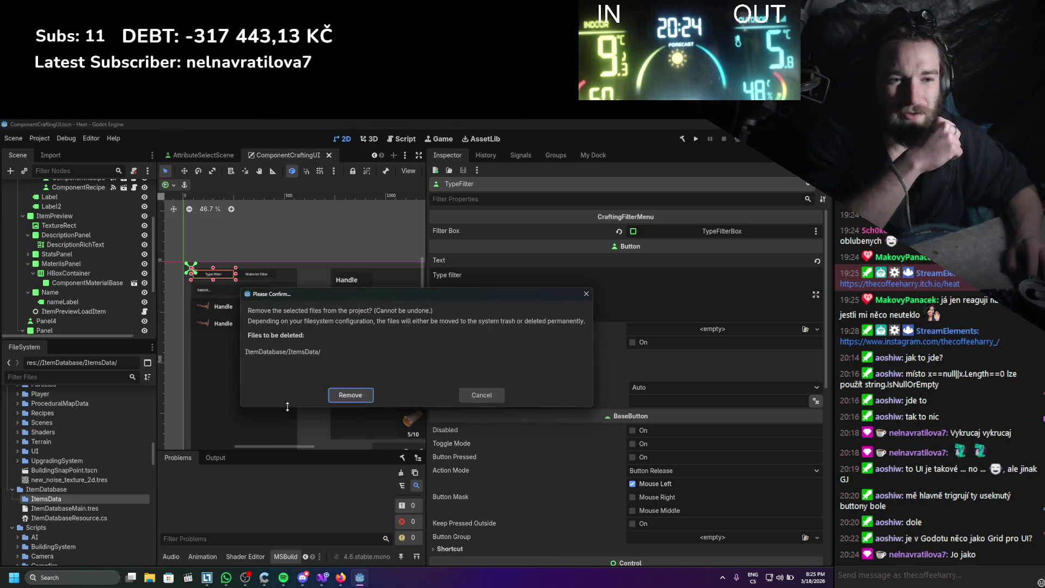
{"action": "key", "text": "Return"}
- Rename ItemDatabaseMain.tres to ItemDatabaseMain.res
{"action": "left_click", "coordinate": [70, 500]}
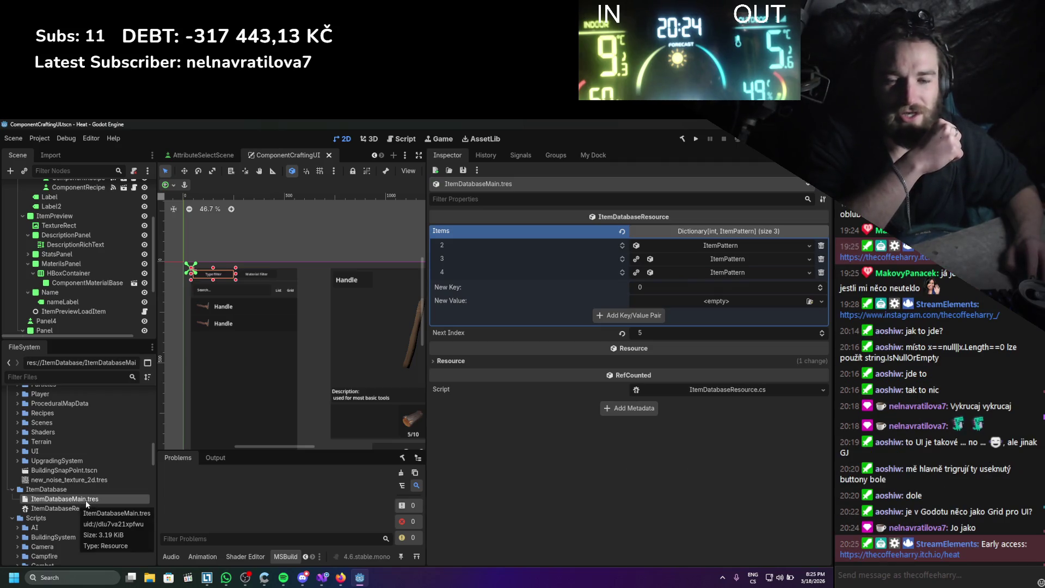
{"action": "right_click", "coordinate": [86, 501]}
{"action": "left_click", "coordinate": [110, 470]}
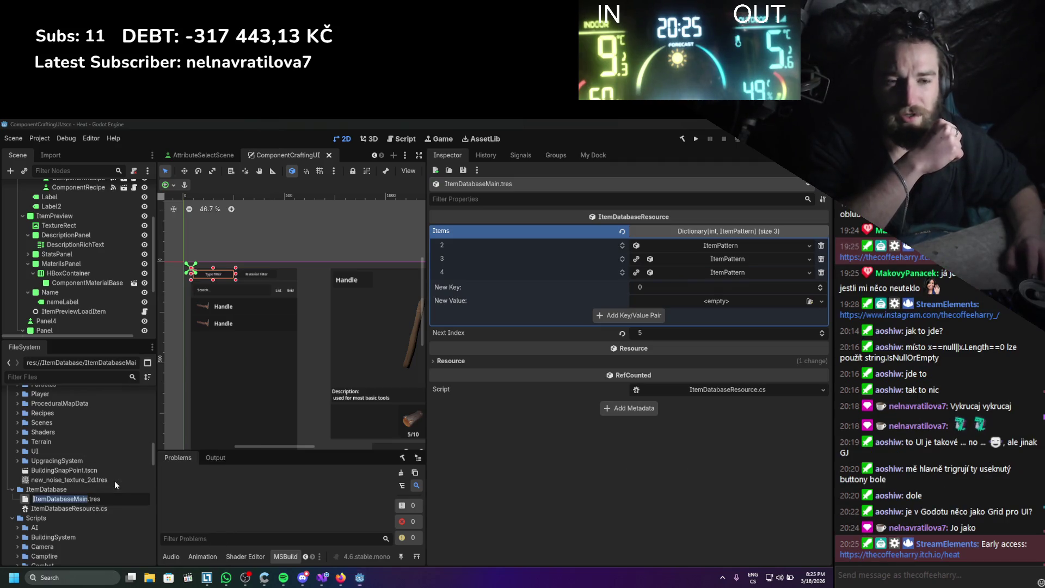
{"action": "key", "text": "Right"}
{"action": "key", "text": "Right"}
{"action": "key", "text": "Delete"}
{"action": "key", "text": "Return"}
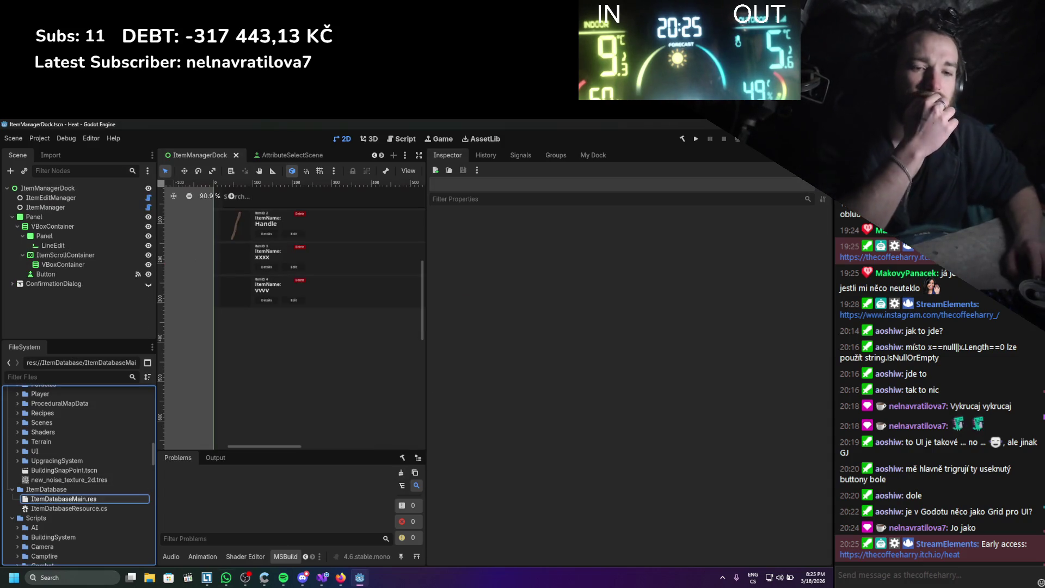
- Inspect ItemDatabaseMain.res, rebuild the .NET project, and return to the item list dock
{"action": "left_click", "coordinate": [113, 500]}
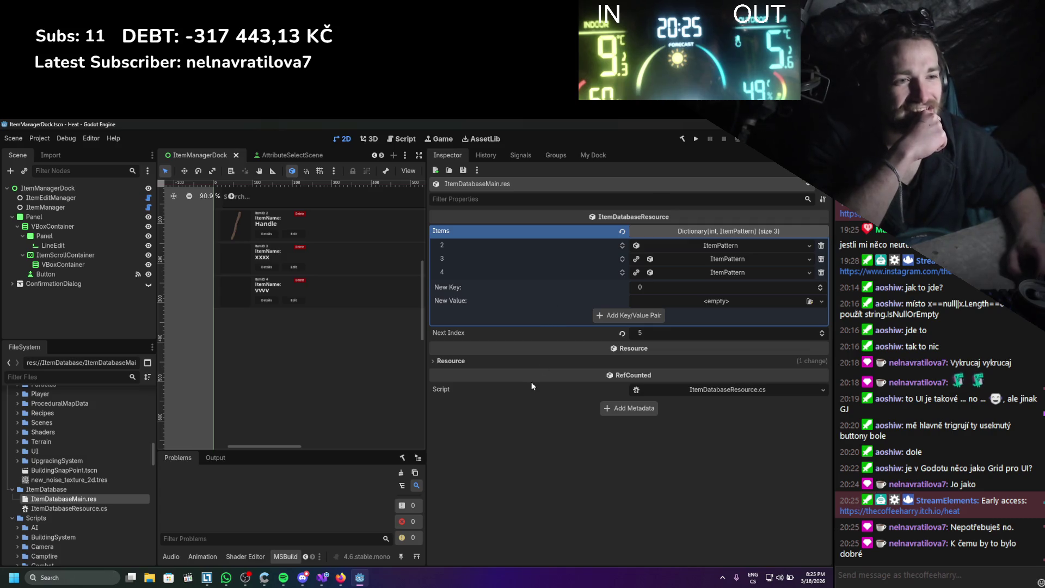
{"action": "left_click", "coordinate": [478, 357]}
{"action": "left_click", "coordinate": [478, 361]}
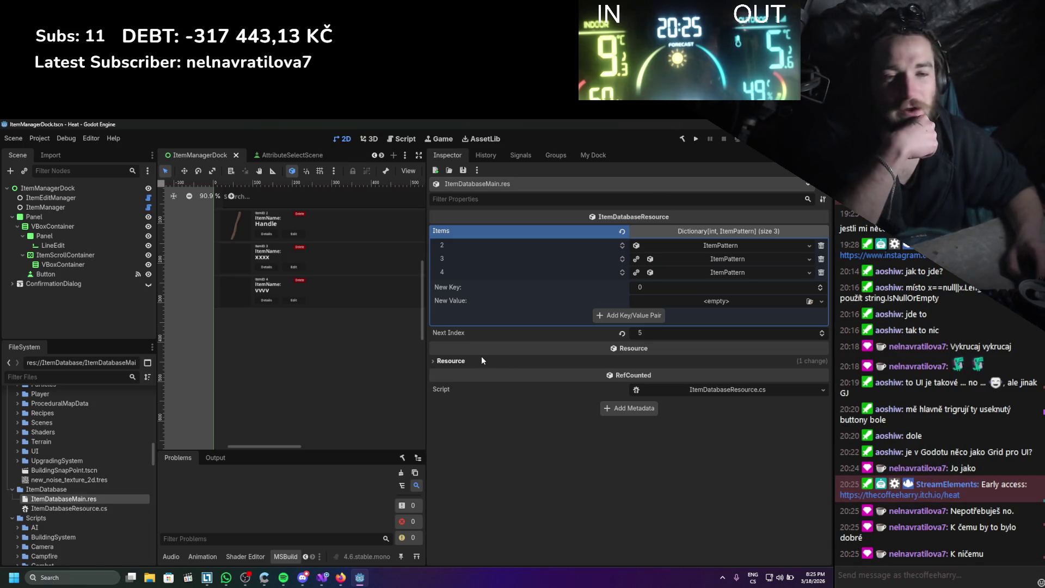
{"action": "left_click", "coordinate": [683, 140]}
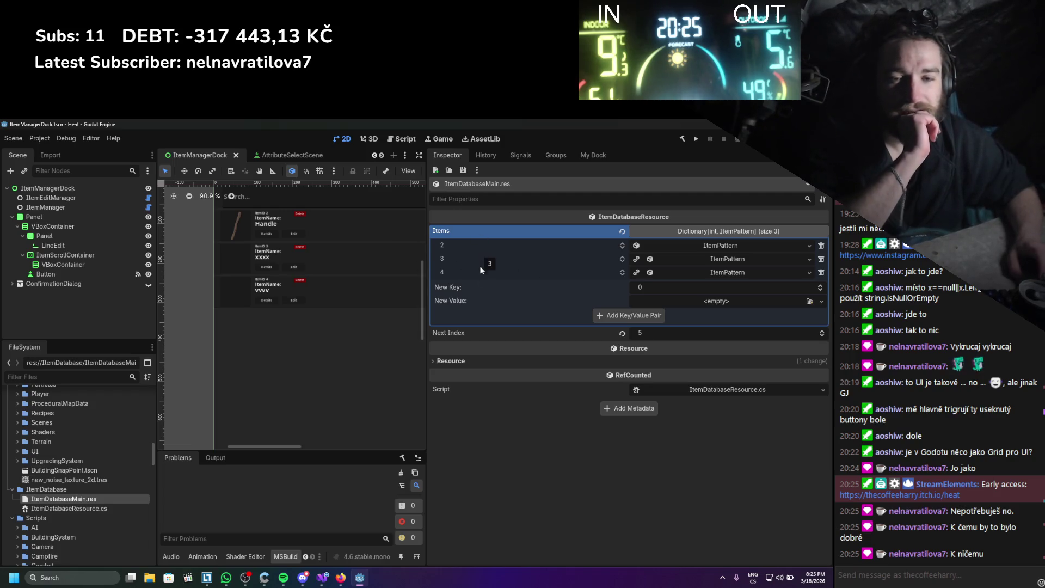
{"action": "scroll", "coordinate": [62, 443], "scroll_direction": "up", "scroll_amount": 5}
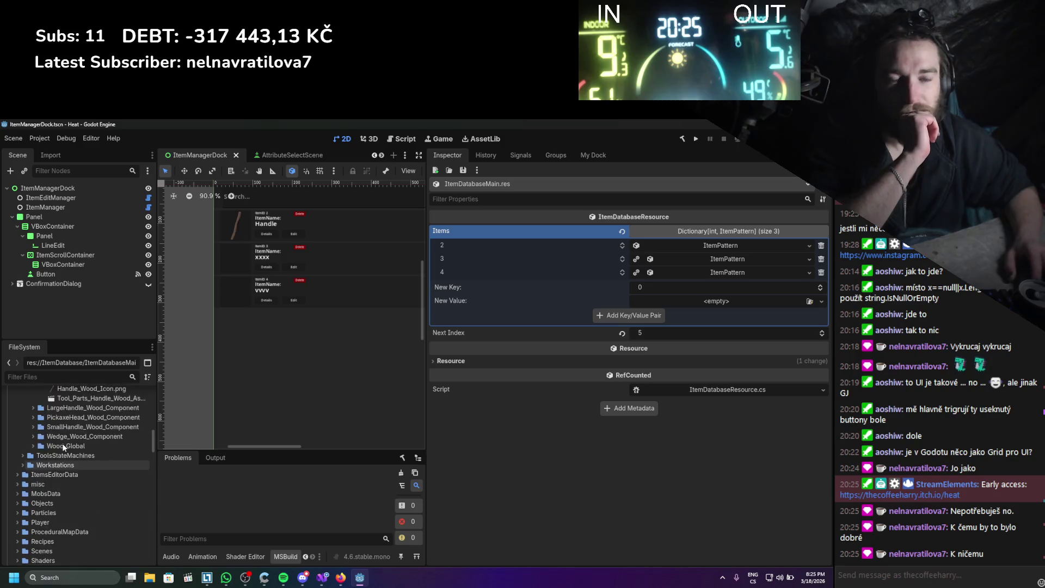
{"action": "scroll", "coordinate": [63, 443], "scroll_direction": "up", "scroll_amount": 3}
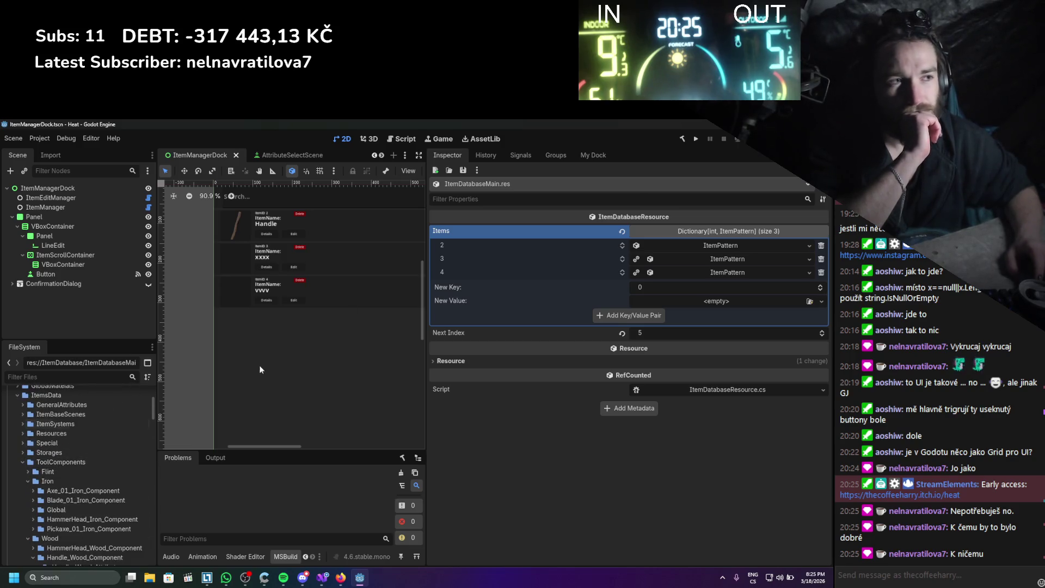
{"action": "left_click", "coordinate": [578, 155]}
- Rename the XXXX item to Small handle, described as used to create knives, swords...
{"action": "mouse_move", "coordinate": [424, 324]}
{"action": "left_mouse_down"}
{"action": "mouse_move", "coordinate": [571, 325]}
{"action": "mouse_move", "coordinate": [551, 325]}
{"action": "left_mouse_up"}
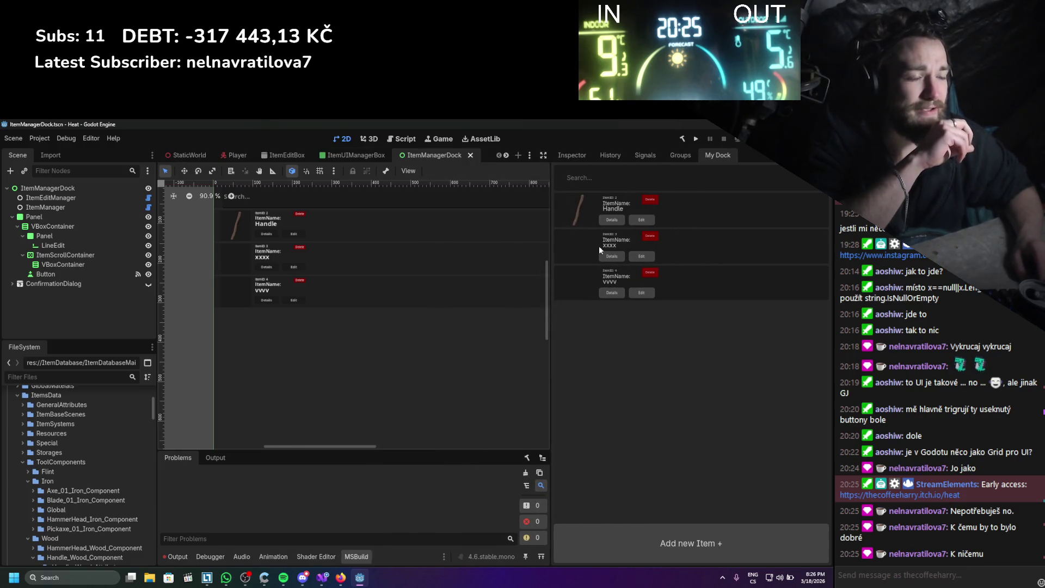
{"action": "left_click", "coordinate": [637, 257]}
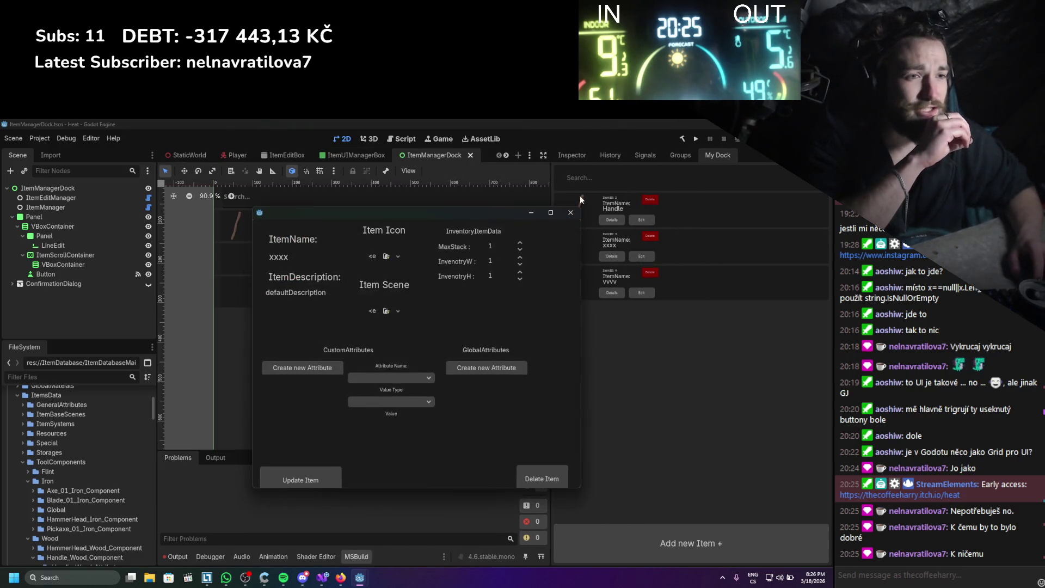
{"action": "left_click_drag", "start_coordinate": [485, 217], "coordinate": [450, 217]}
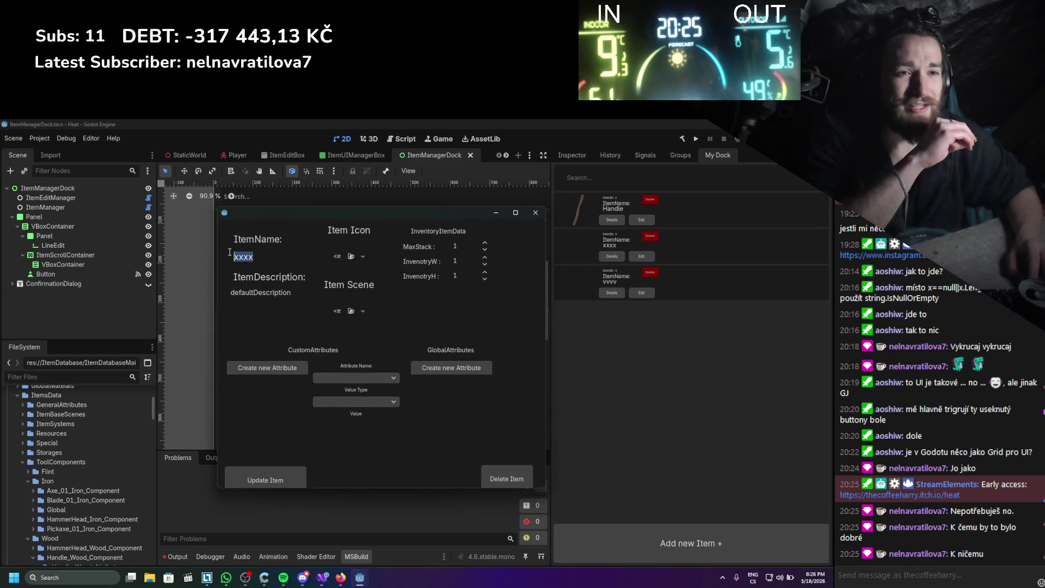
{"action": "type", "text": "Small handle"}
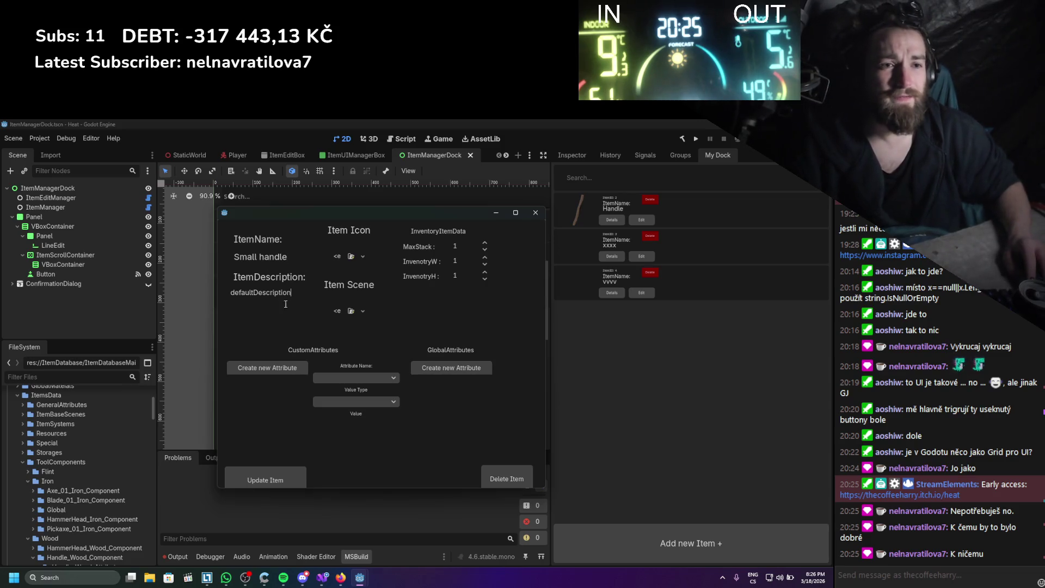
{"action": "key", "text": "ctrl+a"}
{"action": "type", "text": "used to "}
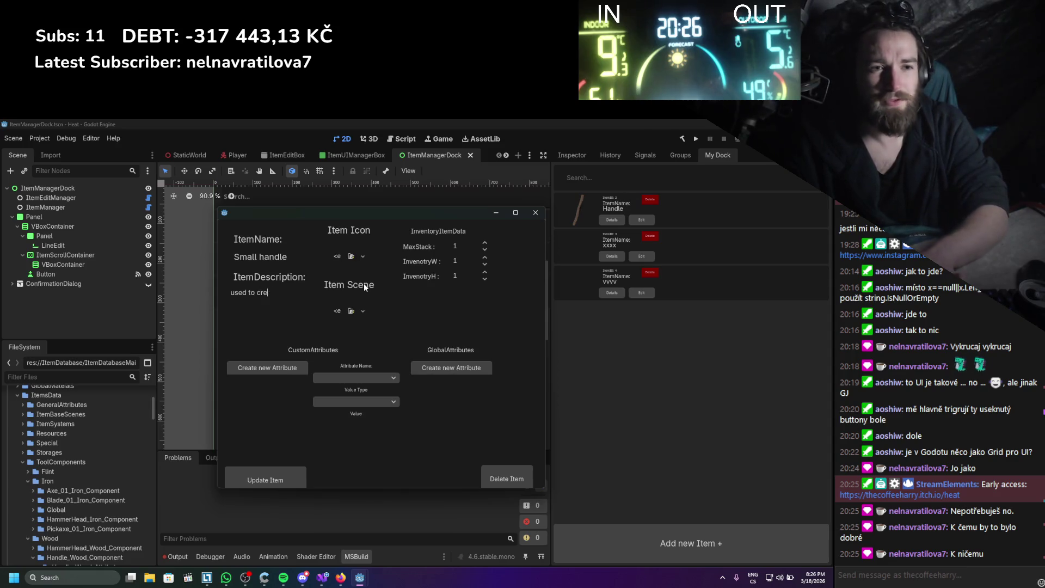
{"action": "type", "text": "create "}
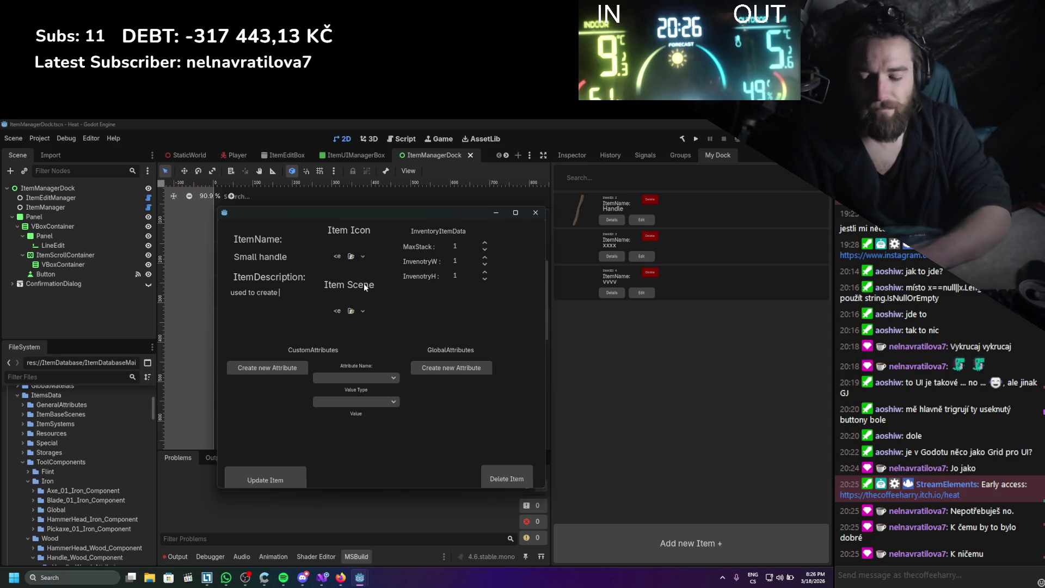
{"action": "type", "text": "spears"}
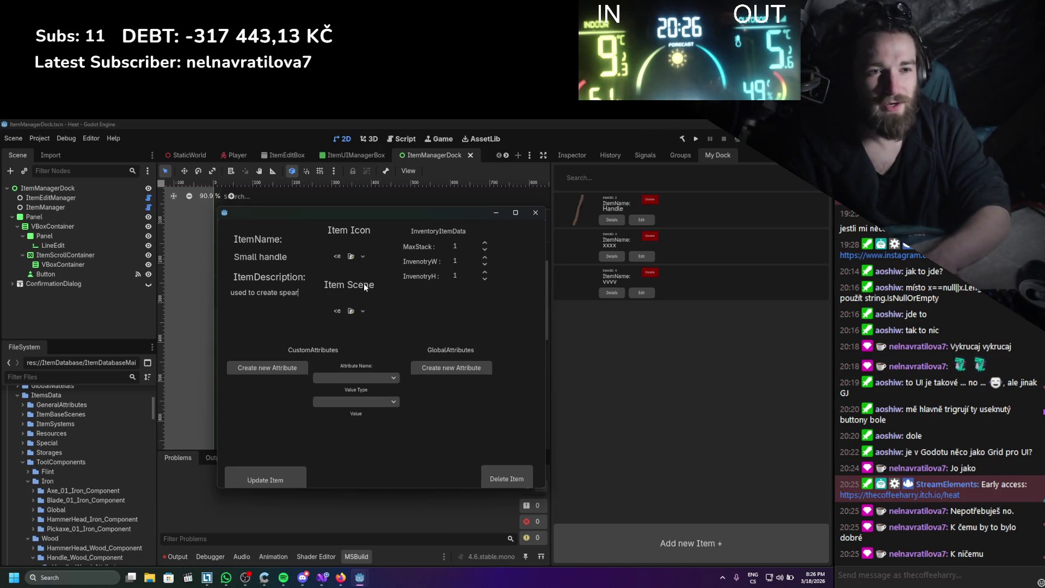
{"action": "key", "text": "BackSpace"}
{"action": "key", "text": "BackSpace"}
{"action": "key", "text": "BackSpace"}
{"action": "type", "text": "kni"}
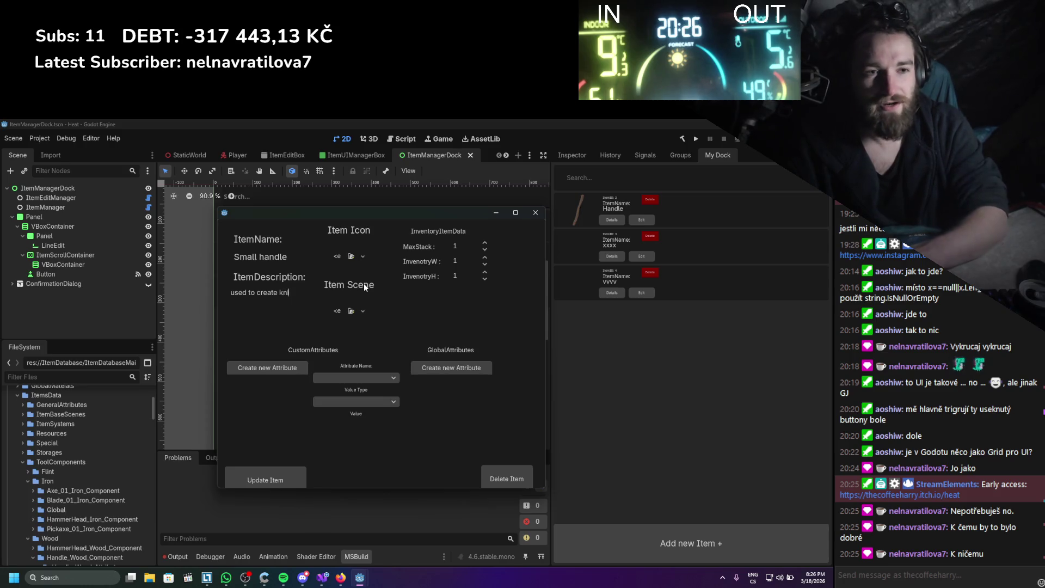
{"action": "type", "text": "s "}
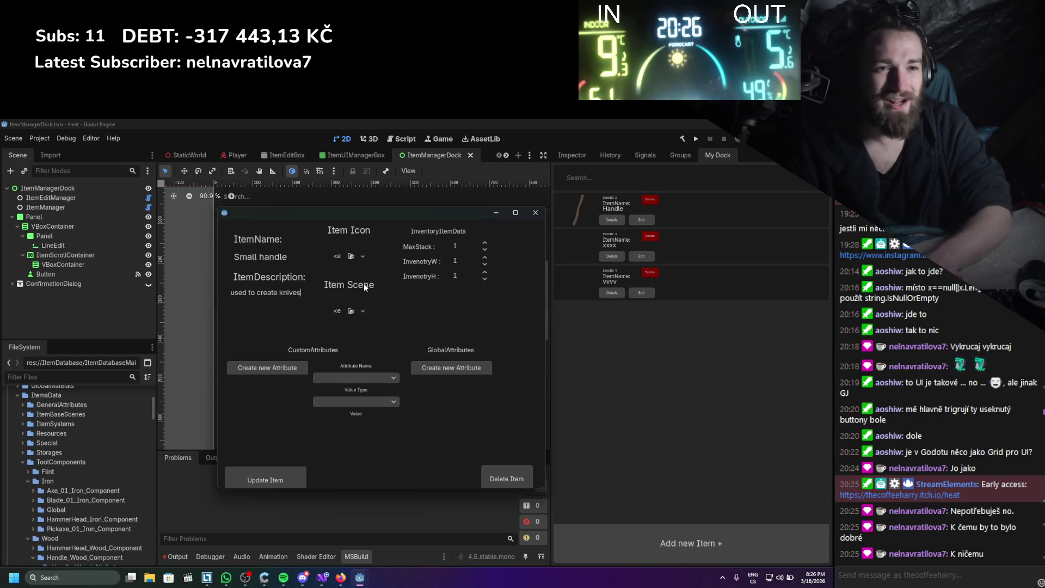
{"action": "type", "text": ", "}
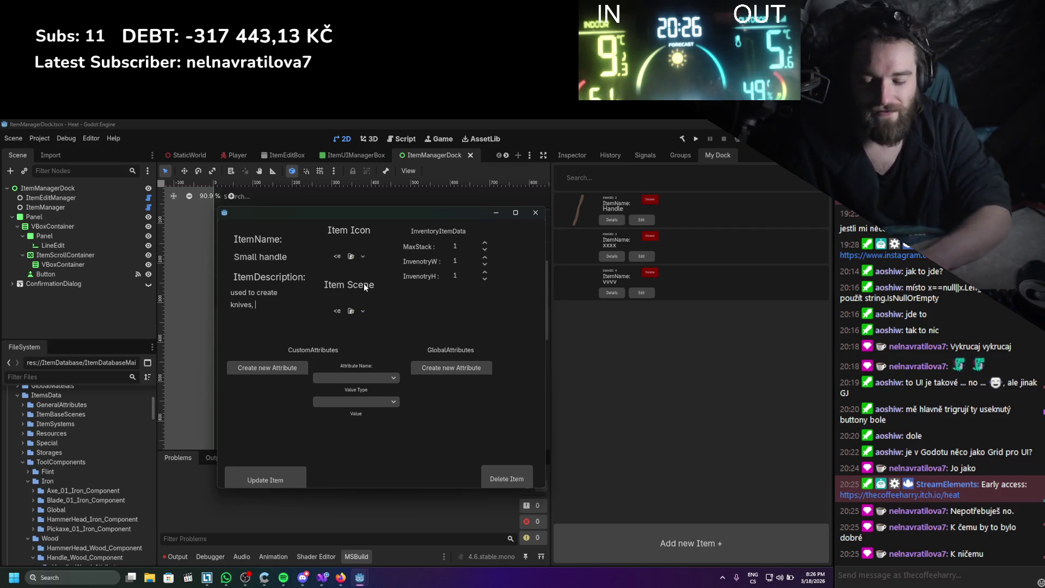
{"action": "type", "text": "swords.."}
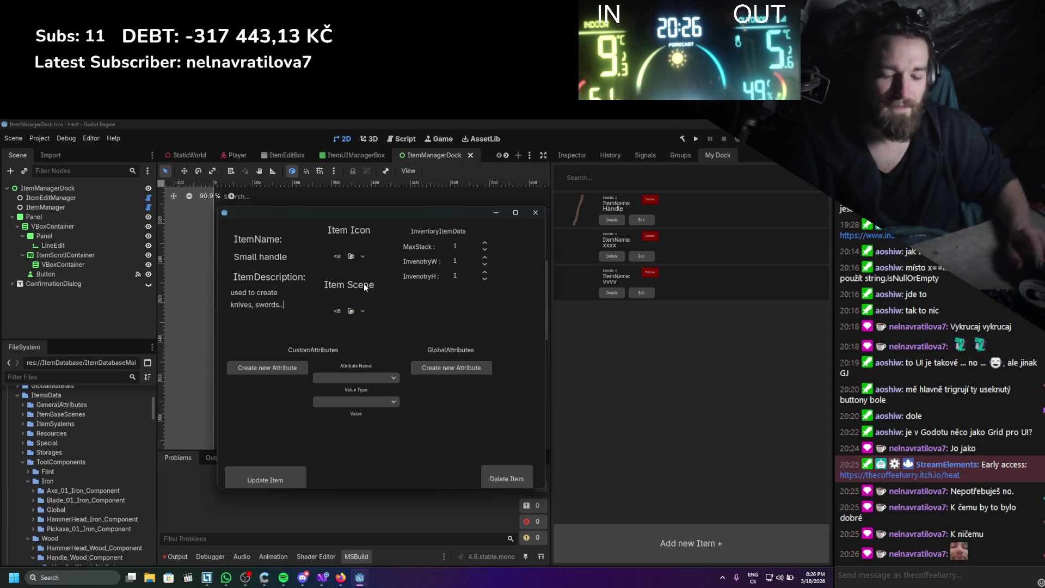
{"action": "type", "text": "."}
{"action": "key", "text": "Return"}
{"action": "key", "text": "BackSpace"}
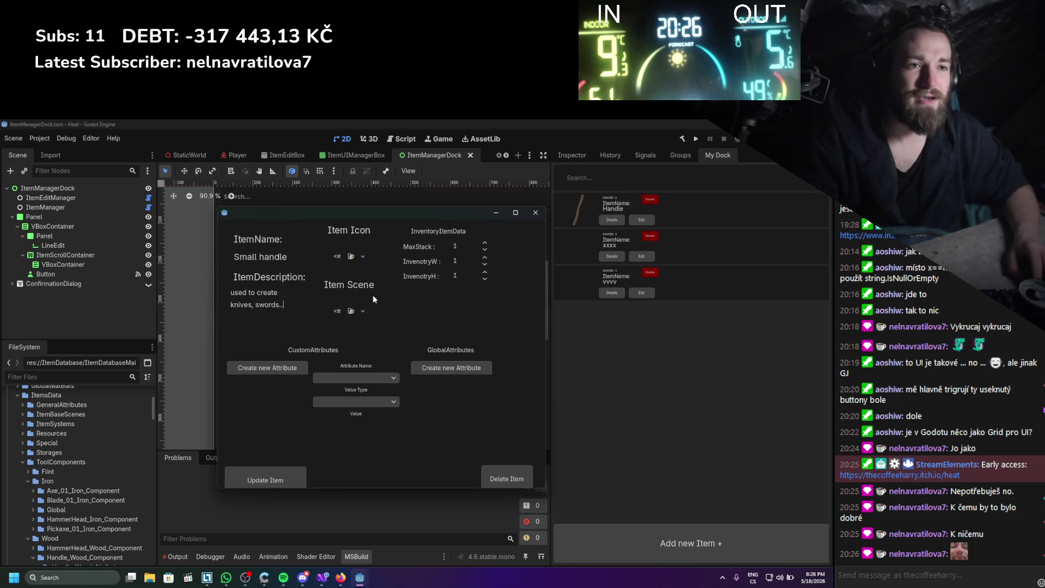
- Attach SmallHandle_Wood_Assembly.tscn as the item scene and update the Small handle item
{"action": "left_click", "coordinate": [352, 257]}
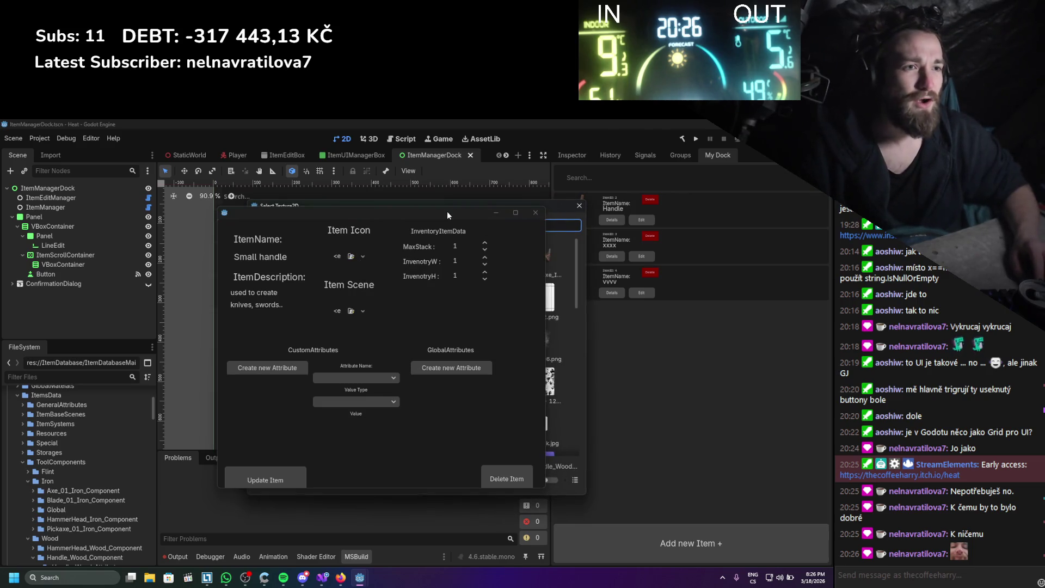
{"action": "left_click_drag", "start_coordinate": [447, 215], "coordinate": [703, 227]}
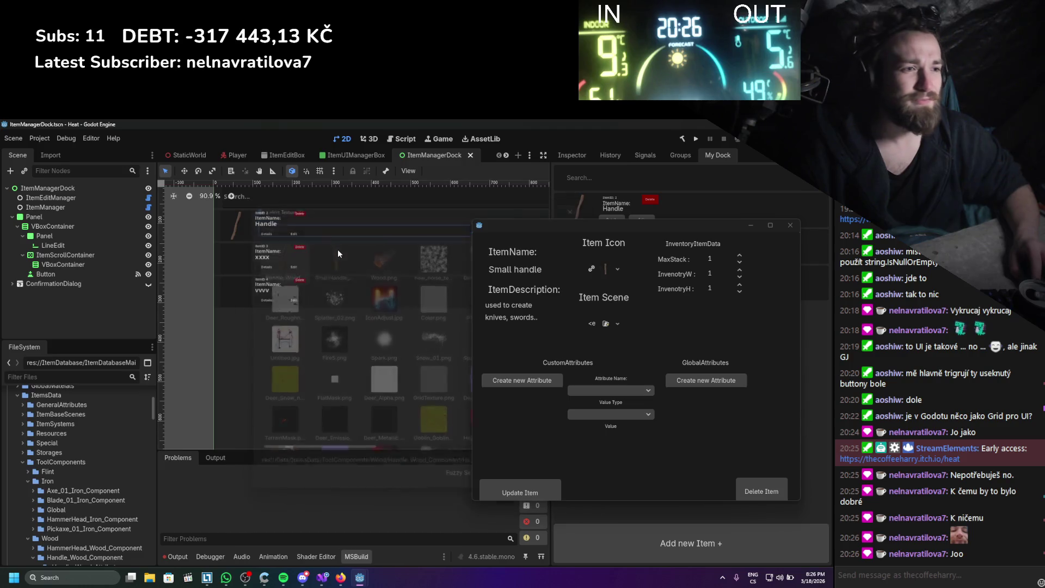
{"action": "left_click", "coordinate": [605, 323]}
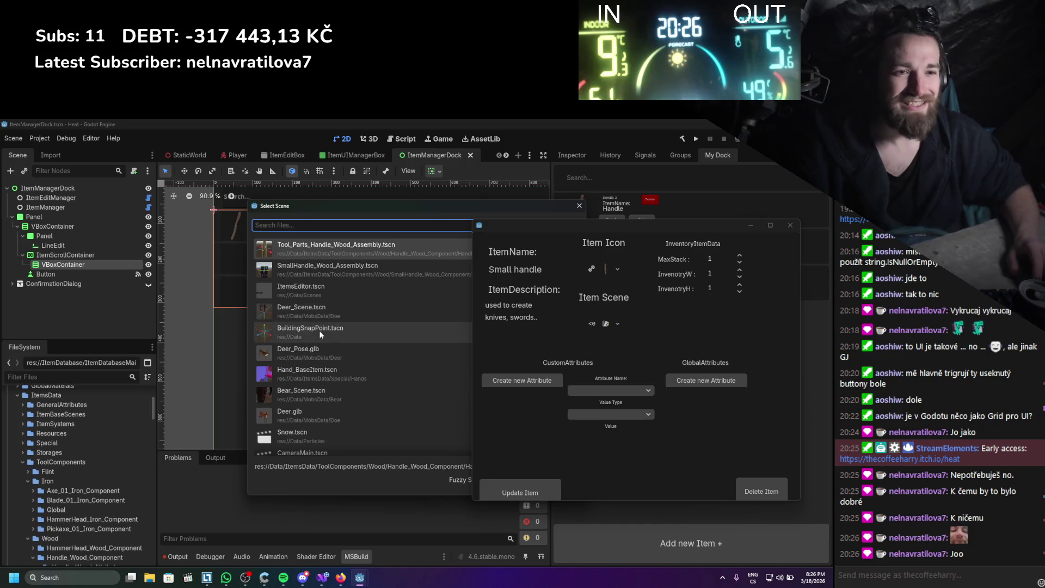
{"action": "double_click", "coordinate": [326, 267]}
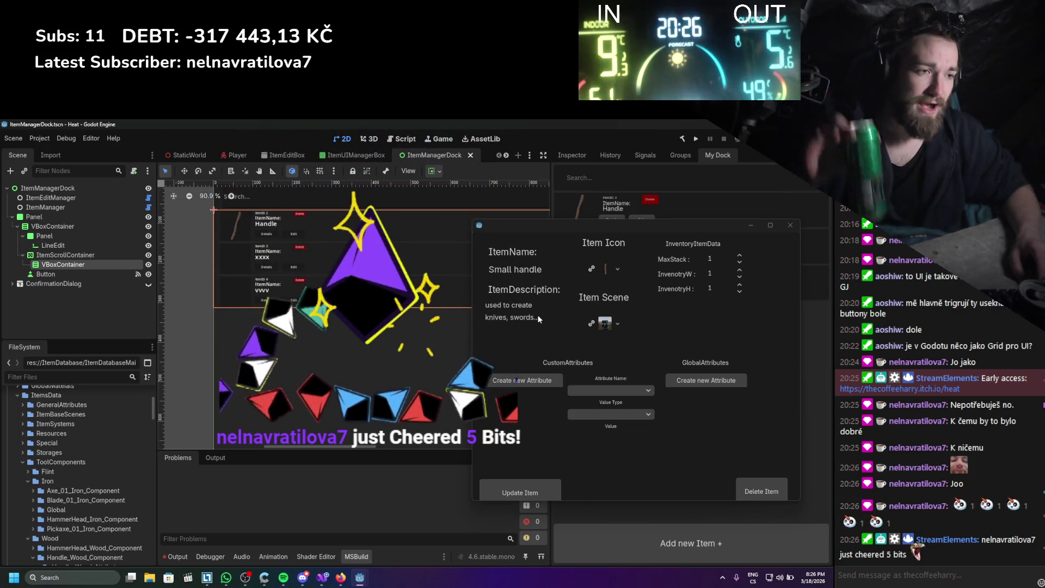
{"action": "left_click", "coordinate": [557, 487]}
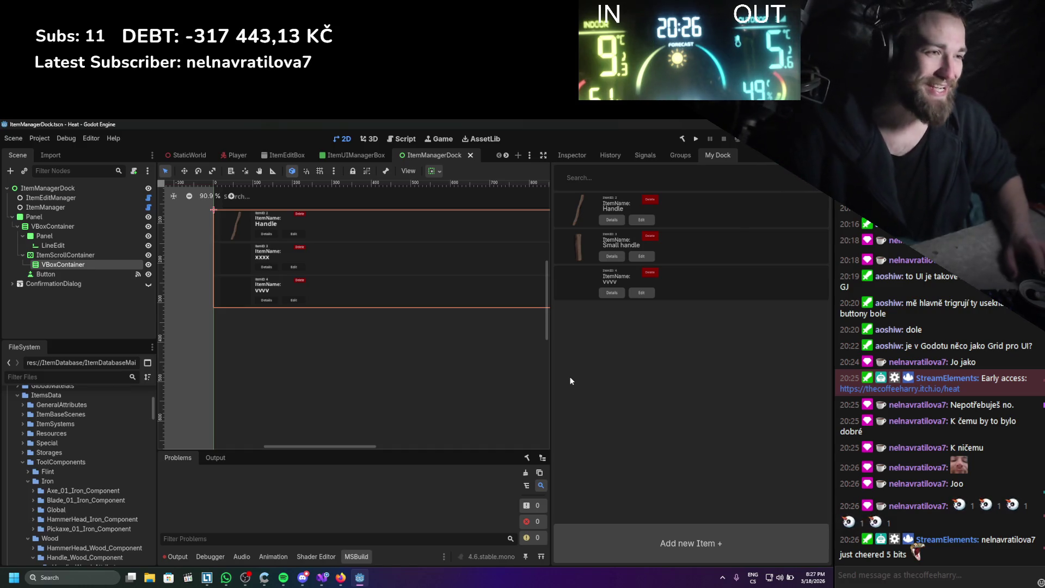
{"action": "scroll", "coordinate": [427, 378], "scroll_direction": "down", "scroll_amount": 1}
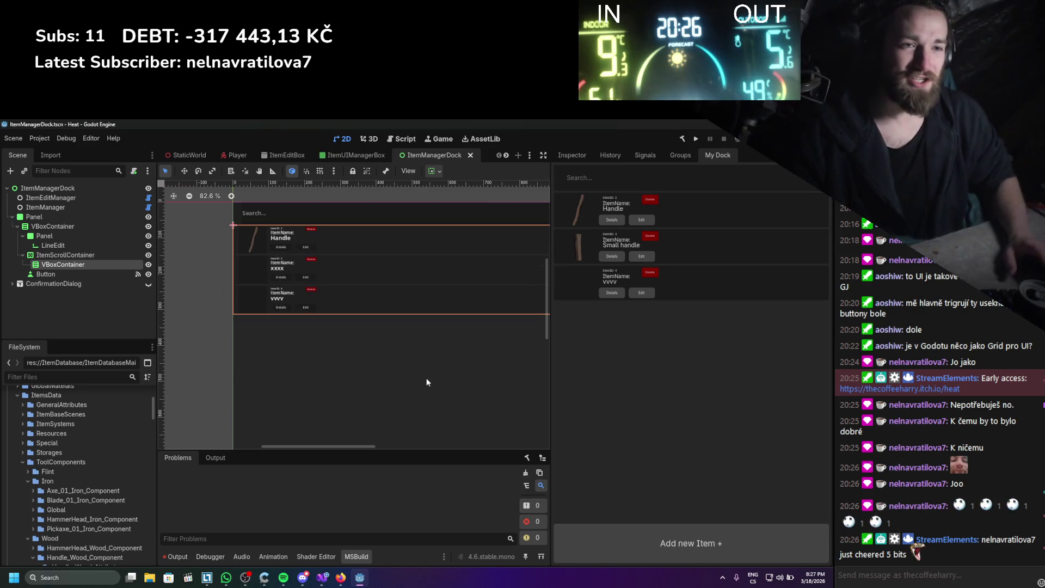
{"action": "scroll", "coordinate": [175, 286], "scroll_direction": "up", "scroll_amount": 2}
{"action": "left_click", "coordinate": [94, 227]}
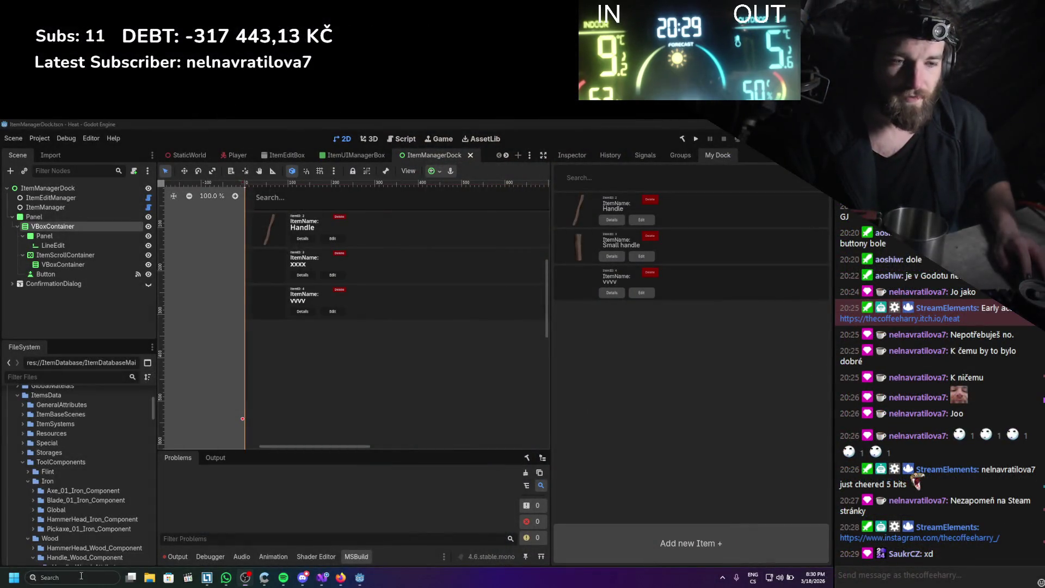
- Launch Git Extensions and open the Heat repository
{"action": "left_click", "coordinate": [81, 576]}
{"action": "key", "text": "Escape"}
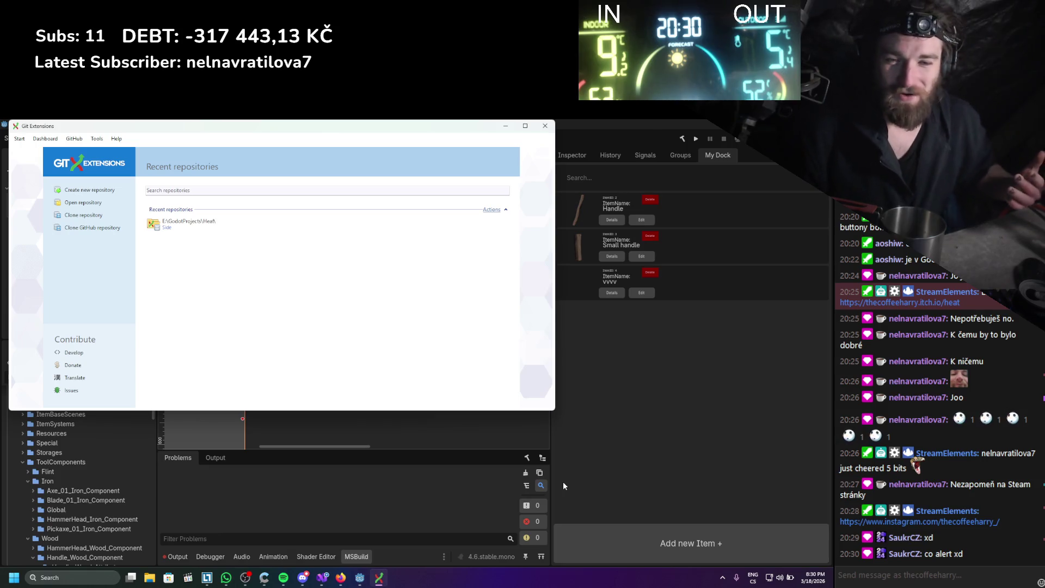
{"action": "left_click", "coordinate": [193, 228]}
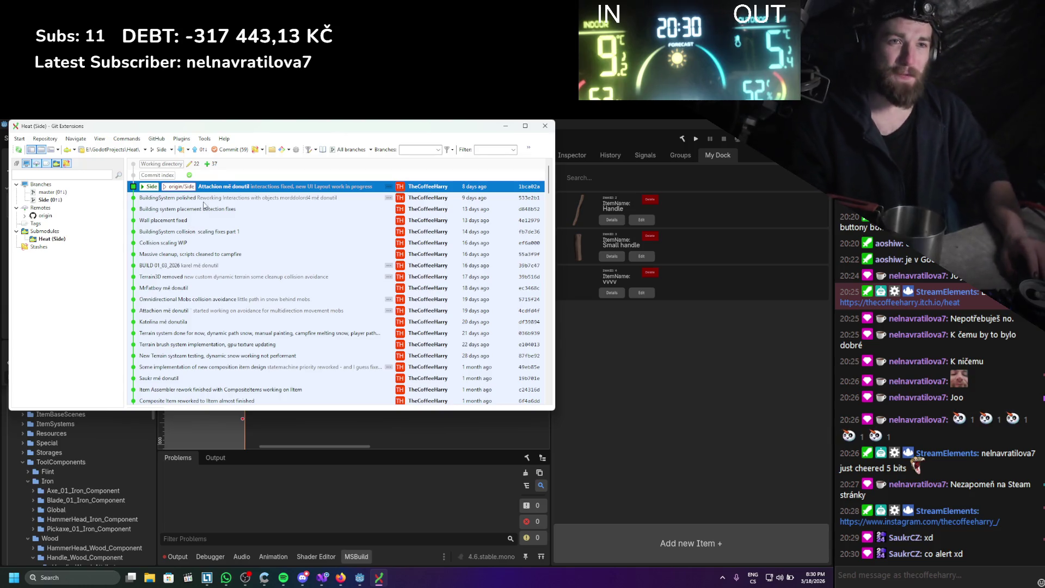
- Stage all 57 files, commit with a message ending 'for creating items', and push to origin
{"action": "key", "text": "ctrl+space"}
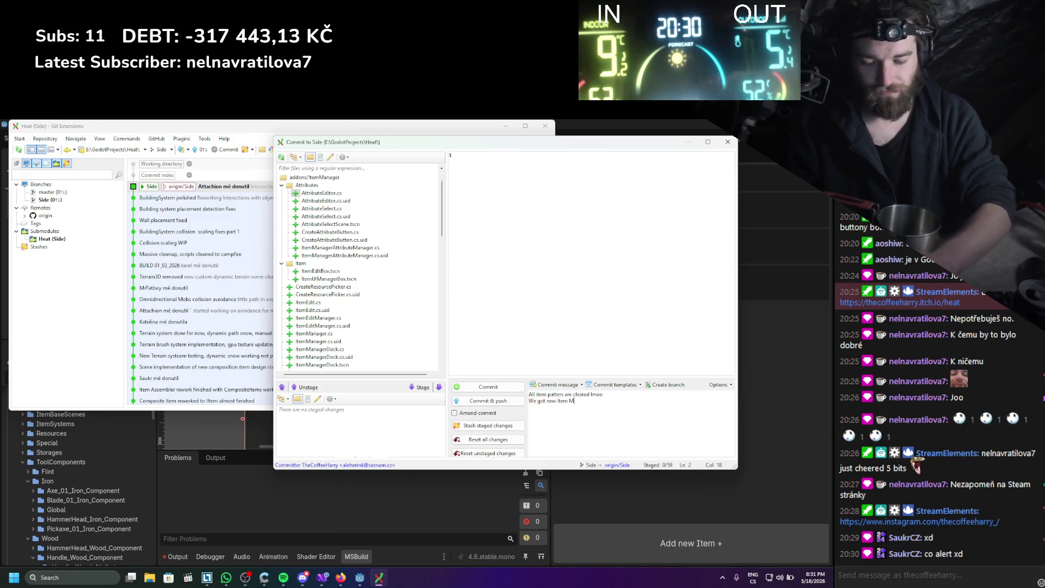
{"action": "key", "text": "BackSpace"}
{"action": "key", "text": "BackSpace"}
{"action": "key", "text": "BackSpace"}
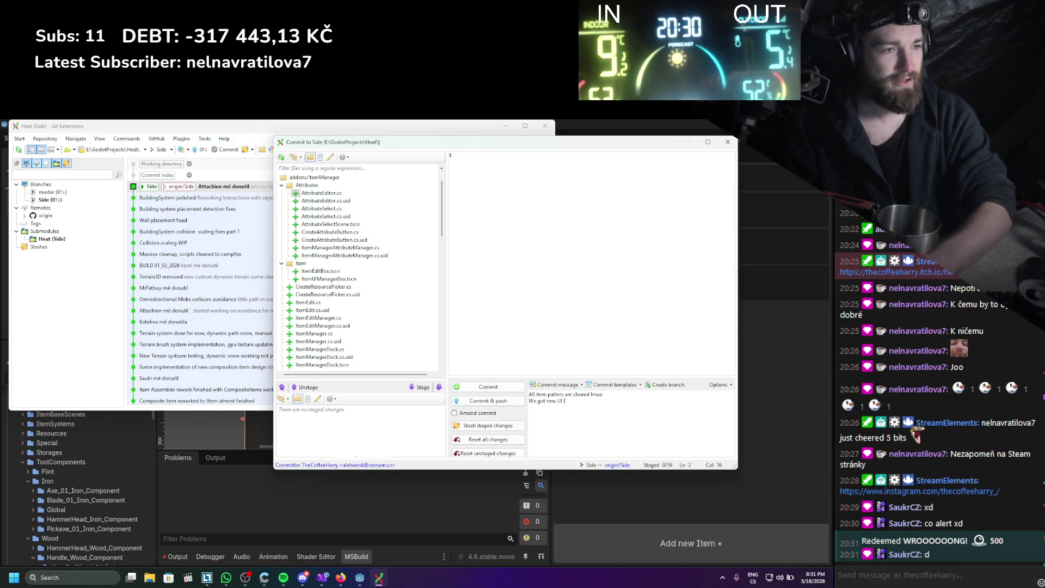
{"action": "type", "text": "for cre"}
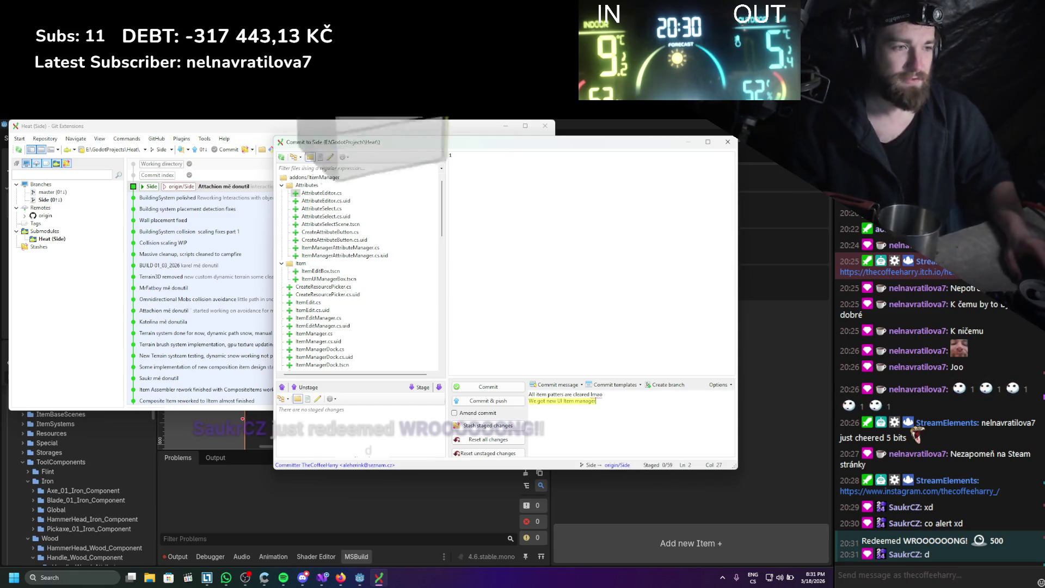
{"action": "type", "text": "ating "}
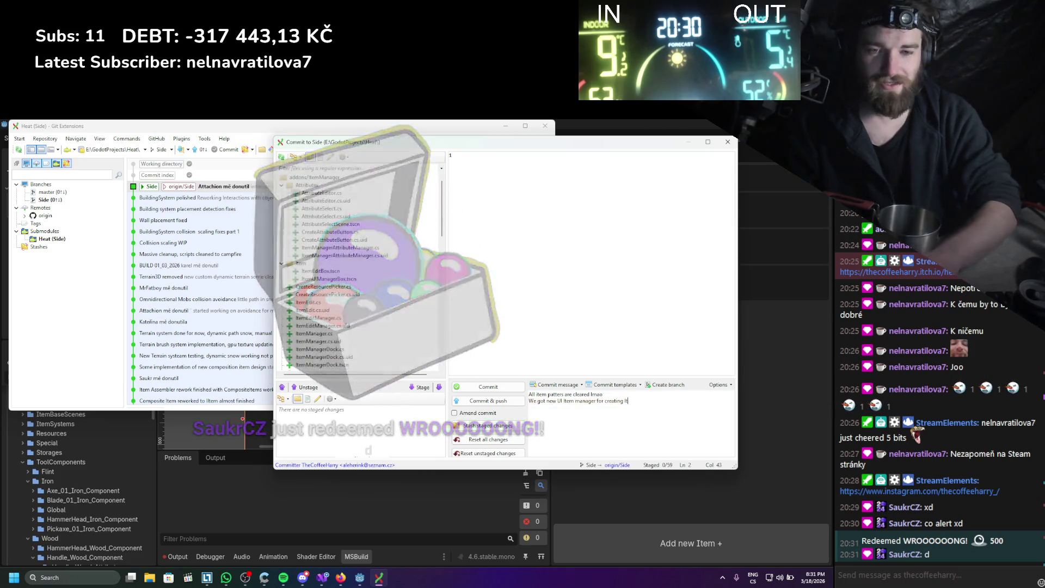
{"action": "type", "text": "items"}
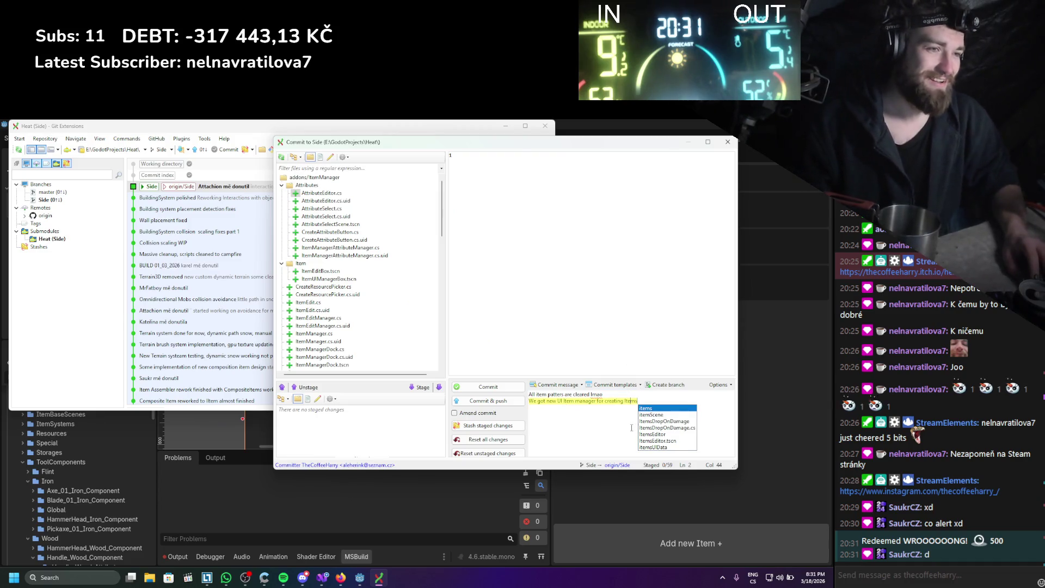
{"action": "left_click", "coordinate": [441, 388]}
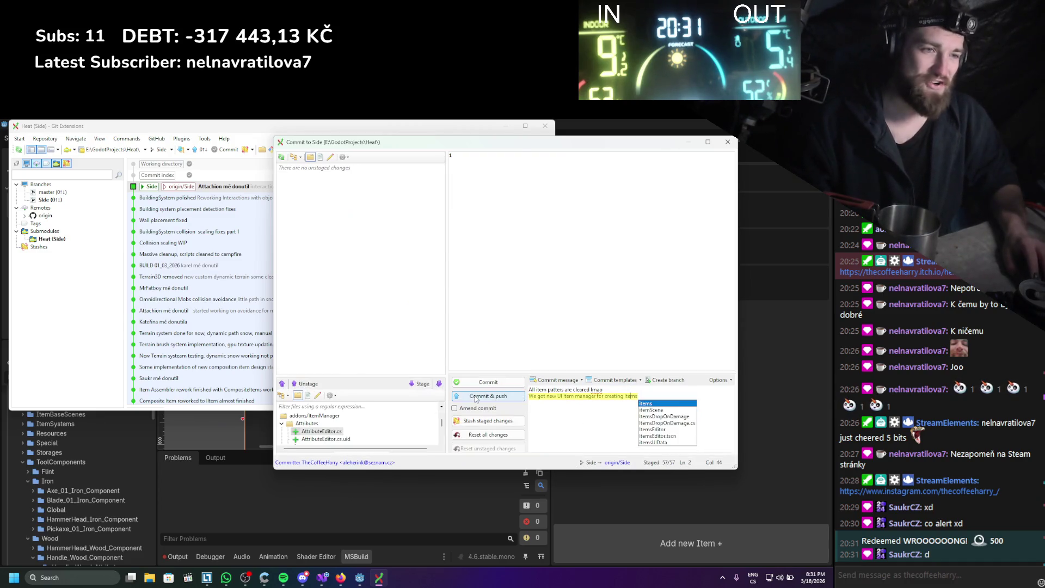
{"action": "left_click", "coordinate": [489, 395]}
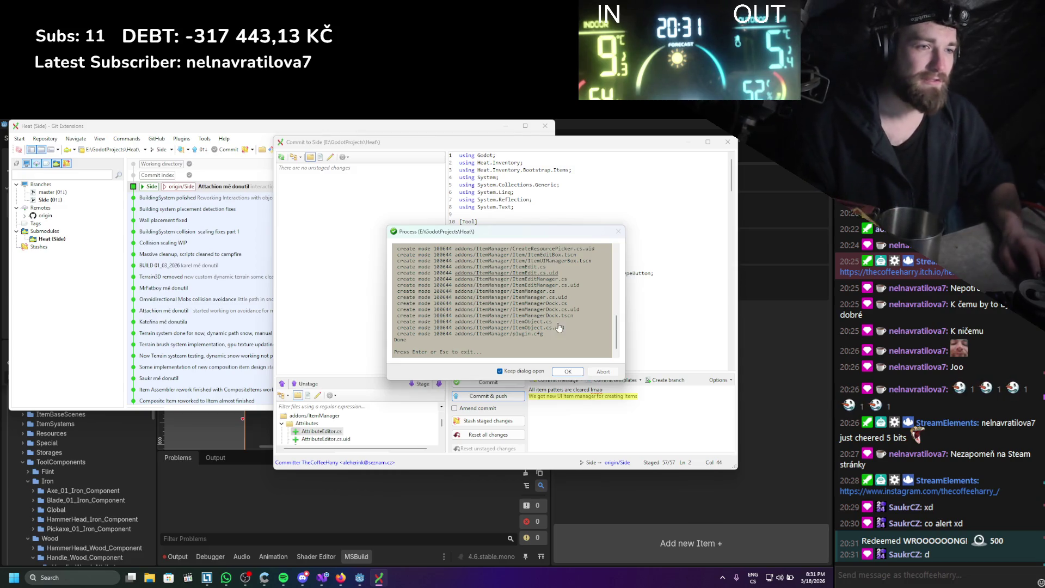
{"action": "left_click", "coordinate": [569, 370]}
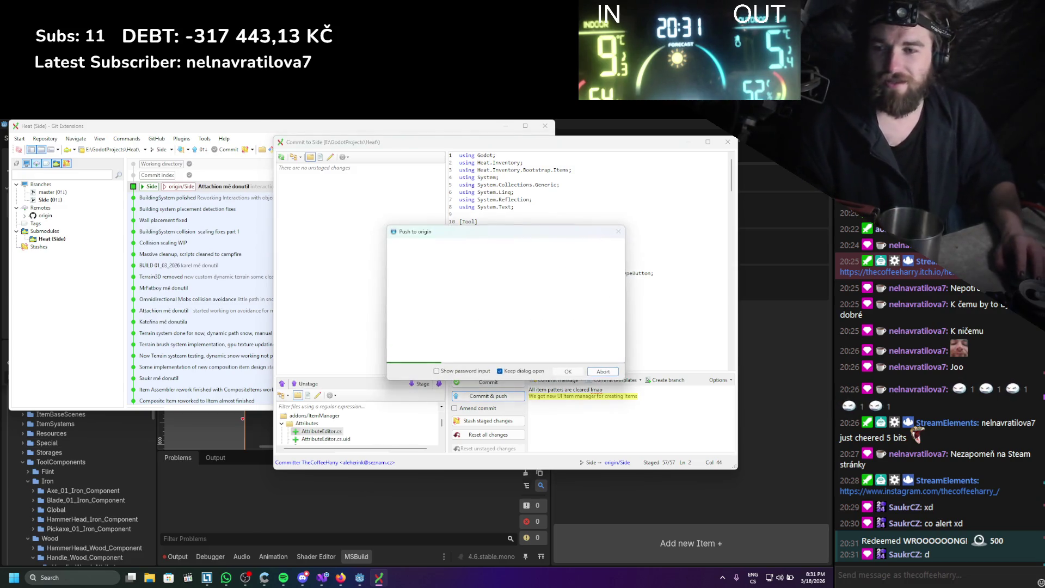
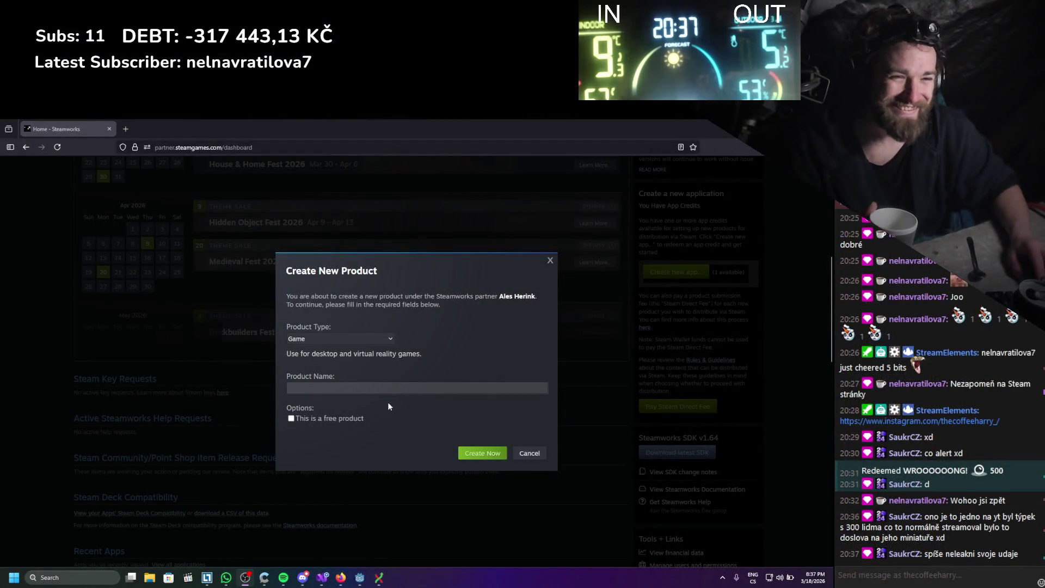
- Create a new product named 'Heat' with product type Game
{"action": "left_click", "coordinate": [384, 388]}
{"action": "type", "text": "Heat"}
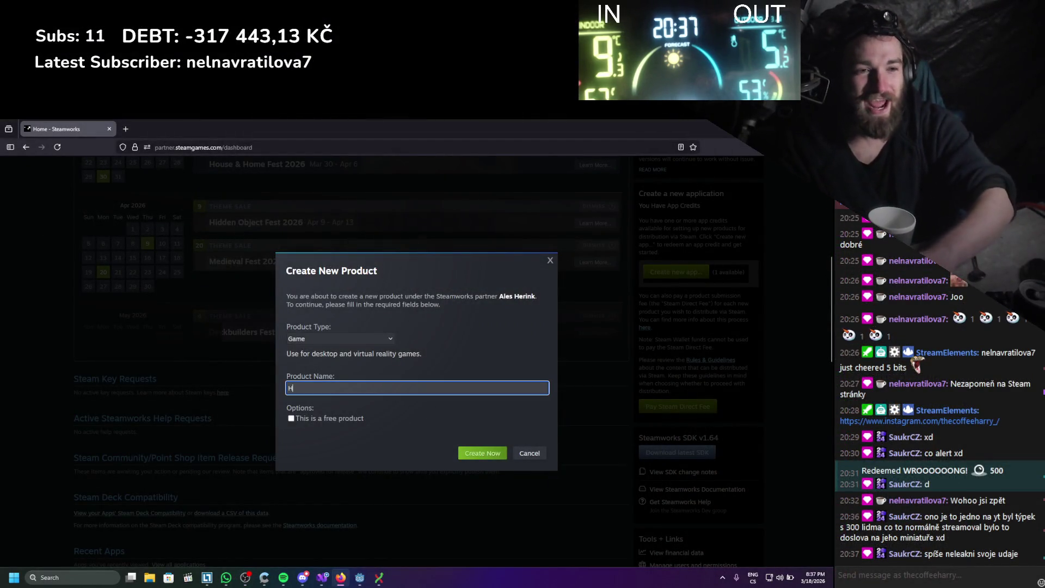
{"action": "left_click", "coordinate": [373, 340]}
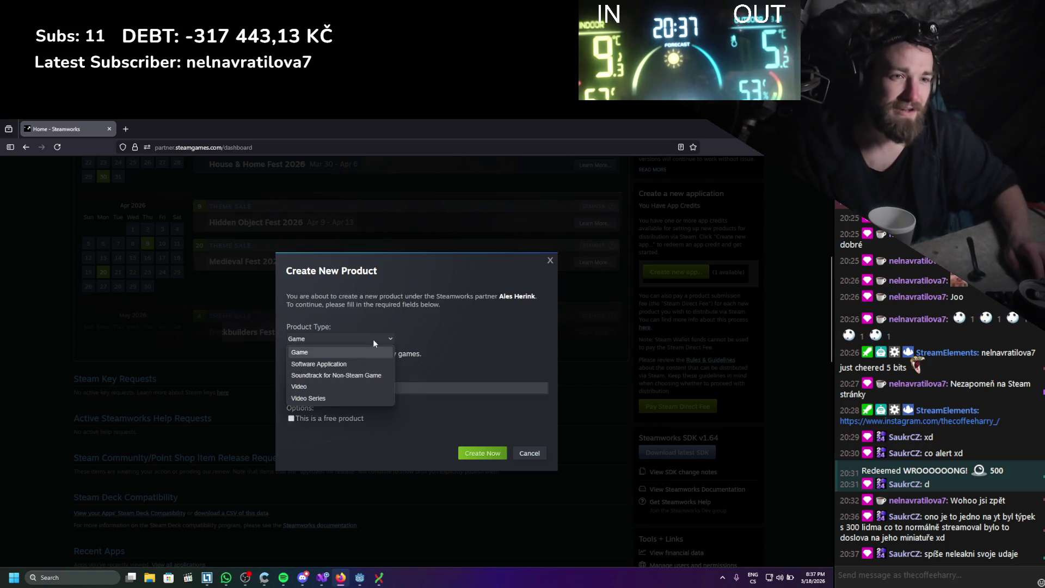
{"action": "left_click", "coordinate": [374, 339]}
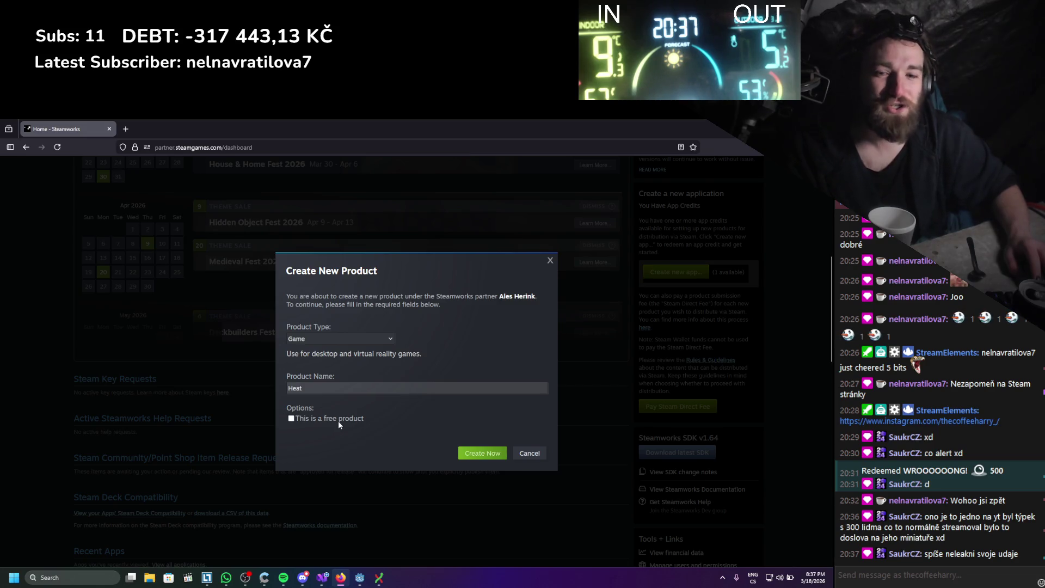
{"action": "left_click", "coordinate": [482, 453]}
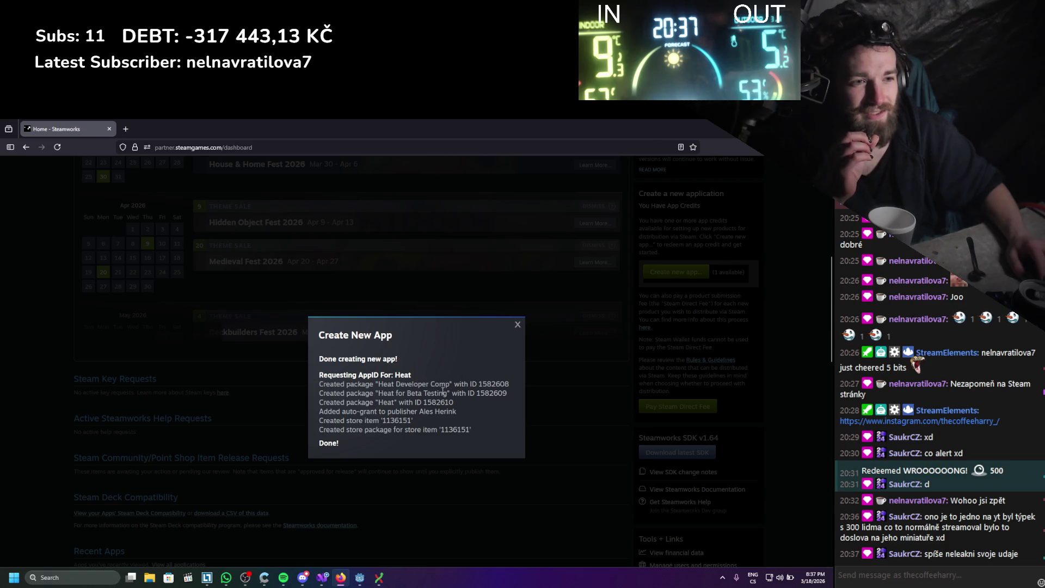
{"action": "scroll", "coordinate": [435, 398], "scroll_direction": "down", "scroll_amount": 2}
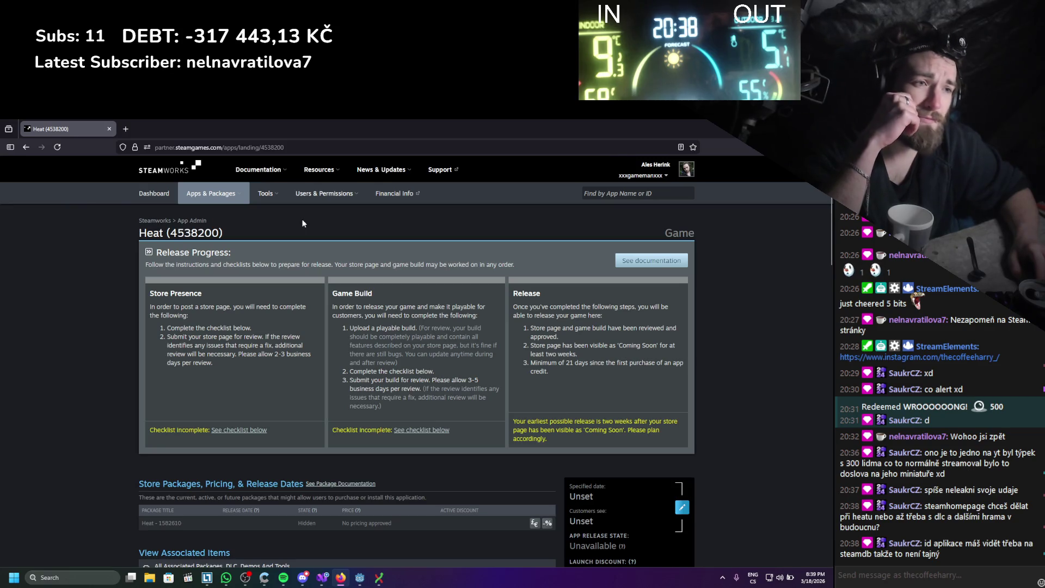
- Review Heat's release checklist and open Edit Store Page under Store Presence
{"action": "scroll", "coordinate": [72, 396], "scroll_direction": "down", "scroll_amount": 2}
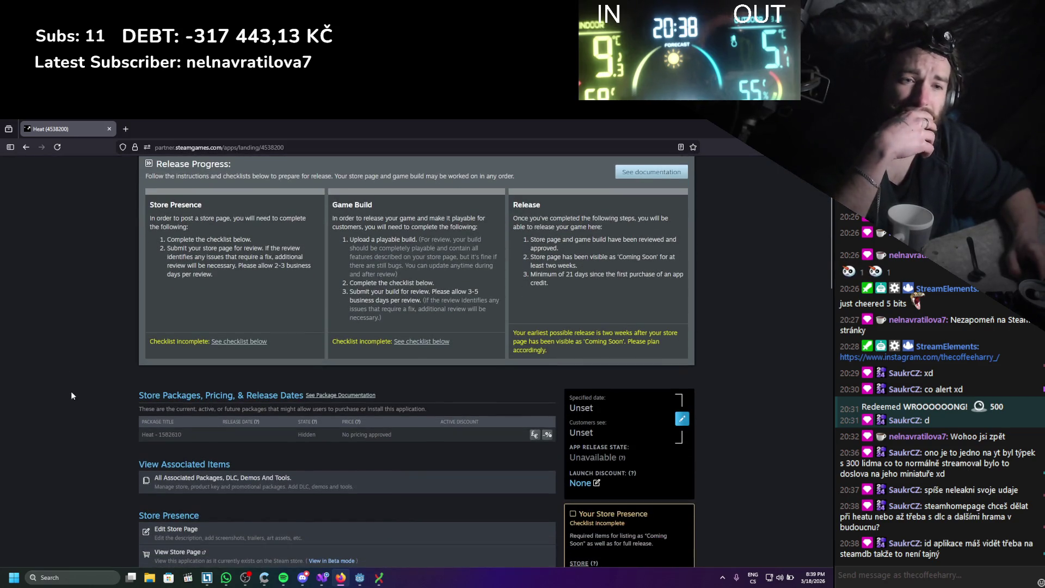
{"action": "scroll", "coordinate": [71, 396], "scroll_direction": "down", "scroll_amount": 1}
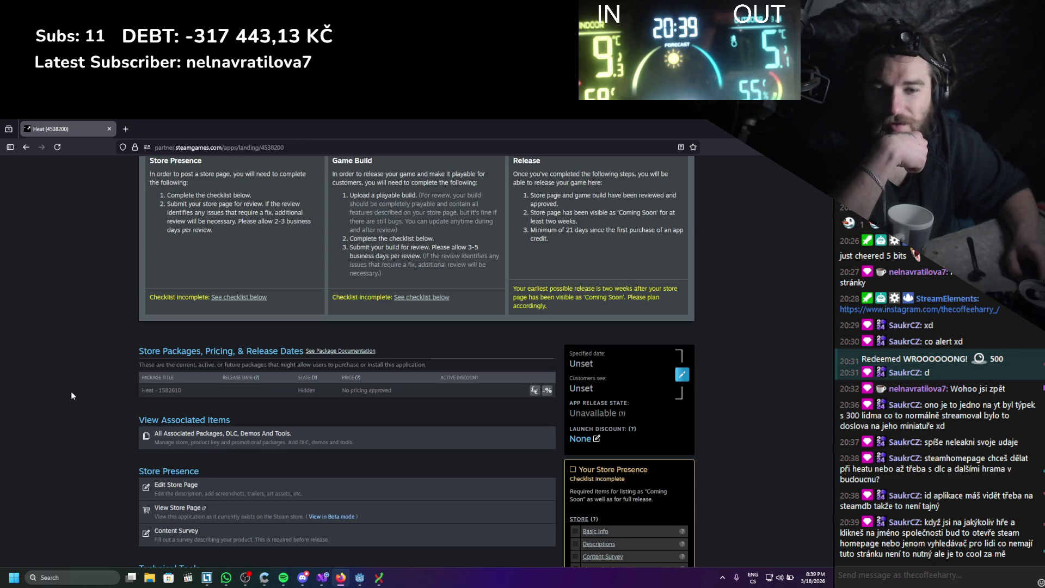
{"action": "scroll", "coordinate": [119, 391], "scroll_direction": "down", "scroll_amount": 2}
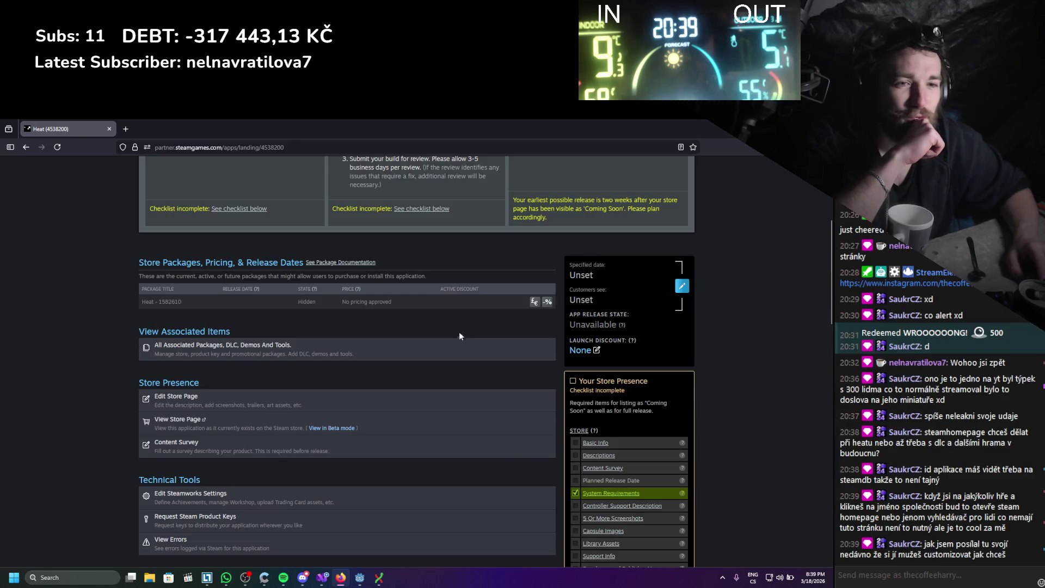
{"action": "scroll", "coordinate": [462, 329], "scroll_direction": "down", "scroll_amount": 2}
{"action": "scroll", "coordinate": [453, 342], "scroll_direction": "down", "scroll_amount": 1}
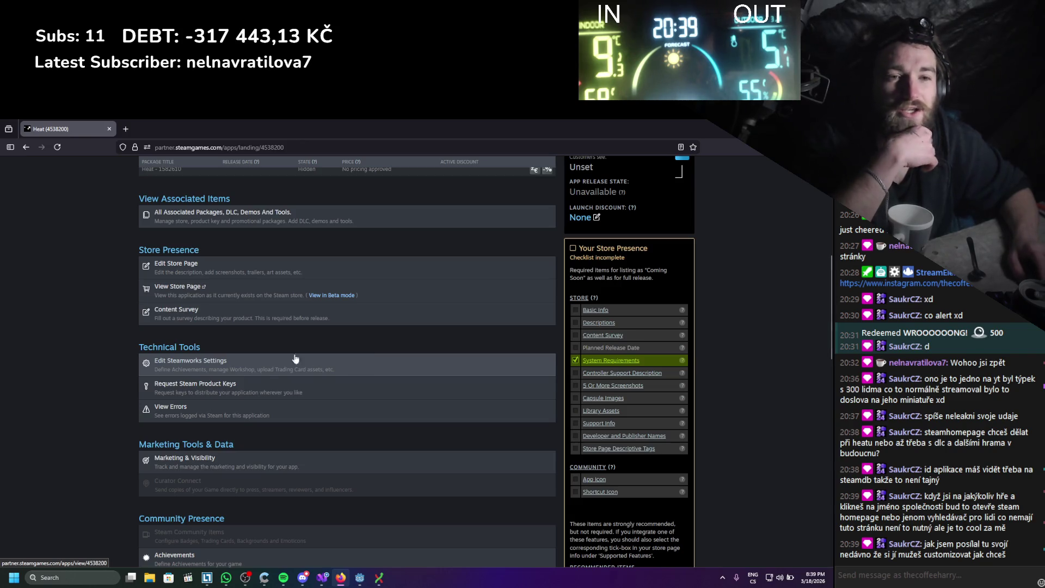
{"action": "scroll", "coordinate": [316, 362], "scroll_direction": "up", "scroll_amount": 1}
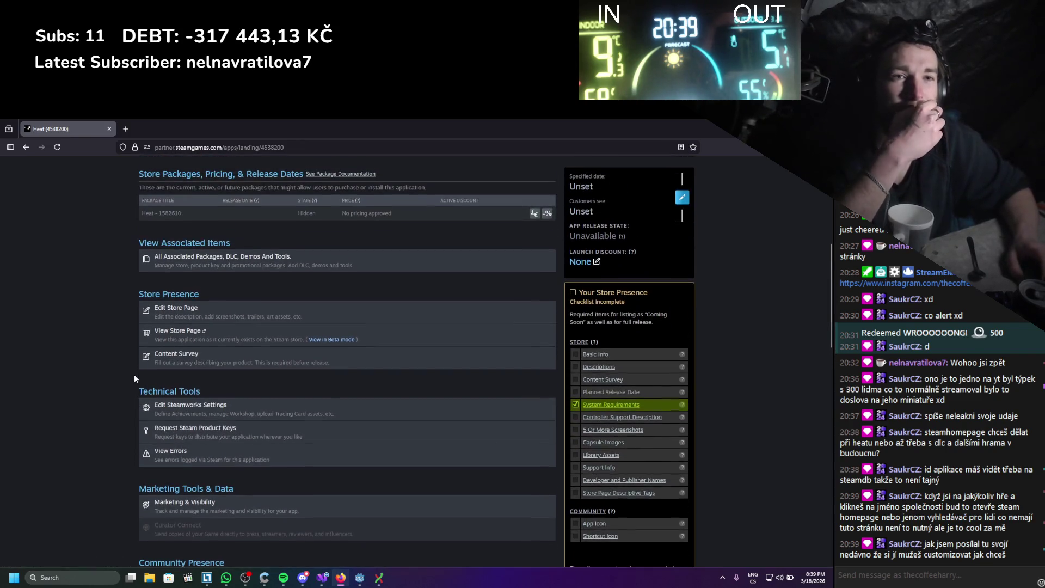
{"action": "left_click", "coordinate": [179, 306]}
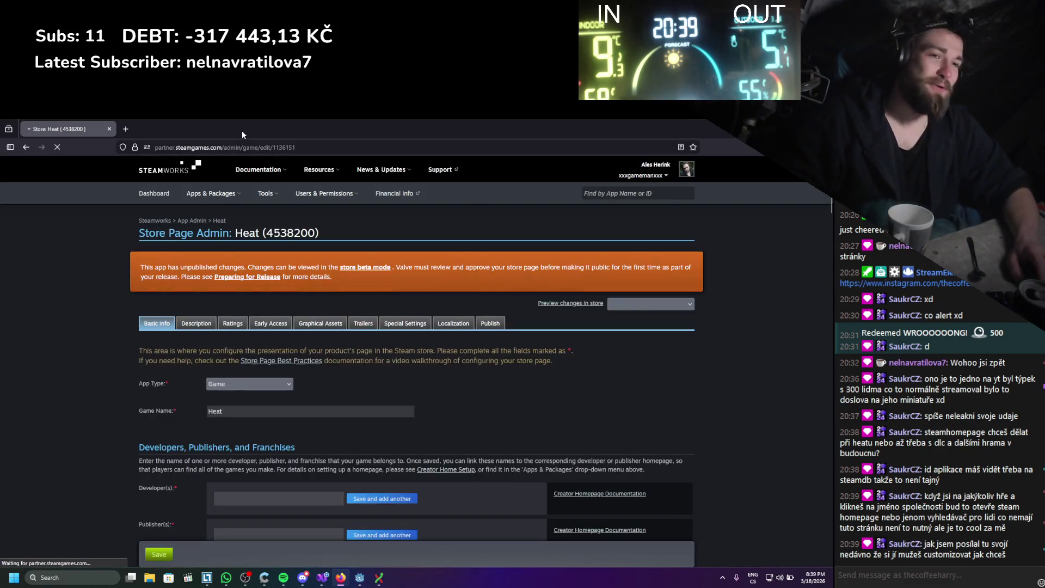
- Enter a handle in the Developer(s) field and capitalize its first letter
{"action": "mouse_move", "coordinate": [308, 162]}
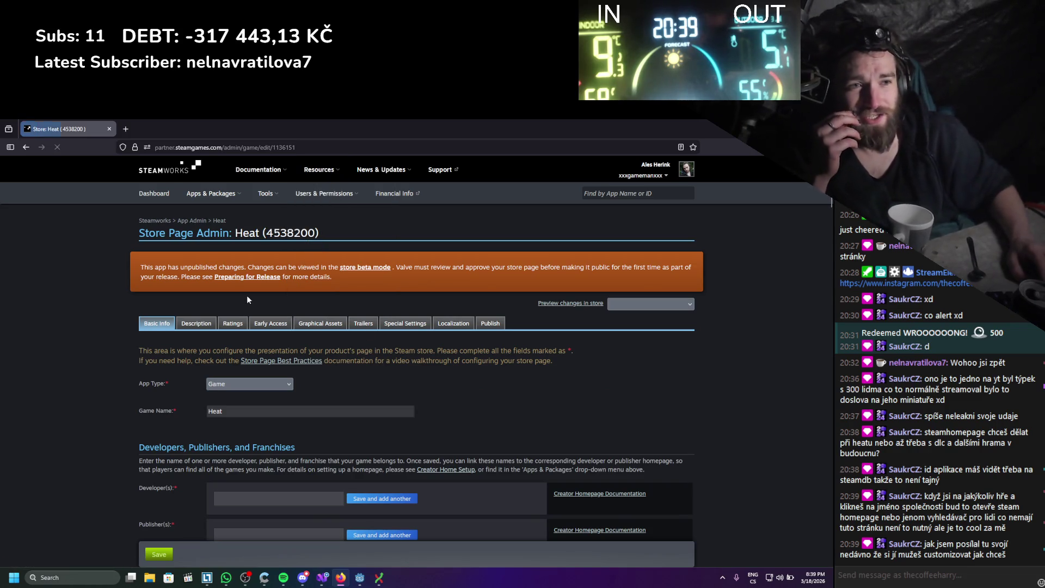
{"action": "scroll", "coordinate": [247, 295], "scroll_direction": "down", "scroll_amount": 1}
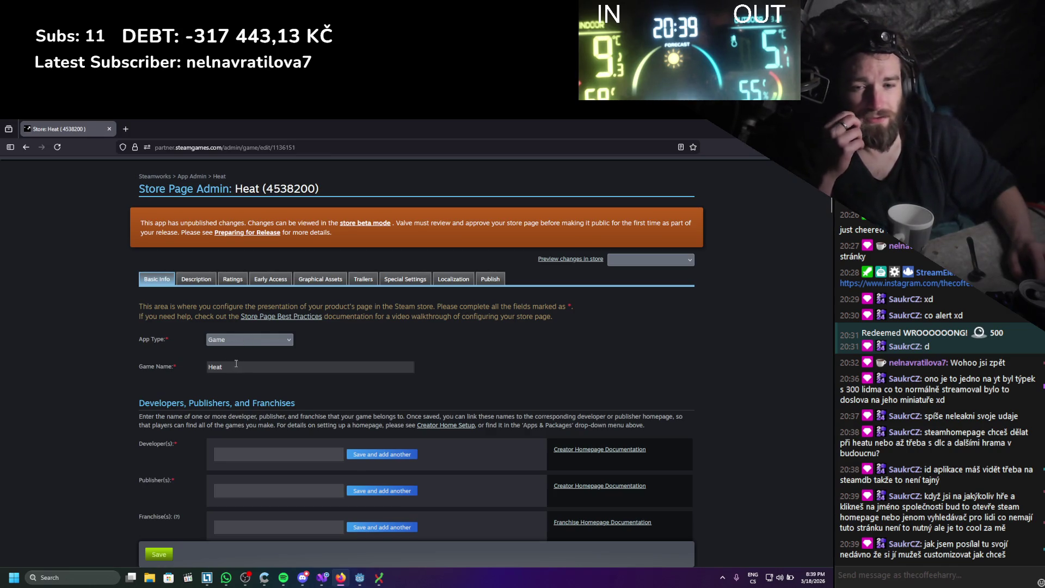
{"action": "scroll", "coordinate": [238, 363], "scroll_direction": "down", "scroll_amount": 2}
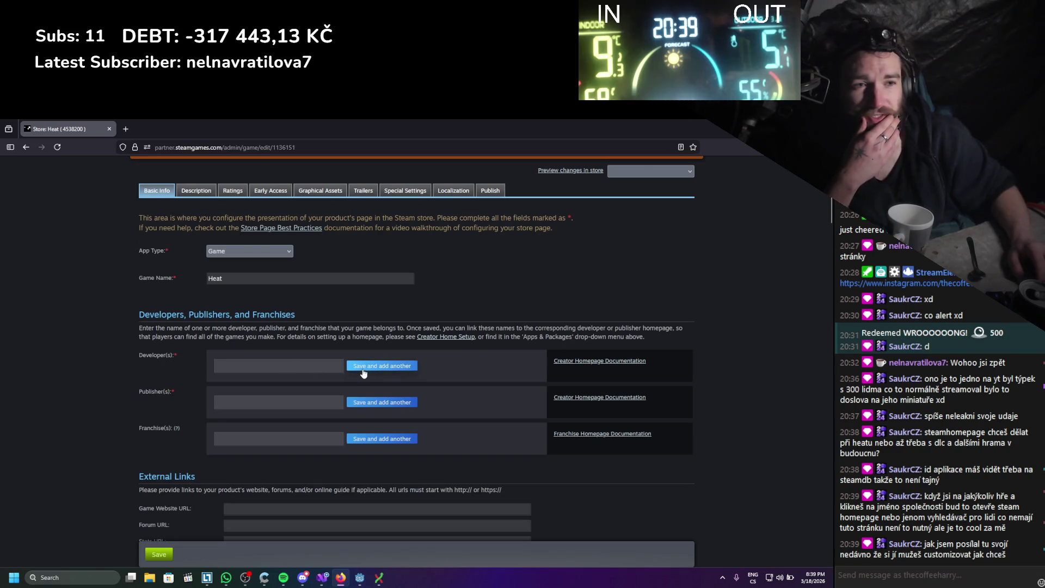
{"action": "left_click", "coordinate": [306, 370]}
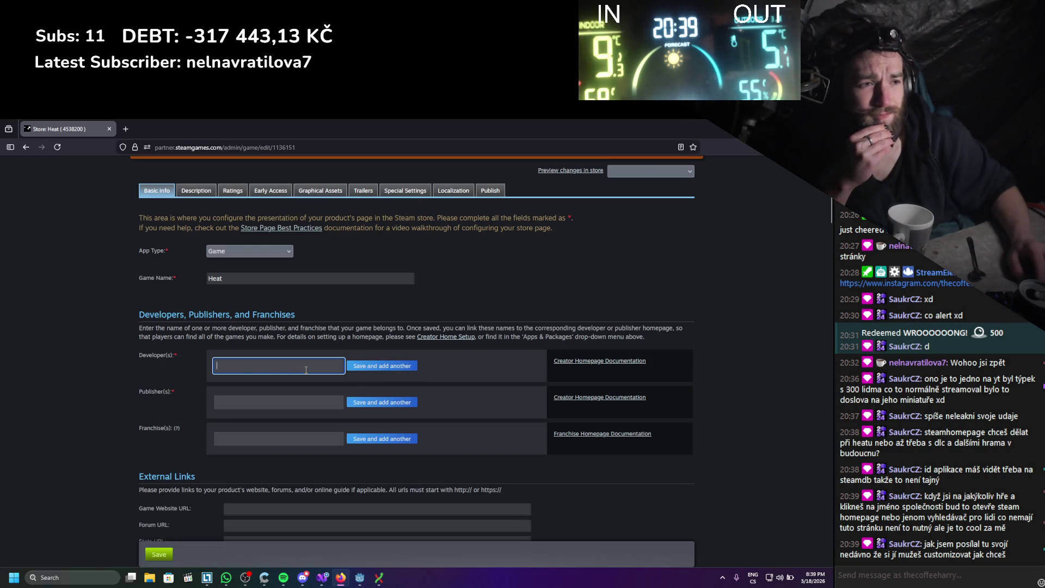
{"action": "type", "text": "thecoffeehar"}
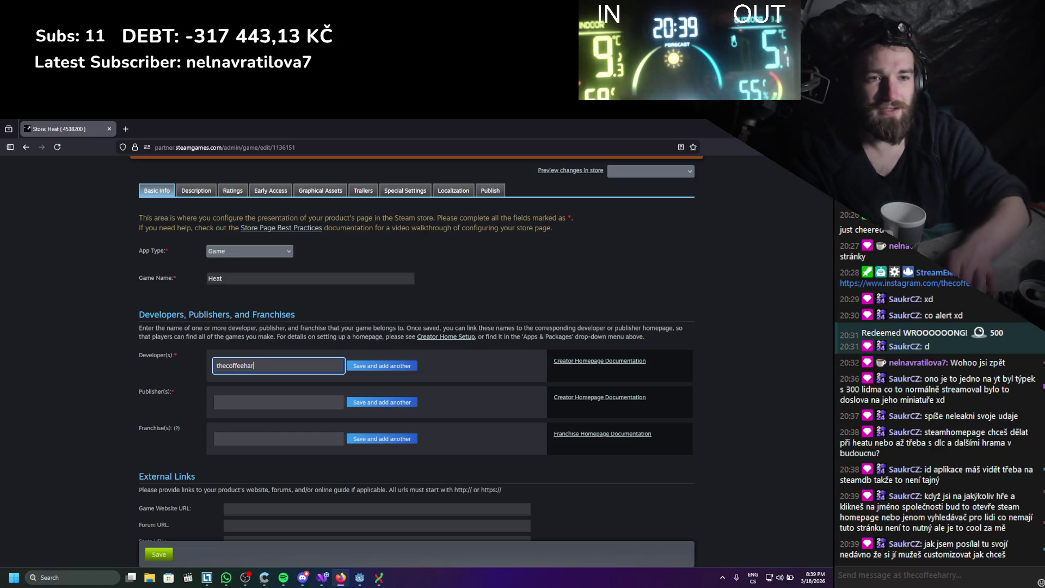
{"action": "type", "text": "ry"}
{"action": "left_click", "coordinate": [366, 368]}
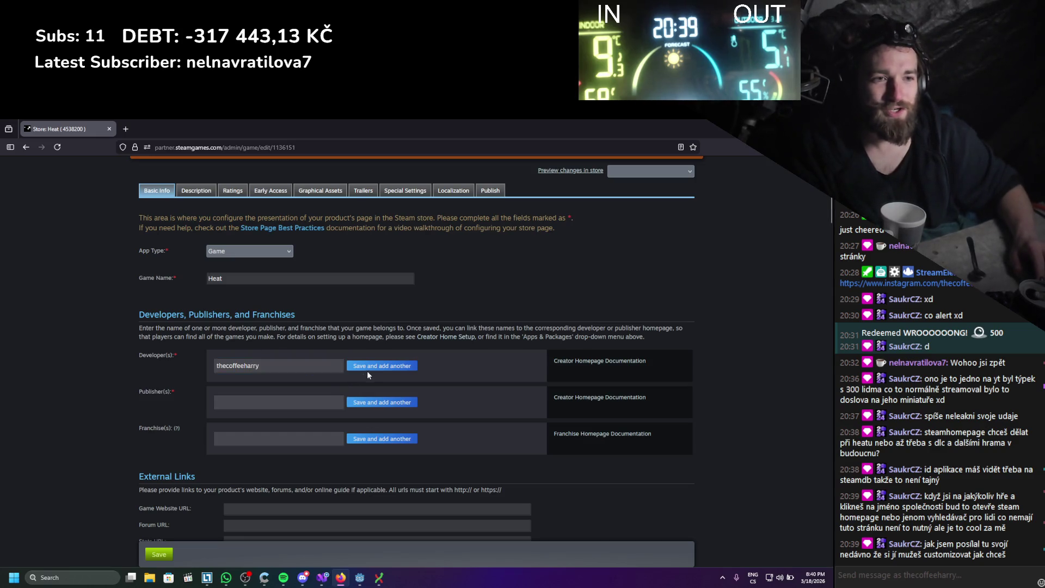
{"action": "left_click", "coordinate": [216, 365]}
{"action": "key", "text": "Delete"}
{"action": "type", "text": "T"}
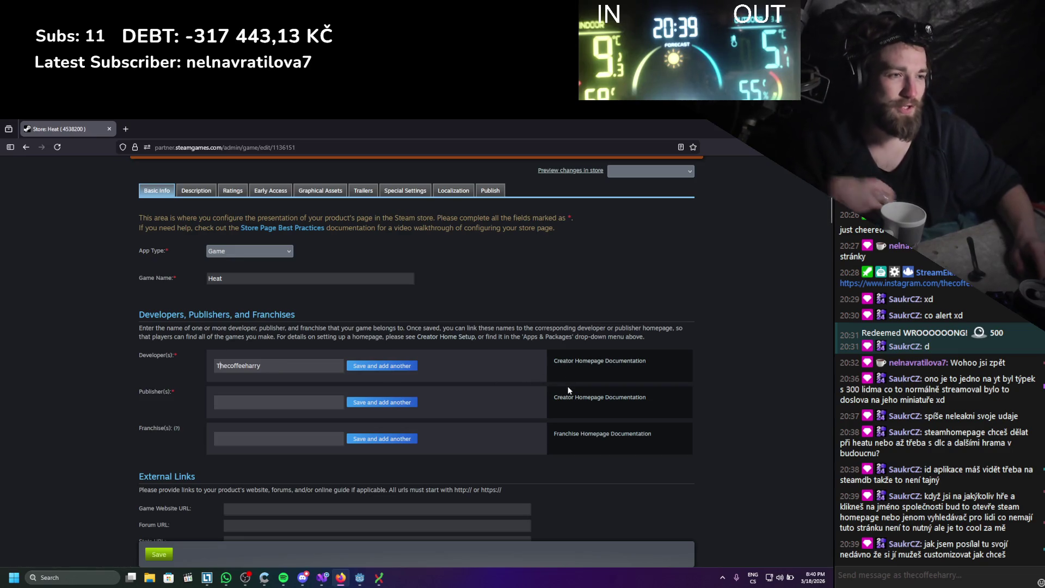
{"action": "left_click", "coordinate": [268, 366]}
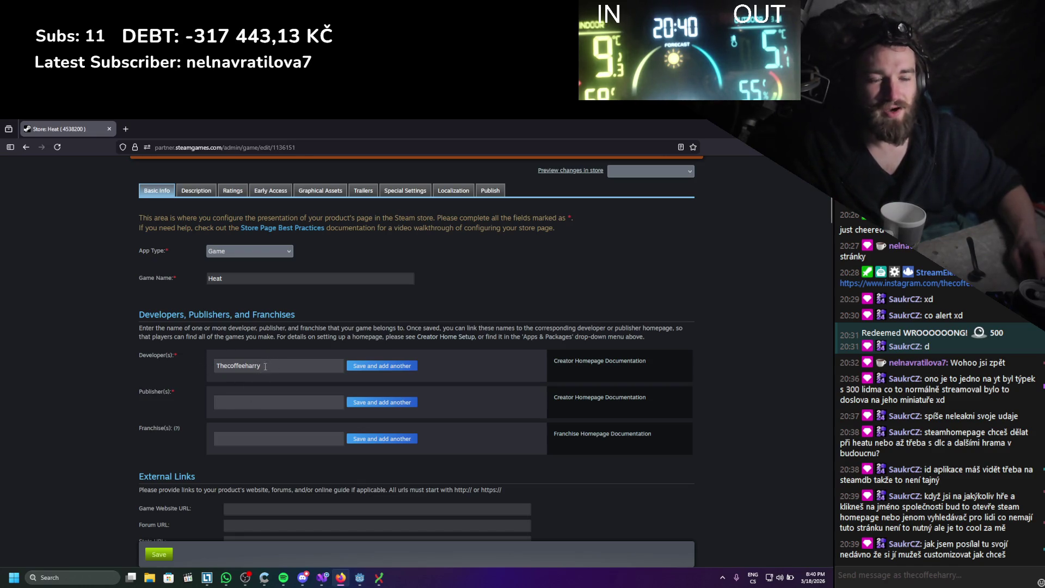
- Make 'Detail Software' both publisher and developer, then save Basic Info
{"action": "left_click", "coordinate": [253, 402]}
{"action": "type", "text": "Detail"}
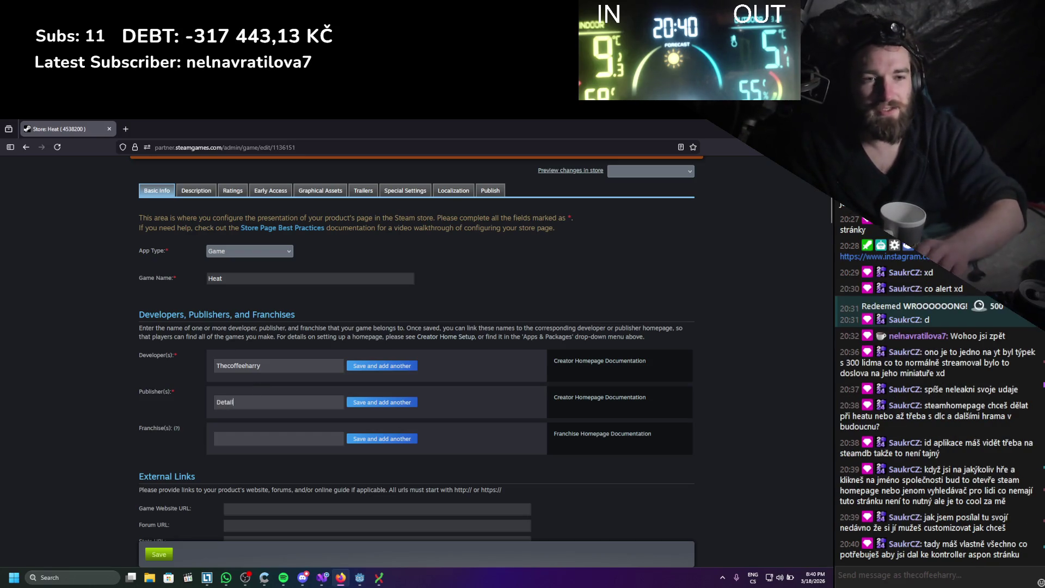
{"action": "type", "text": "Software"}
{"action": "key", "text": "Left"}
{"action": "key", "text": "Left"}
{"action": "key", "text": "Left"}
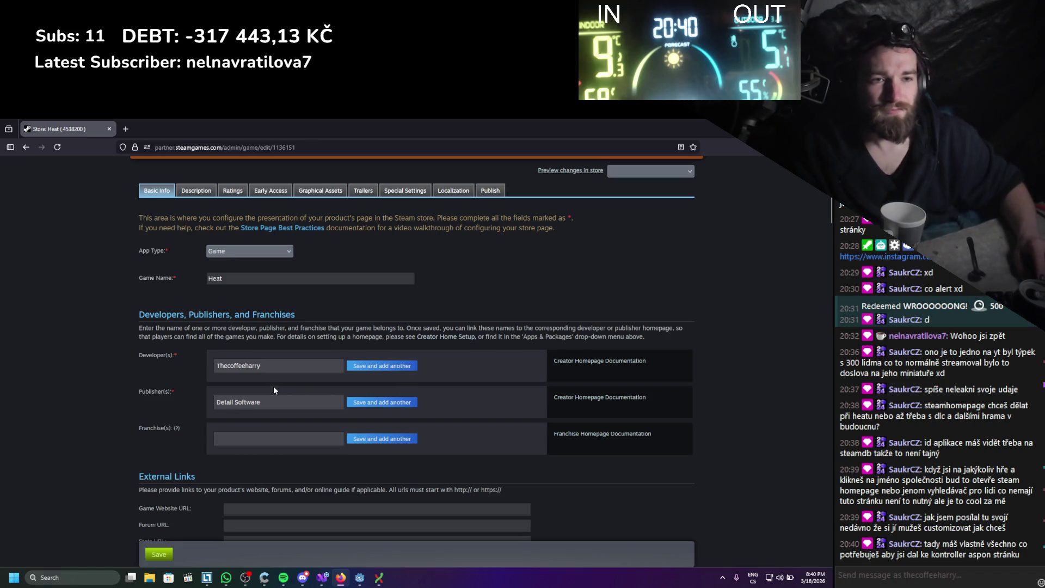
{"action": "key", "text": "ctrl+a"}
{"action": "key", "text": "ctrl+c"}
{"action": "double_click", "coordinate": [240, 367]}
{"action": "key", "text": "ctrl+v"}
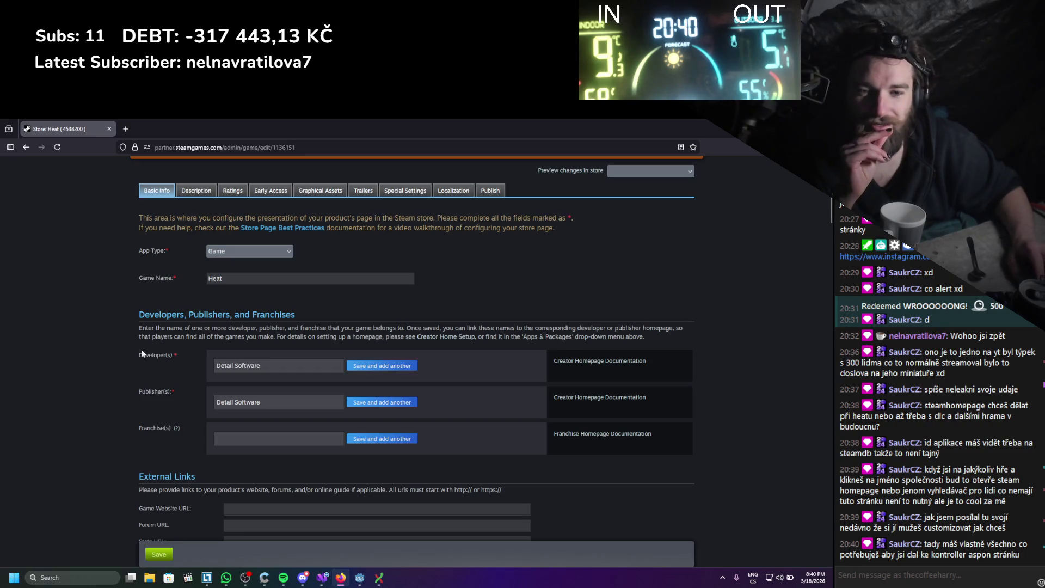
{"action": "left_click", "coordinate": [363, 372]}
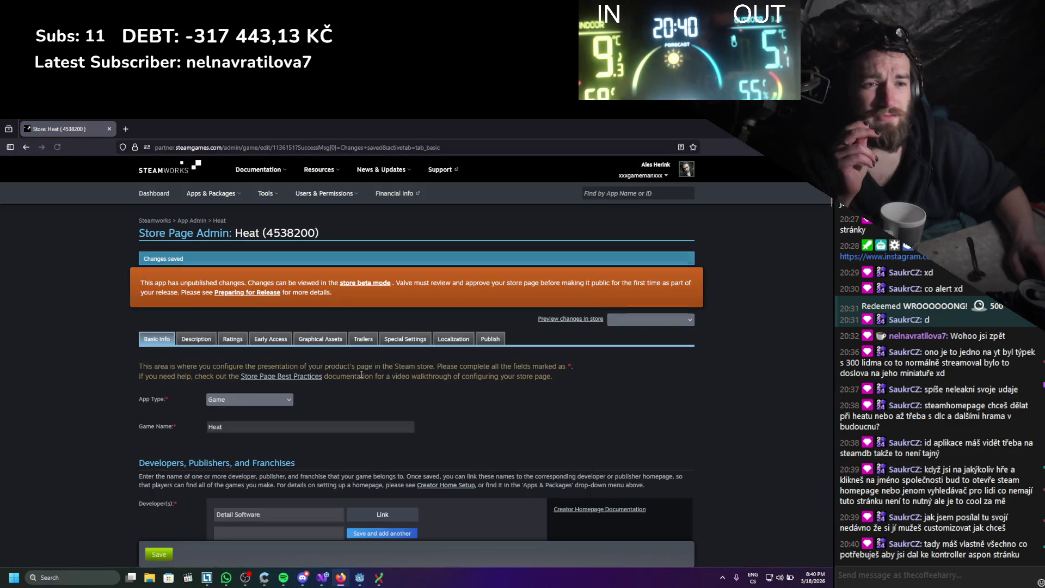
- Add a Twitch entry under Social Media Links
{"action": "scroll", "coordinate": [361, 375], "scroll_direction": "down", "scroll_amount": 3}
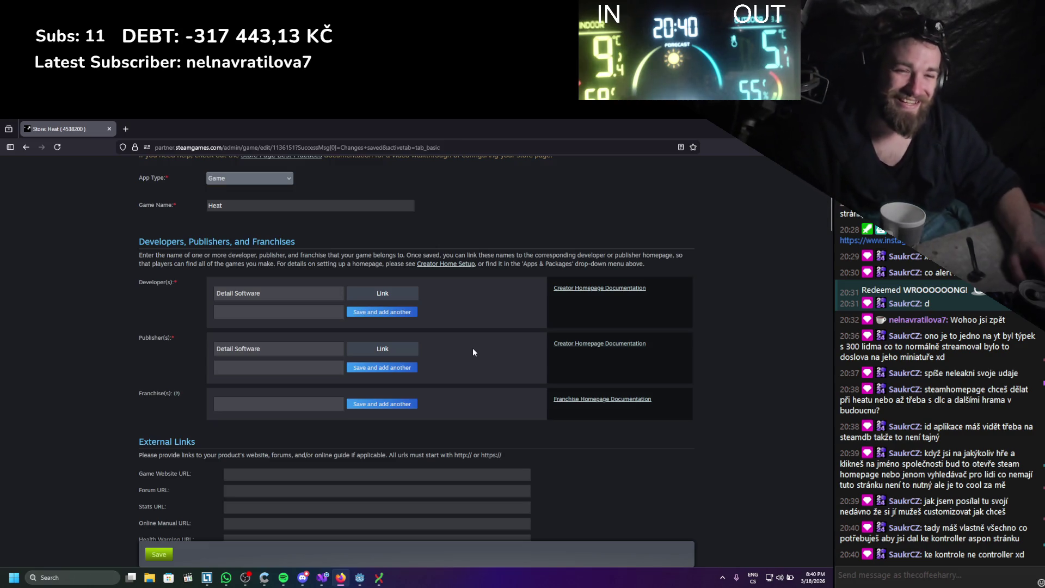
{"action": "scroll", "coordinate": [473, 352], "scroll_direction": "down", "scroll_amount": 3}
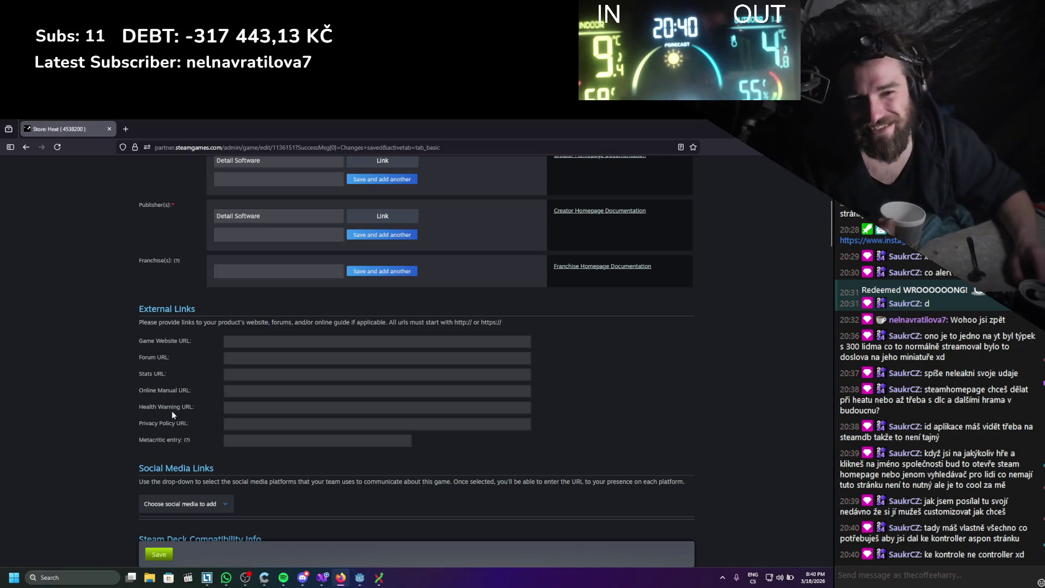
{"action": "scroll", "coordinate": [145, 400], "scroll_direction": "down", "scroll_amount": 1}
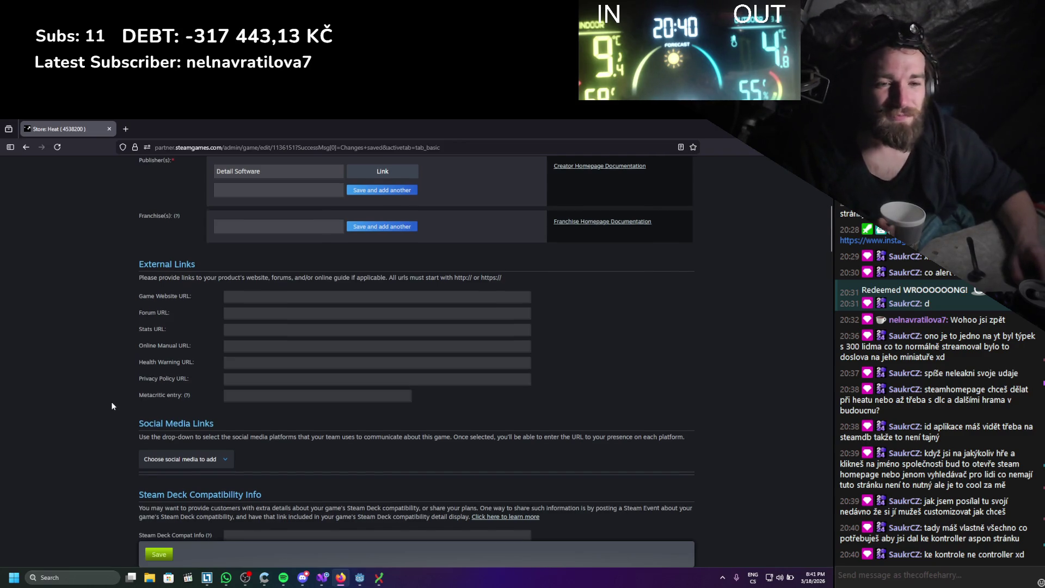
{"action": "scroll", "coordinate": [112, 406], "scroll_direction": "down", "scroll_amount": 2}
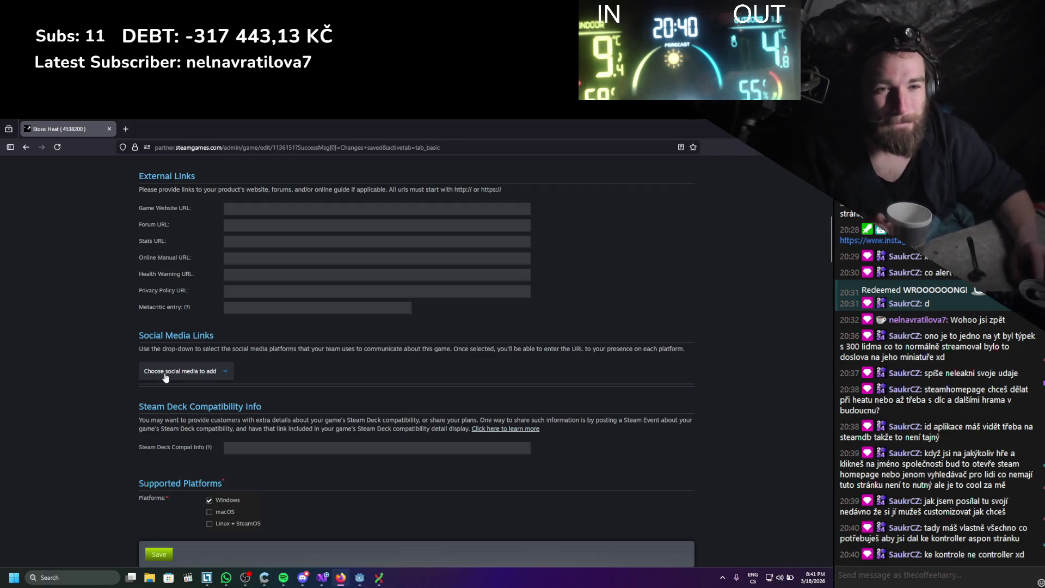
{"action": "left_click", "coordinate": [221, 371]}
{"action": "scroll", "coordinate": [223, 296], "scroll_direction": "down", "scroll_amount": 5}
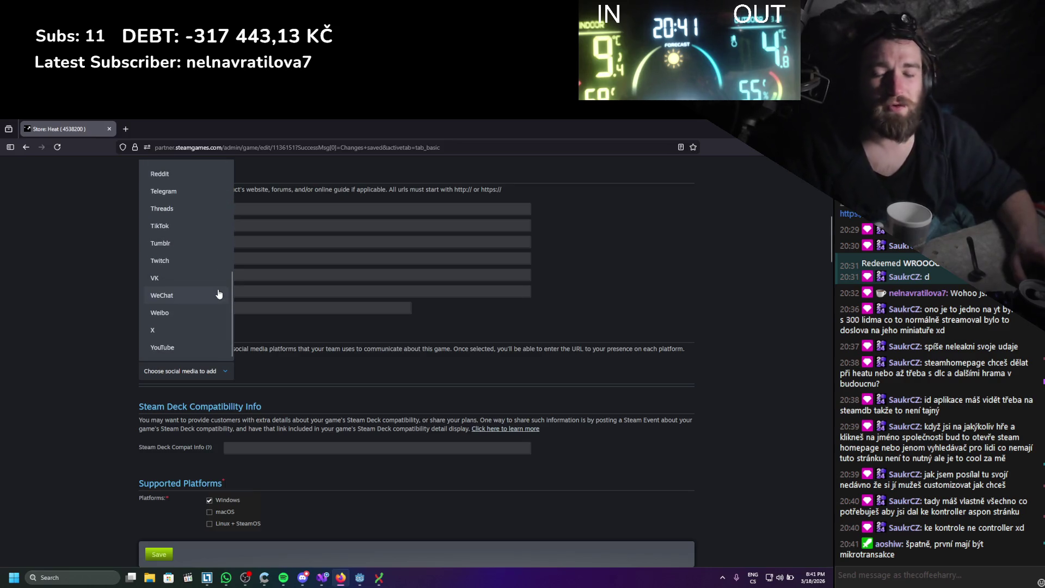
{"action": "scroll", "coordinate": [219, 294], "scroll_direction": "up", "scroll_amount": 1}
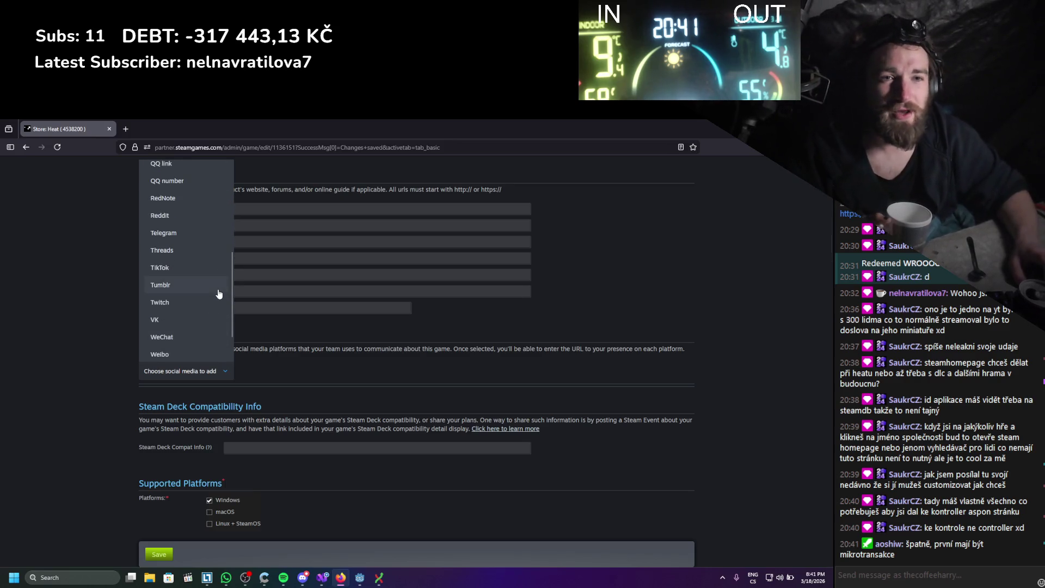
{"action": "left_click", "coordinate": [202, 302]}
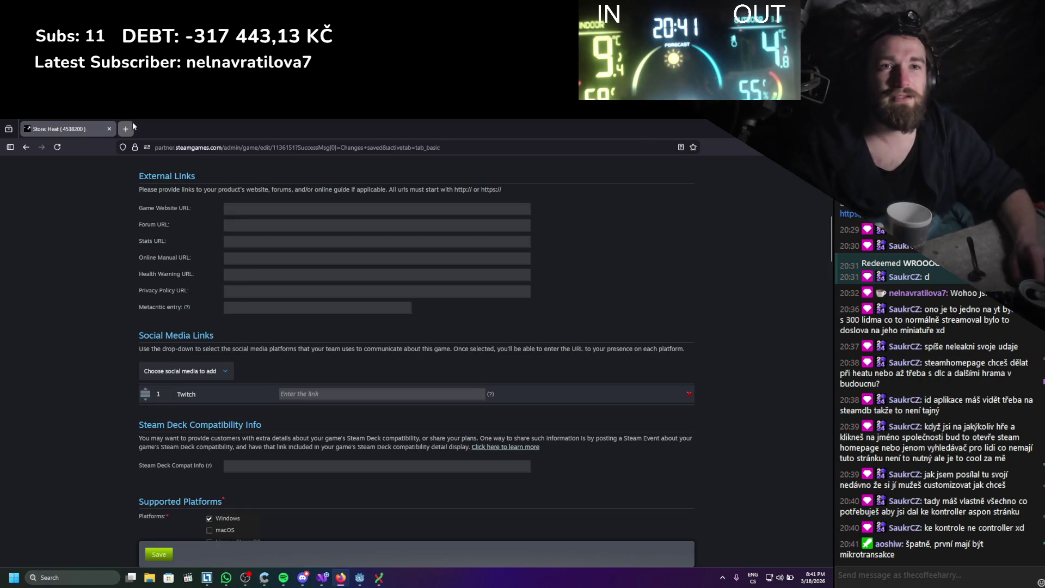
- Paste the streamer's Twitch channel address into the Twitch link field
{"action": "left_click", "coordinate": [132, 126]}
{"action": "type", "text": "twitch.tv/thecoffeeharry"}
{"action": "key", "text": "Return"}
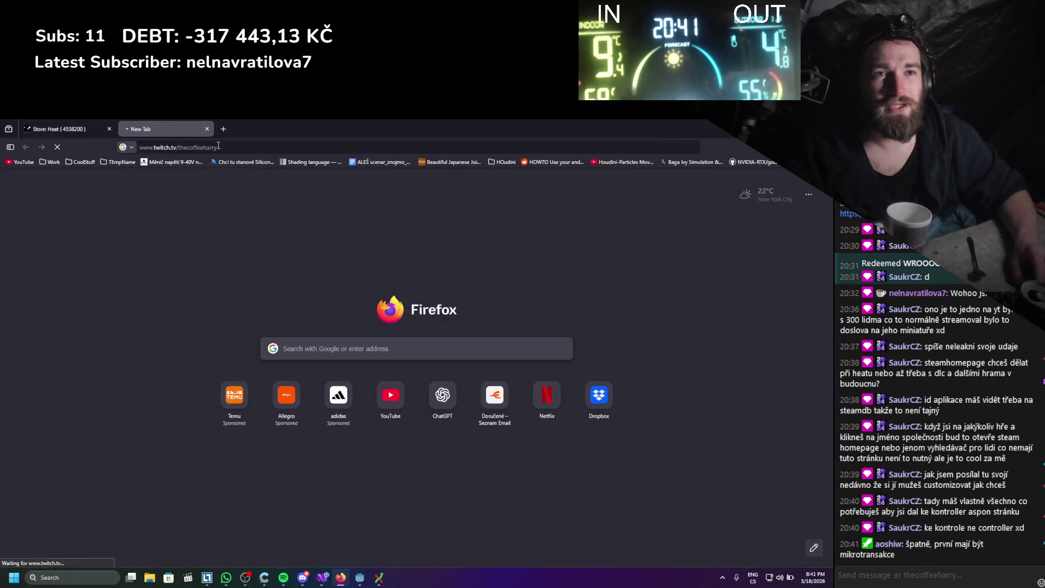
{"action": "left_click", "coordinate": [60, 129]}
{"action": "left_click", "coordinate": [303, 398]}
{"action": "key", "text": "ctrl+v"}
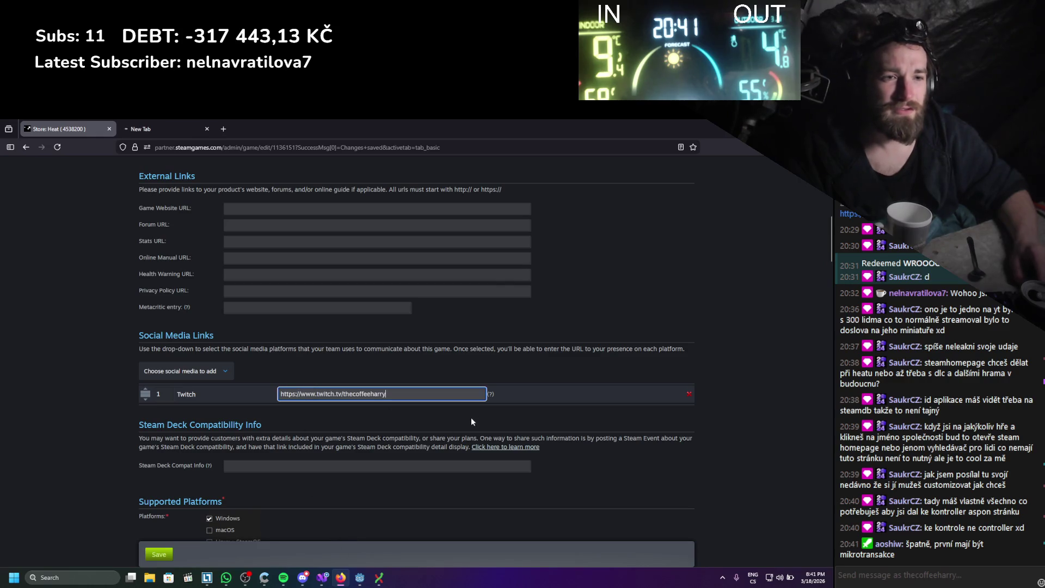
- Add an Instagram entry to the social media links
{"action": "left_click", "coordinate": [207, 378]}
{"action": "scroll", "coordinate": [196, 243], "scroll_direction": "down", "scroll_amount": 5}
{"action": "scroll", "coordinate": [179, 314], "scroll_direction": "up", "scroll_amount": 5}
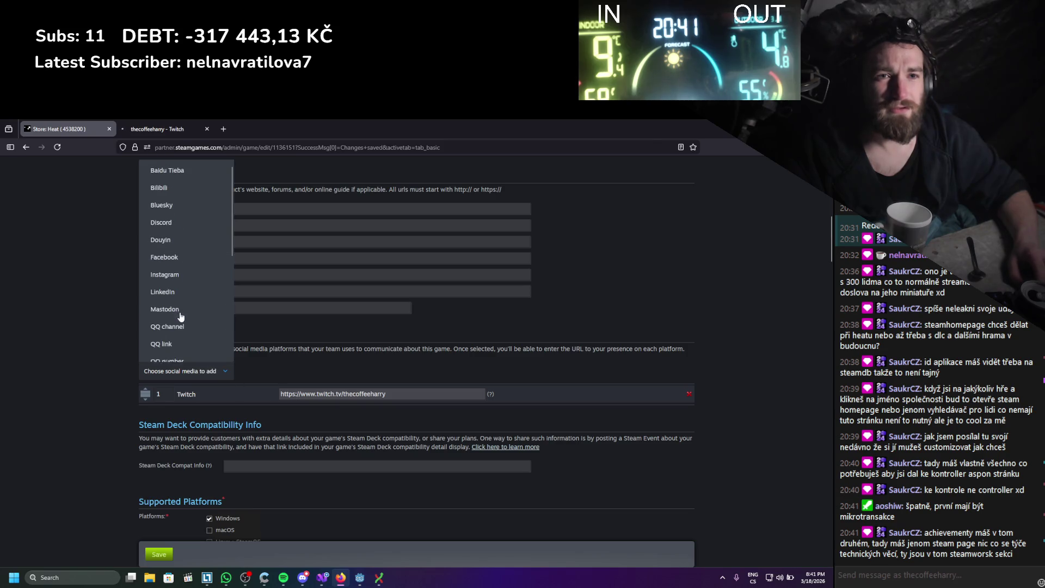
{"action": "scroll", "coordinate": [179, 235], "scroll_direction": "down", "scroll_amount": 3}
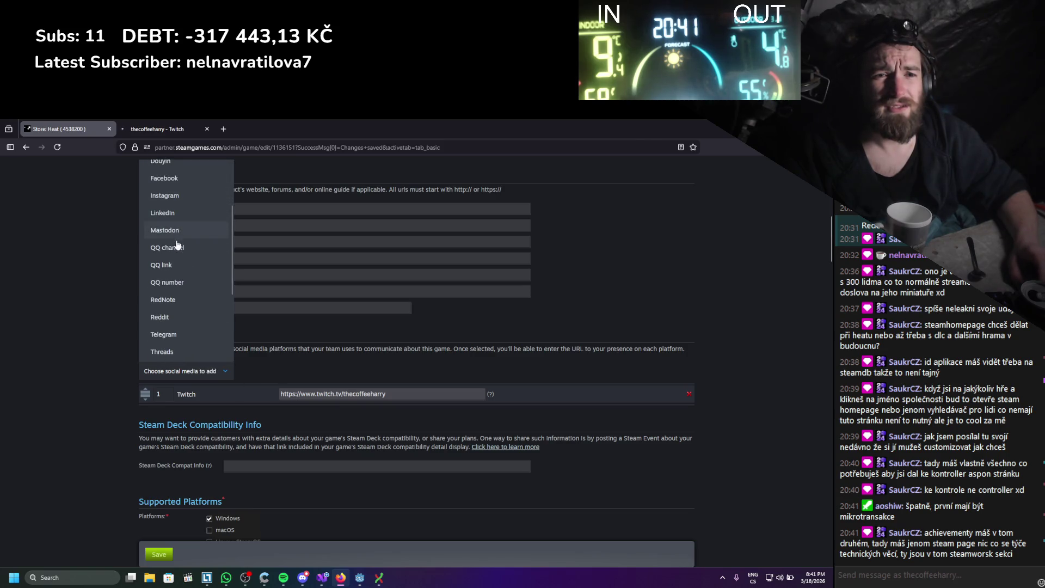
{"action": "scroll", "coordinate": [175, 289], "scroll_direction": "up", "scroll_amount": 3}
{"action": "scroll", "coordinate": [175, 302], "scroll_direction": "up", "scroll_amount": 3}
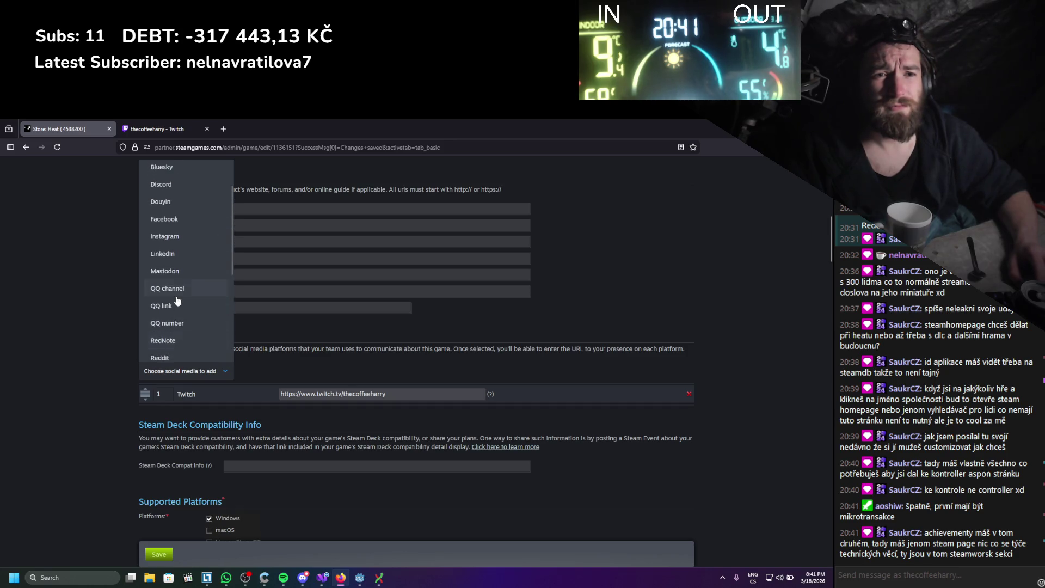
{"action": "left_click", "coordinate": [175, 280]}
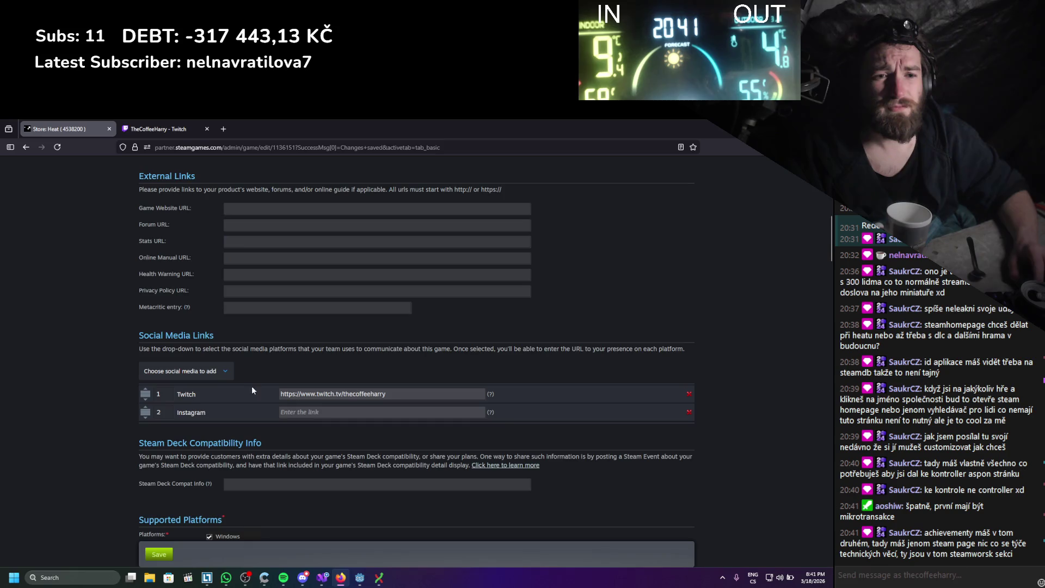
- Browse the social platform list again and open a new browser tab
{"action": "left_click", "coordinate": [205, 371]}
{"action": "scroll", "coordinate": [186, 276], "scroll_direction": "down", "scroll_amount": 3}
{"action": "scroll", "coordinate": [179, 294], "scroll_direction": "up", "scroll_amount": 3}
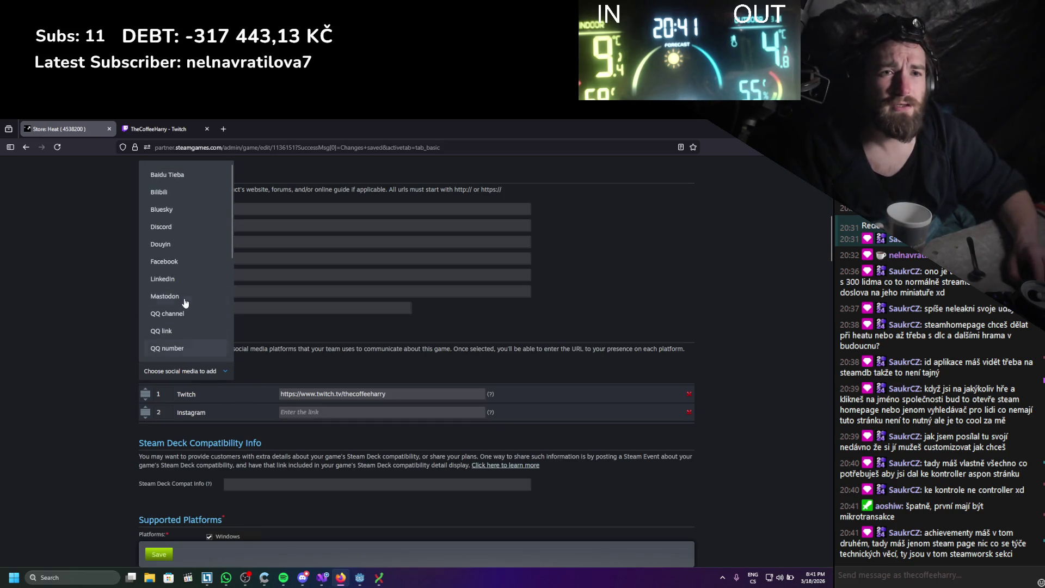
{"action": "scroll", "coordinate": [180, 233], "scroll_direction": "down", "scroll_amount": 3}
{"action": "scroll", "coordinate": [179, 231], "scroll_direction": "down", "scroll_amount": 3}
{"action": "scroll", "coordinate": [173, 314], "scroll_direction": "up", "scroll_amount": 5}
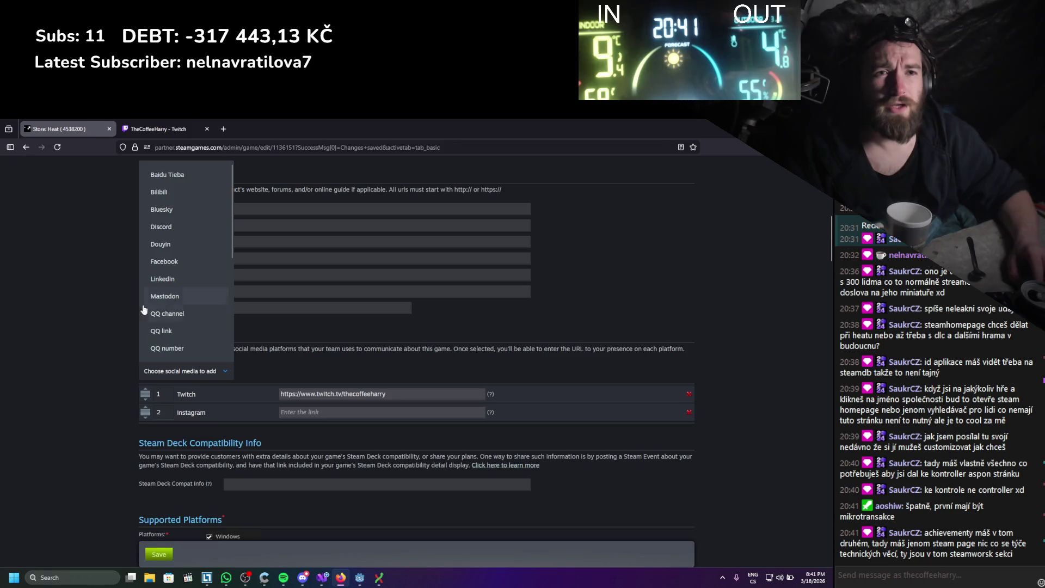
{"action": "left_click", "coordinate": [223, 129]}
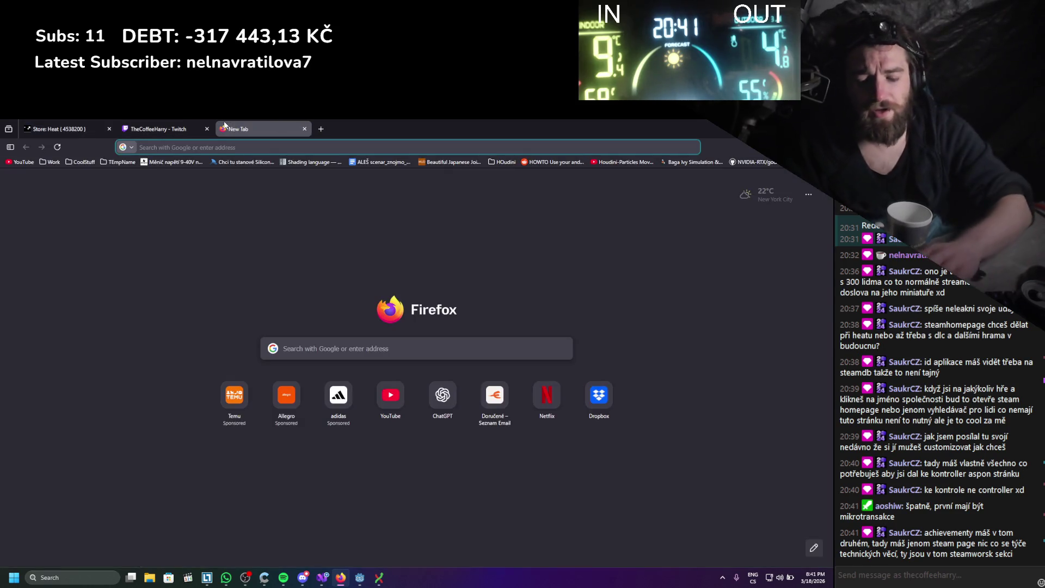
- On Instagram, search 'heat', open the studio profile and copy its address
{"action": "type", "text": "instagram.com"}
{"action": "key", "text": "Return"}
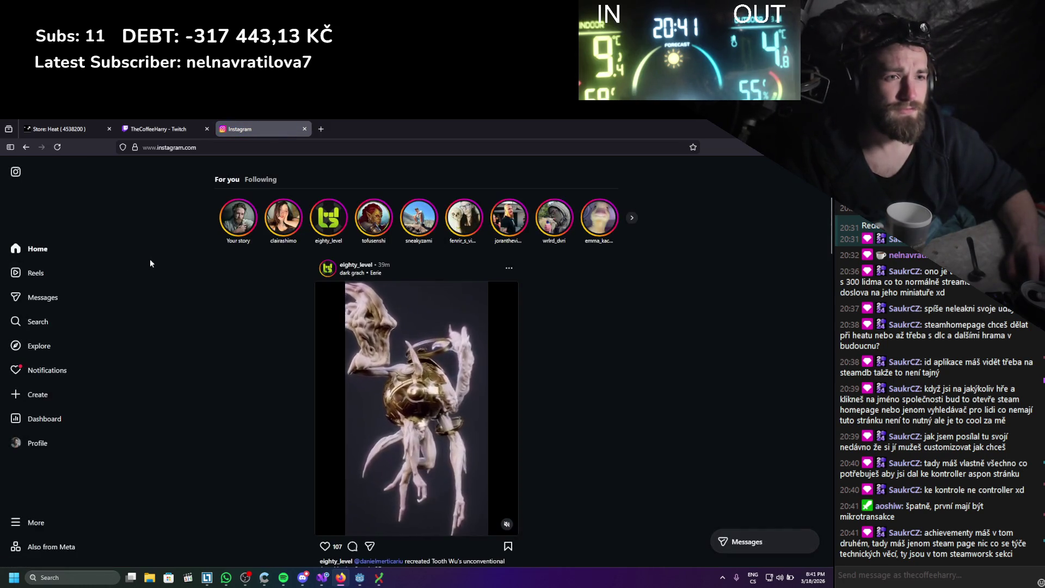
{"action": "left_click", "coordinate": [326, 546]}
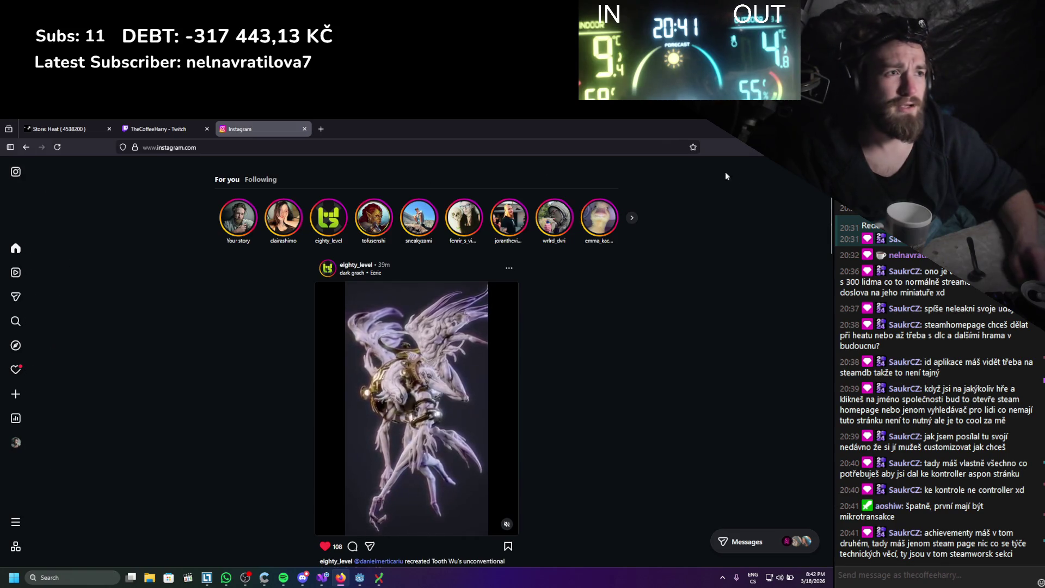
{"action": "mouse_move", "coordinate": [17, 363]}
{"action": "left_click", "coordinate": [24, 321]}
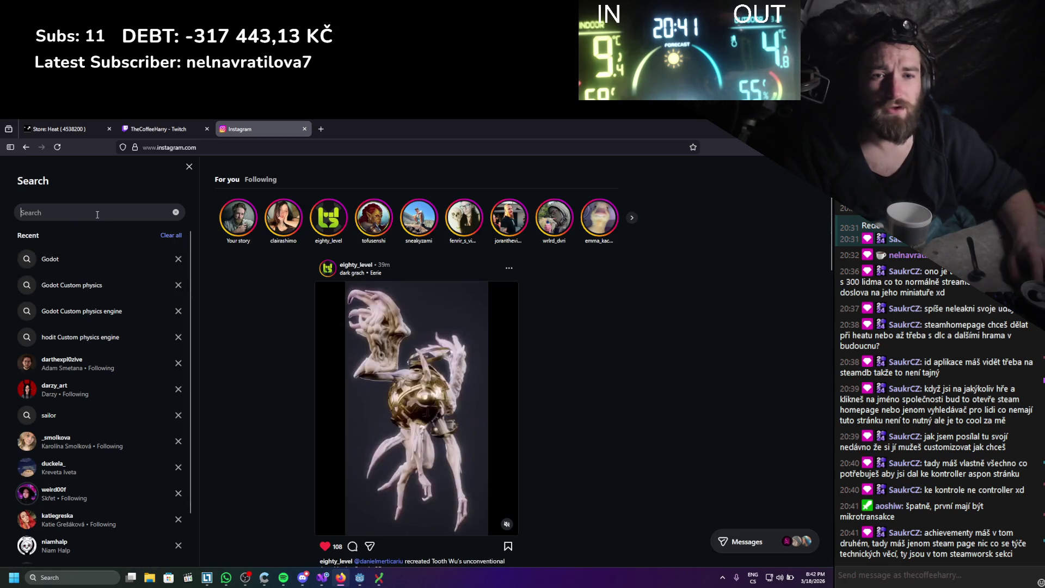
{"action": "type", "text": "heat"}
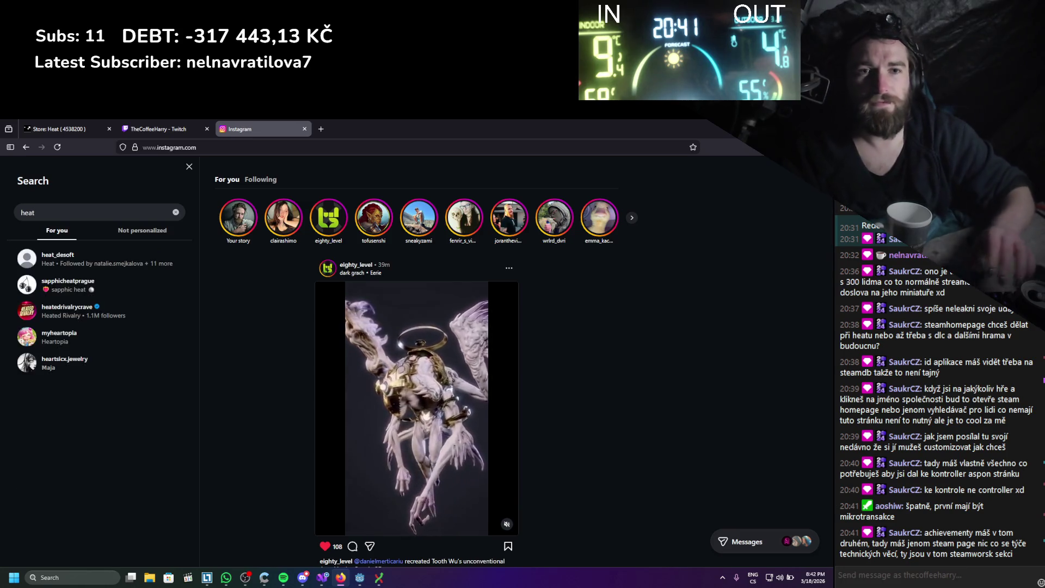
{"action": "left_click", "coordinate": [38, 264]}
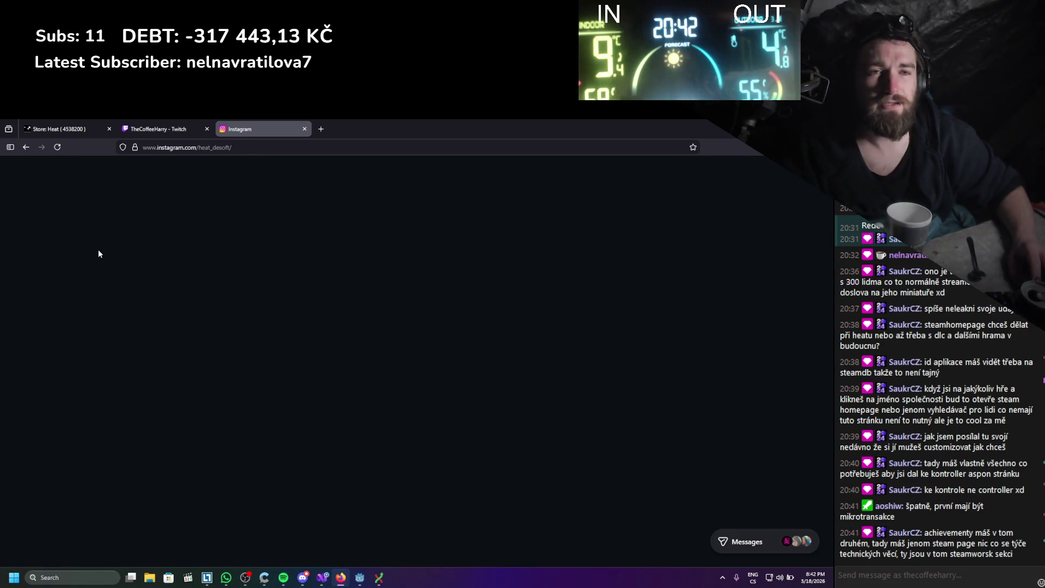
{"action": "left_click", "coordinate": [242, 147]}
{"action": "left_click", "coordinate": [304, 129]}
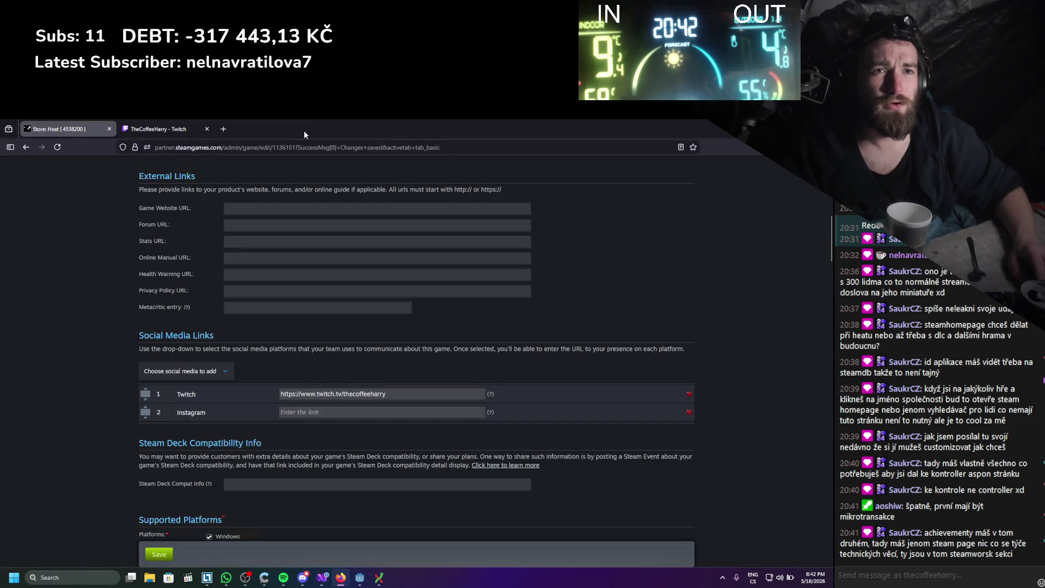
- Paste the Instagram profile address into the Instagram link and add a YouTube entry
{"action": "left_click", "coordinate": [314, 412]}
{"action": "type", "text": "https://www.instagram.com/heat_desoft/"}
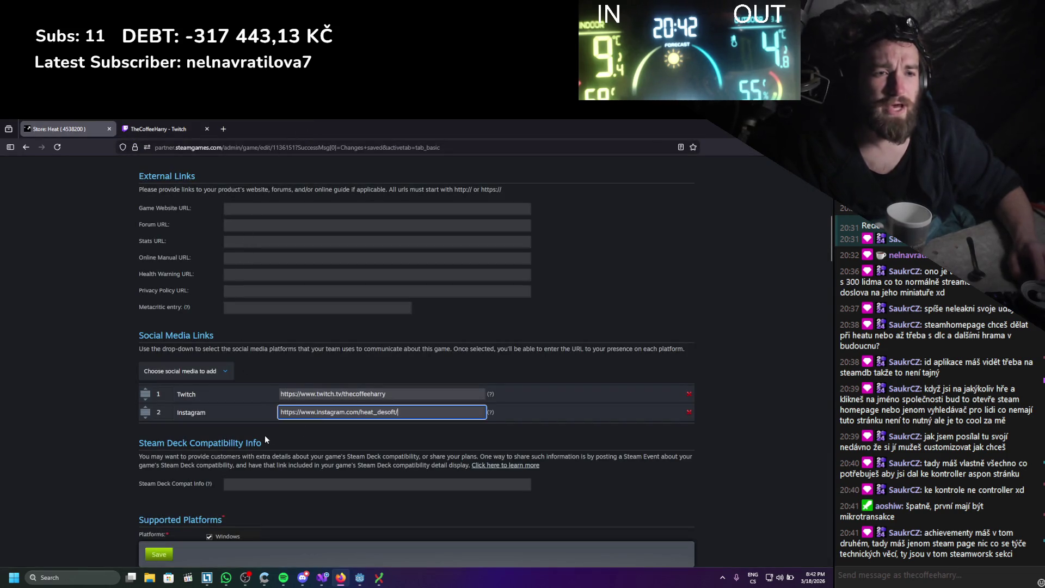
{"action": "left_click", "coordinate": [214, 372]}
{"action": "scroll", "coordinate": [204, 359], "scroll_direction": "down", "scroll_amount": 5}
{"action": "scroll", "coordinate": [202, 340], "scroll_direction": "down", "scroll_amount": 2}
{"action": "scroll", "coordinate": [110, 341], "scroll_direction": "up", "scroll_amount": 2}
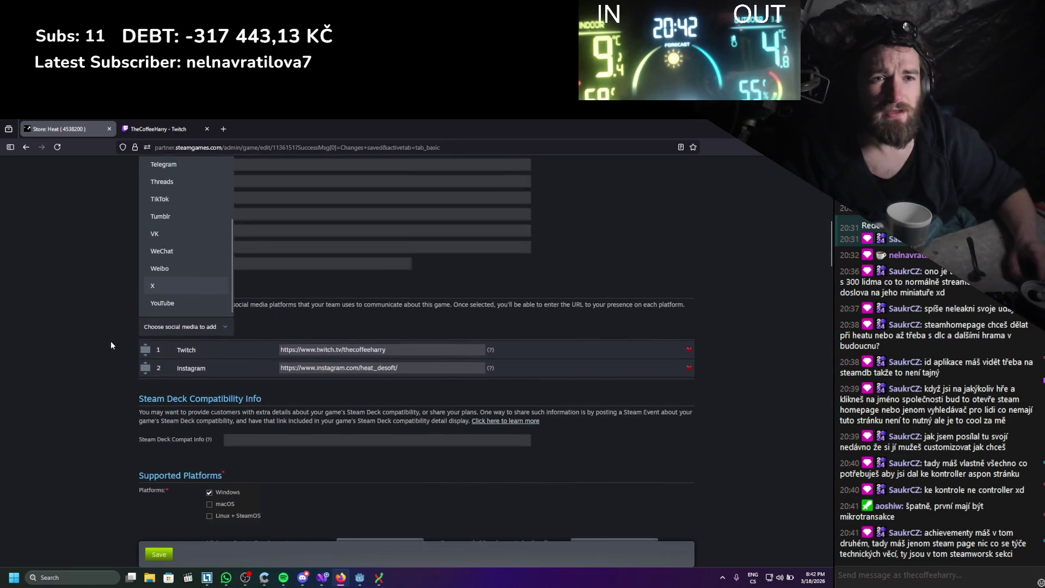
{"action": "left_click", "coordinate": [180, 303]}
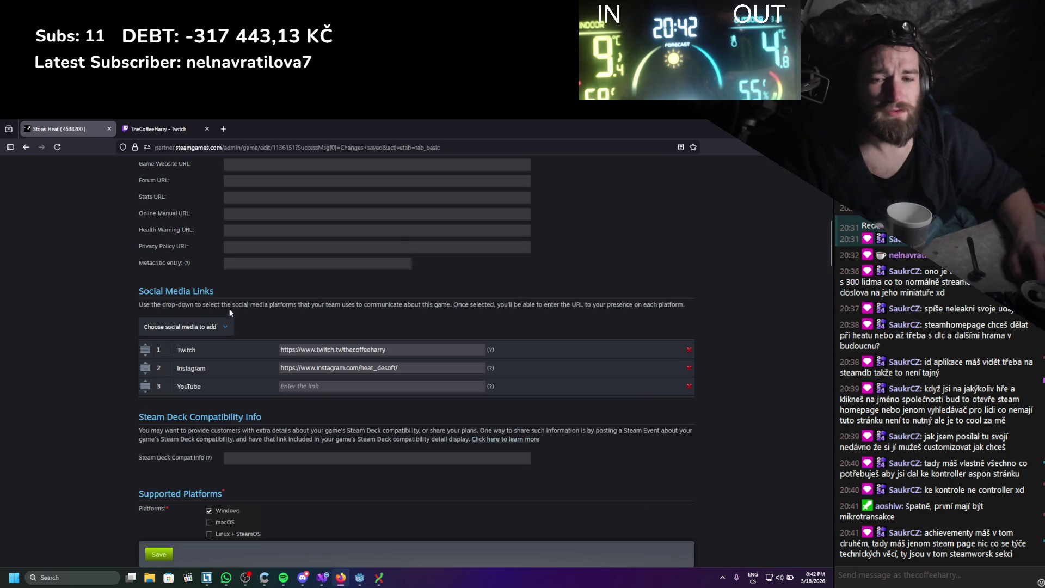
{"action": "left_click", "coordinate": [223, 129]}
- On YouTube, switch to the game channel's account and open its videos list
{"action": "type", "text": "twitch.tv/"}
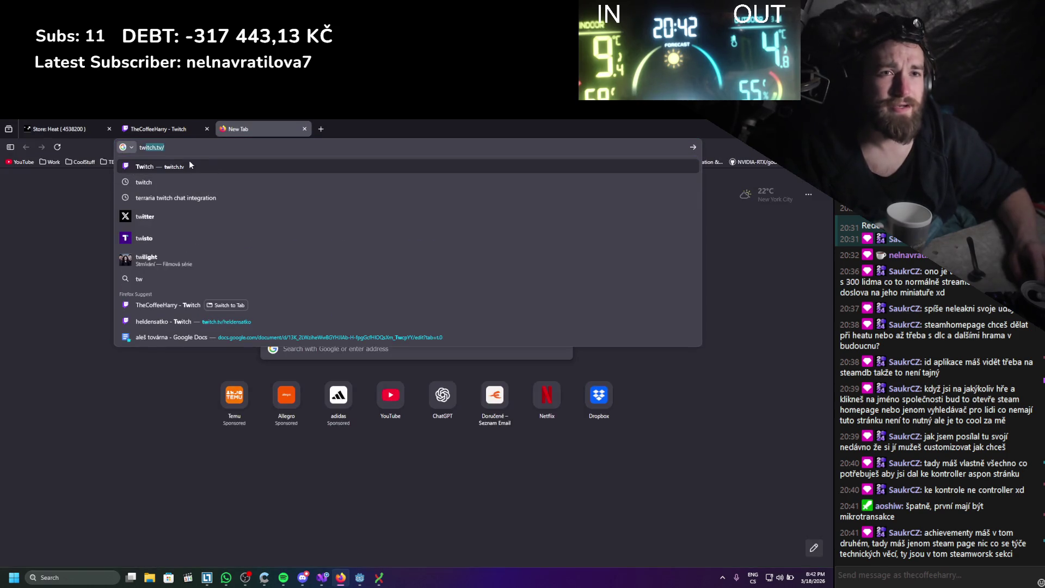
{"action": "left_click", "coordinate": [399, 412]}
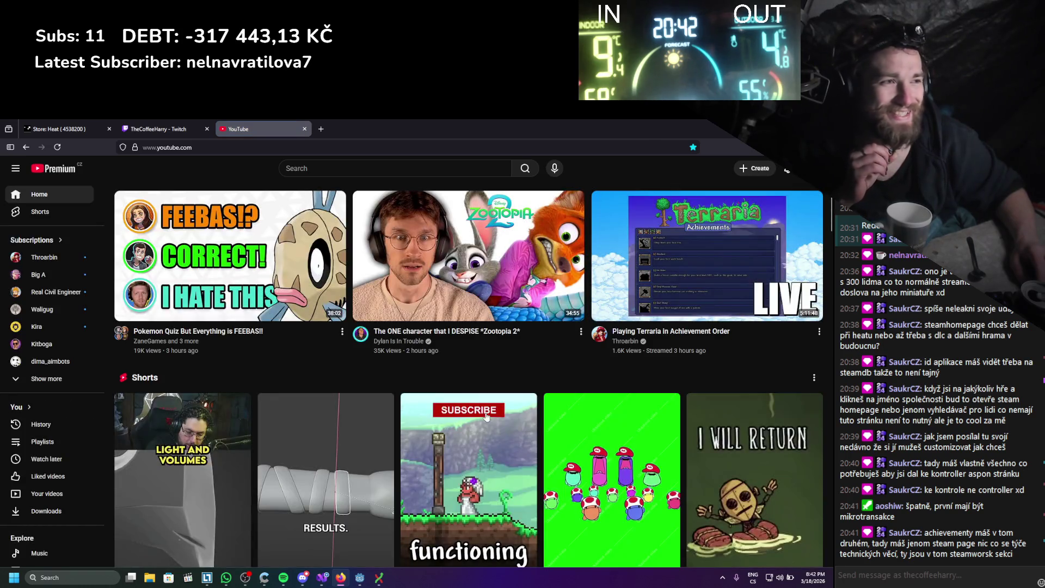
{"action": "left_click", "coordinate": [787, 170]}
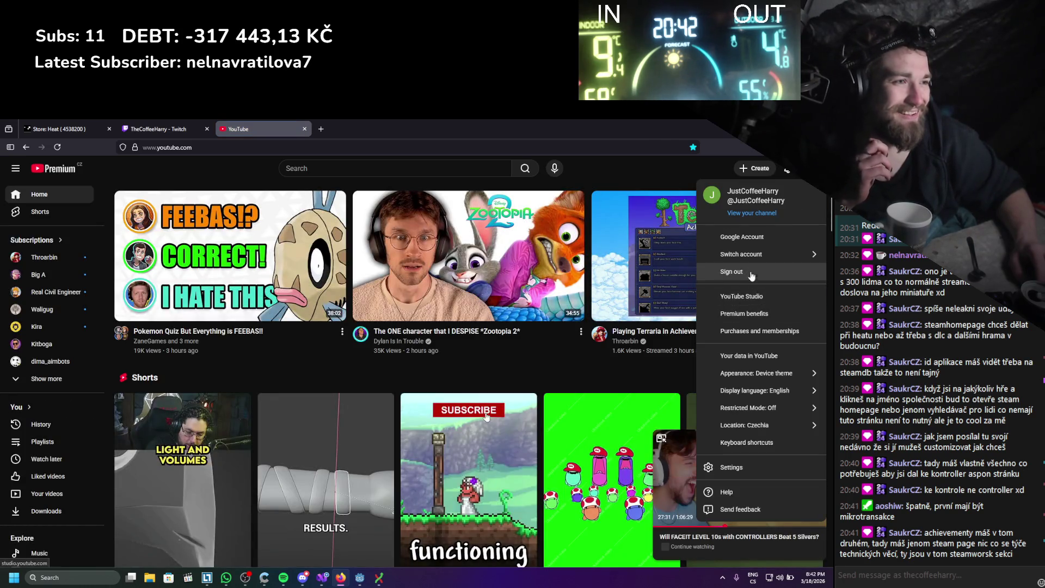
{"action": "left_click", "coordinate": [744, 258]}
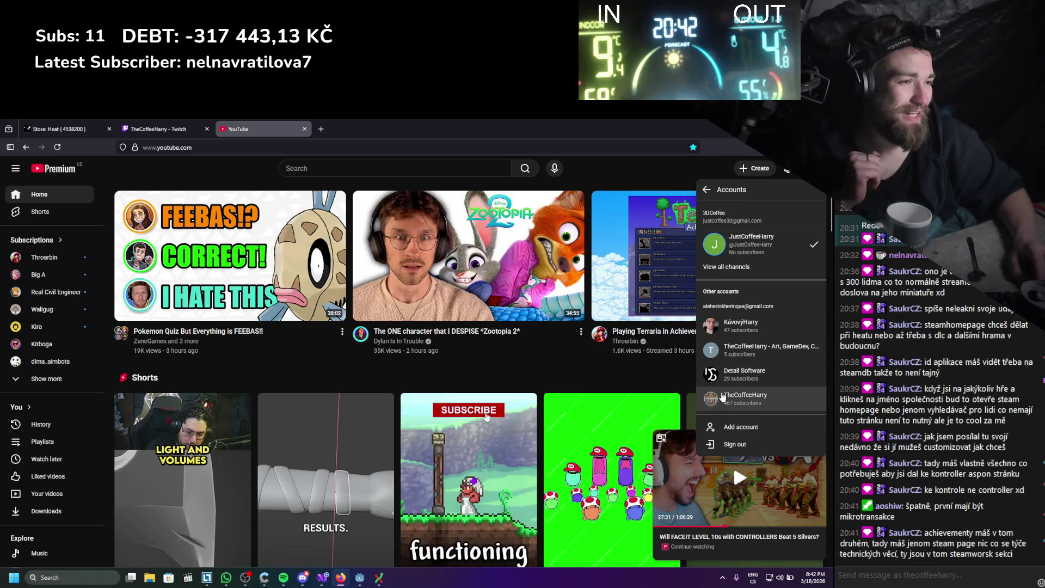
{"action": "left_click", "coordinate": [729, 402]}
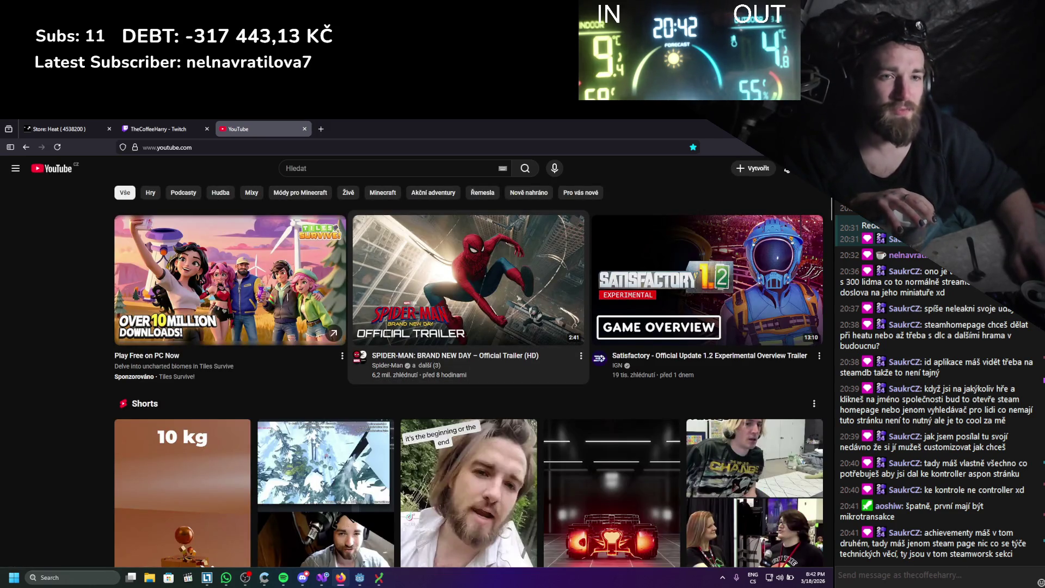
{"action": "left_click", "coordinate": [290, 143]}
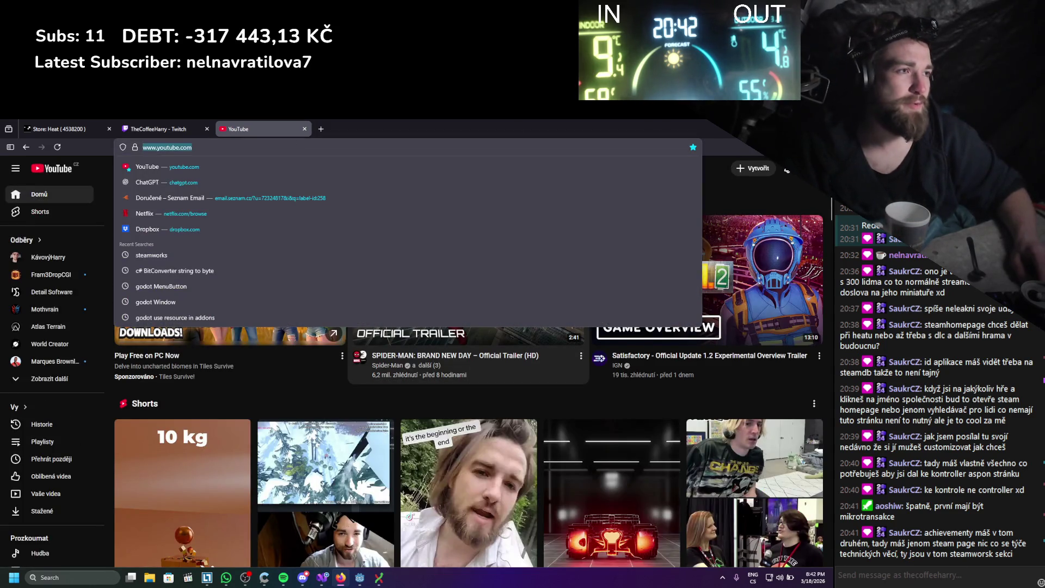
{"action": "left_click", "coordinate": [806, 168]}
{"action": "left_click", "coordinate": [740, 208]}
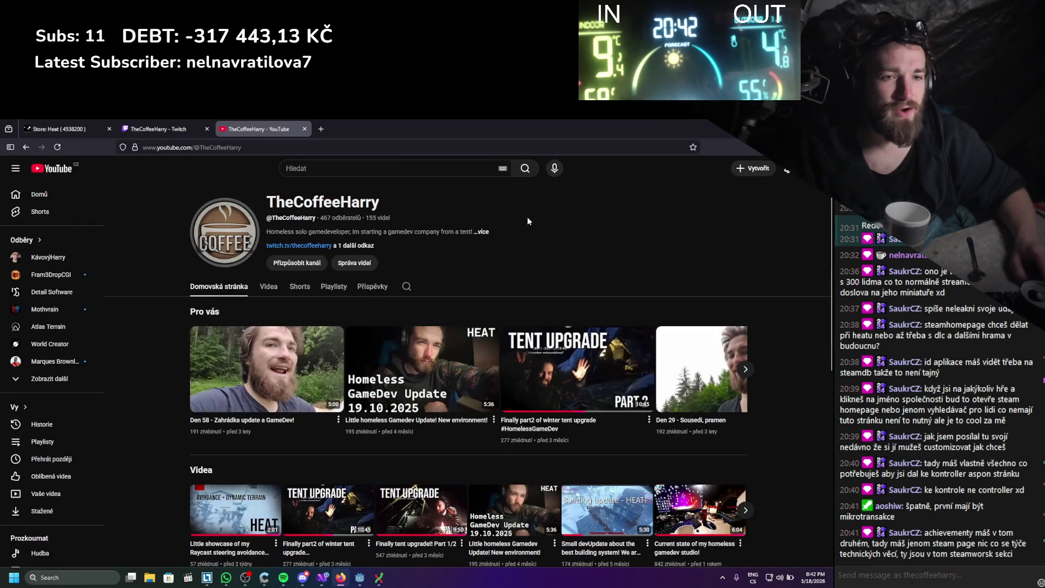
{"action": "left_click", "coordinate": [268, 293]}
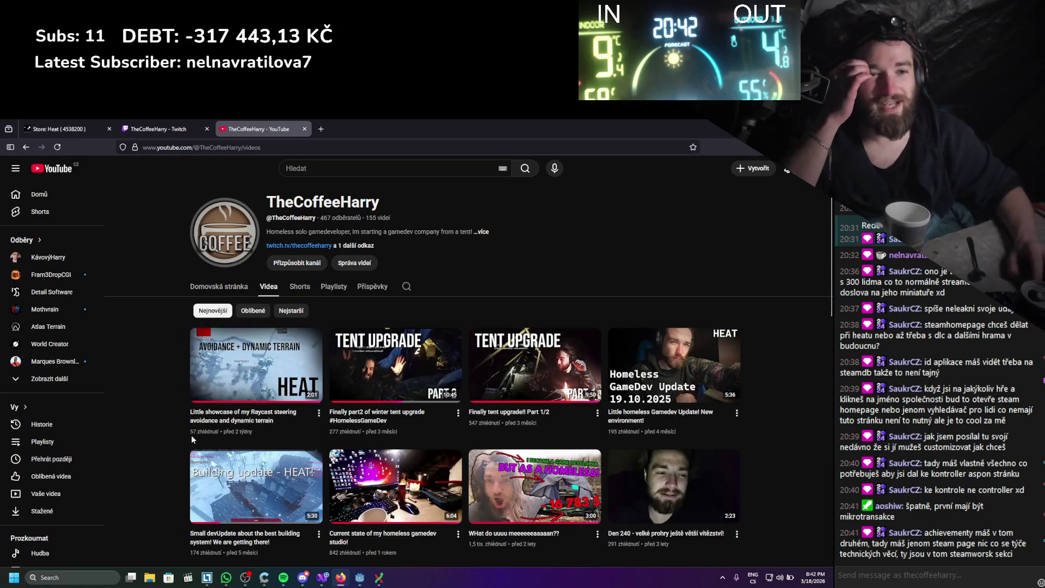
- Copy the channel's main address without /videos, then close the YouTube tab
{"action": "scroll", "coordinate": [180, 417], "scroll_direction": "down", "scroll_amount": 3}
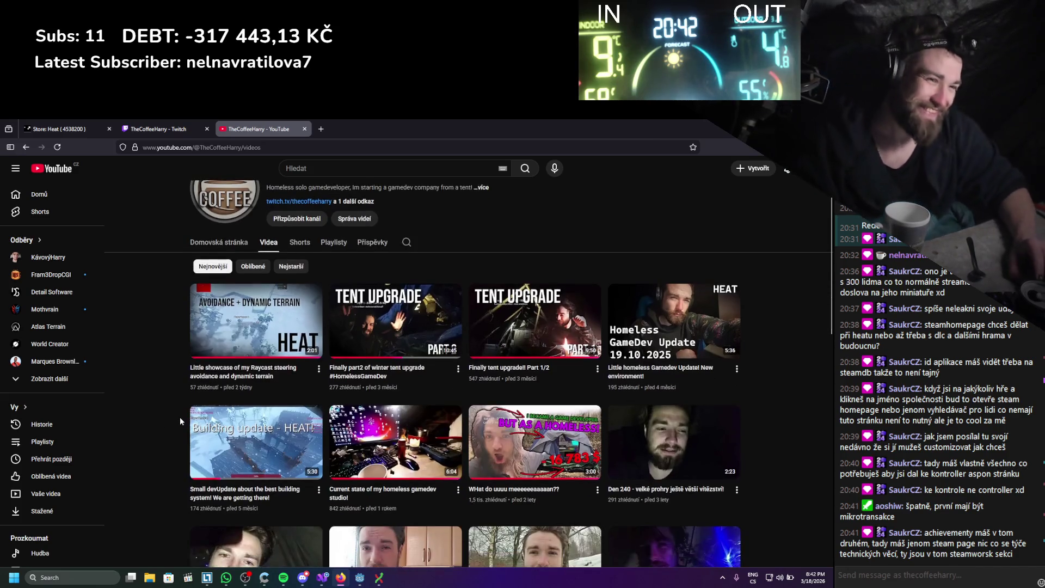
{"action": "scroll", "coordinate": [176, 417], "scroll_direction": "down", "scroll_amount": 1}
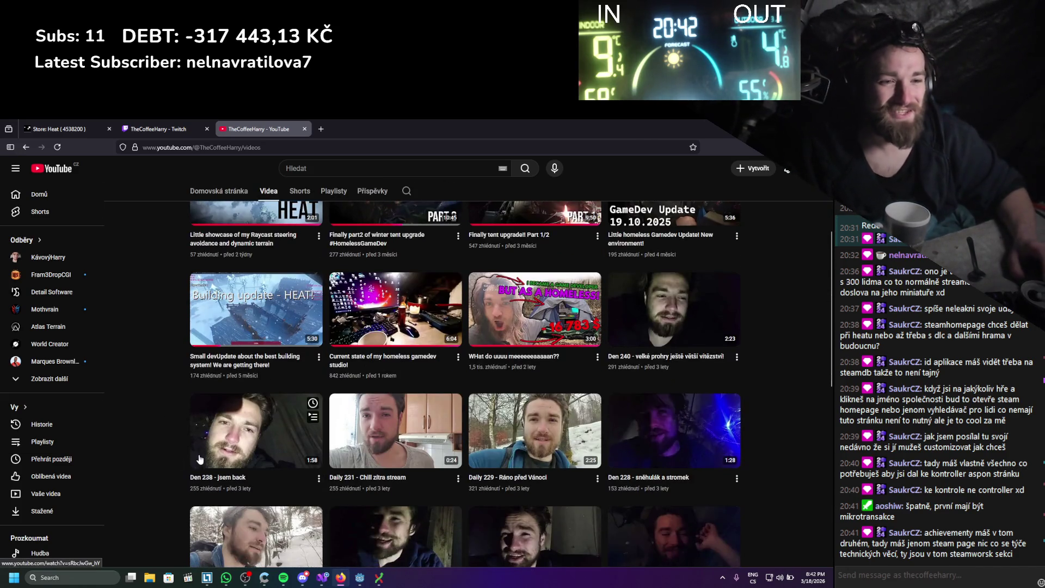
{"action": "scroll", "coordinate": [132, 407], "scroll_direction": "up", "scroll_amount": 4}
{"action": "left_click", "coordinate": [213, 147]}
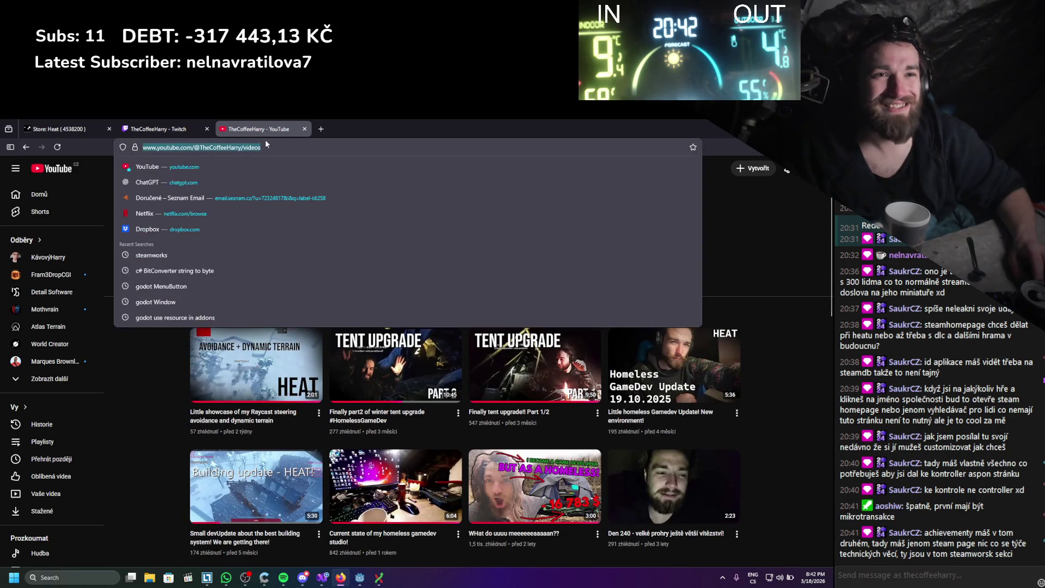
{"action": "left_click", "coordinate": [262, 148]}
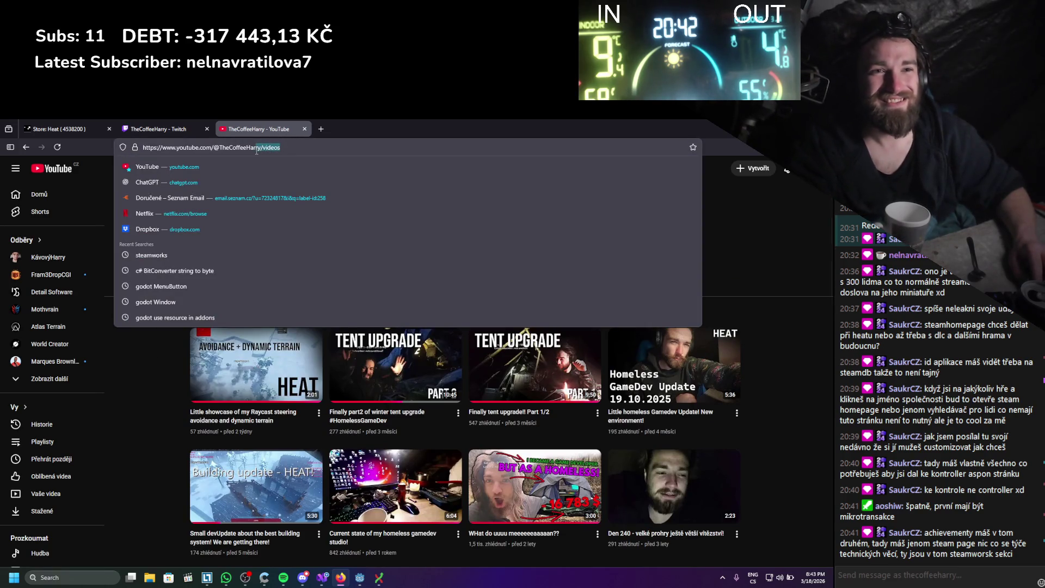
{"action": "key", "text": "BackSpace"}
{"action": "key", "text": "Return"}
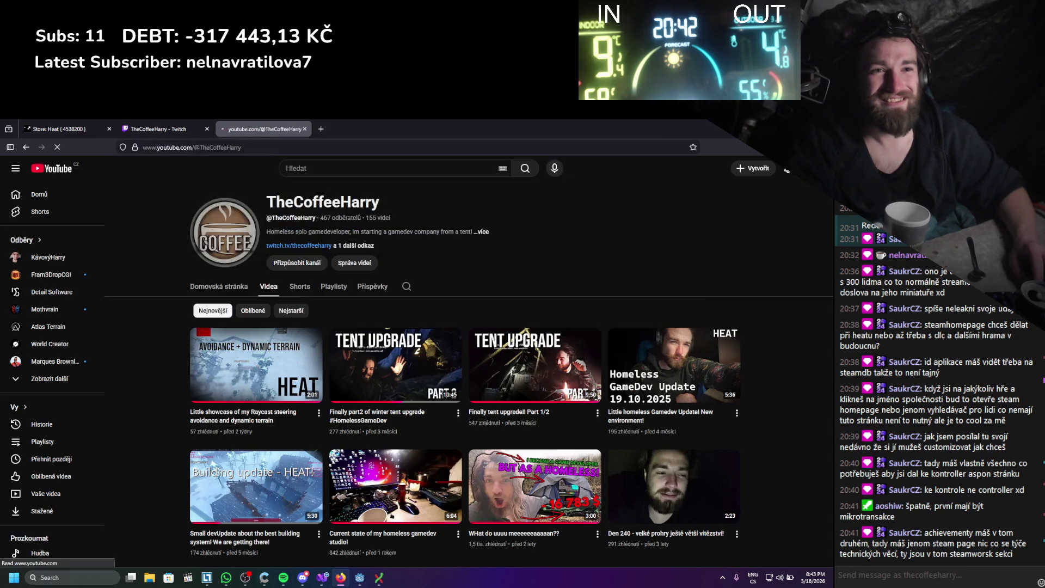
{"action": "left_click", "coordinate": [118, 142]}
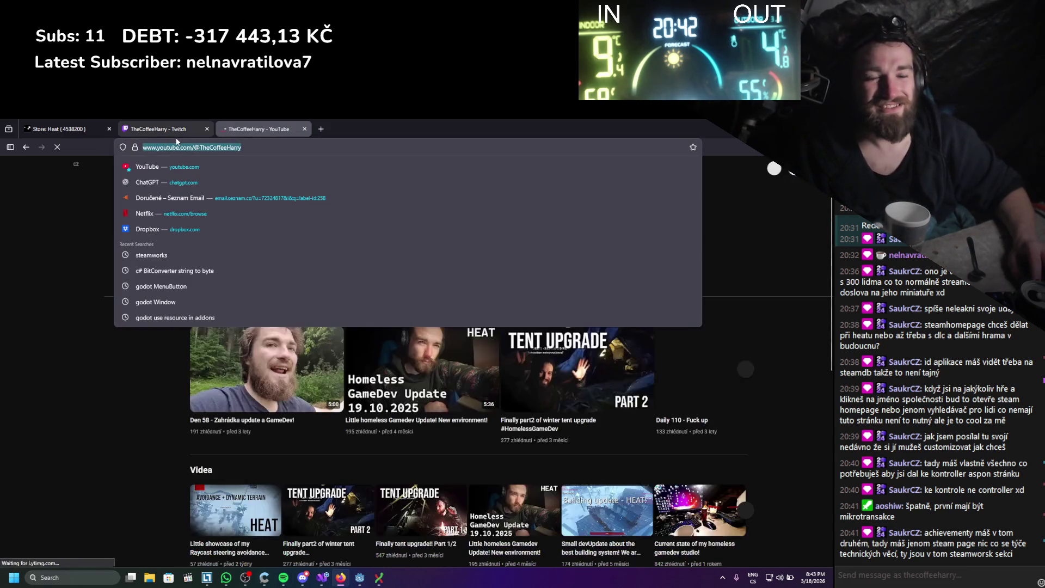
{"action": "left_click", "coordinate": [258, 159]}
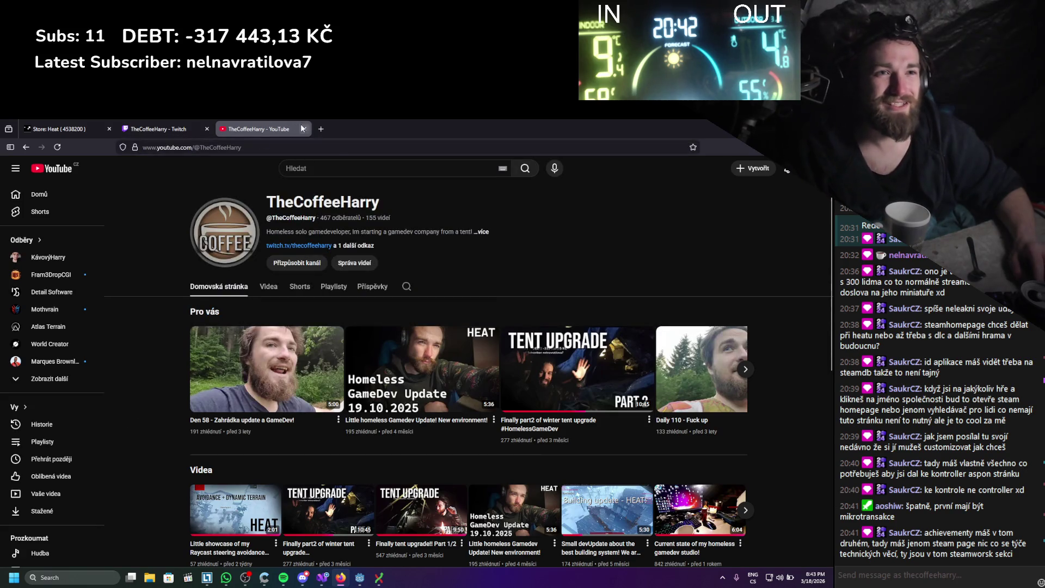
{"action": "left_click", "coordinate": [304, 129]}
{"action": "left_click", "coordinate": [319, 391]}
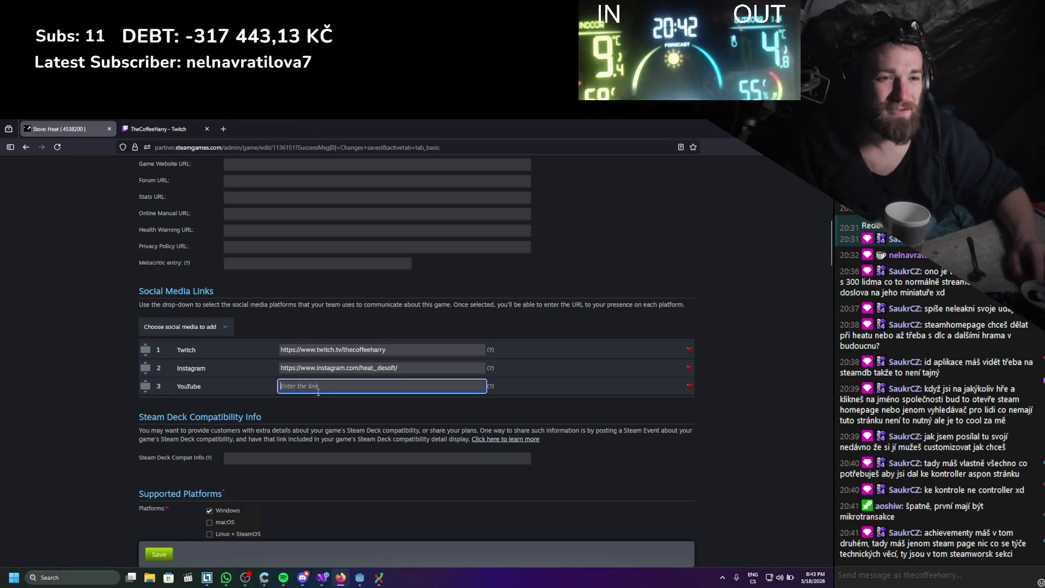
- Confirm the YouTube link and add Discord as a fourth social platform
{"action": "left_click", "coordinate": [82, 423]}
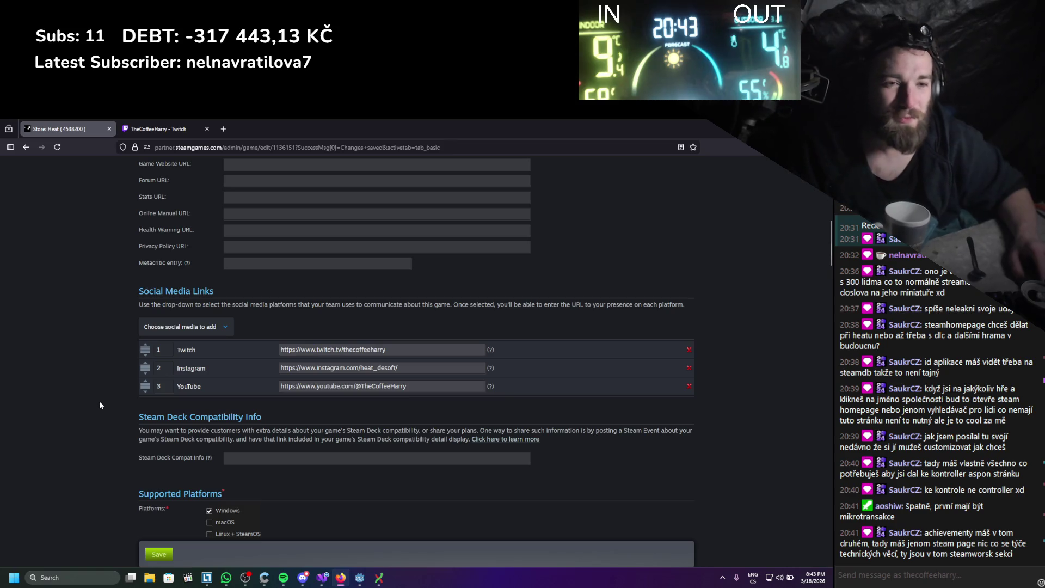
{"action": "scroll", "coordinate": [118, 407], "scroll_direction": "down", "scroll_amount": 1}
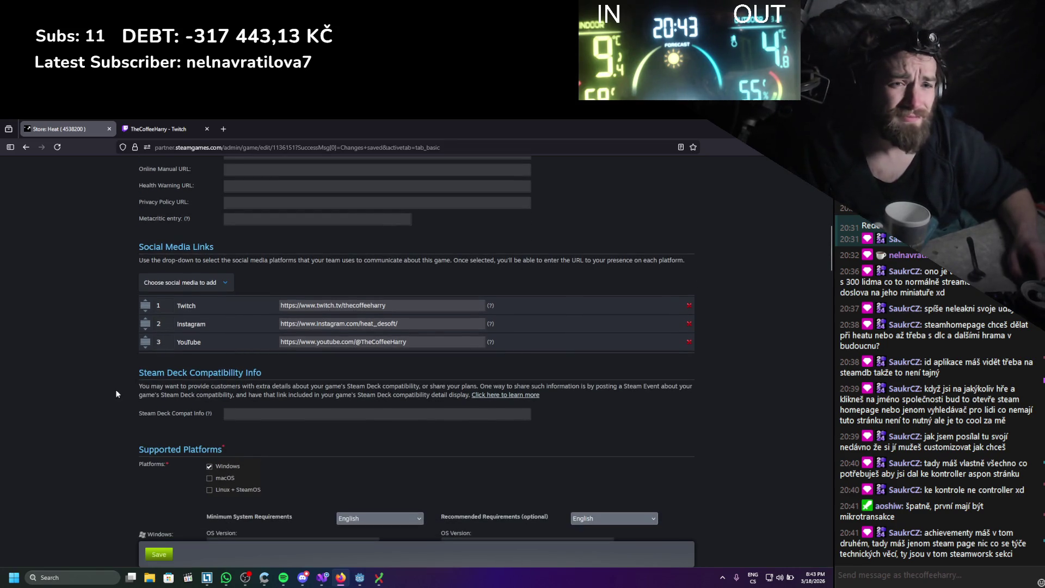
{"action": "left_click", "coordinate": [197, 283]}
{"action": "scroll", "coordinate": [175, 345], "scroll_direction": "up", "scroll_amount": 2}
{"action": "scroll", "coordinate": [111, 379], "scroll_direction": "down", "scroll_amount": 3}
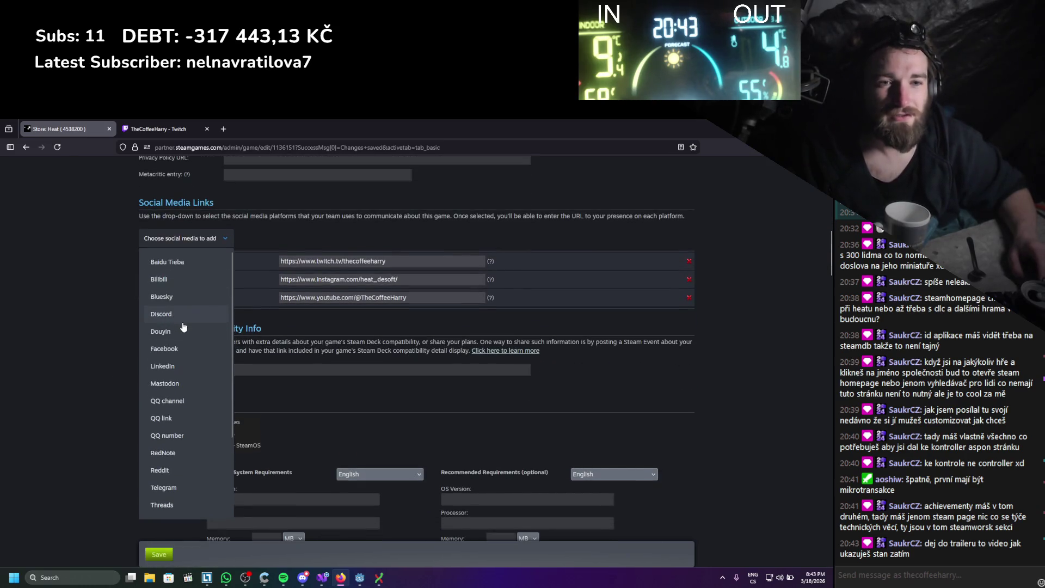
{"action": "scroll", "coordinate": [188, 323], "scroll_direction": "down", "scroll_amount": 2}
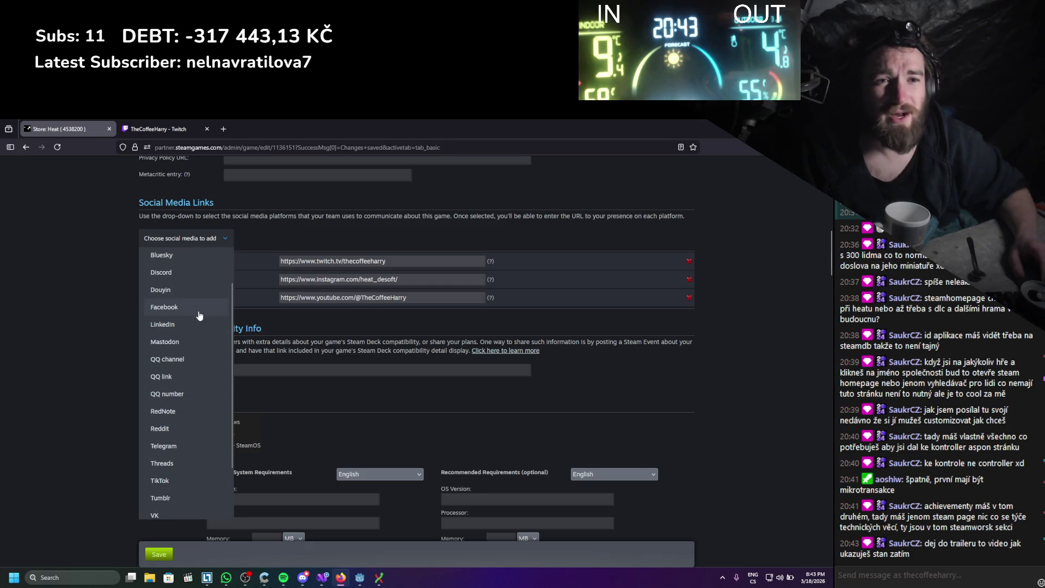
{"action": "scroll", "coordinate": [199, 315], "scroll_direction": "up", "scroll_amount": 1}
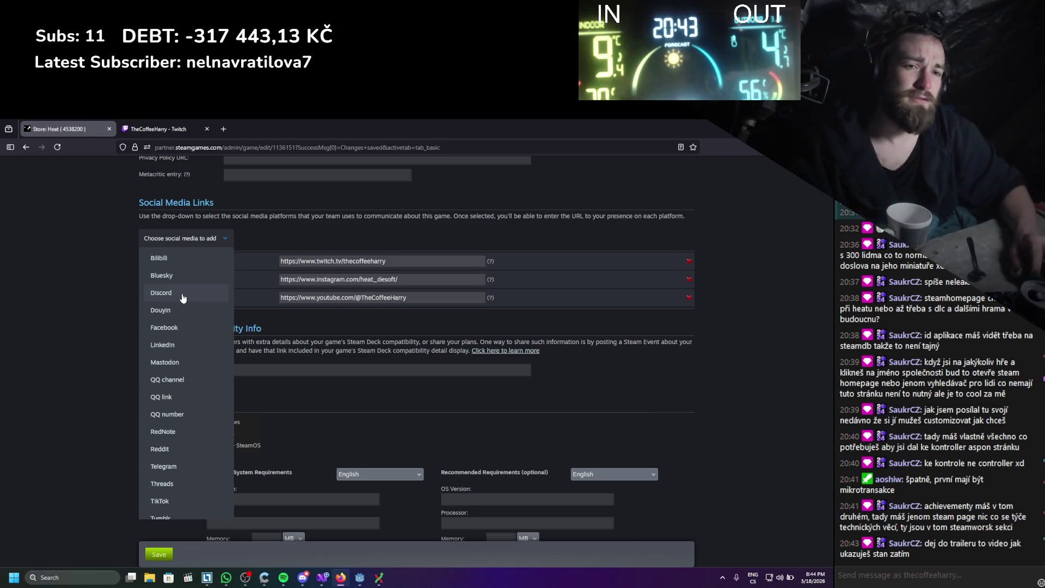
{"action": "left_click", "coordinate": [183, 295]}
- In Discord, send !discord in the stream chat and copy the posted invite link
{"action": "left_click", "coordinate": [302, 578]}
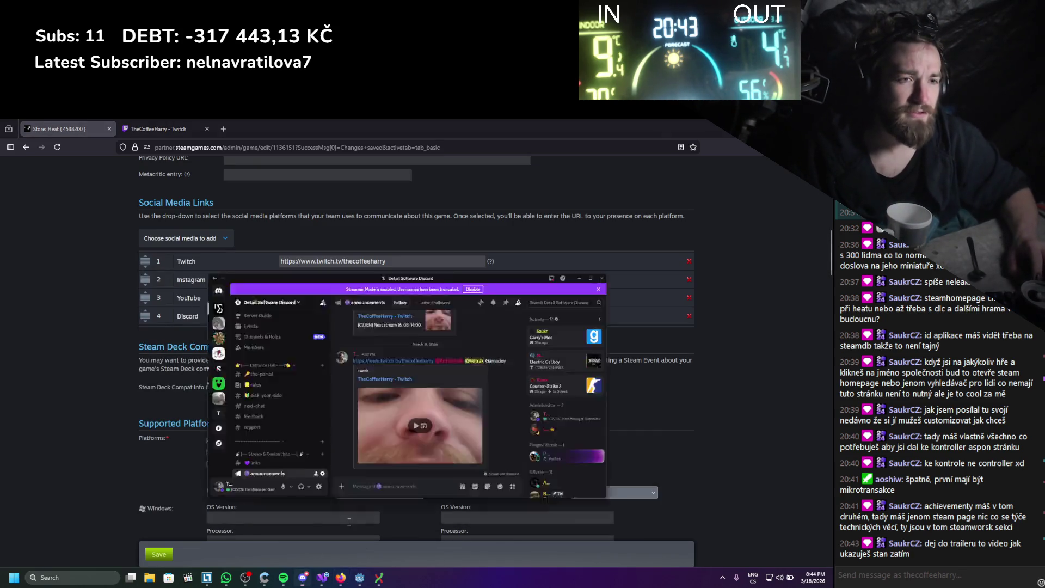
{"action": "scroll", "coordinate": [305, 307], "scroll_direction": "up", "scroll_amount": 5}
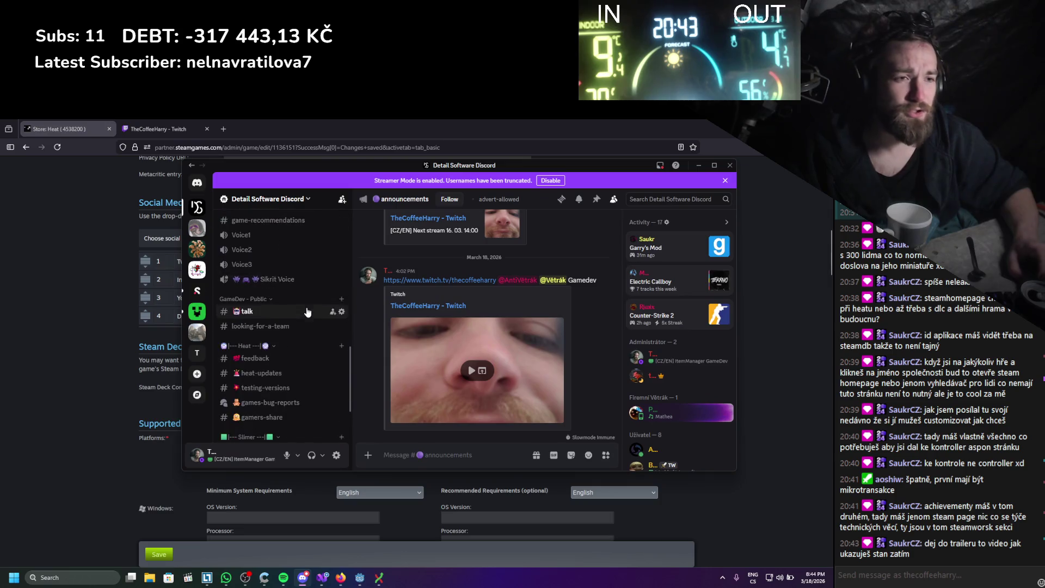
{"action": "left_click", "coordinate": [287, 202]}
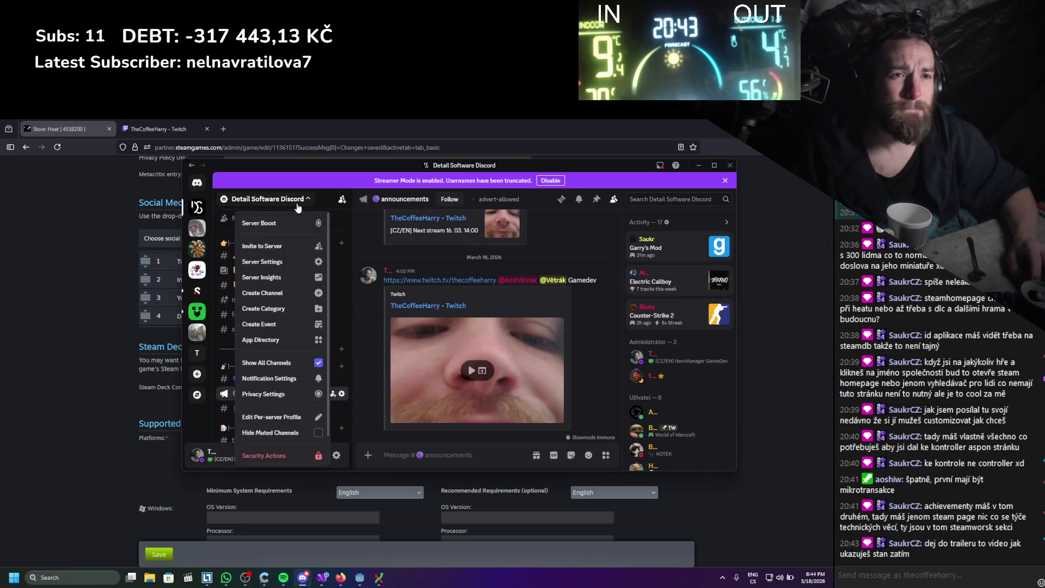
{"action": "left_click", "coordinate": [910, 577]}
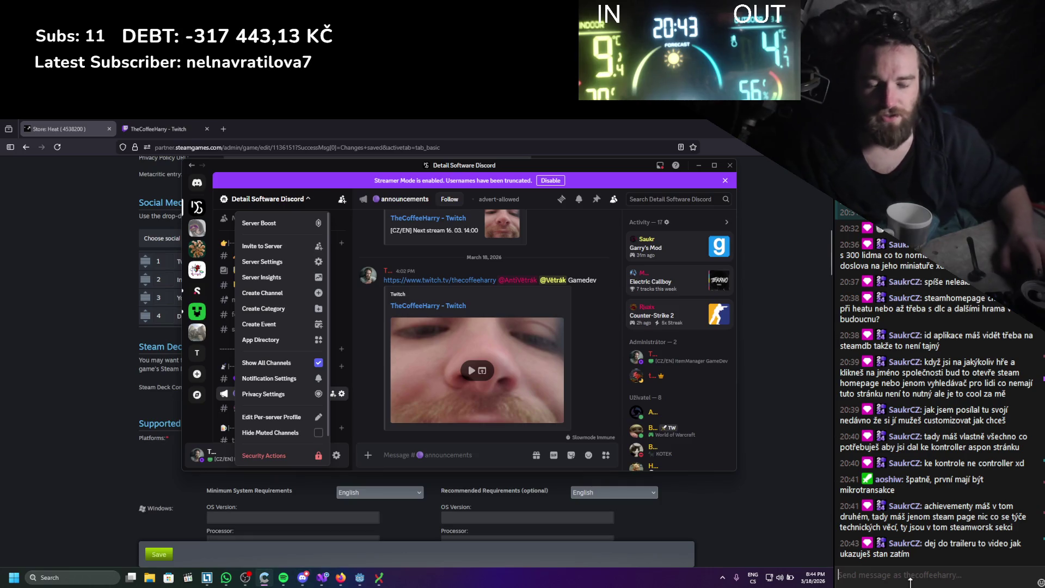
{"action": "type", "text": "!discord"}
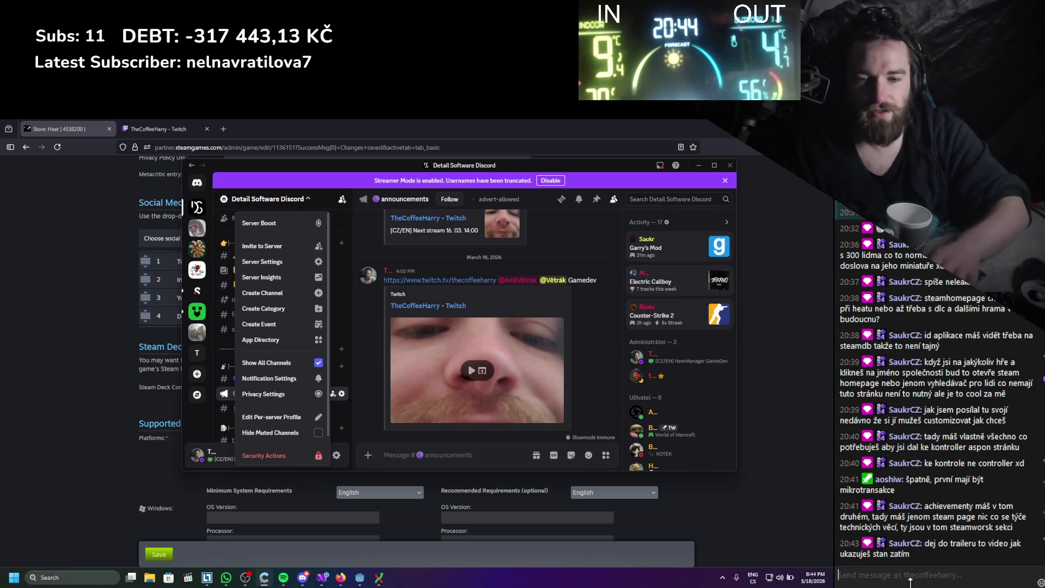
{"action": "key", "text": "Return"}
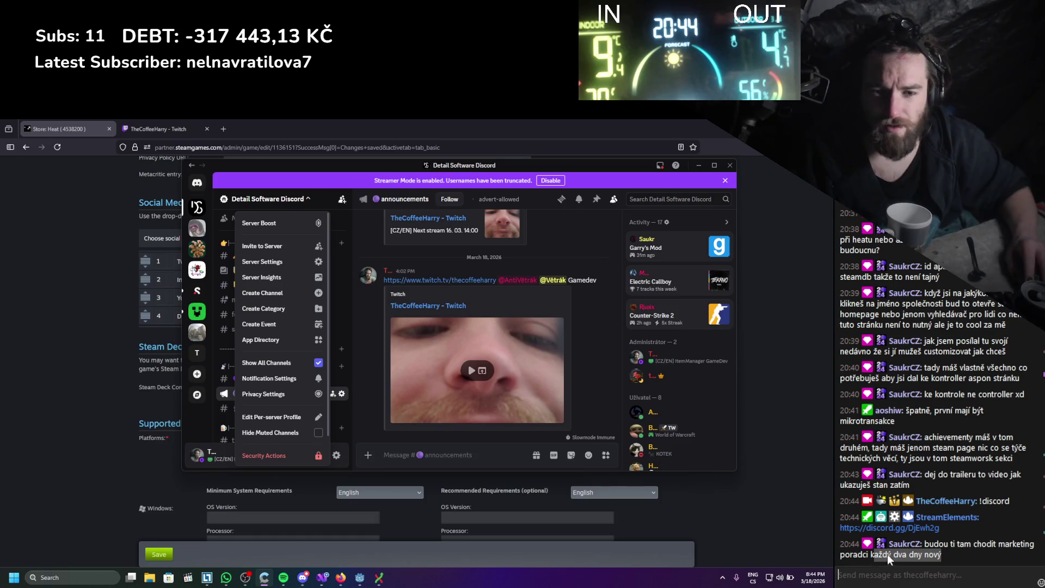
{"action": "left_click_drag", "start_coordinate": [948, 531], "coordinate": [840, 536]}
{"action": "key", "text": "ctrl+c"}
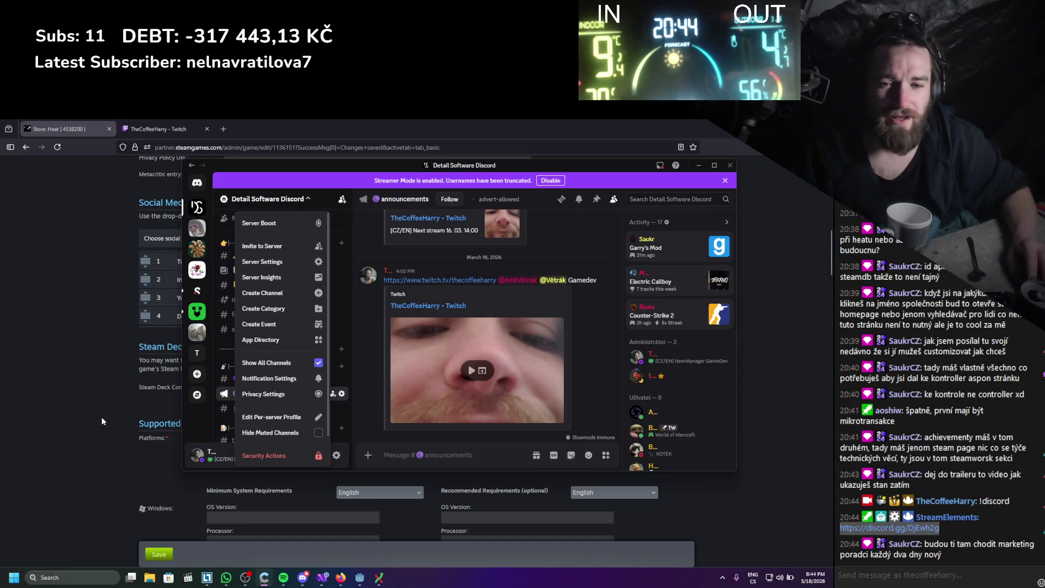
{"action": "left_click", "coordinate": [75, 415]}
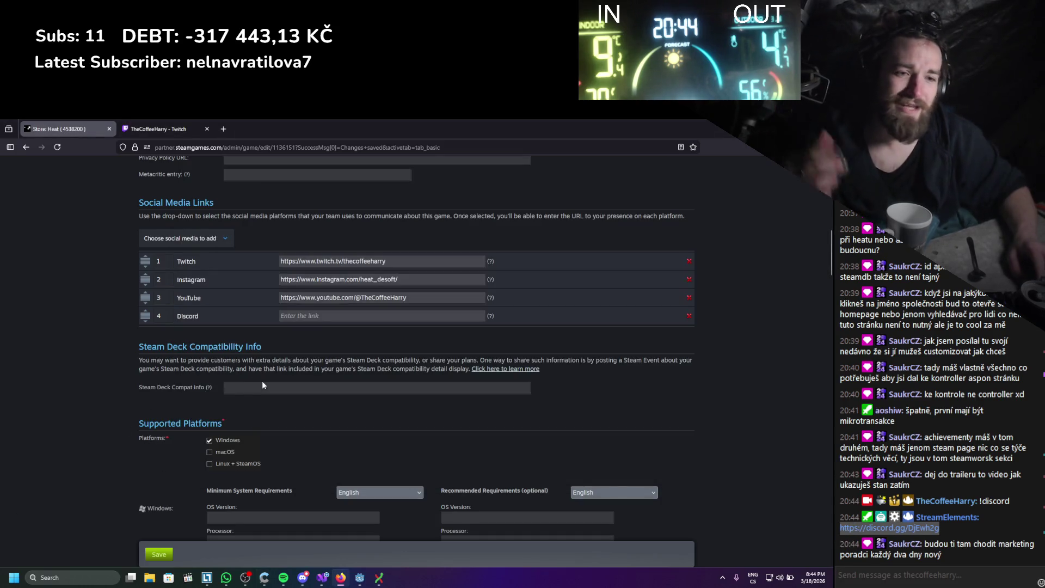
- Paste the Discord server's invite link into the Discord link field
{"action": "left_click", "coordinate": [294, 315]}
{"action": "key", "text": "ctrl+v"}
{"action": "left_click", "coordinate": [93, 378]}
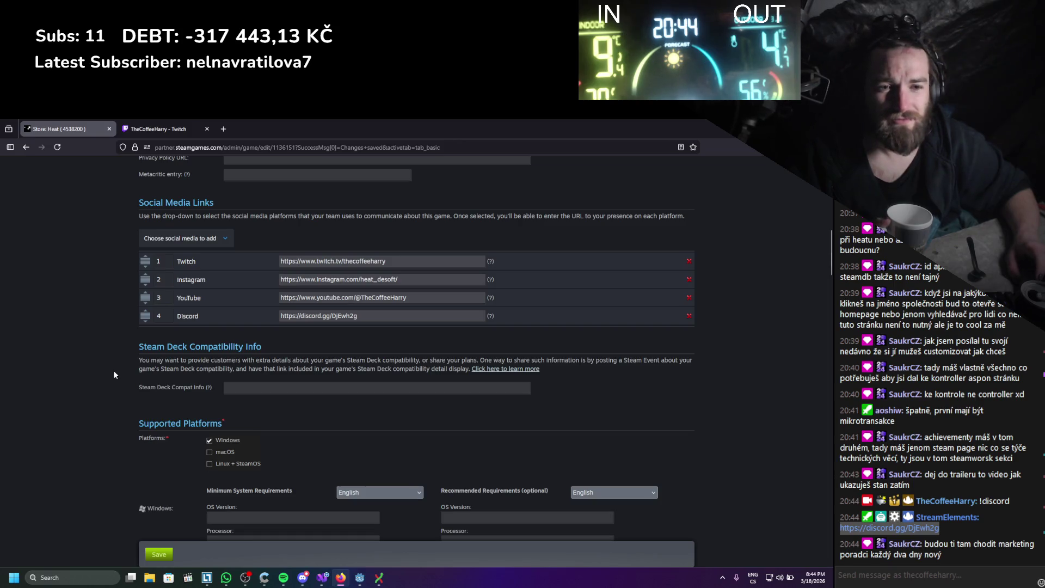
{"action": "scroll", "coordinate": [114, 375], "scroll_direction": "up", "scroll_amount": 1}
{"action": "scroll", "coordinate": [133, 384], "scroll_direction": "down", "scroll_amount": 1}
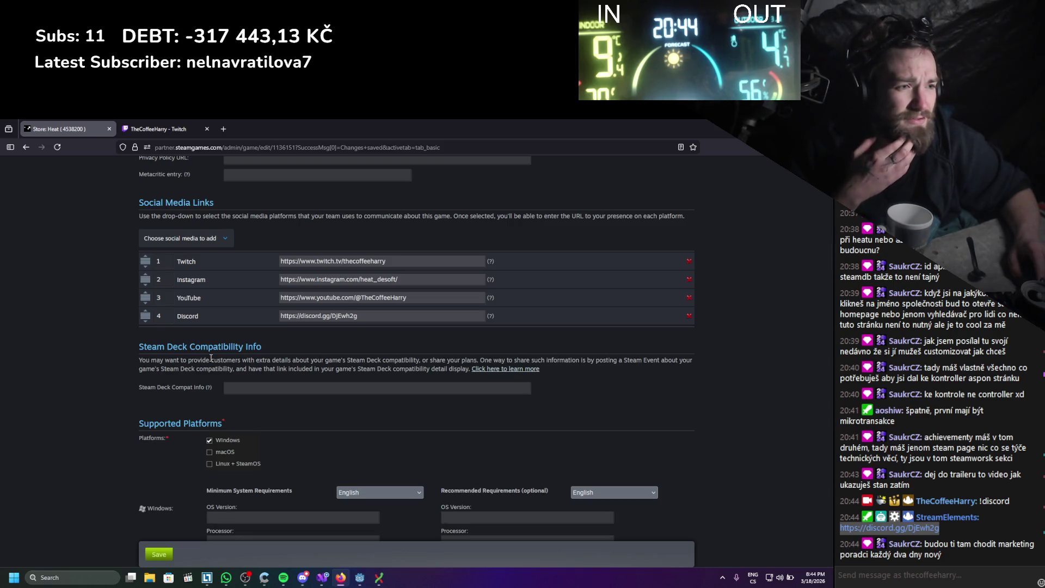
{"action": "scroll", "coordinate": [212, 357], "scroll_direction": "down", "scroll_amount": 5}
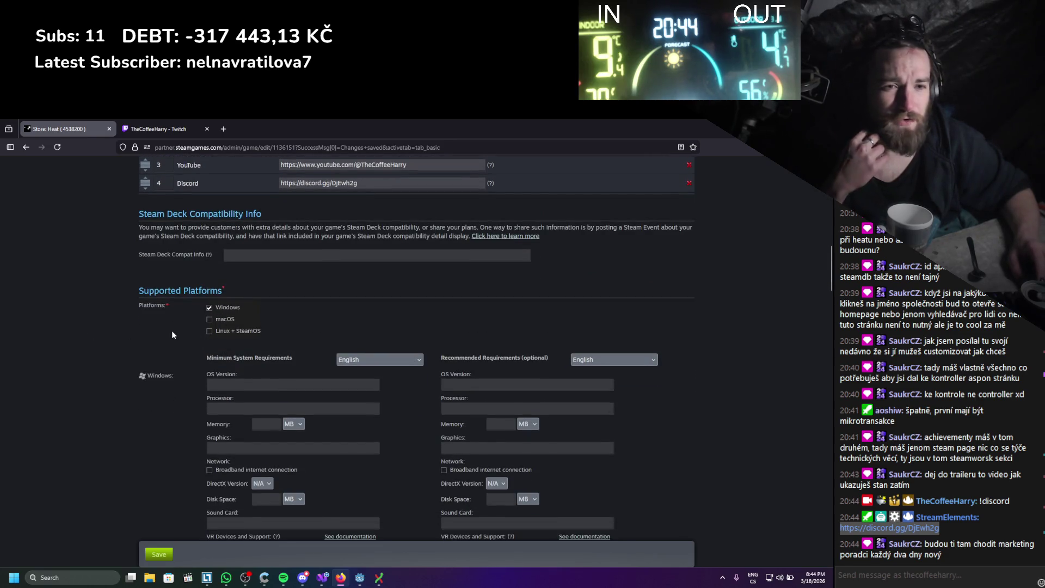
{"action": "scroll", "coordinate": [172, 334], "scroll_direction": "down", "scroll_amount": 2}
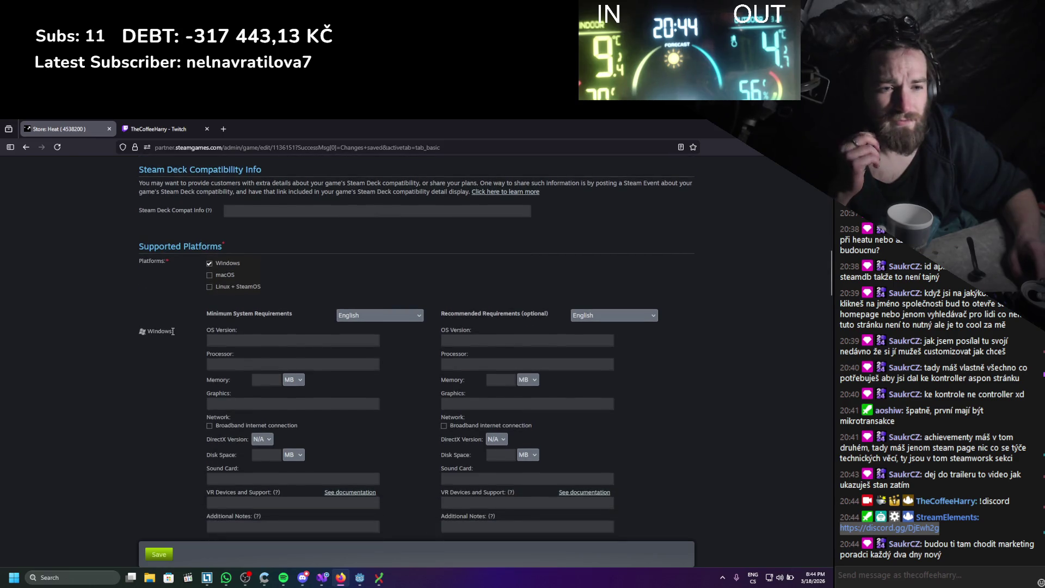
{"action": "left_click", "coordinate": [236, 342]}
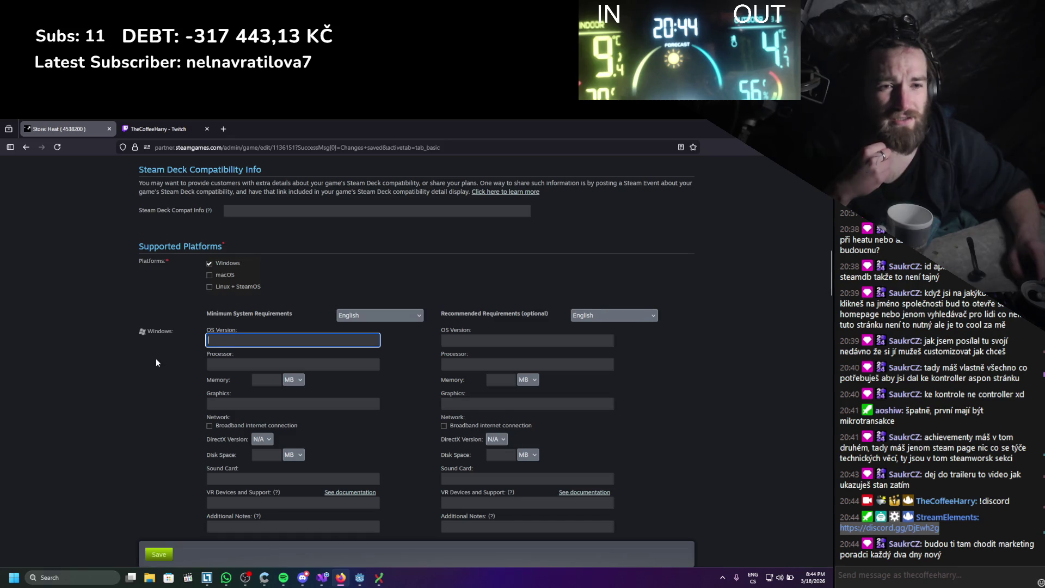
{"action": "scroll", "coordinate": [155, 359], "scroll_direction": "down", "scroll_amount": 4}
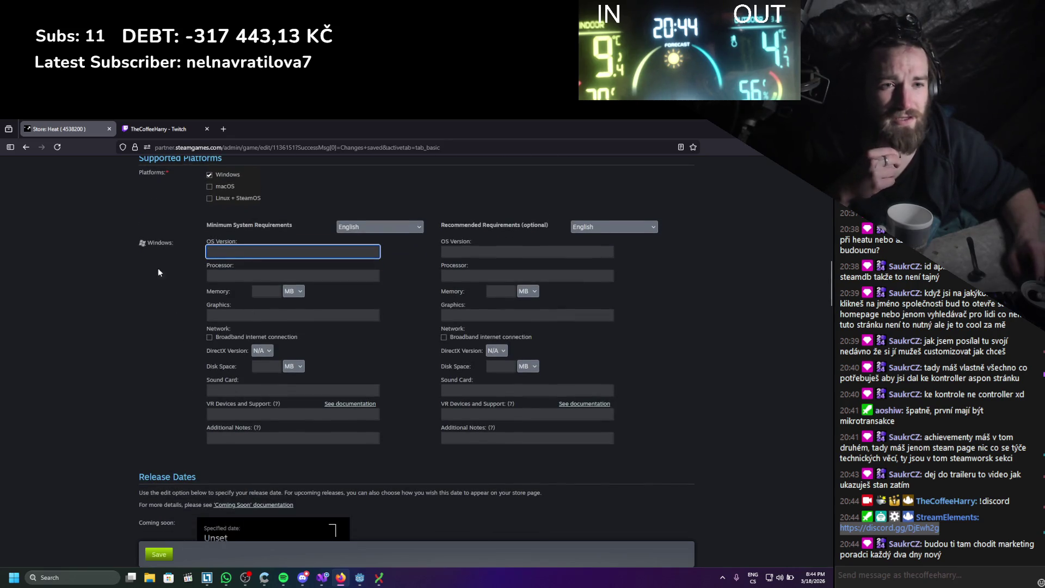
{"action": "left_click", "coordinate": [364, 227]}
{"action": "left_click", "coordinate": [364, 226]}
{"action": "scroll", "coordinate": [142, 327], "scroll_direction": "down", "scroll_amount": 5}
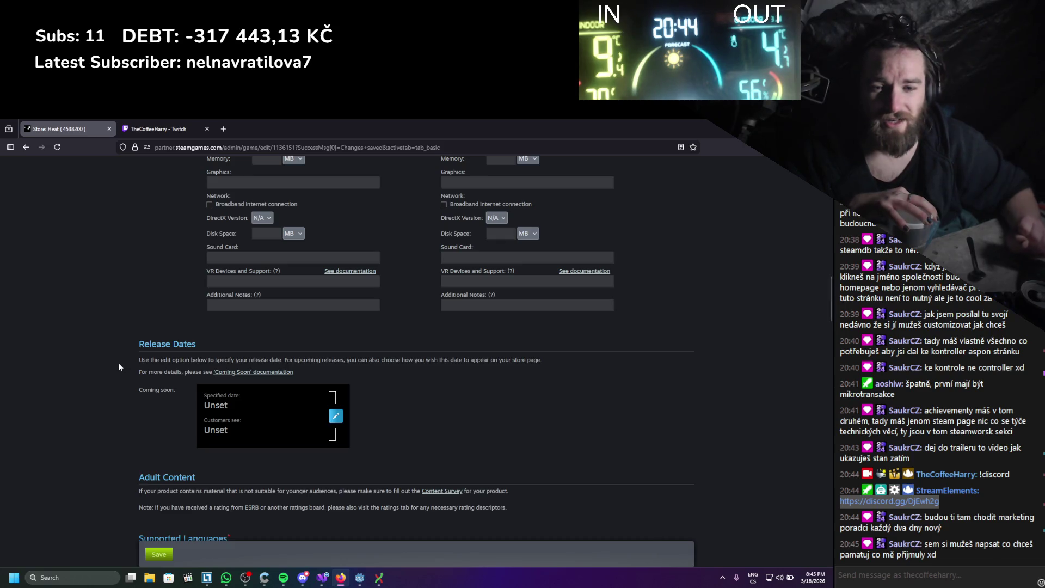
{"action": "scroll", "coordinate": [119, 364], "scroll_direction": "up", "scroll_amount": 3}
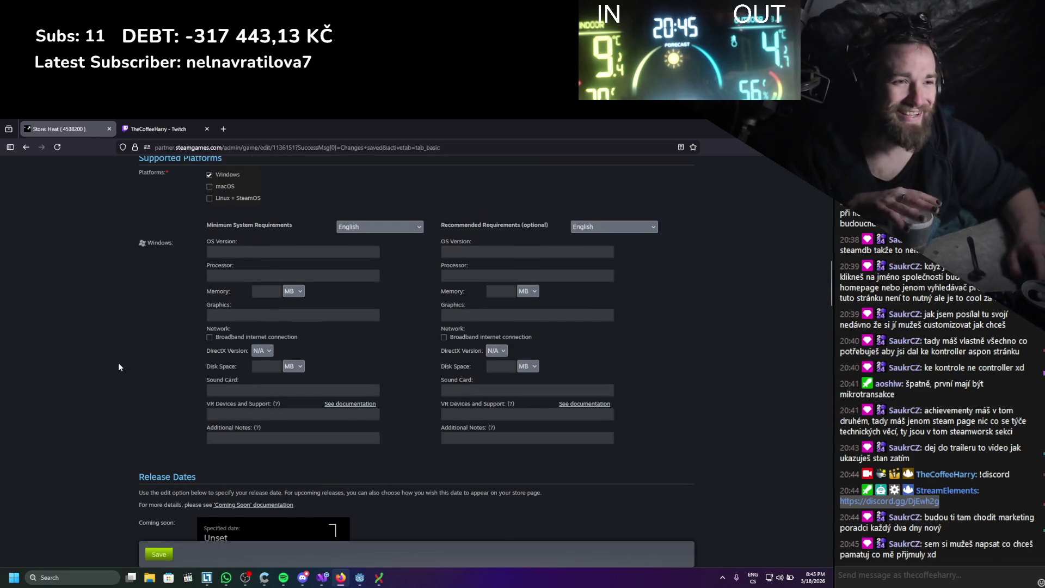
{"action": "scroll", "coordinate": [119, 364], "scroll_direction": "down", "scroll_amount": 6}
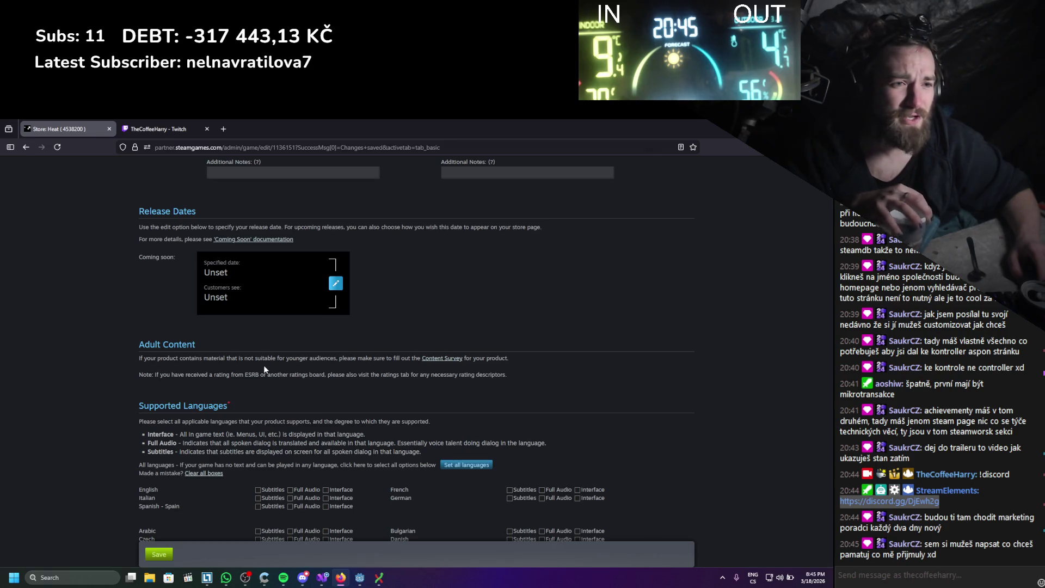
{"action": "mouse_move", "coordinate": [212, 358]}
{"action": "left_mouse_down"}
{"action": "mouse_move", "coordinate": [421, 351]}
{"action": "mouse_move", "coordinate": [474, 369]}
{"action": "left_mouse_up"}
{"action": "left_click_drag", "start_coordinate": [283, 359], "coordinate": [496, 359]}
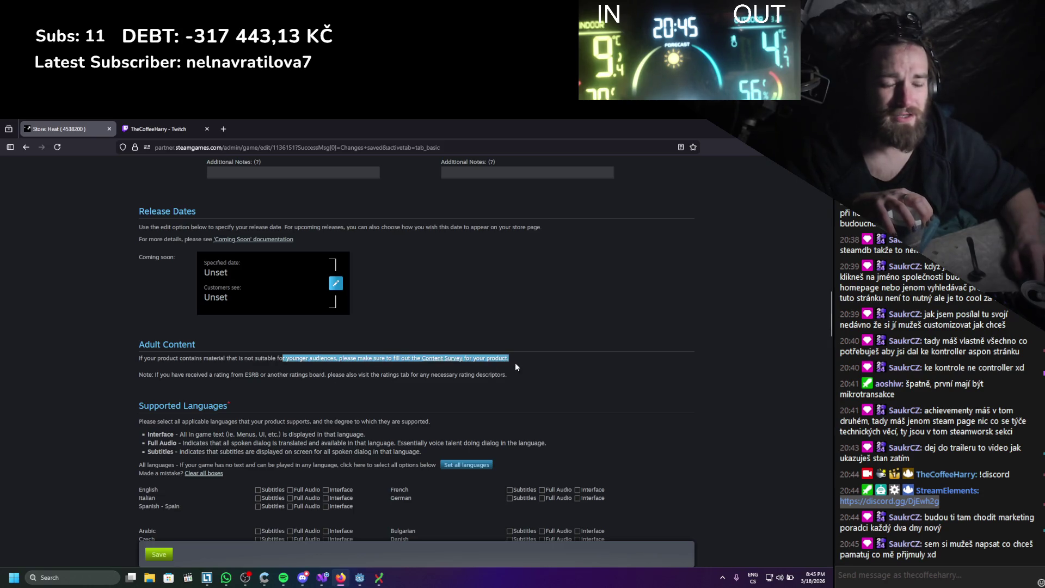
{"action": "left_click", "coordinate": [277, 374]}
- Tick Interface support for English, then open the Release Dates edit dialog
{"action": "scroll", "coordinate": [152, 385], "scroll_direction": "down", "scroll_amount": 3}
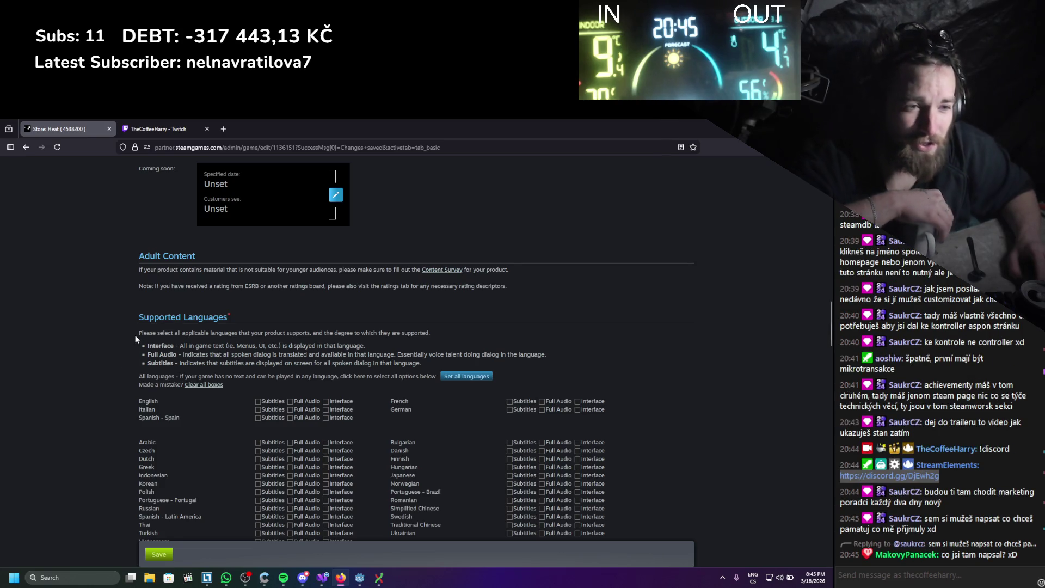
{"action": "scroll", "coordinate": [133, 332], "scroll_direction": "down", "scroll_amount": 1}
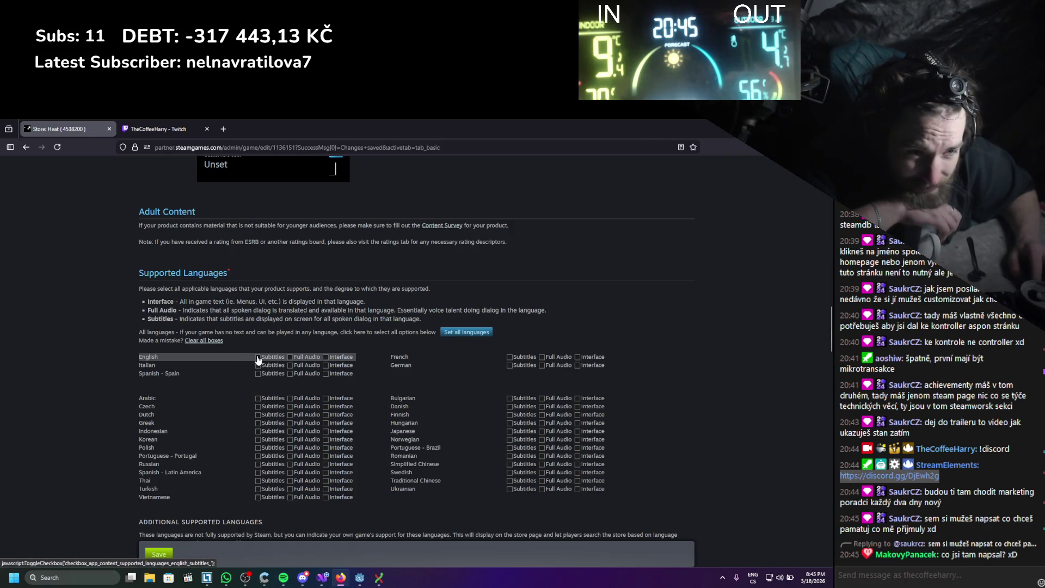
{"action": "left_click", "coordinate": [326, 358]}
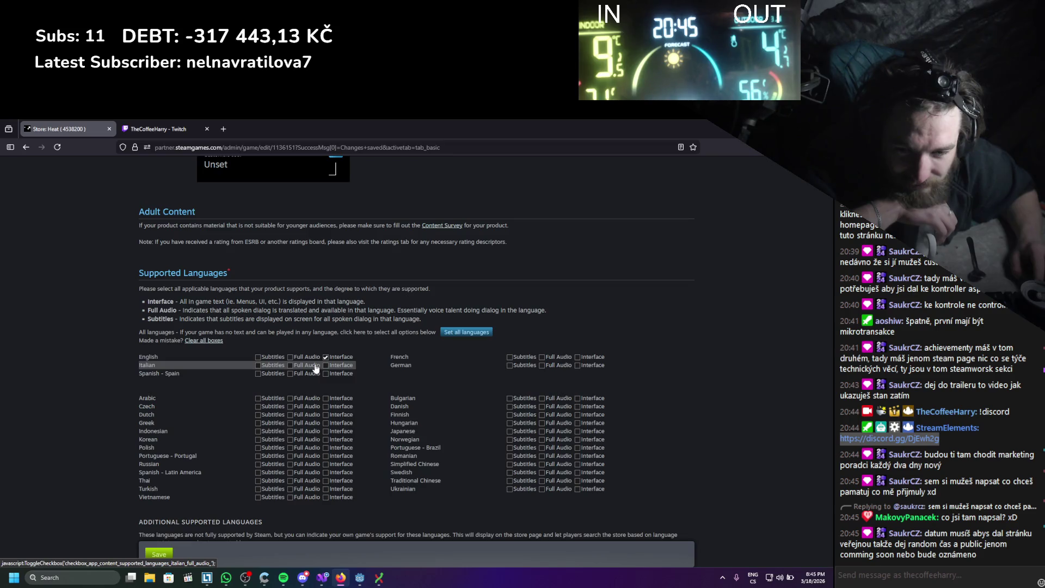
{"action": "scroll", "coordinate": [250, 345], "scroll_direction": "up", "scroll_amount": 4}
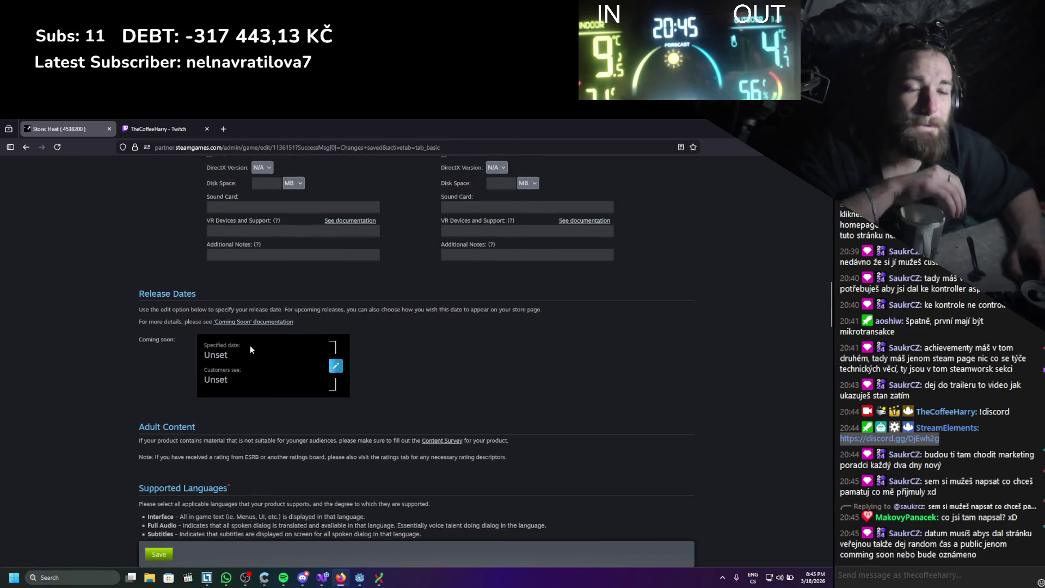
{"action": "left_click", "coordinate": [335, 371]}
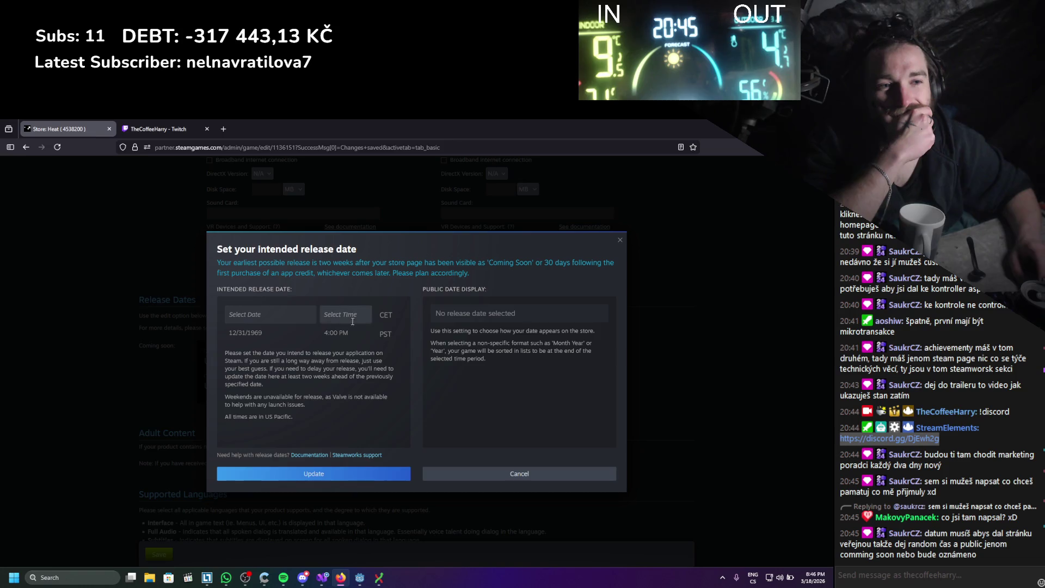
- Leave the release date unset and browse the system calendar from April to June 2026
{"action": "left_click", "coordinate": [262, 317]}
{"action": "left_click", "coordinate": [284, 298]}
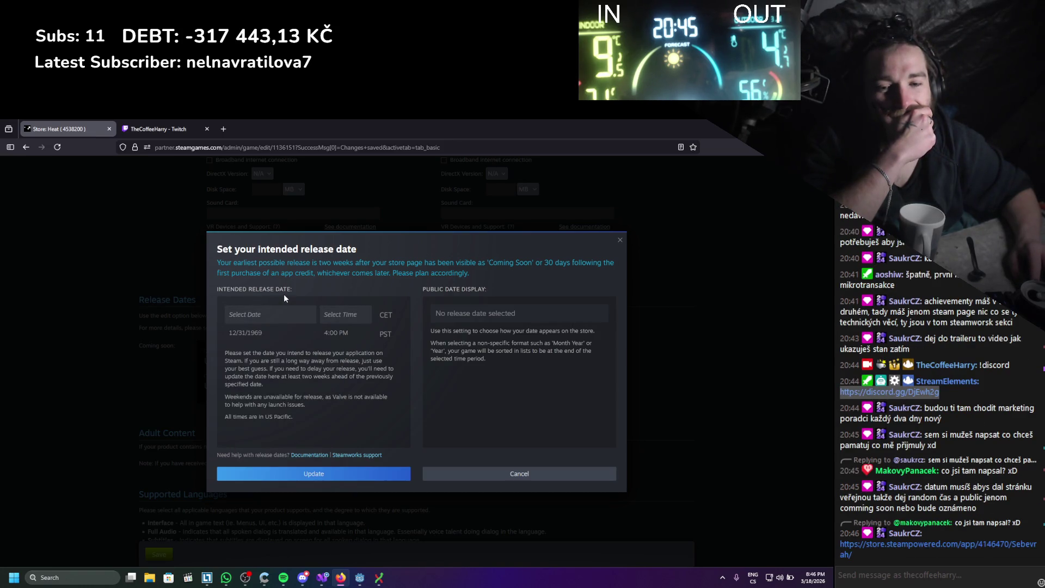
{"action": "left_click", "coordinate": [815, 578]}
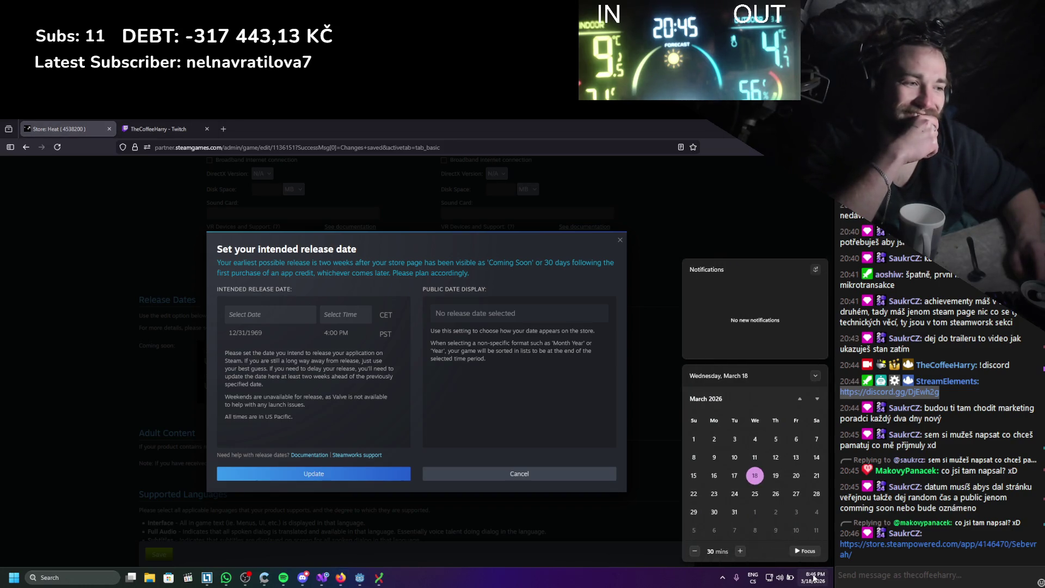
{"action": "left_click", "coordinate": [816, 399]}
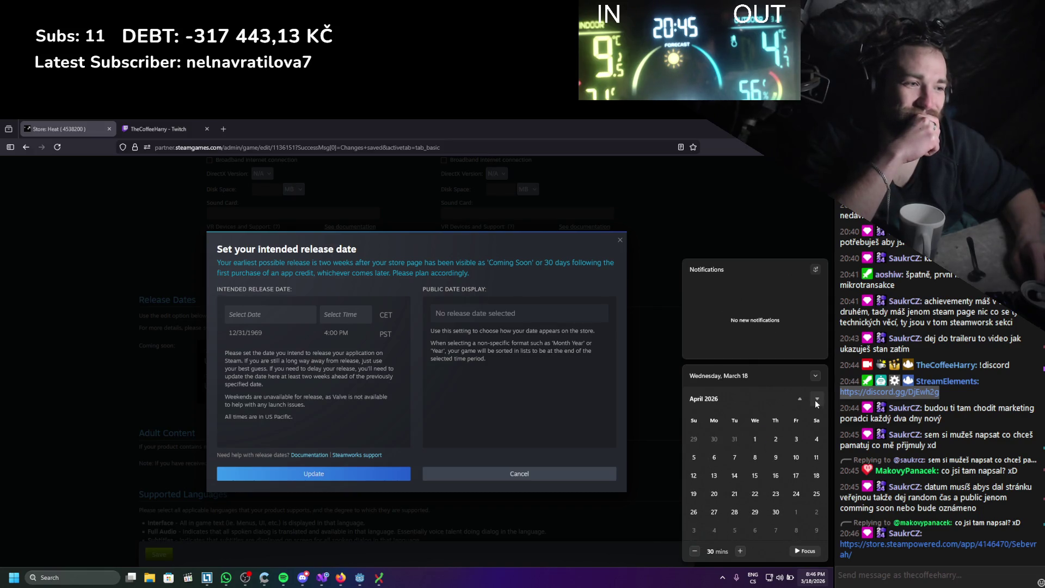
{"action": "left_click", "coordinate": [816, 399]}
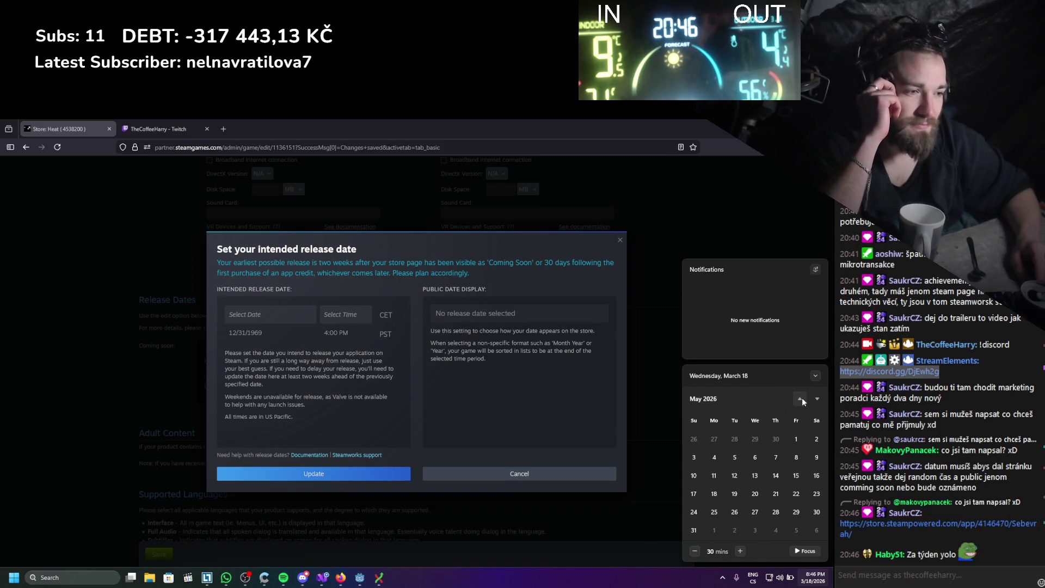
{"action": "left_click", "coordinate": [816, 399]}
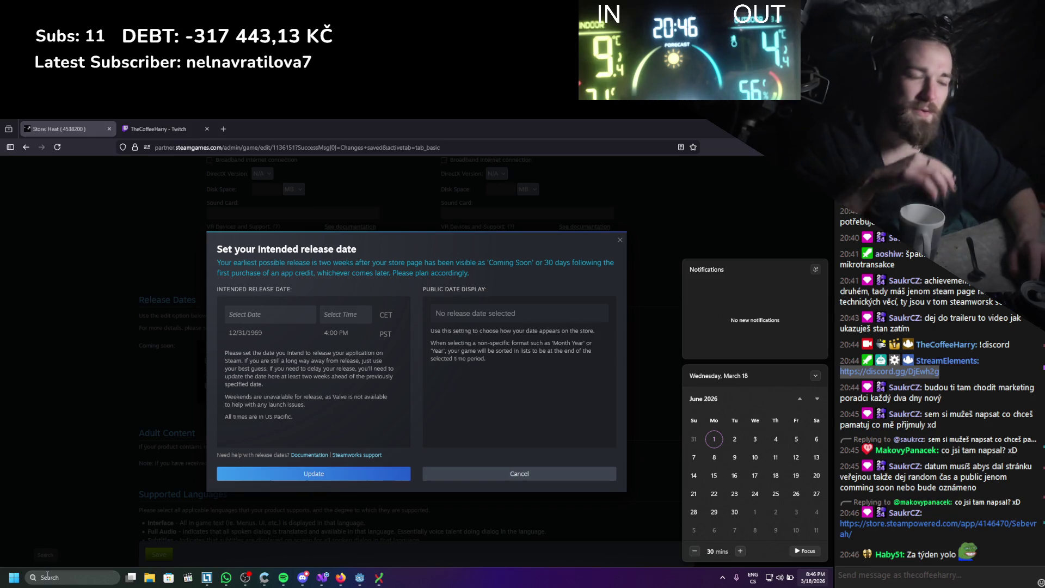
{"action": "left_click", "coordinate": [798, 399]}
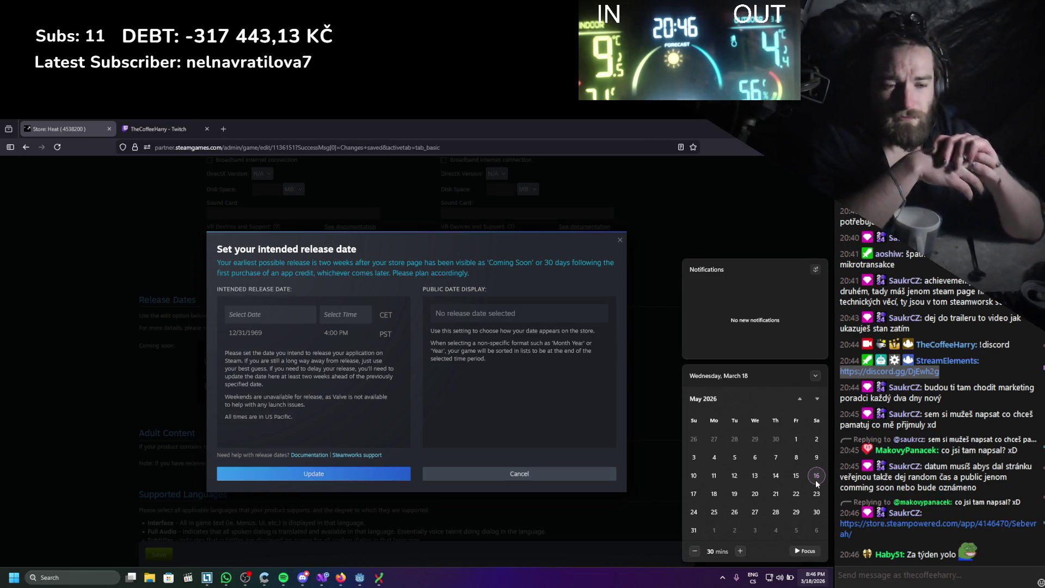
{"action": "left_click", "coordinate": [89, 578]}
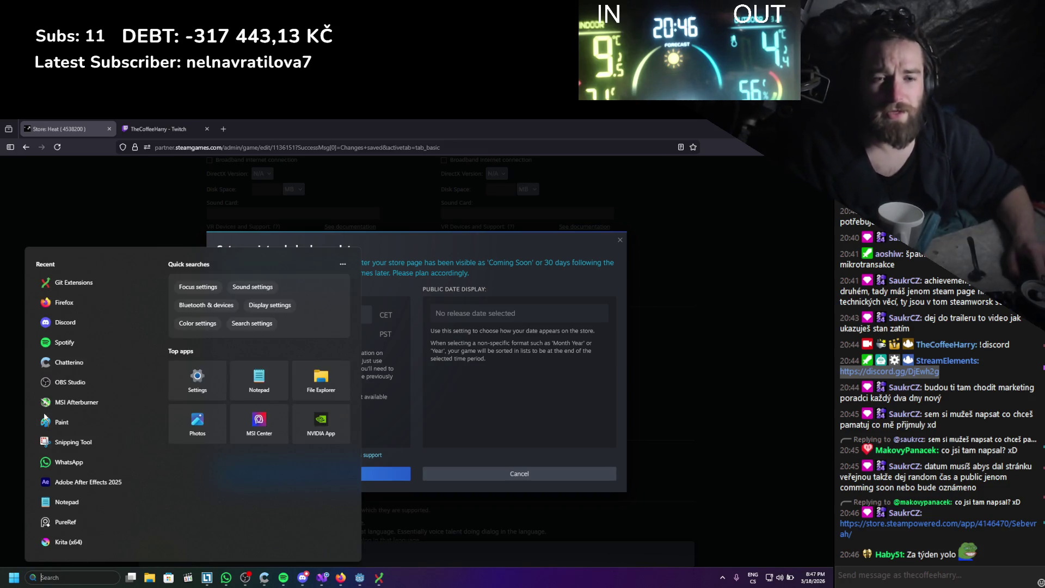
- Launch chrome.exe past the security warning, then search Windows for 'chatterino'
{"action": "type", "text": "chrome.exe"}
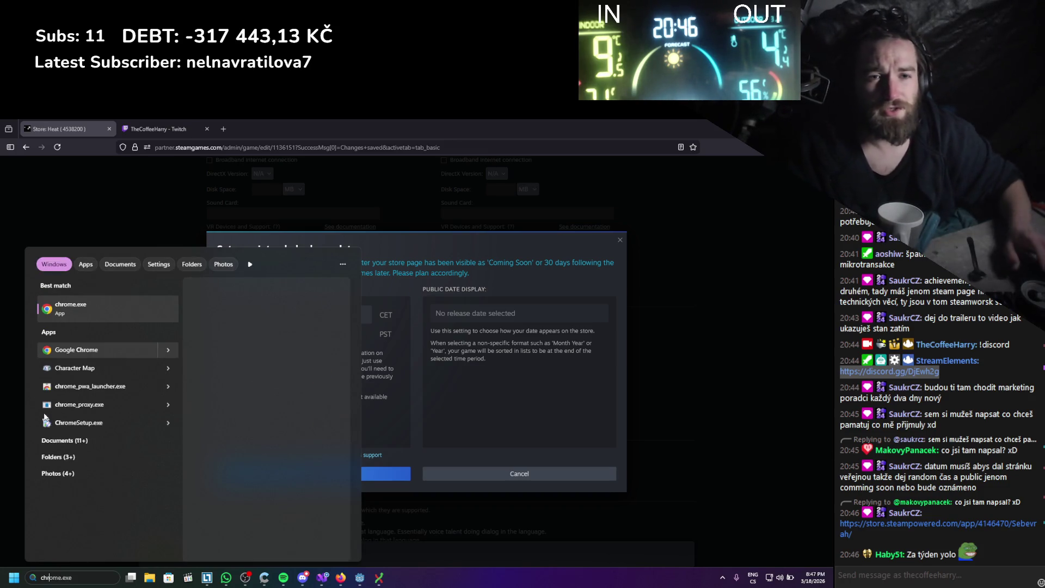
{"action": "left_click", "coordinate": [114, 302]}
{"action": "left_click", "coordinate": [445, 356]}
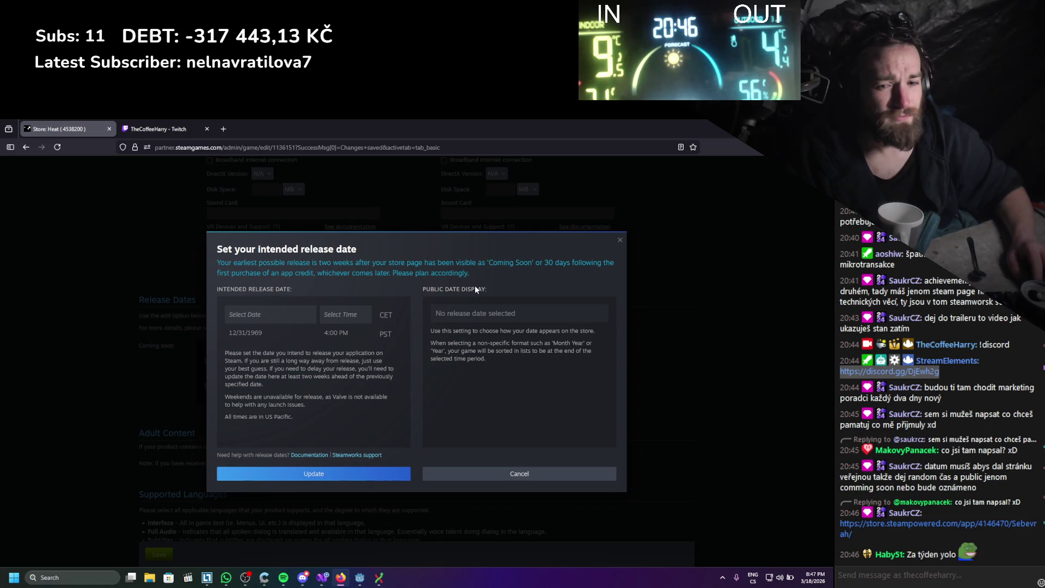
{"action": "left_click", "coordinate": [106, 571]}
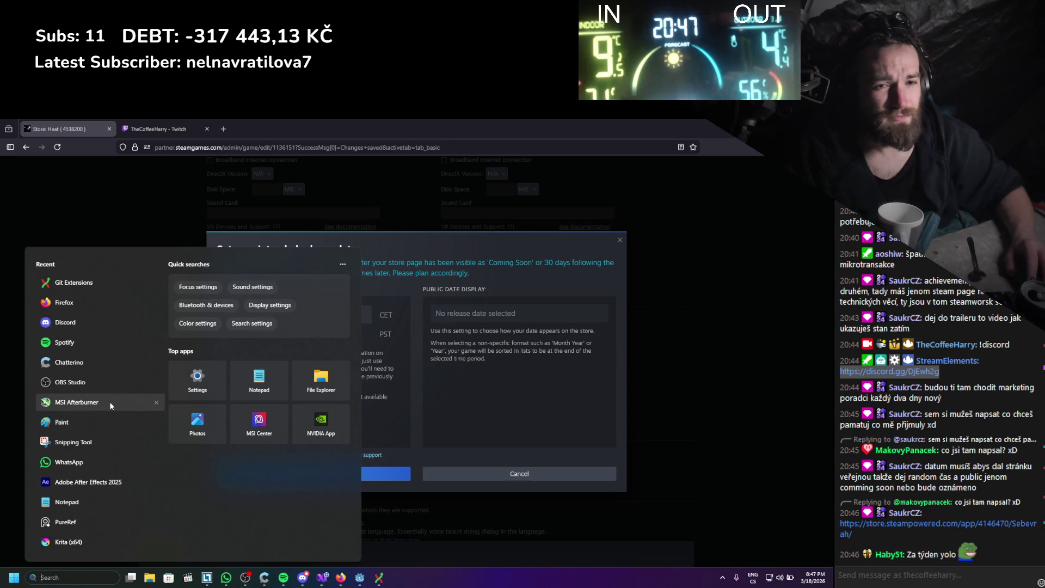
{"action": "type", "text": "chatterino"}
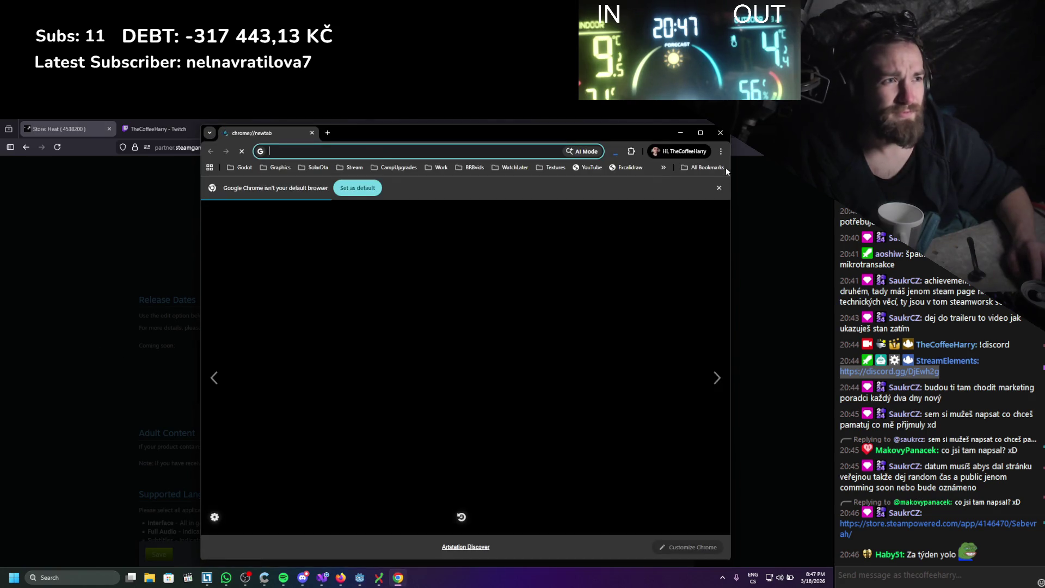
- Open the 'How long ago was May 8th 2022?' page from the CampUpgrades bookmark folder
{"action": "left_click", "coordinate": [664, 169]}
{"action": "left_click", "coordinate": [664, 169]}
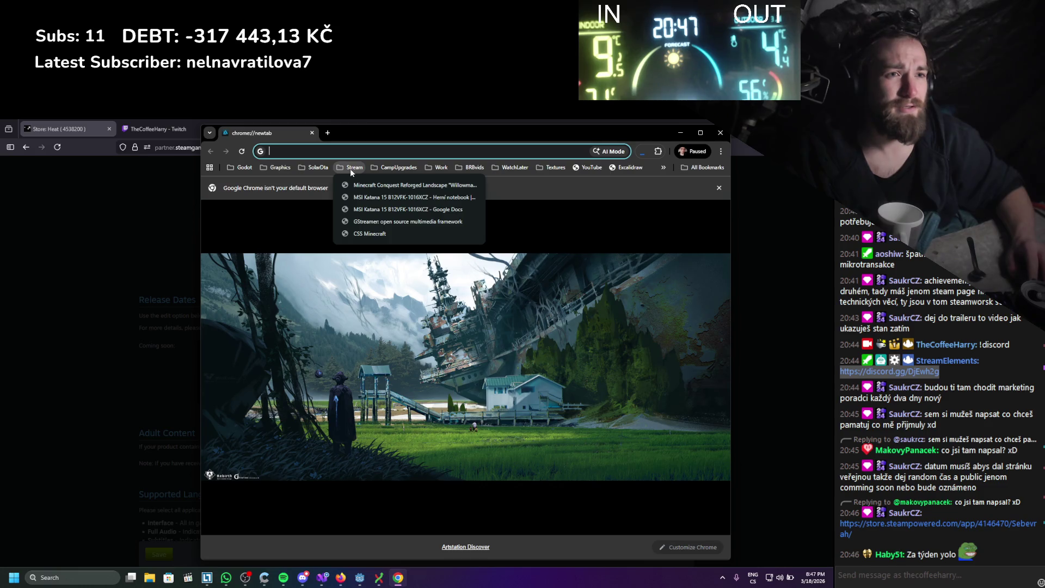
{"action": "mouse_move", "coordinate": [311, 170]}
{"action": "mouse_move", "coordinate": [275, 169]}
{"action": "scroll", "coordinate": [276, 203], "scroll_direction": "down", "scroll_amount": 3}
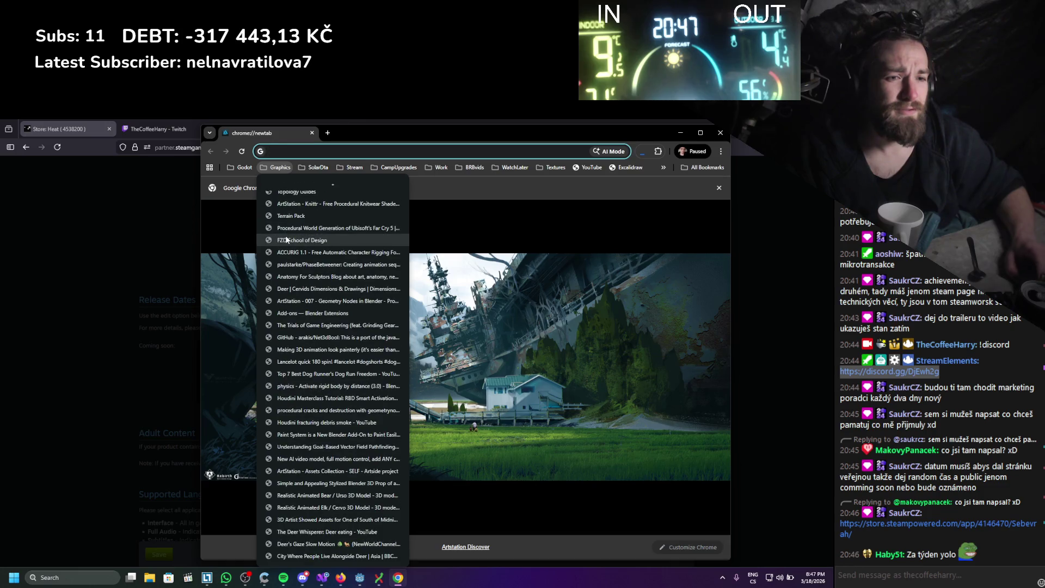
{"action": "left_click", "coordinate": [242, 167]}
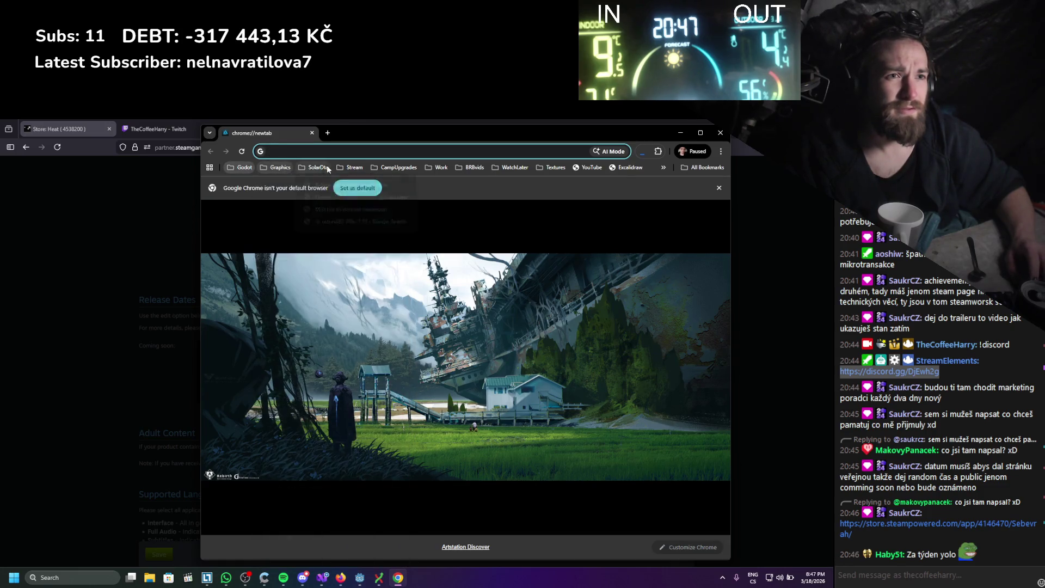
{"action": "left_click", "coordinate": [395, 169]}
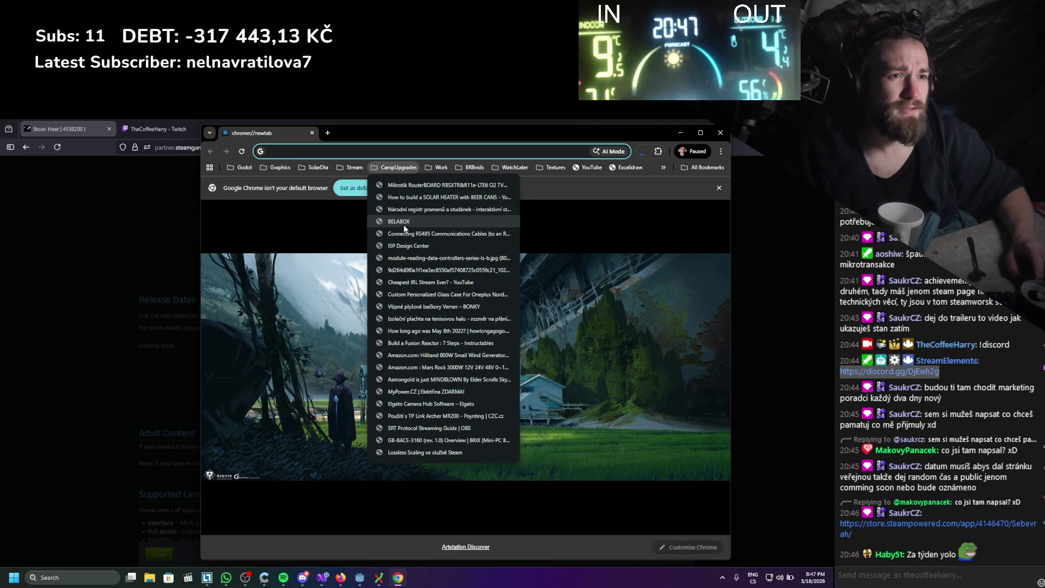
{"action": "left_click", "coordinate": [413, 331]}
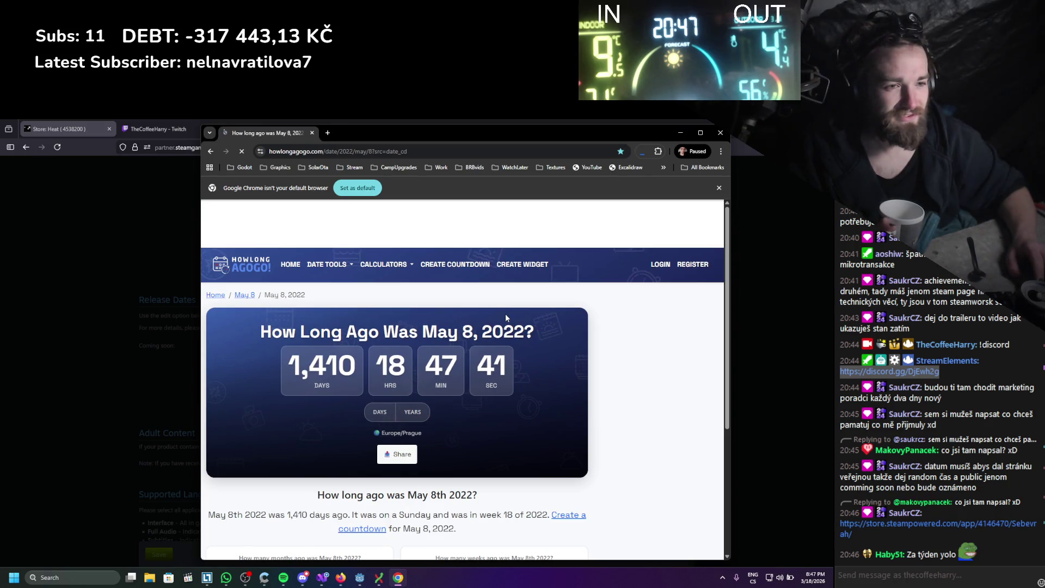
- Read the day counts since May 8, 2022, check the calendar, and dismiss the consent prompt
{"action": "scroll", "coordinate": [499, 336], "scroll_direction": "down", "scroll_amount": 1}
{"action": "scroll", "coordinate": [499, 336], "scroll_direction": "up", "scroll_amount": 1}
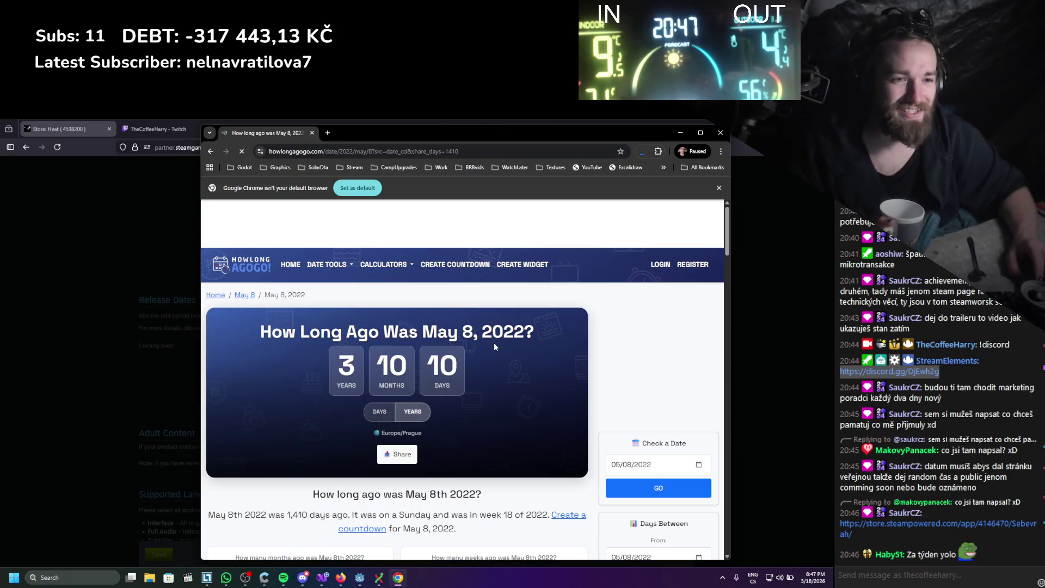
{"action": "scroll", "coordinate": [495, 346], "scroll_direction": "down", "scroll_amount": 4}
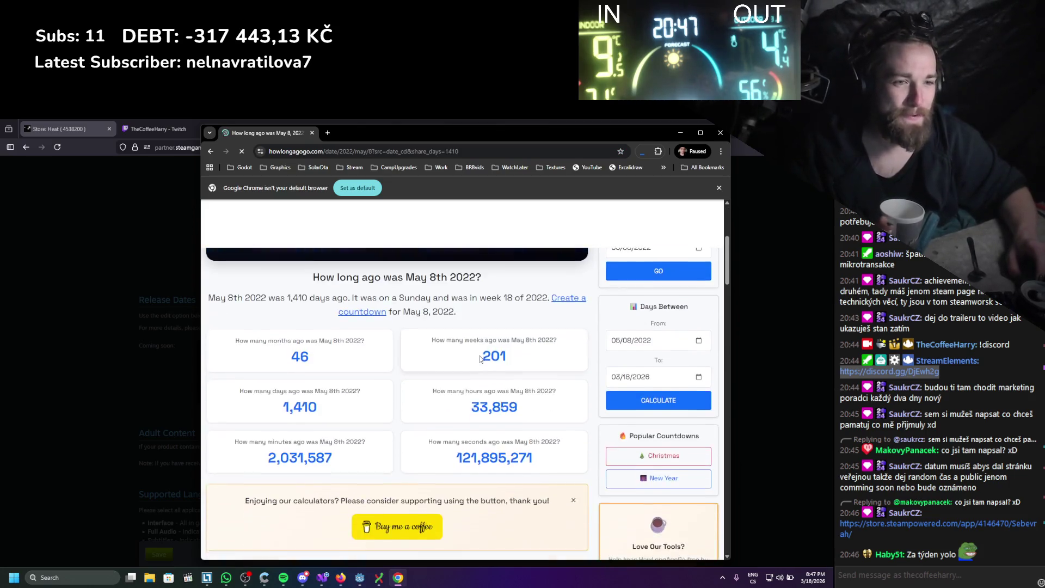
{"action": "scroll", "coordinate": [482, 359], "scroll_direction": "up", "scroll_amount": 1}
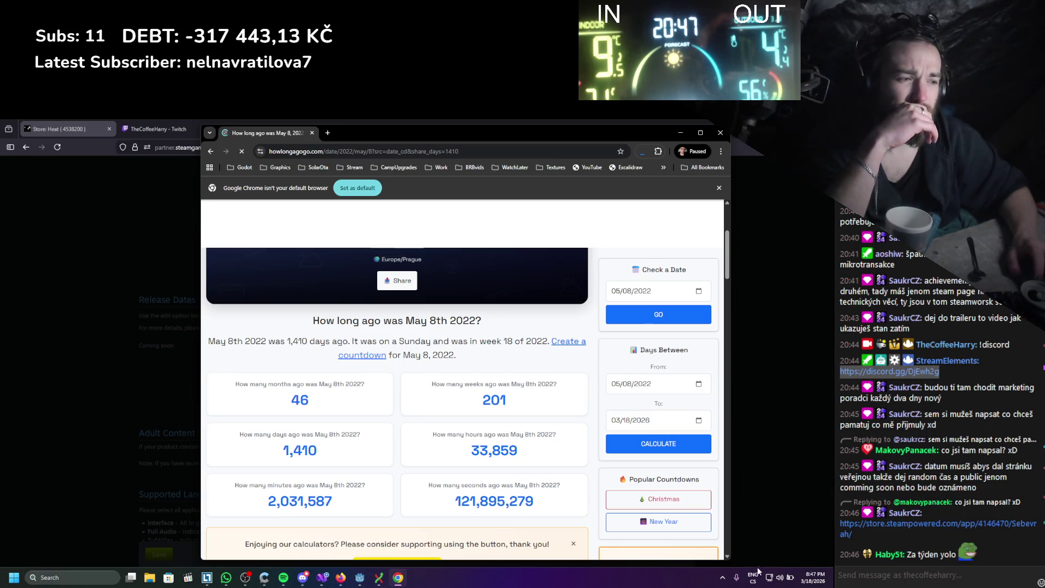
{"action": "left_click", "coordinate": [808, 580]}
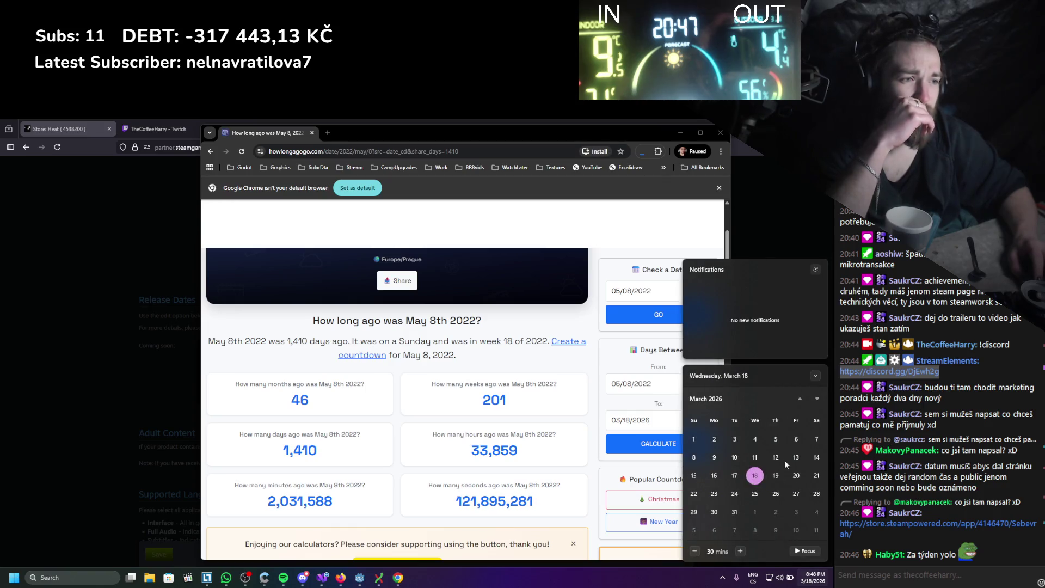
{"action": "left_click", "coordinate": [816, 401]}
{"action": "left_click", "coordinate": [816, 401]}
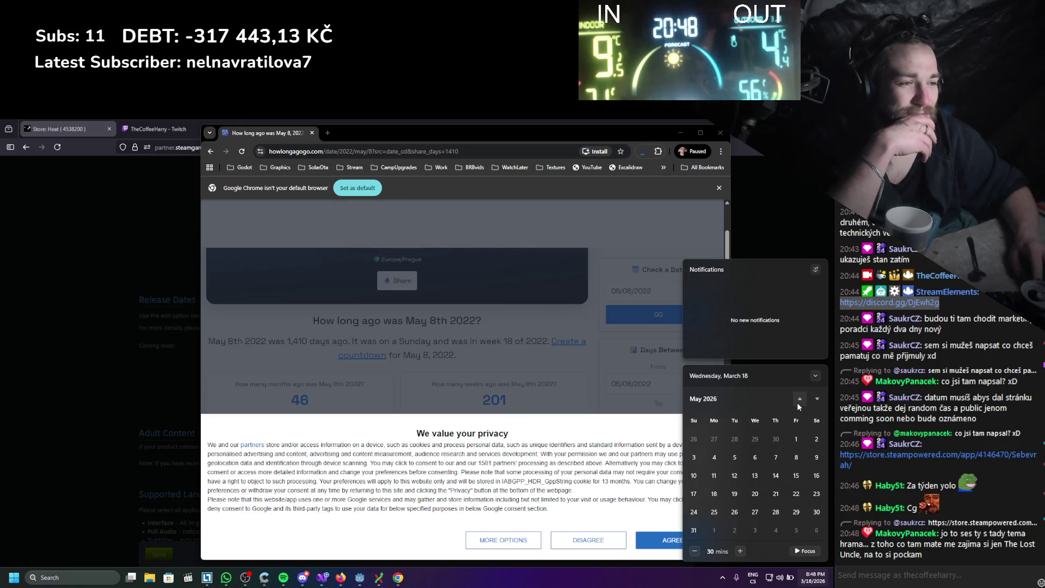
{"action": "left_click", "coordinate": [675, 540]}
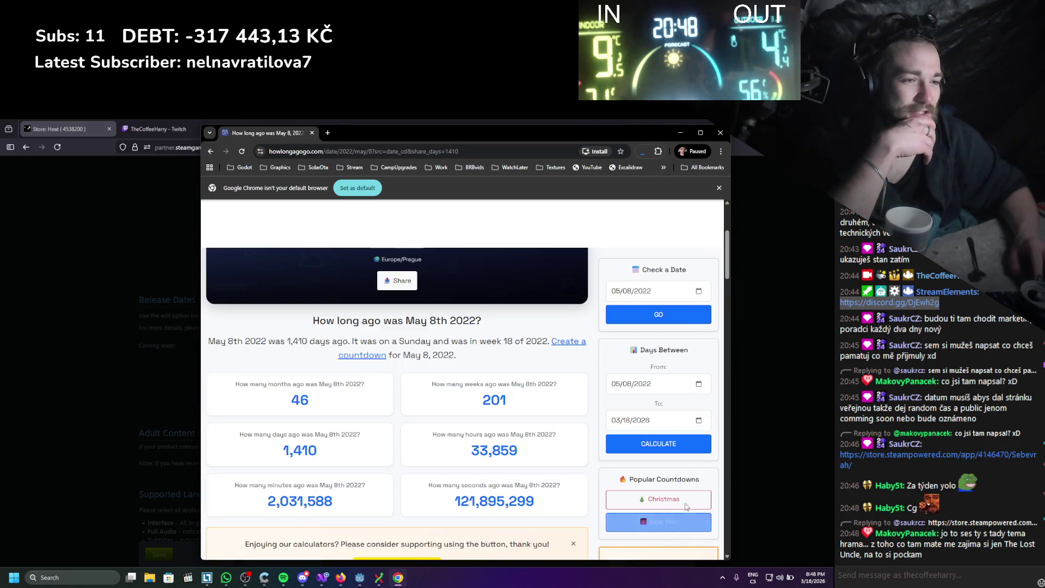
- Browse the system calendar to September 2026, then reopen Steam's release date picker
{"action": "left_click", "coordinate": [809, 580]}
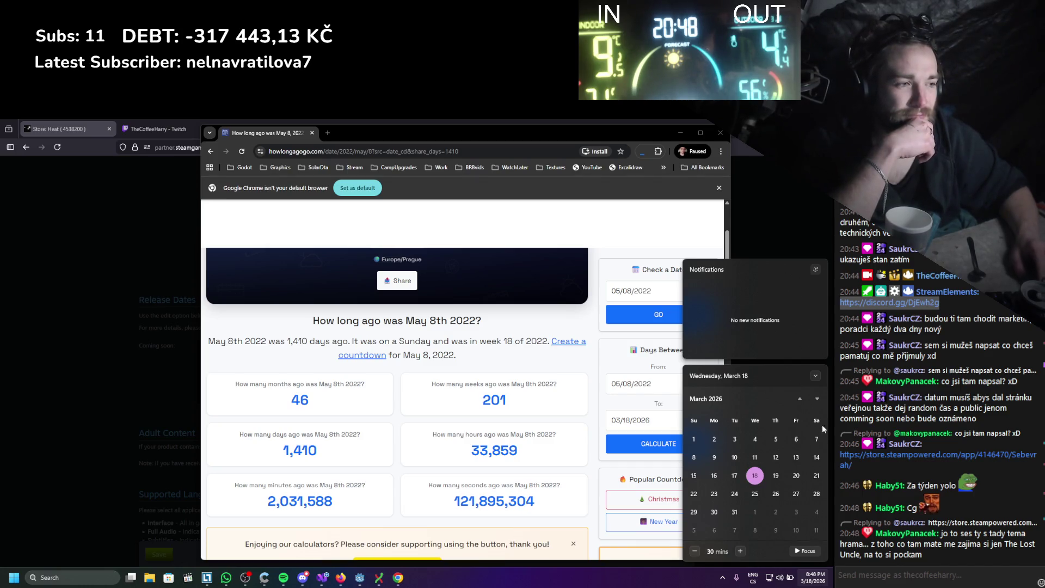
{"action": "left_click", "coordinate": [817, 399]}
{"action": "left_click", "coordinate": [817, 399]}
{"action": "left_click", "coordinate": [817, 399]}
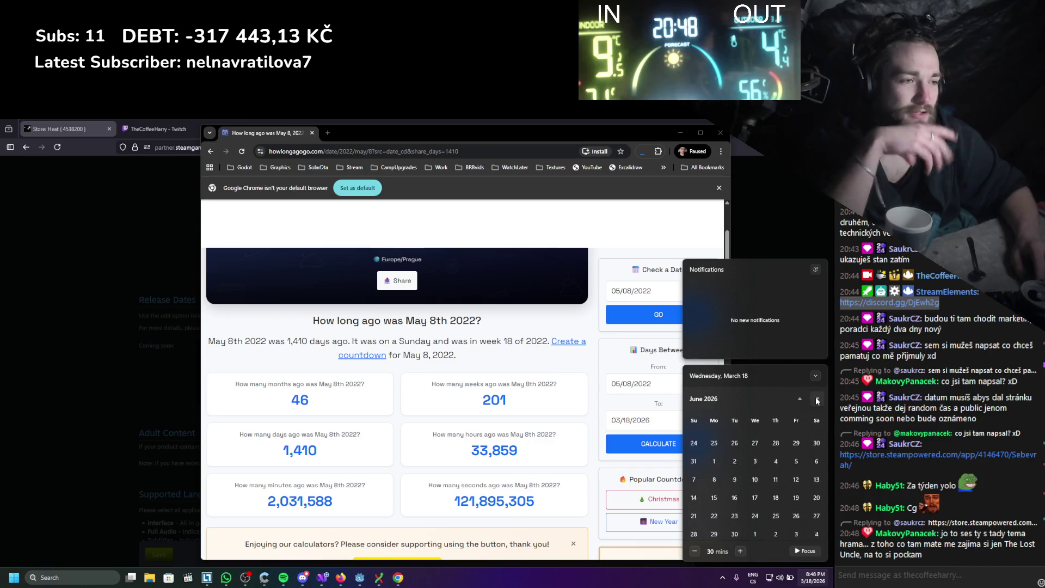
{"action": "left_click", "coordinate": [817, 399]}
{"action": "left_click", "coordinate": [817, 399]}
{"action": "left_click", "coordinate": [817, 399]}
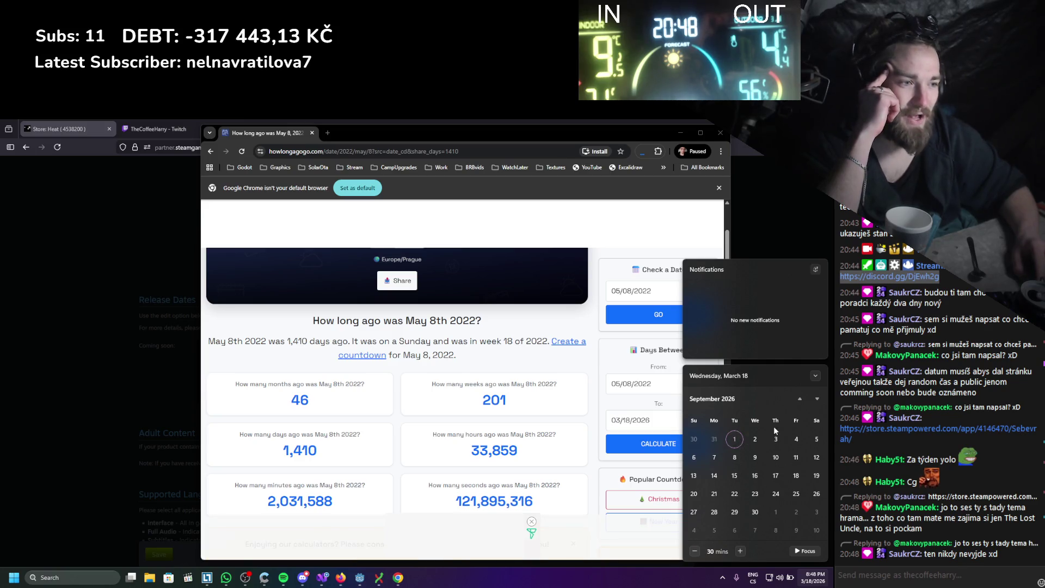
{"action": "left_click", "coordinate": [680, 136]}
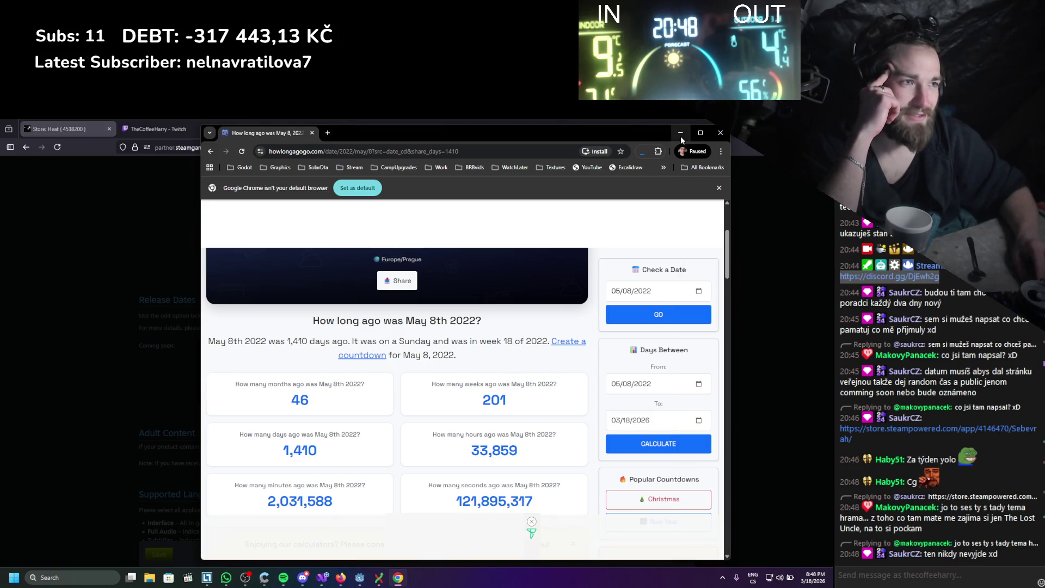
{"action": "left_click", "coordinate": [680, 136]}
{"action": "left_click", "coordinate": [286, 320]}
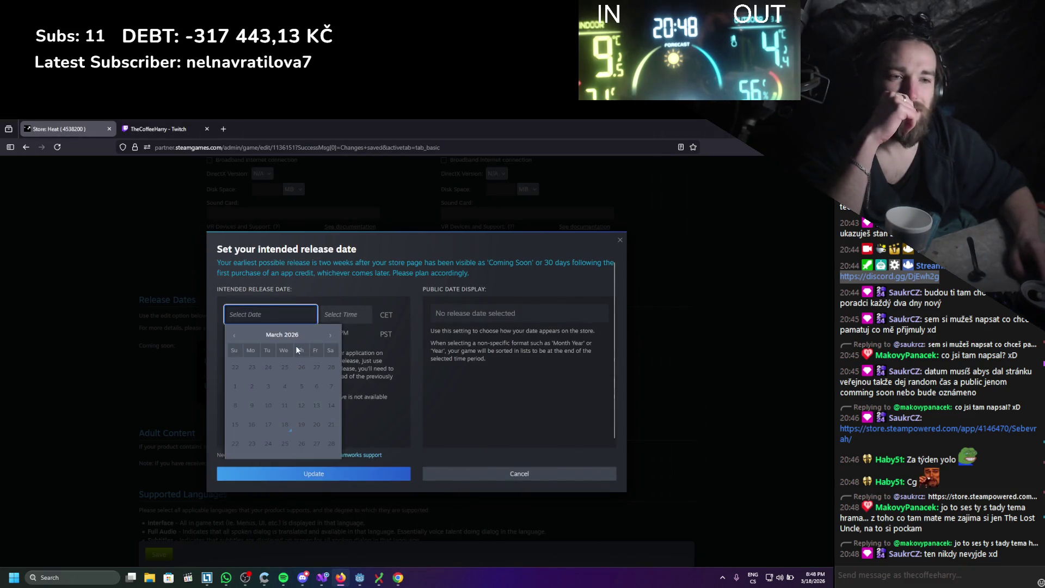
- Advance the date picker to December 2026 and pick the 24th (12/24/2026, 08:48 pm CET)
{"action": "left_click", "coordinate": [329, 336]}
{"action": "left_click", "coordinate": [329, 336]}
{"action": "left_click", "coordinate": [329, 337]}
{"action": "left_click", "coordinate": [328, 340]}
{"action": "left_click", "coordinate": [327, 339]}
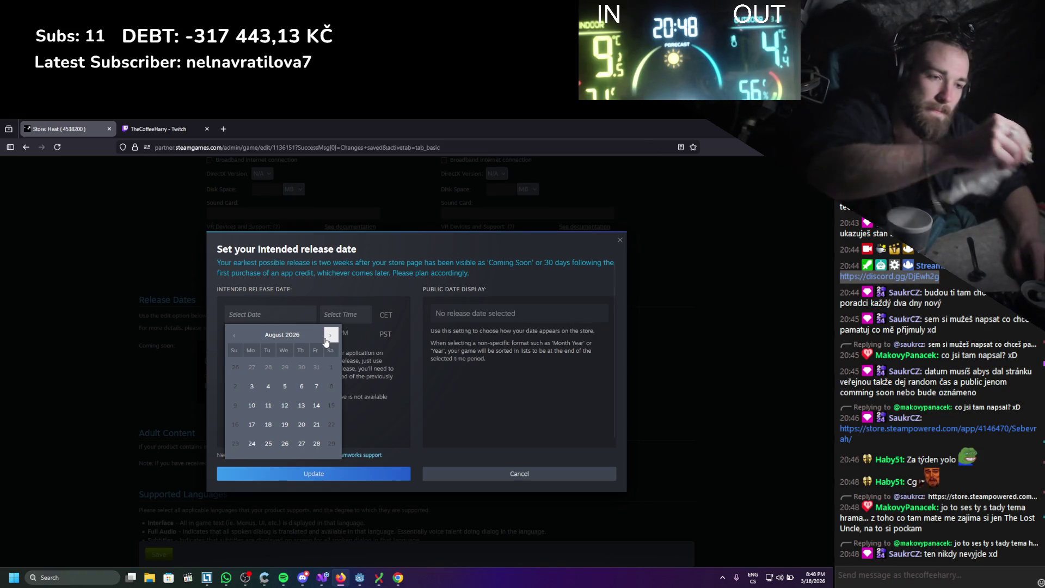
{"action": "left_click", "coordinate": [328, 335]}
{"action": "left_click", "coordinate": [329, 336]}
{"action": "left_click", "coordinate": [329, 335]}
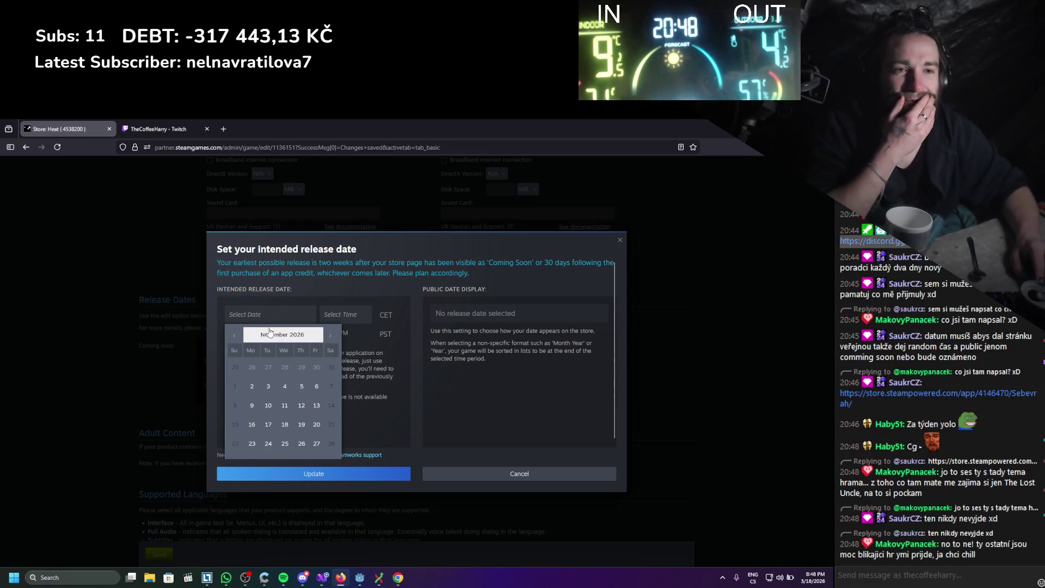
{"action": "left_click", "coordinate": [330, 335]}
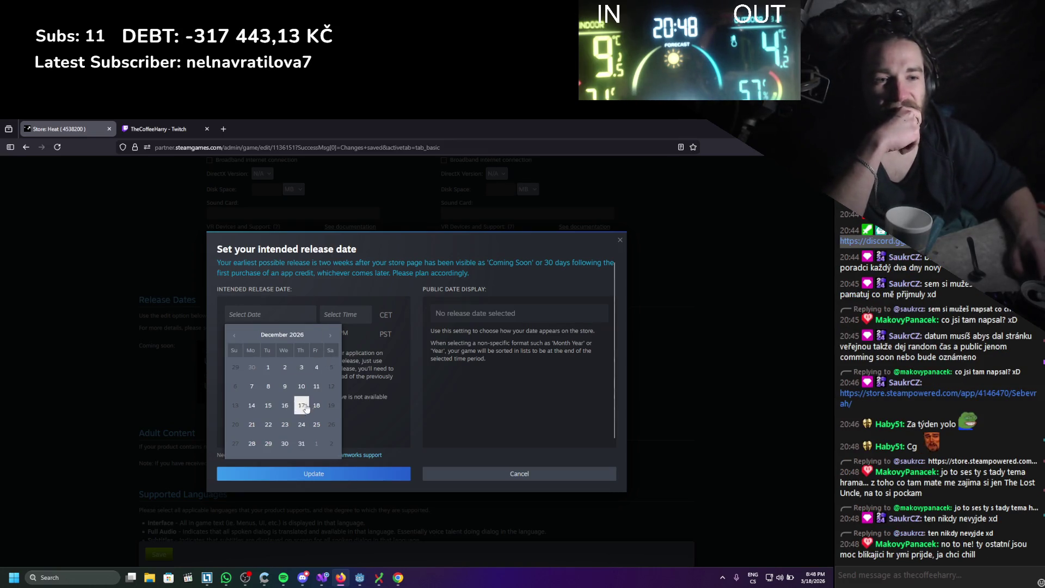
{"action": "left_click", "coordinate": [305, 429]}
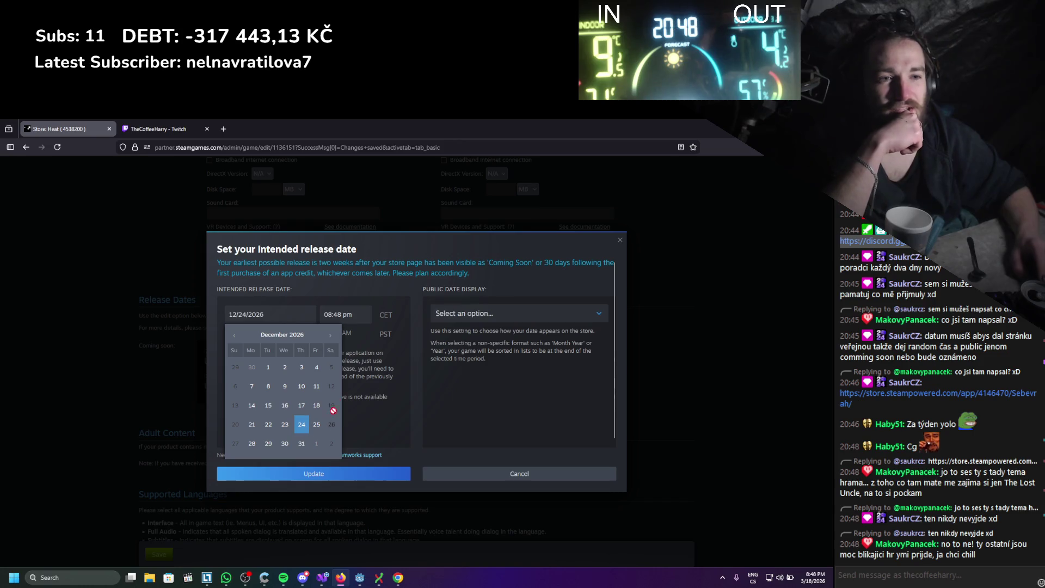
{"action": "left_click", "coordinate": [364, 404]}
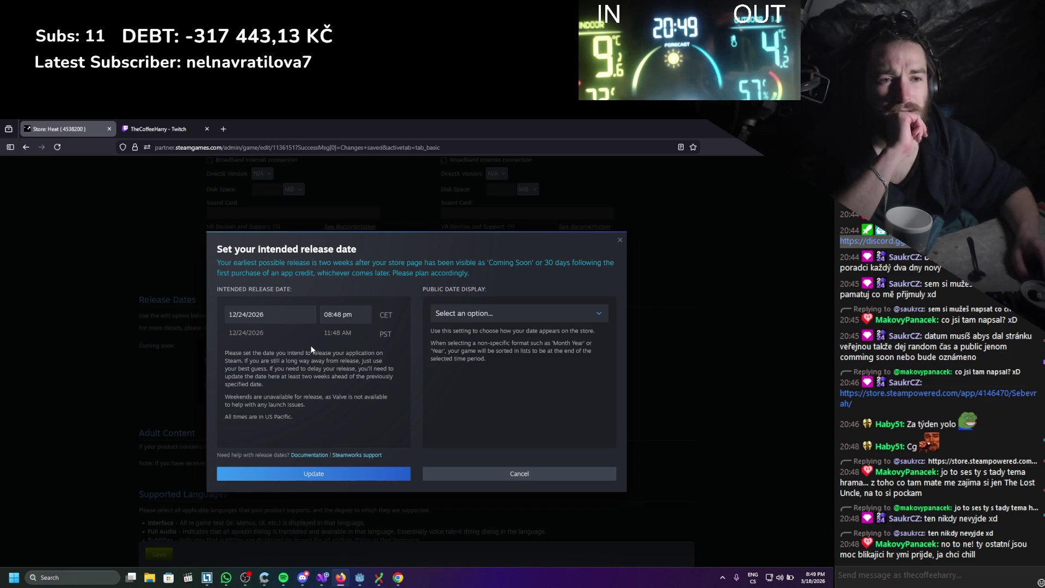
- Set the release time to 12:42 am CET
{"action": "left_click", "coordinate": [332, 315]}
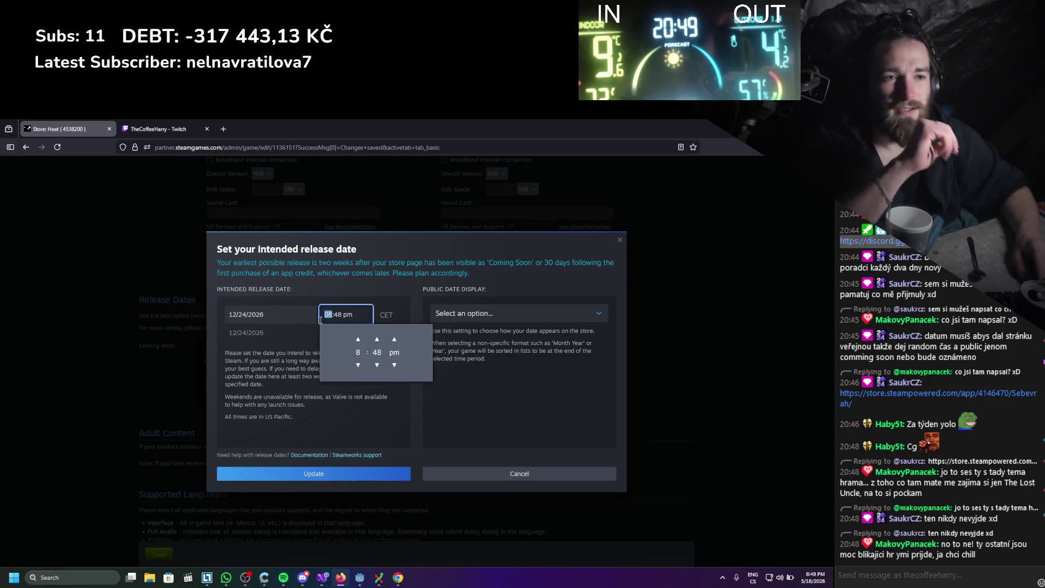
{"action": "left_click", "coordinate": [359, 340]}
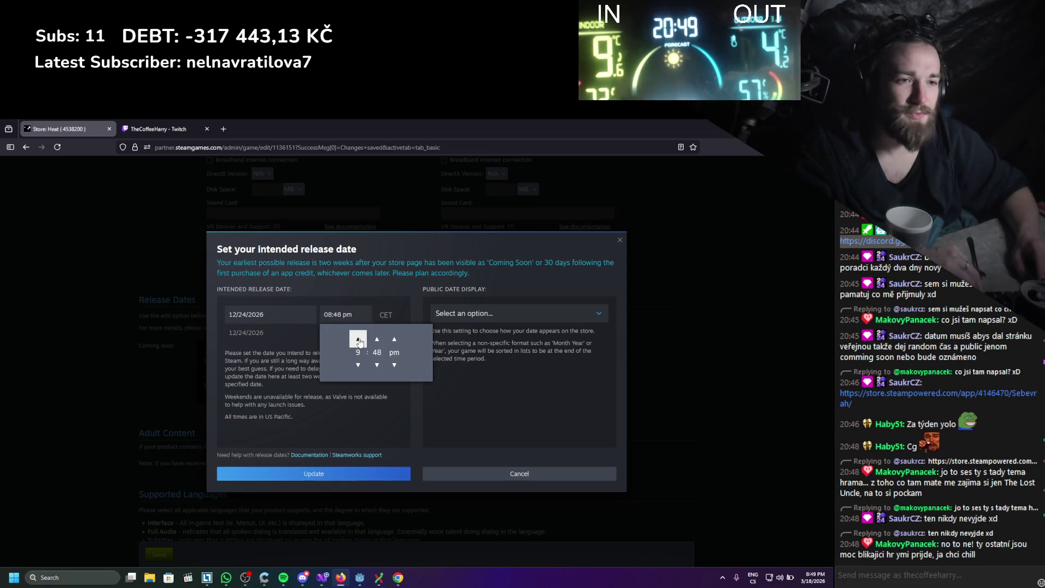
{"action": "left_click", "coordinate": [359, 339]}
{"action": "left_click", "coordinate": [359, 340]}
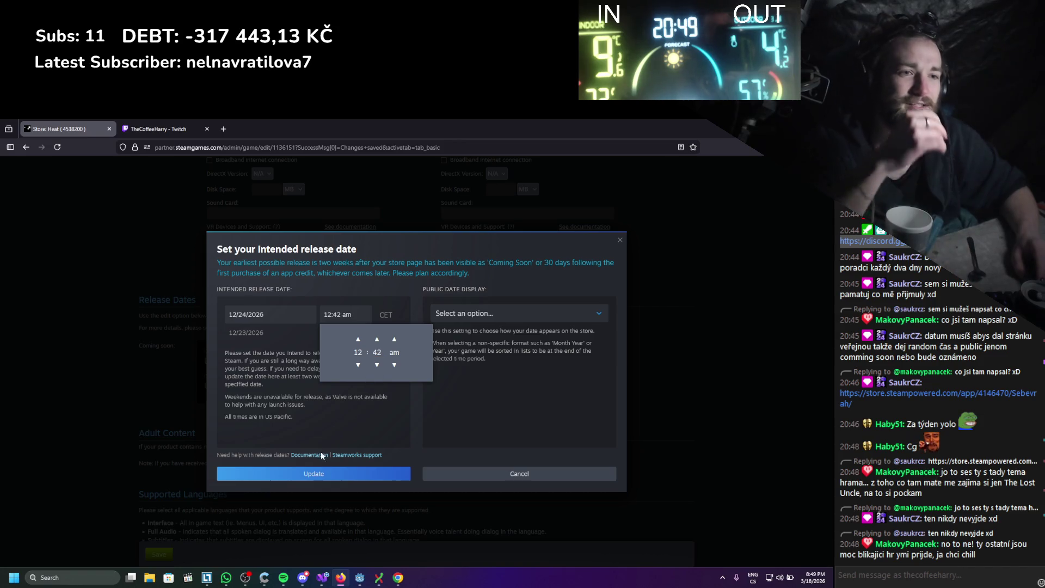
{"action": "left_click", "coordinate": [338, 421]}
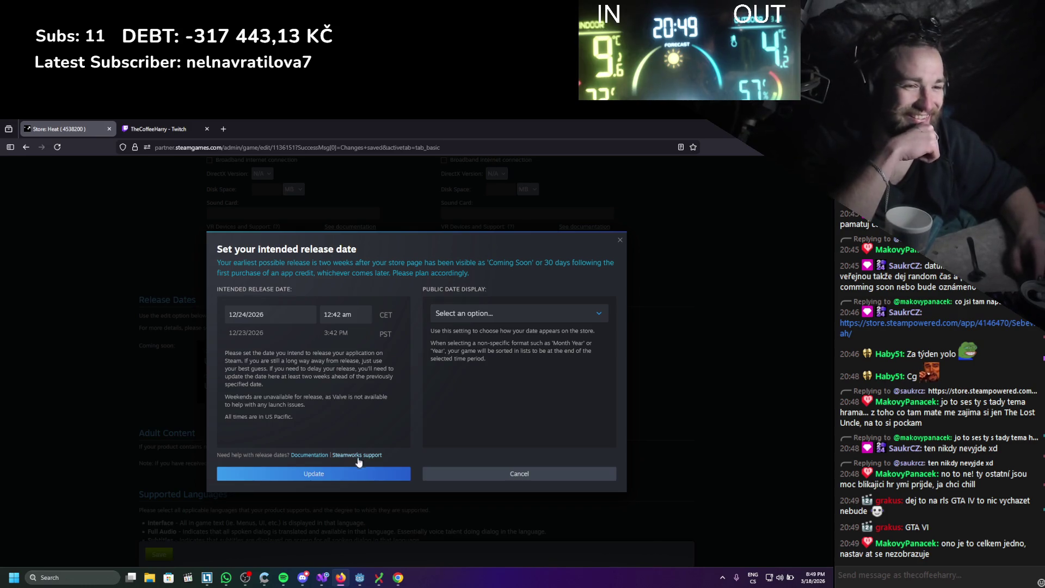
- Show the release date publicly as To Be Announced and save the release dates
{"action": "left_click", "coordinate": [492, 315]}
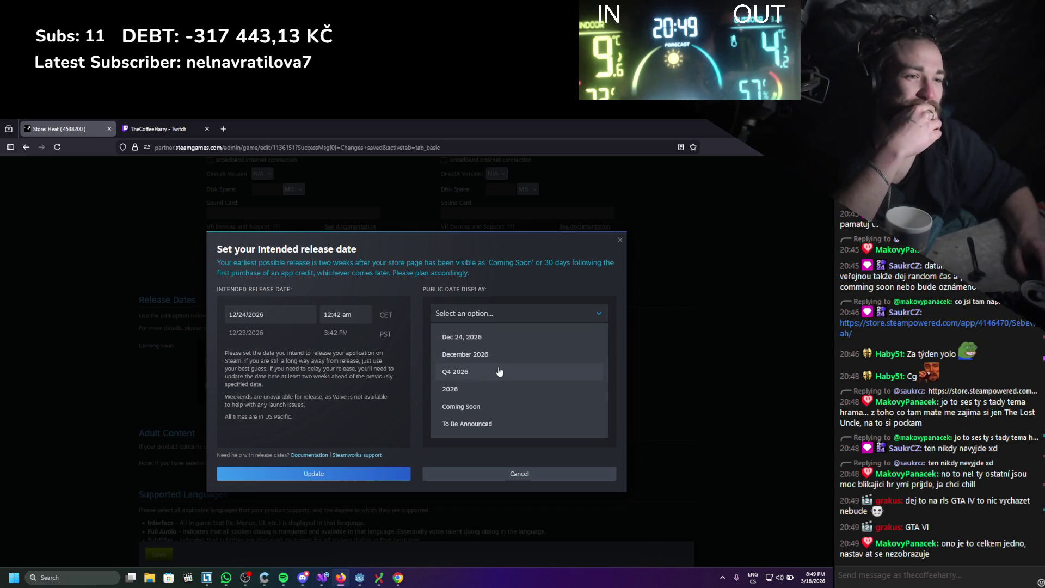
{"action": "left_click", "coordinate": [485, 425]}
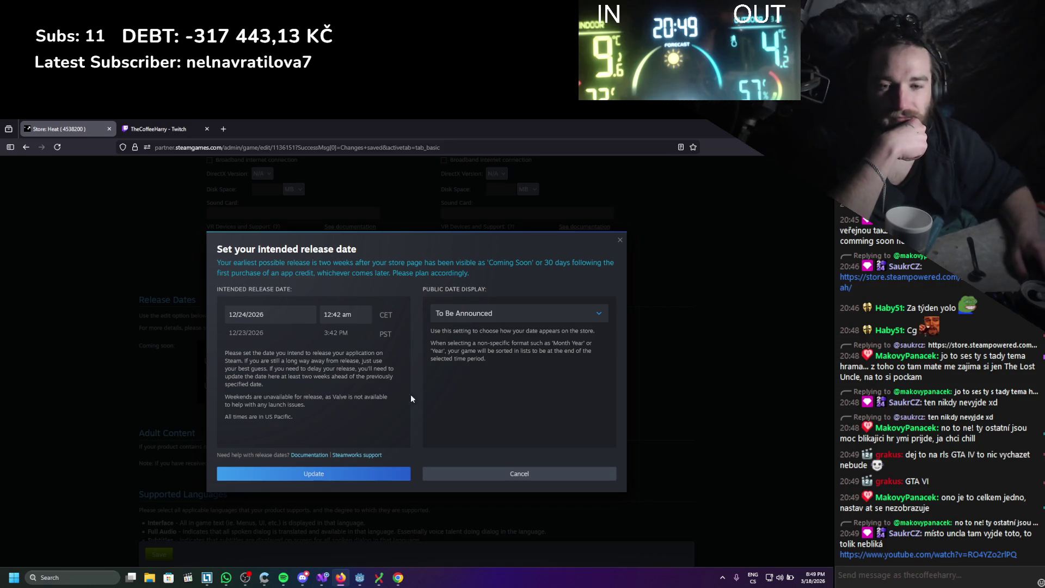
{"action": "left_click", "coordinate": [345, 471]}
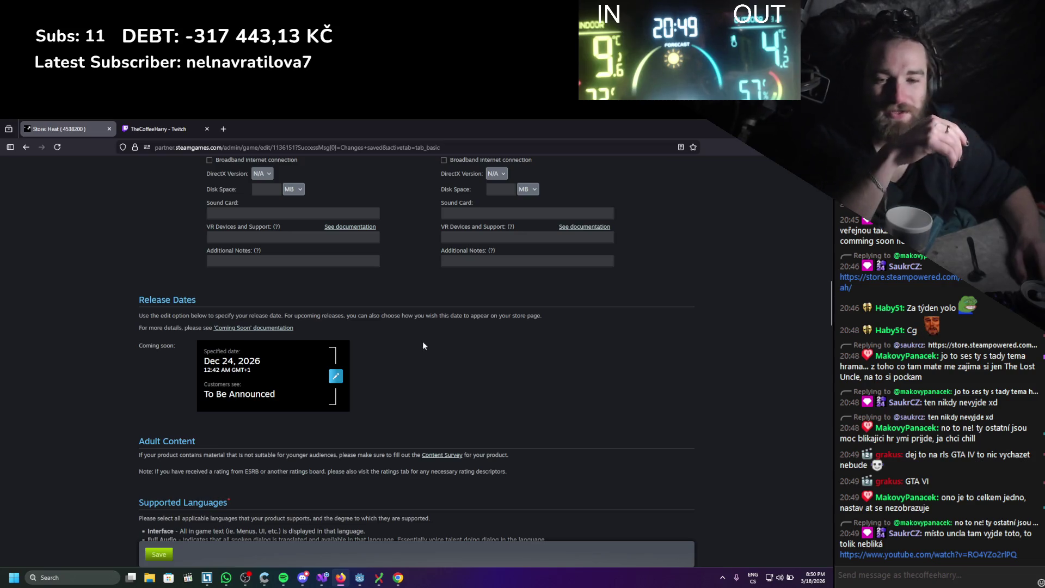
- Tick Czech as a supported interface language
{"action": "scroll", "coordinate": [434, 340], "scroll_direction": "down", "scroll_amount": 3}
{"action": "scroll", "coordinate": [388, 338], "scroll_direction": "down", "scroll_amount": 1}
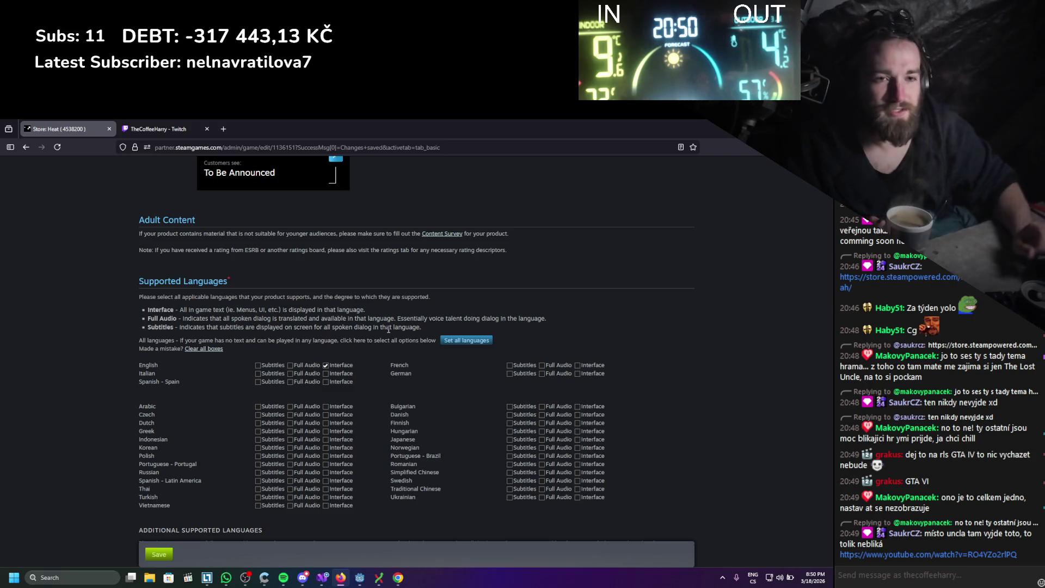
{"action": "left_click", "coordinate": [325, 415]}
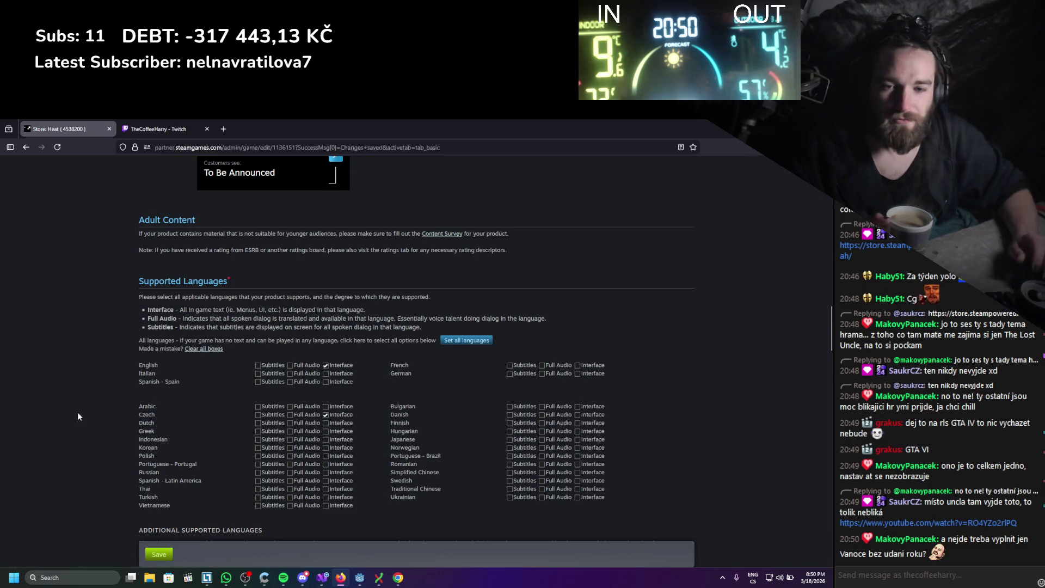
- Leave additional languages unchanged and tick Single-player under Players
{"action": "scroll", "coordinate": [82, 438], "scroll_direction": "down", "scroll_amount": 4}
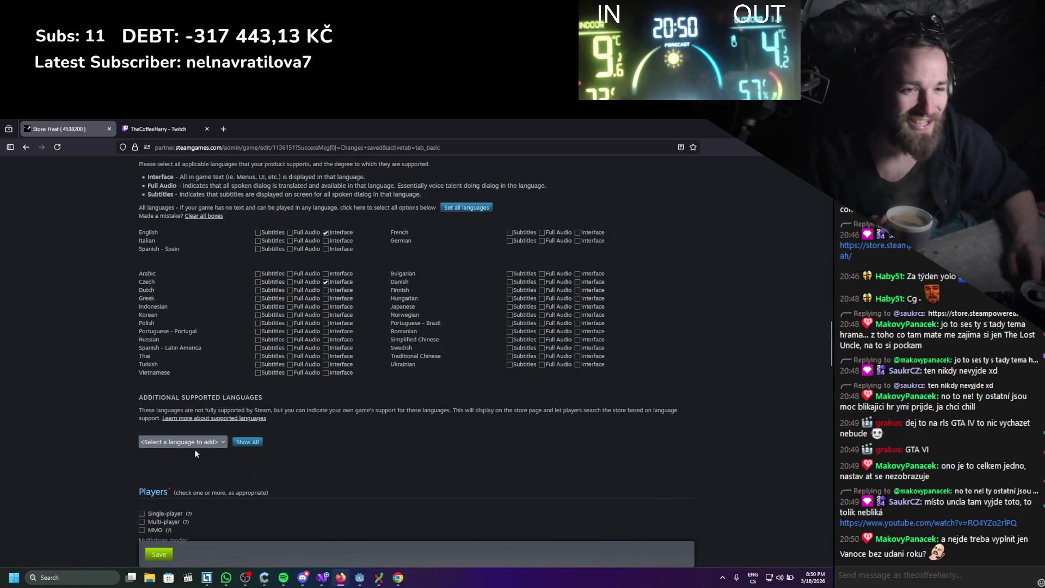
{"action": "left_click", "coordinate": [203, 446]}
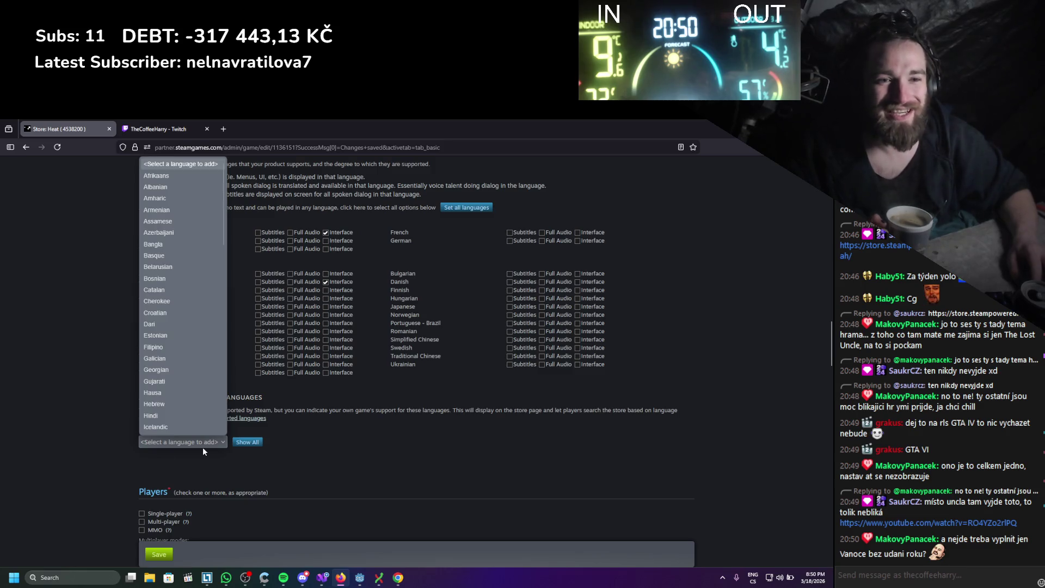
{"action": "left_click", "coordinate": [146, 449]}
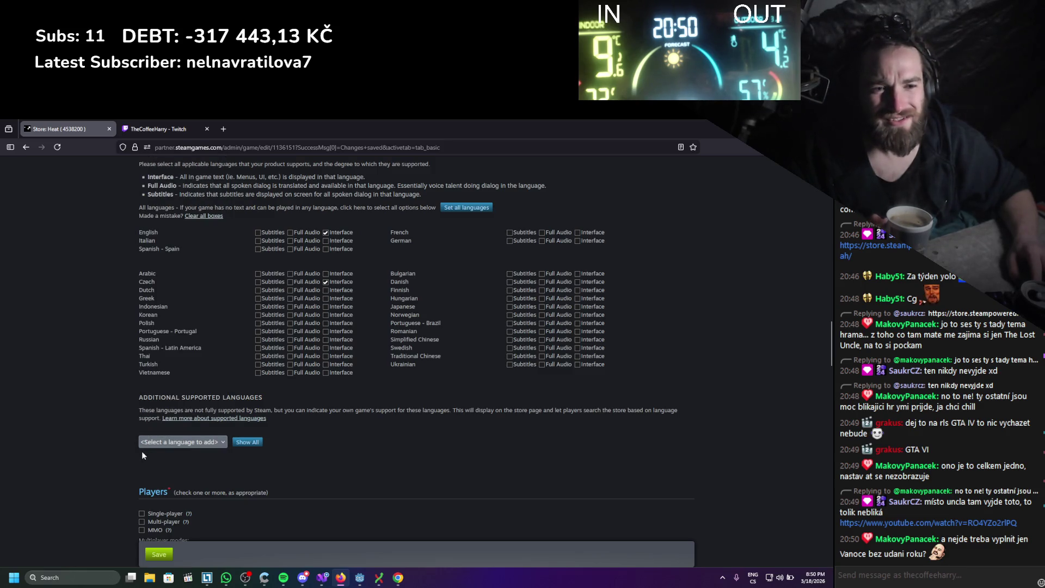
{"action": "scroll", "coordinate": [87, 425], "scroll_direction": "down", "scroll_amount": 3}
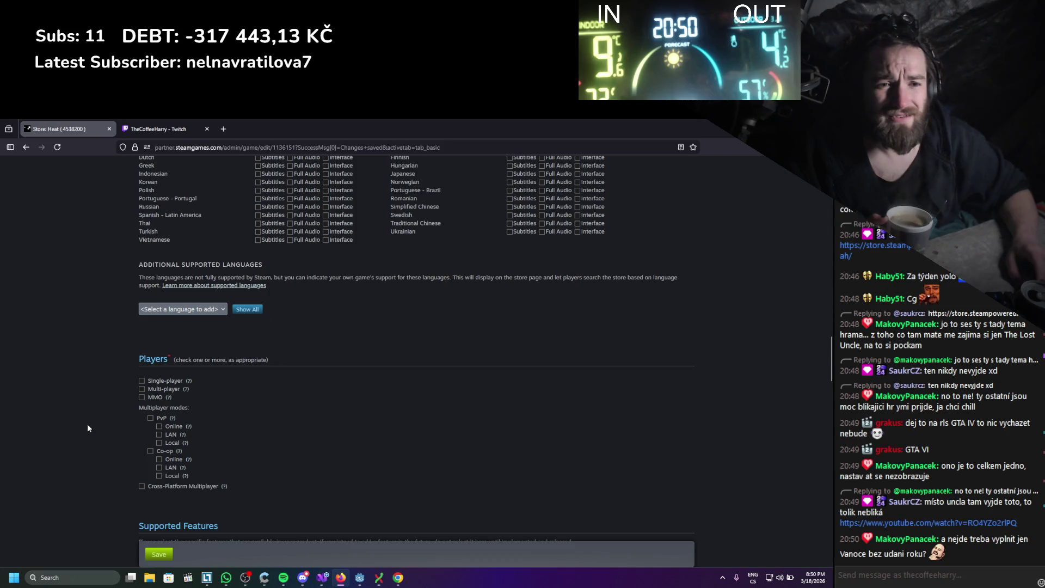
{"action": "left_click", "coordinate": [142, 380]}
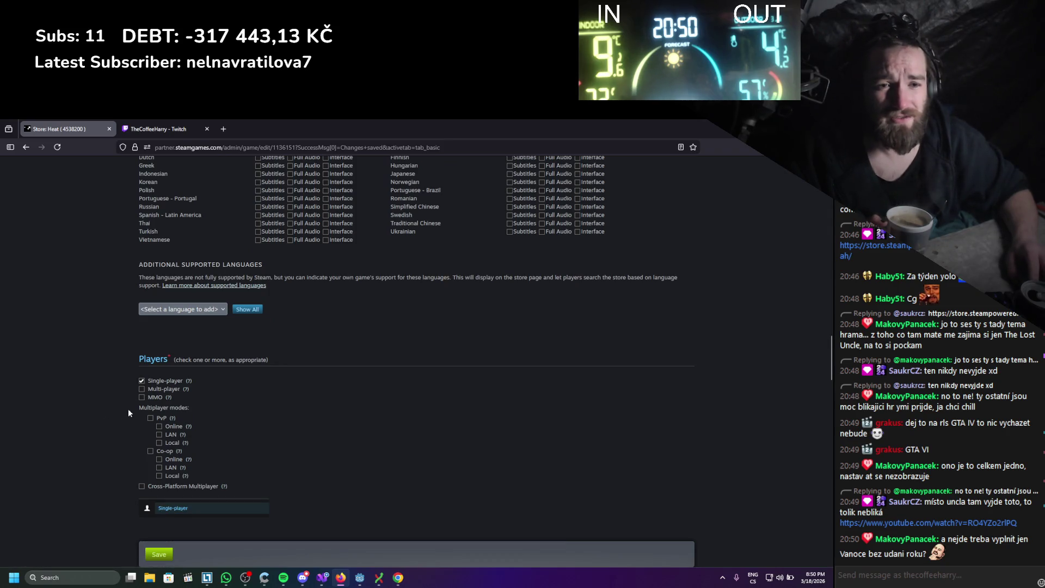
{"action": "left_click", "coordinate": [142, 398]}
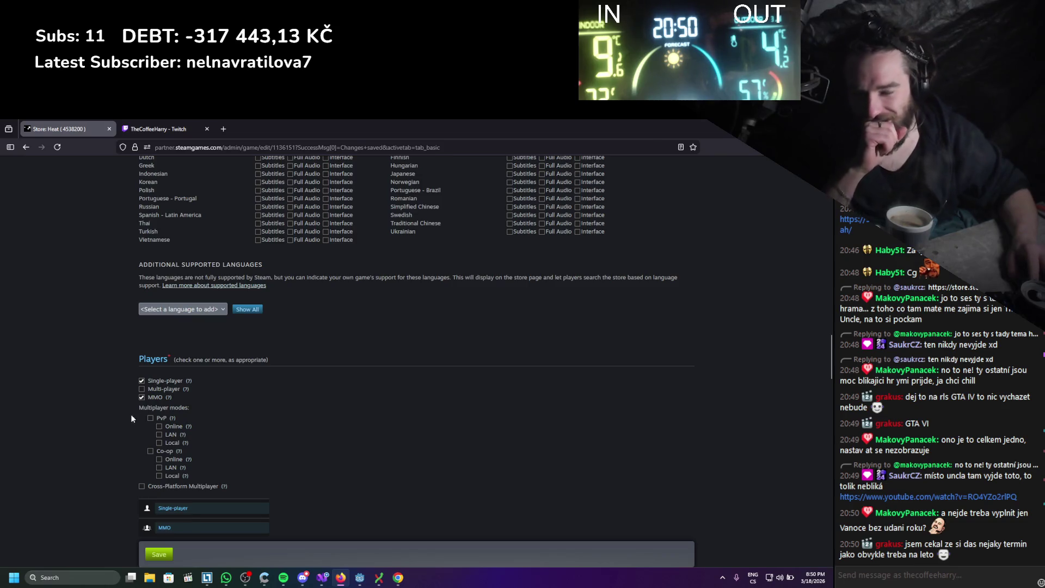
{"action": "left_click", "coordinate": [142, 398]}
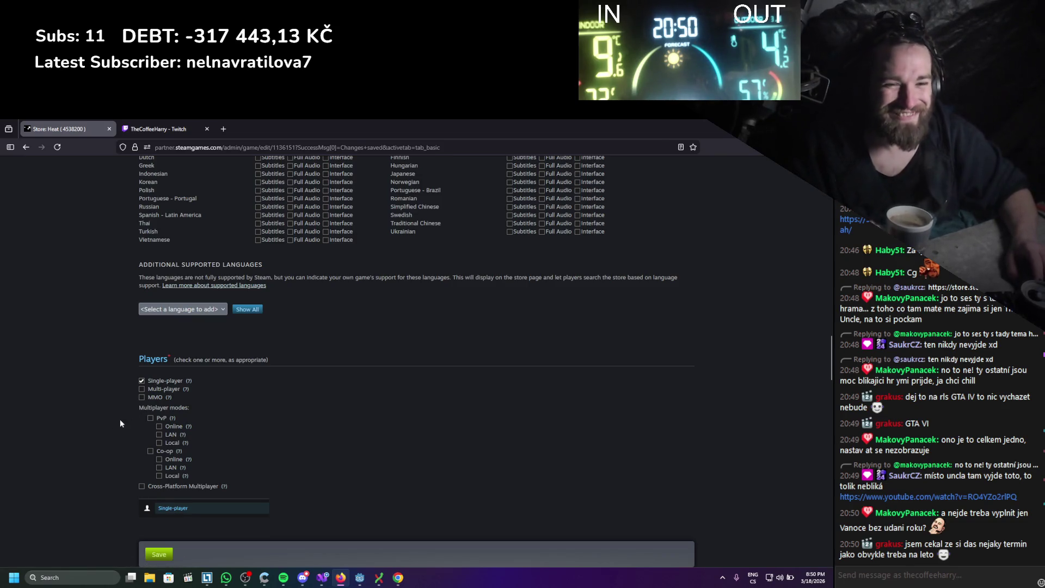
{"action": "scroll", "coordinate": [112, 419], "scroll_direction": "down", "scroll_amount": 1}
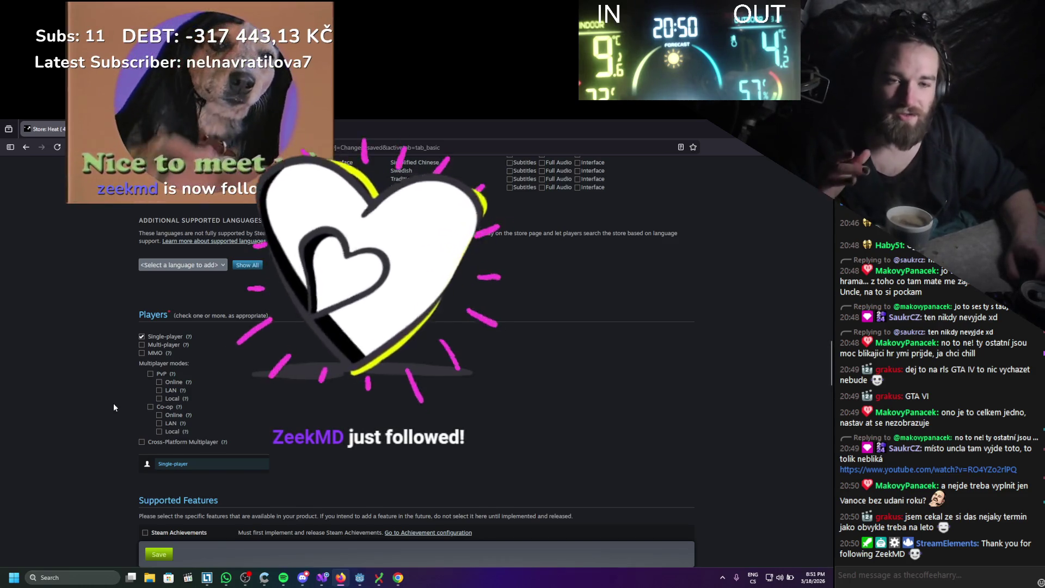
{"action": "scroll", "coordinate": [111, 404], "scroll_direction": "up", "scroll_amount": 5}
{"action": "scroll", "coordinate": [109, 405], "scroll_direction": "up", "scroll_amount": 10}
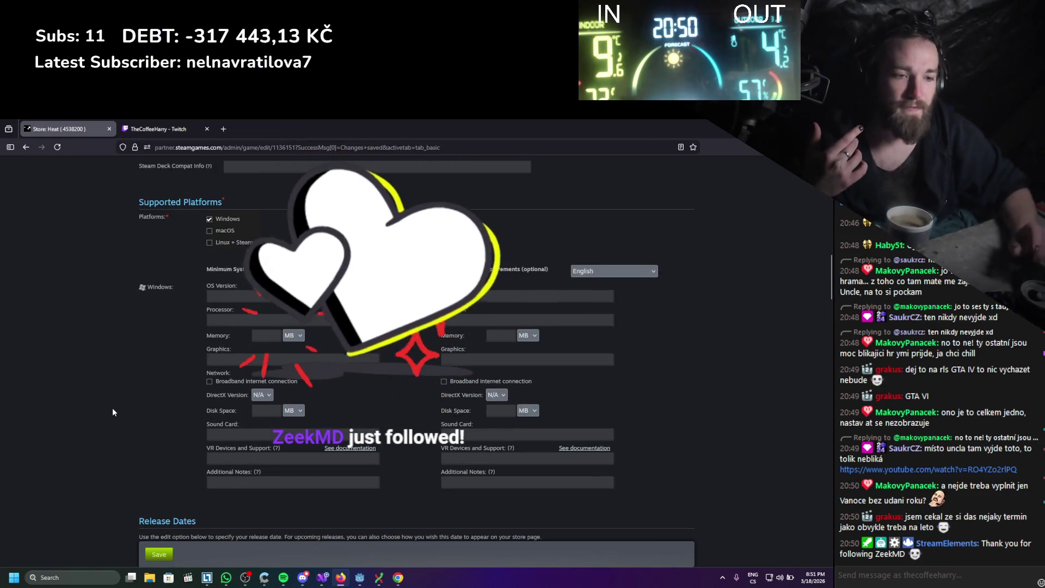
{"action": "scroll", "coordinate": [112, 412], "scroll_direction": "up", "scroll_amount": 1}
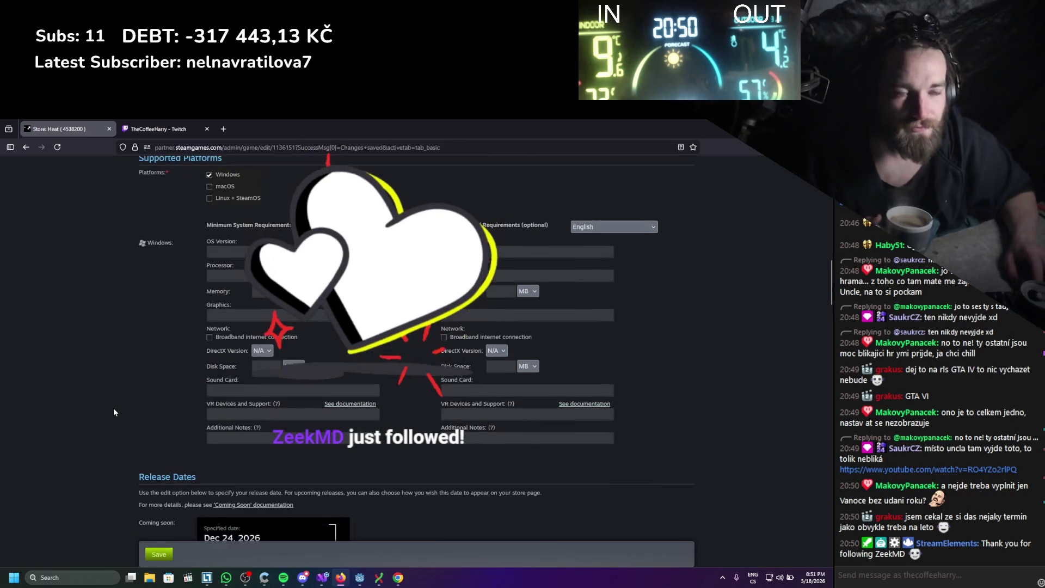
{"action": "scroll", "coordinate": [114, 412], "scroll_direction": "up", "scroll_amount": 10}
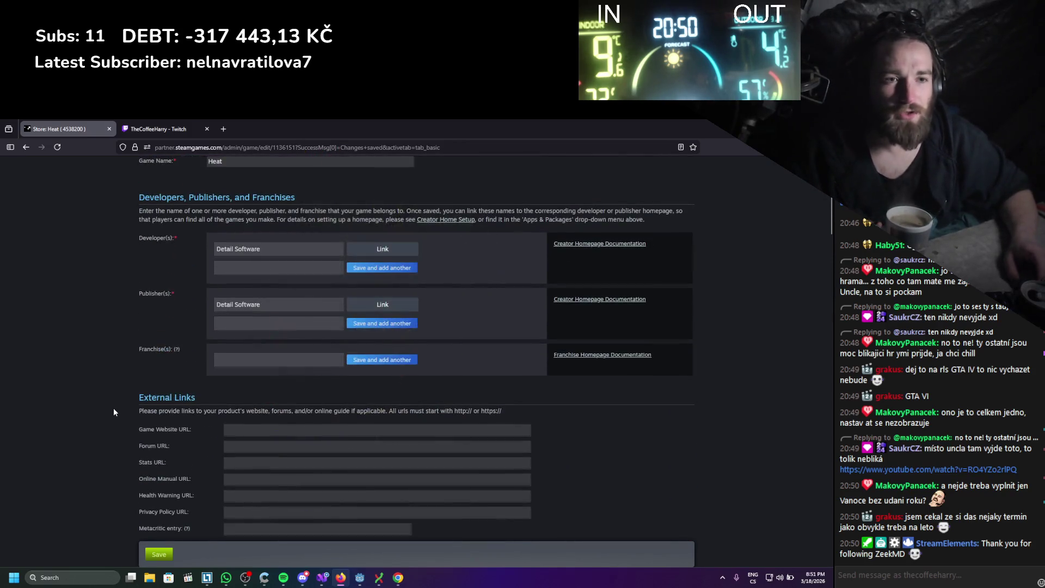
{"action": "scroll", "coordinate": [113, 412], "scroll_direction": "down", "scroll_amount": 15}
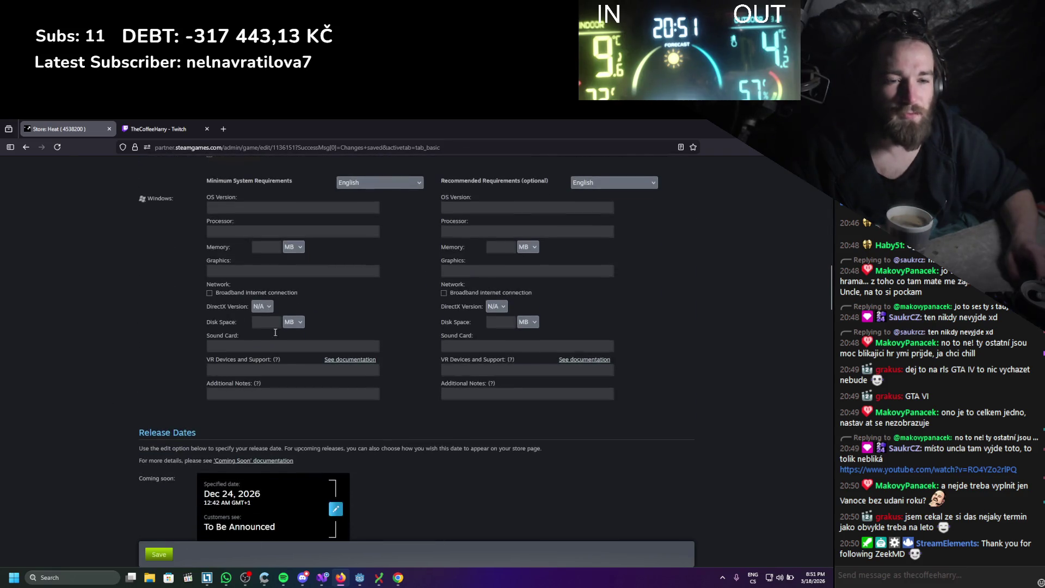
{"action": "scroll", "coordinate": [543, 374], "scroll_direction": "down", "scroll_amount": 2}
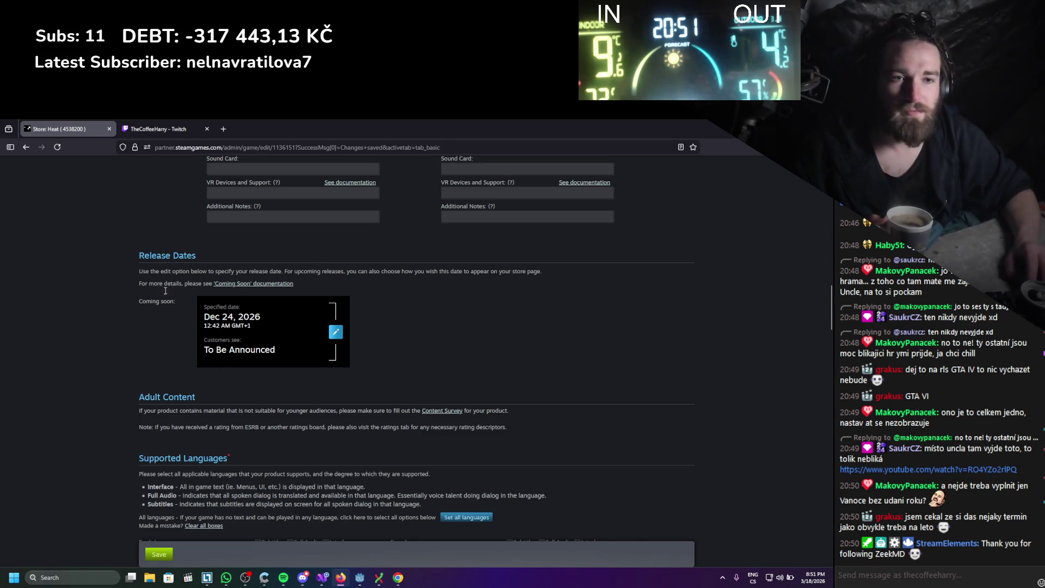
{"action": "triple_click", "coordinate": [209, 314]}
{"action": "mouse_move", "coordinate": [242, 330]}
{"action": "left_mouse_down"}
{"action": "mouse_move", "coordinate": [261, 329]}
{"action": "mouse_move", "coordinate": [192, 316]}
{"action": "left_mouse_up"}
{"action": "left_click", "coordinate": [232, 328]}
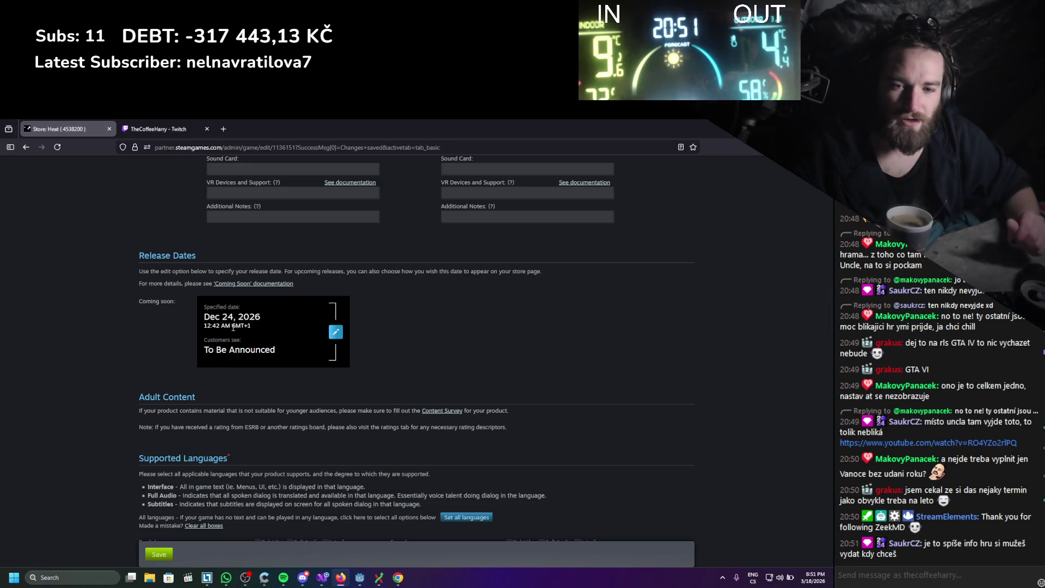
{"action": "scroll", "coordinate": [240, 337], "scroll_direction": "down", "scroll_amount": 1}
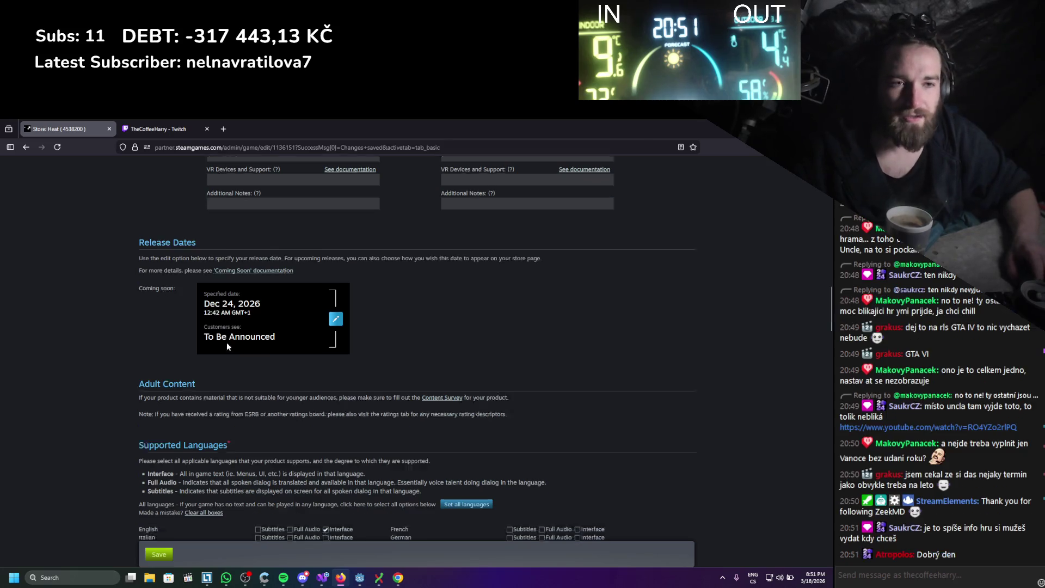
{"action": "scroll", "coordinate": [241, 342], "scroll_direction": "up", "scroll_amount": 1}
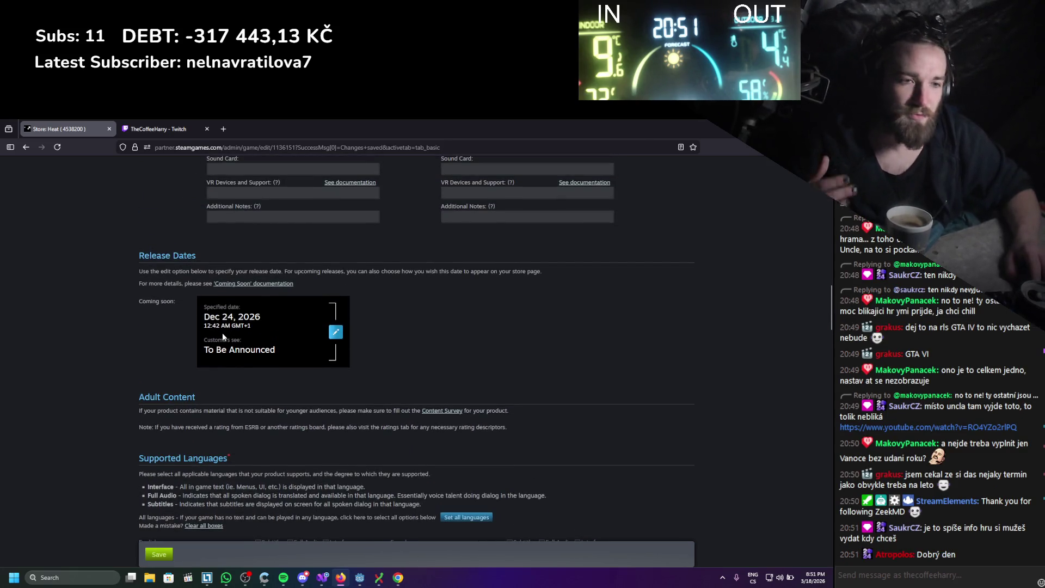
{"action": "scroll", "coordinate": [222, 332], "scroll_direction": "down", "scroll_amount": 2}
{"action": "mouse_move", "coordinate": [258, 285]}
{"action": "left_mouse_down"}
{"action": "mouse_move", "coordinate": [209, 268]}
{"action": "mouse_move", "coordinate": [203, 276]}
{"action": "left_mouse_up"}
{"action": "scroll", "coordinate": [163, 272], "scroll_direction": "down", "scroll_amount": 10}
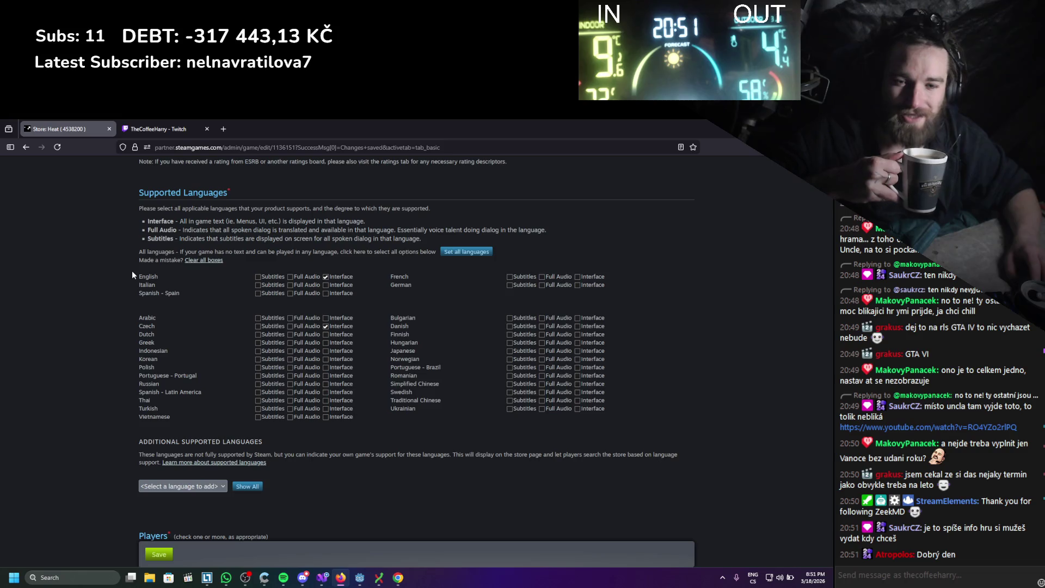
{"action": "scroll", "coordinate": [131, 274], "scroll_direction": "down", "scroll_amount": 1}
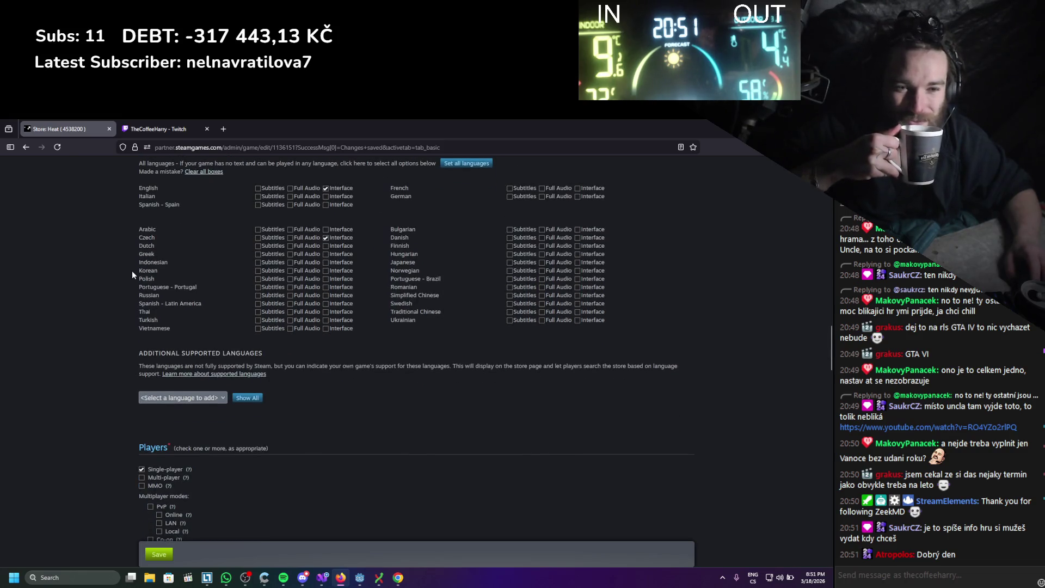
{"action": "scroll", "coordinate": [132, 274], "scroll_direction": "down", "scroll_amount": 2}
{"action": "scroll", "coordinate": [131, 275], "scroll_direction": "down", "scroll_amount": 1}
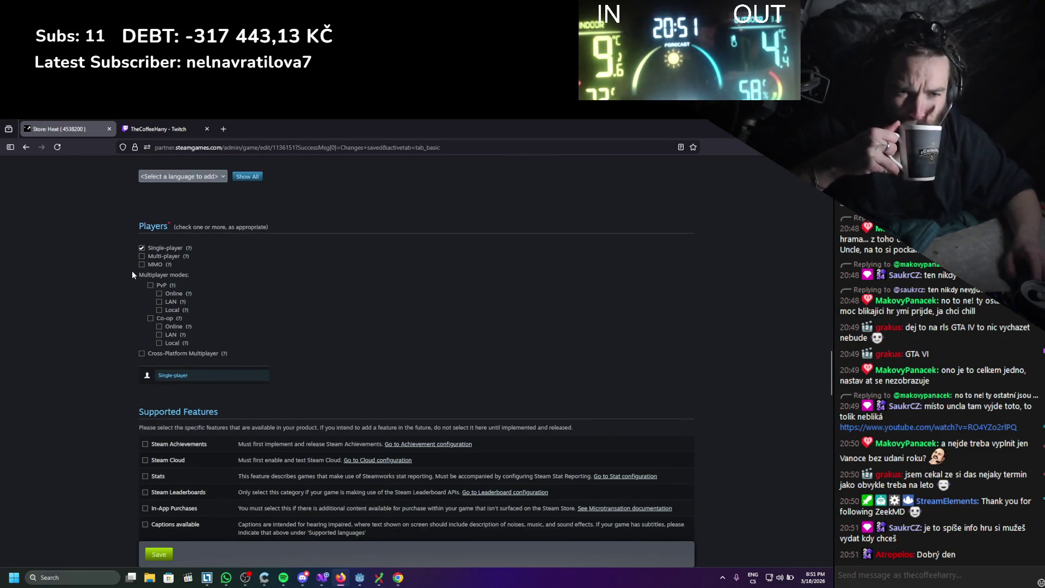
{"action": "scroll", "coordinate": [132, 274], "scroll_direction": "down", "scroll_amount": 1}
{"action": "scroll", "coordinate": [135, 280], "scroll_direction": "down", "scroll_amount": 1}
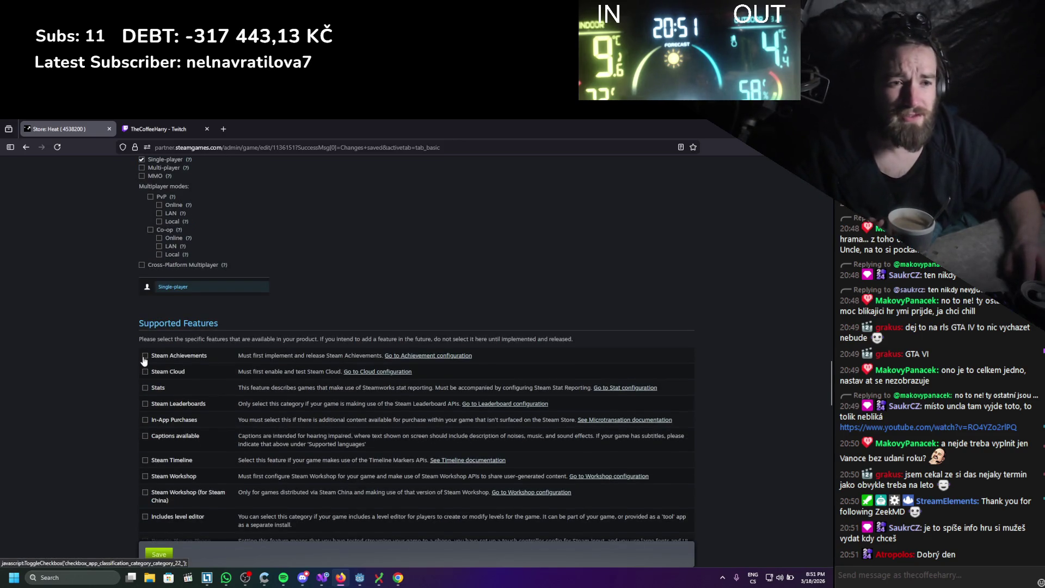
{"action": "left_click", "coordinate": [143, 357]}
{"action": "scroll", "coordinate": [138, 362], "scroll_direction": "down", "scroll_amount": 2}
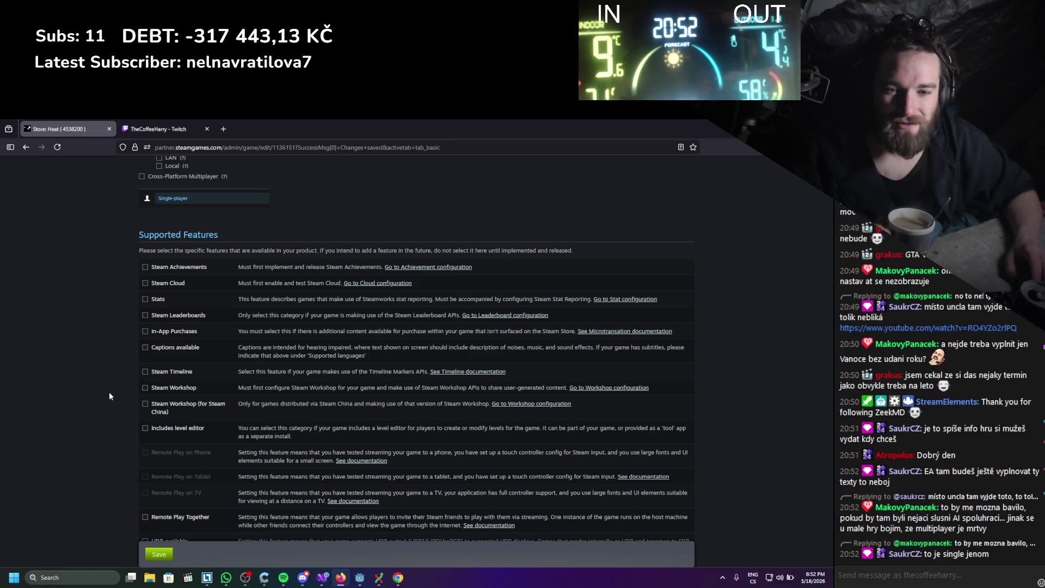
{"action": "scroll", "coordinate": [110, 396], "scroll_direction": "down", "scroll_amount": 1}
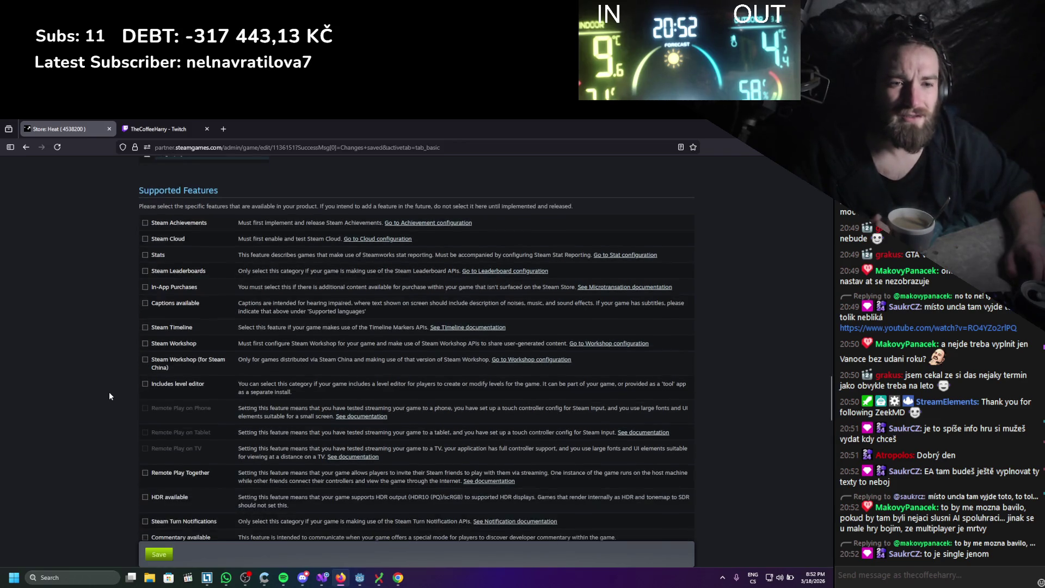
{"action": "scroll", "coordinate": [110, 392], "scroll_direction": "down", "scroll_amount": 1}
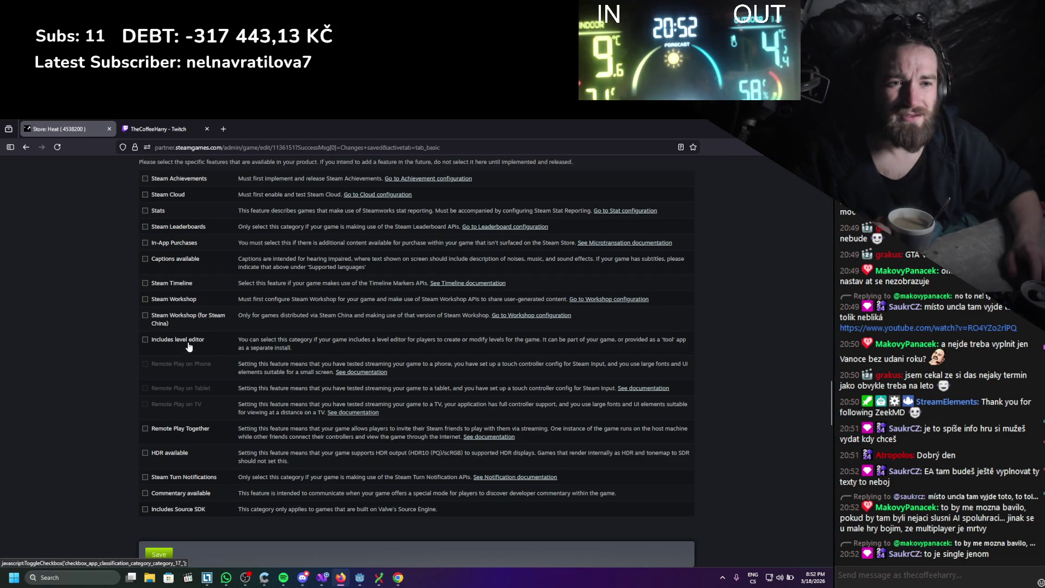
{"action": "scroll", "coordinate": [174, 402], "scroll_direction": "up", "scroll_amount": 4}
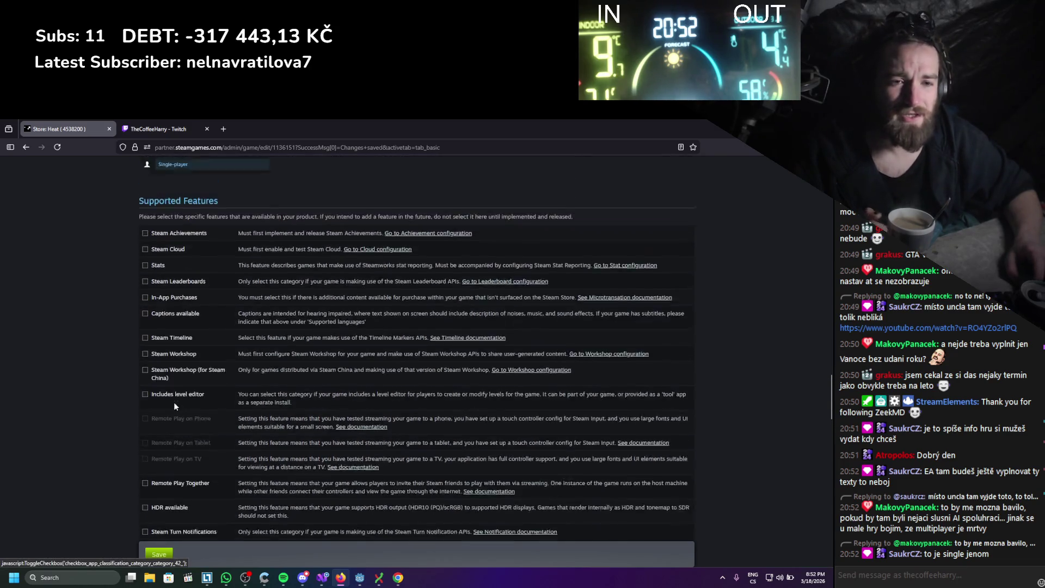
{"action": "scroll", "coordinate": [180, 393], "scroll_direction": "up", "scroll_amount": 2}
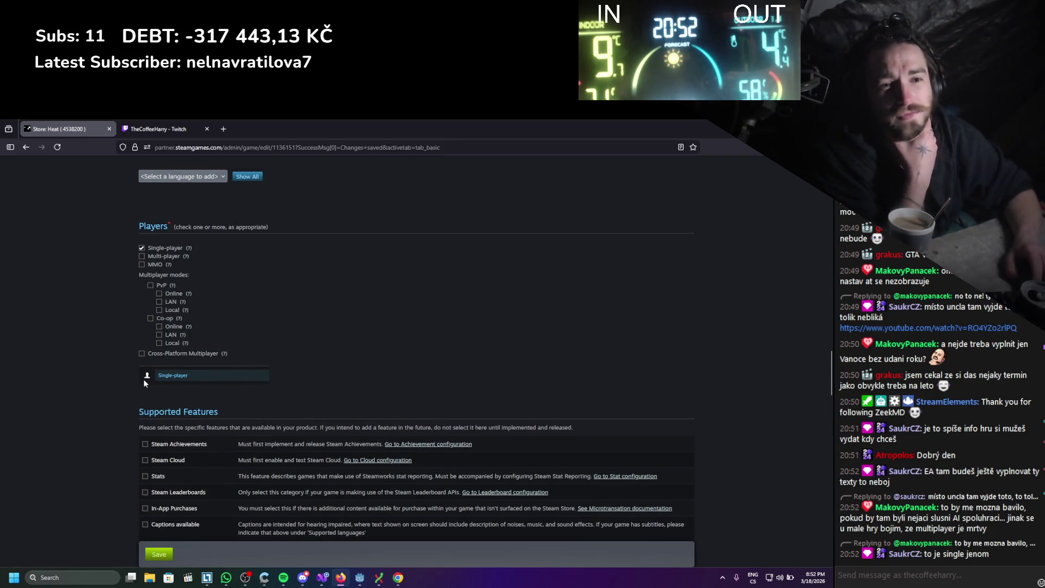
{"action": "scroll", "coordinate": [140, 380], "scroll_direction": "down", "scroll_amount": 2}
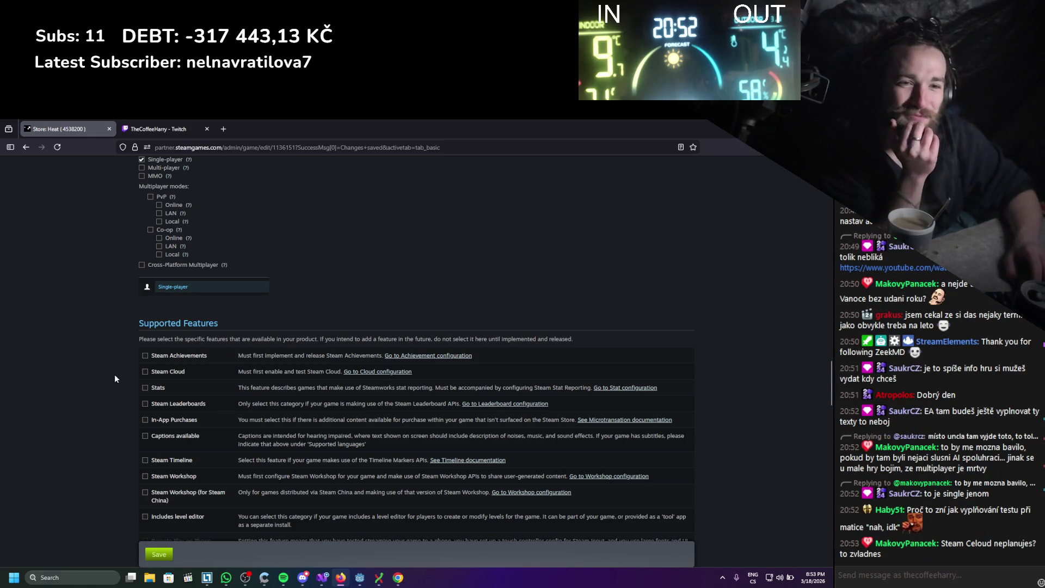
{"action": "left_click_drag", "start_coordinate": [169, 339], "coordinate": [232, 342]}
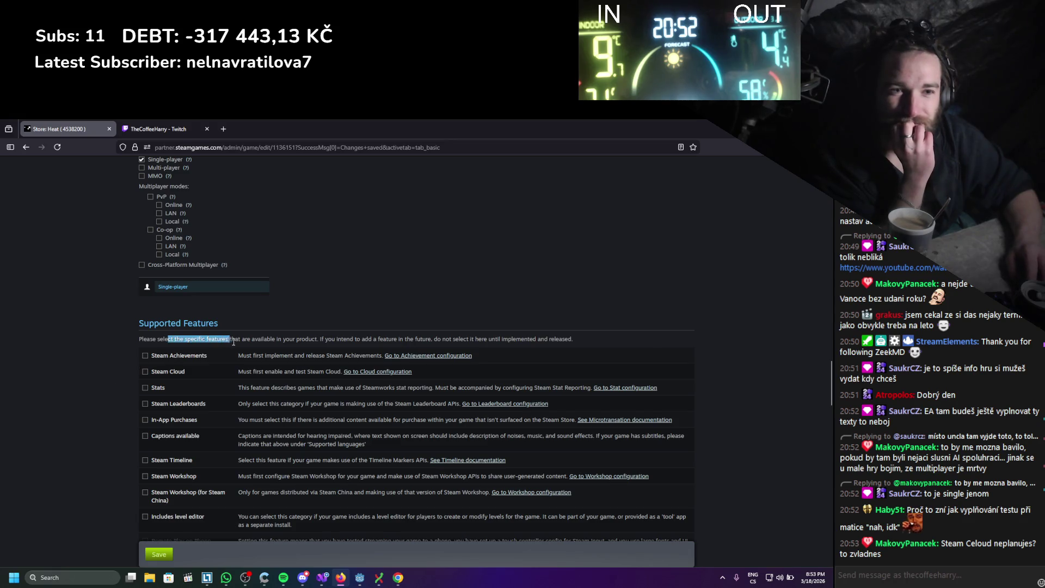
{"action": "left_click", "coordinate": [254, 340]}
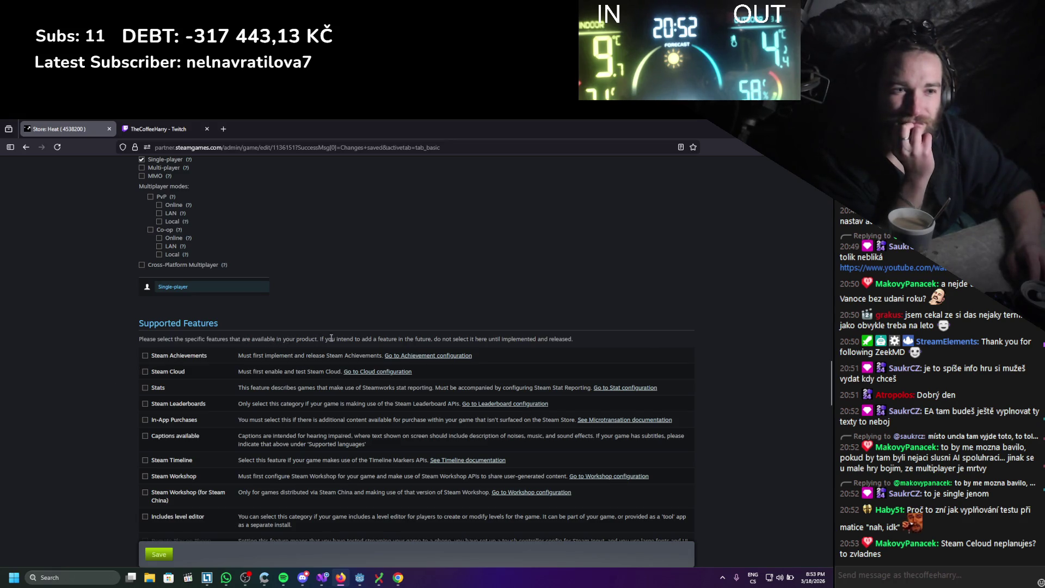
{"action": "left_click_drag", "start_coordinate": [360, 338], "coordinate": [564, 339]}
{"action": "left_click", "coordinate": [423, 328]}
{"action": "left_click_drag", "start_coordinate": [405, 336], "coordinate": [93, 332]}
{"action": "left_click", "coordinate": [80, 361]}
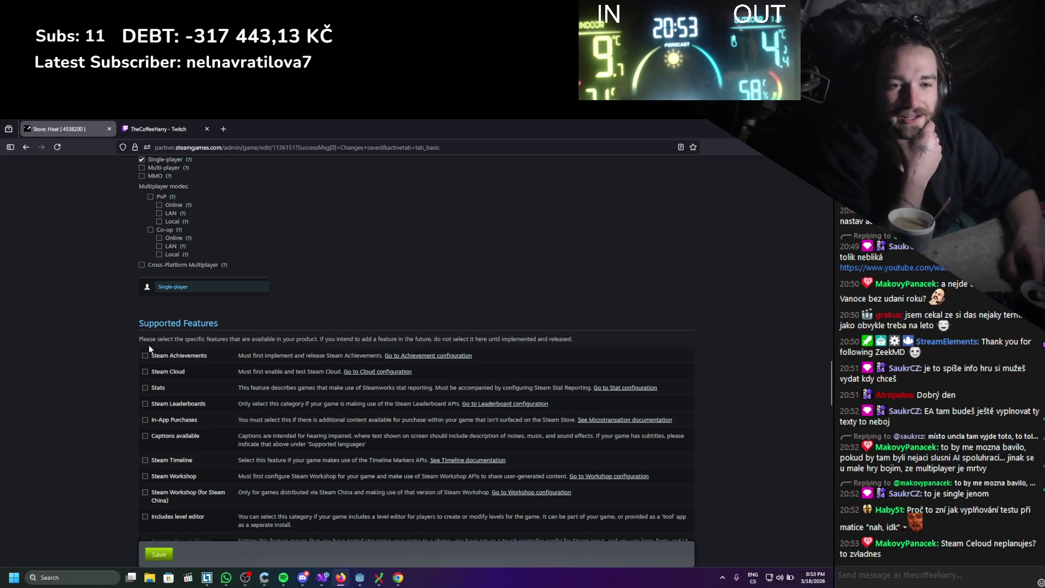
{"action": "scroll", "coordinate": [149, 344], "scroll_direction": "down", "scroll_amount": 10}
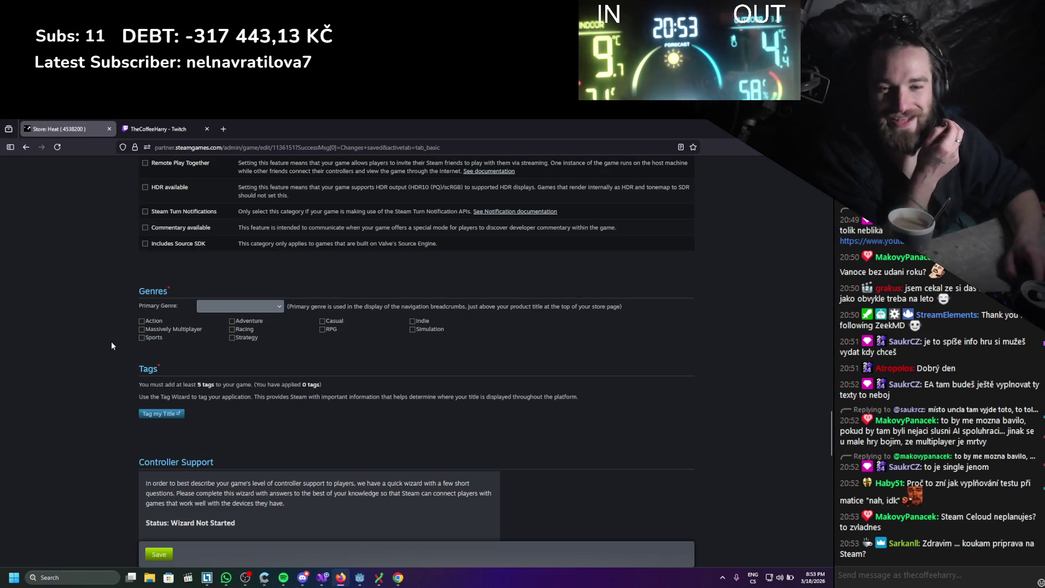
- Choose Action as the primary genre, tick Indie, and launch the Tag Wizard
{"action": "left_click", "coordinate": [219, 307]}
{"action": "left_click", "coordinate": [155, 323]}
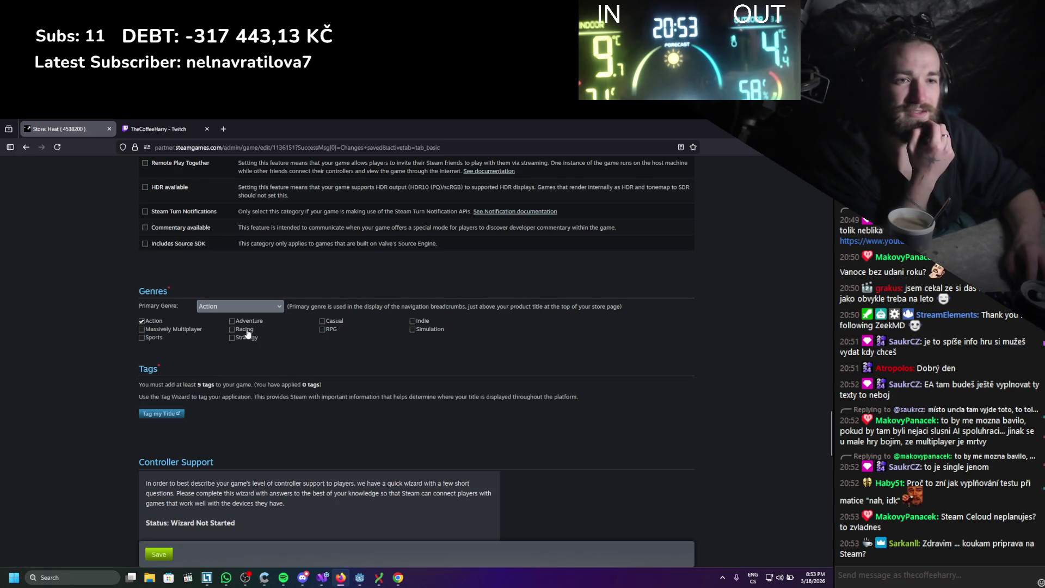
{"action": "left_click", "coordinate": [188, 331]}
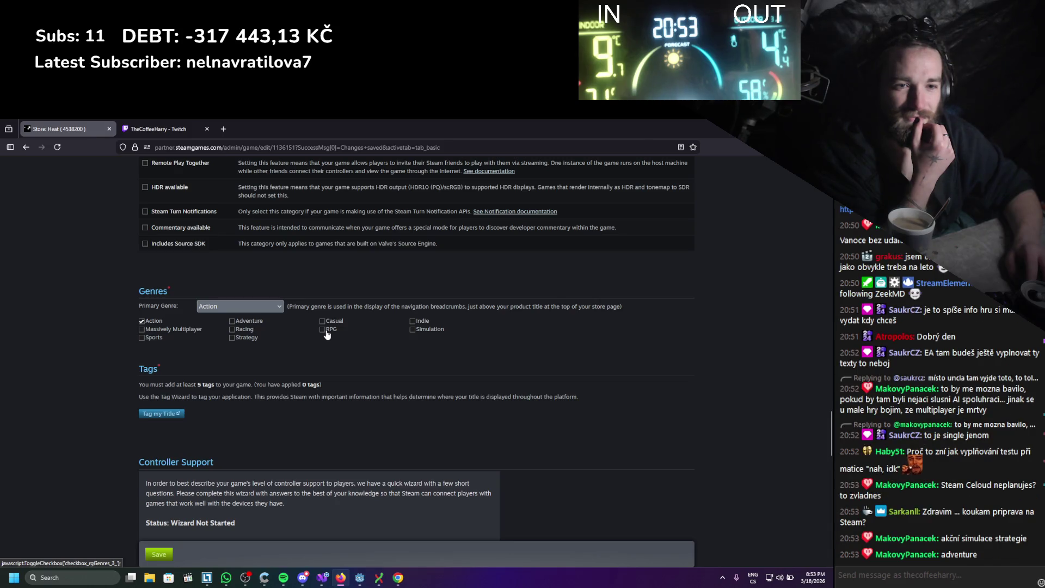
{"action": "left_click", "coordinate": [419, 323]}
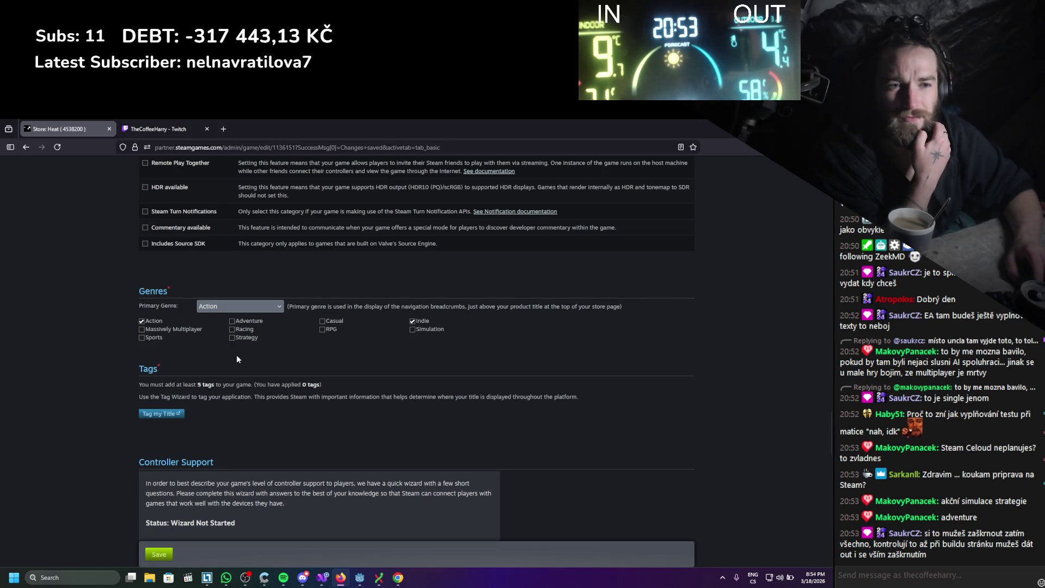
{"action": "left_click", "coordinate": [162, 415]}
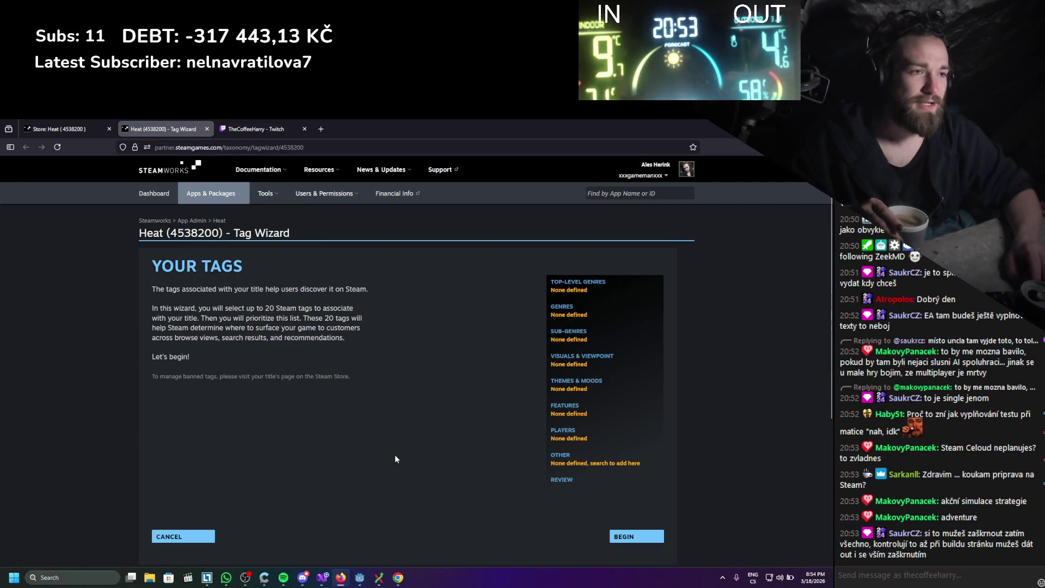
- Begin the Tag Wizard and pick Action as the first top-level genre
{"action": "scroll", "coordinate": [381, 391], "scroll_direction": "down", "scroll_amount": 2}
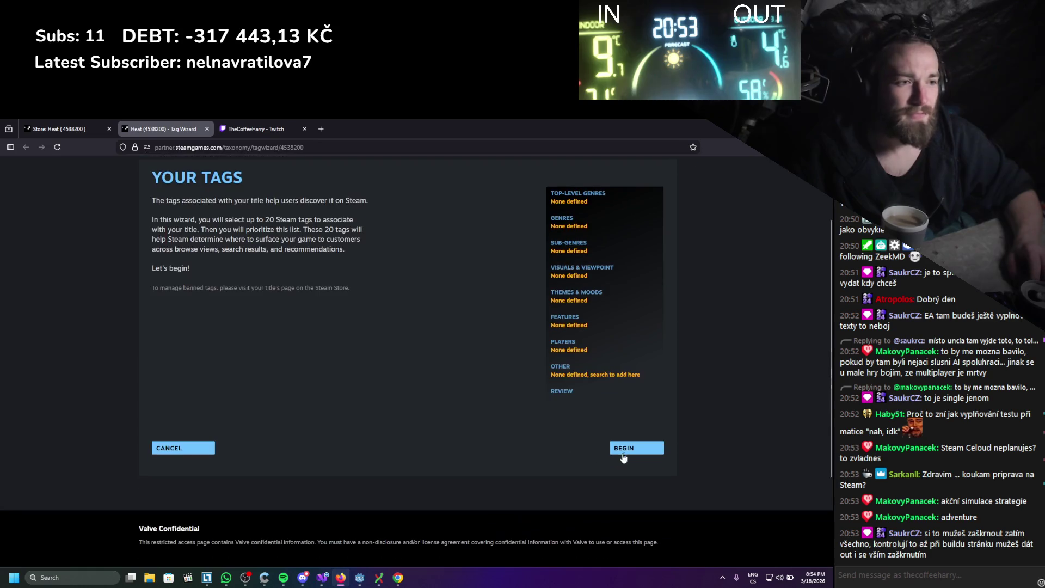
{"action": "left_click", "coordinate": [626, 450]}
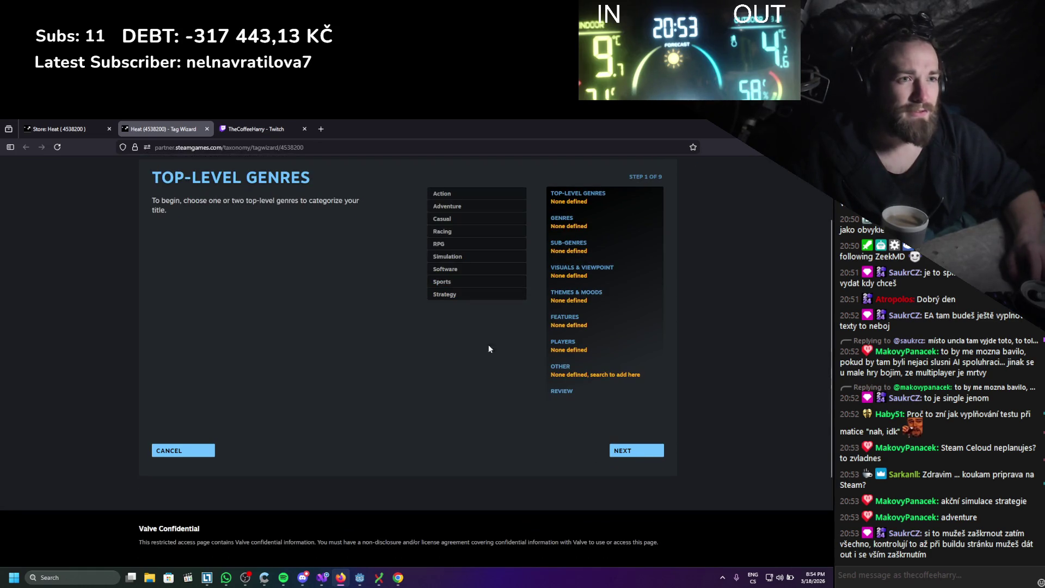
{"action": "left_click", "coordinate": [457, 195]}
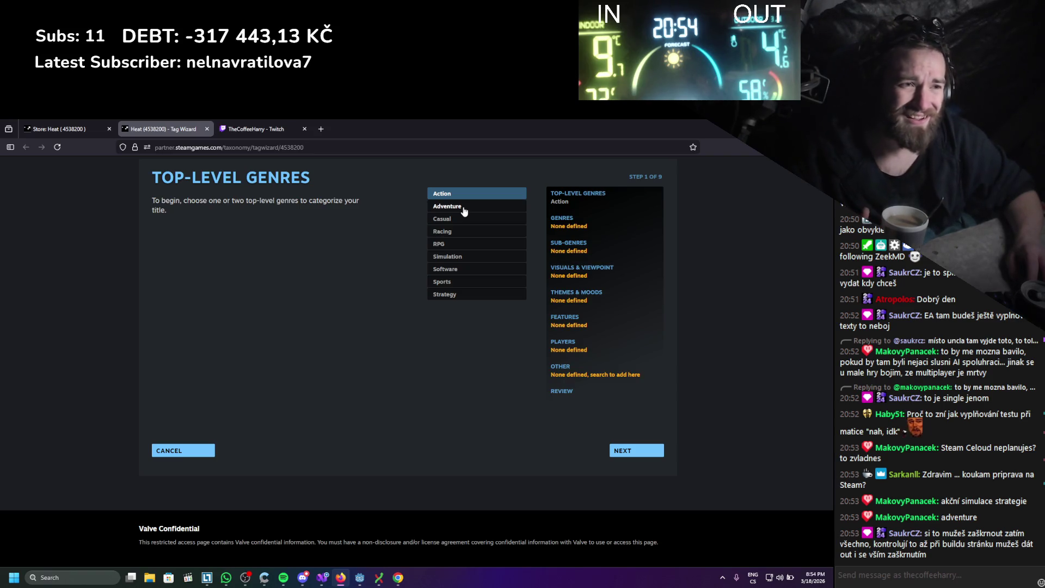
{"action": "left_click", "coordinate": [321, 129]}
- Google 'steam adventure definition', then return to Heat's Tag Wizard tab
{"action": "type", "text": "steam"}
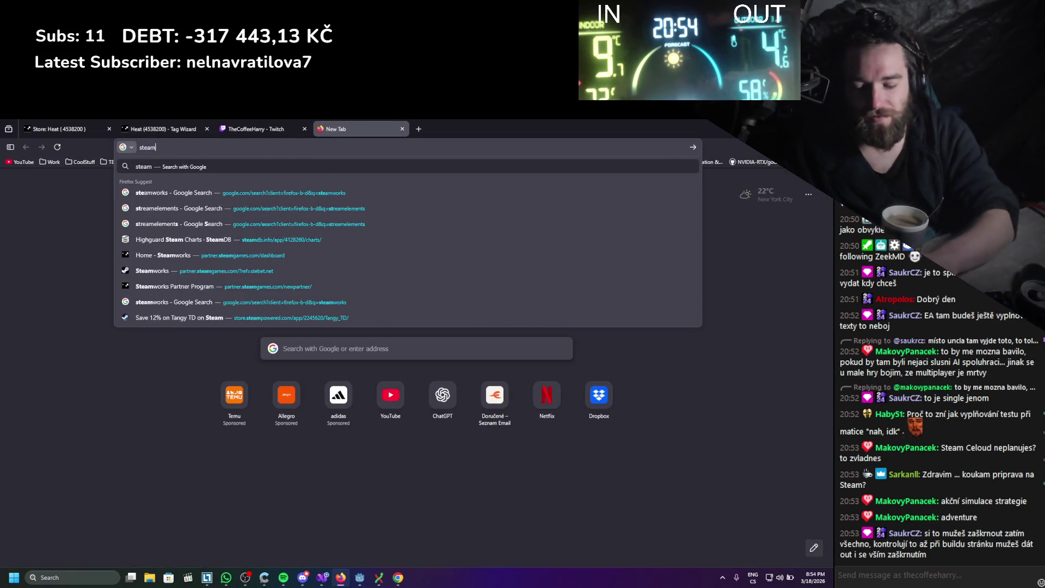
{"action": "type", "text": " adventure definition"}
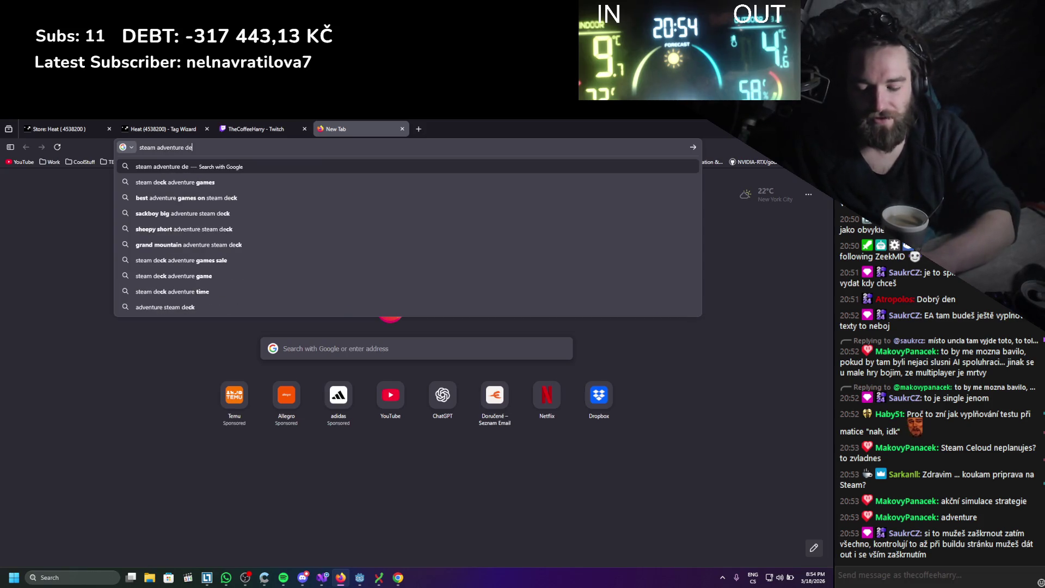
{"action": "key", "text": "Return"}
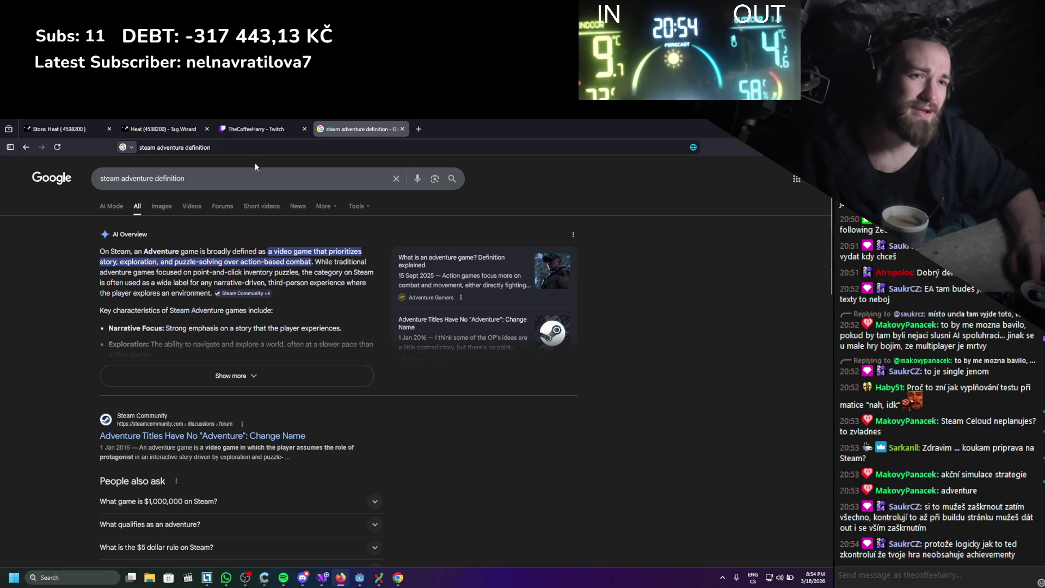
{"action": "left_click", "coordinate": [246, 120]}
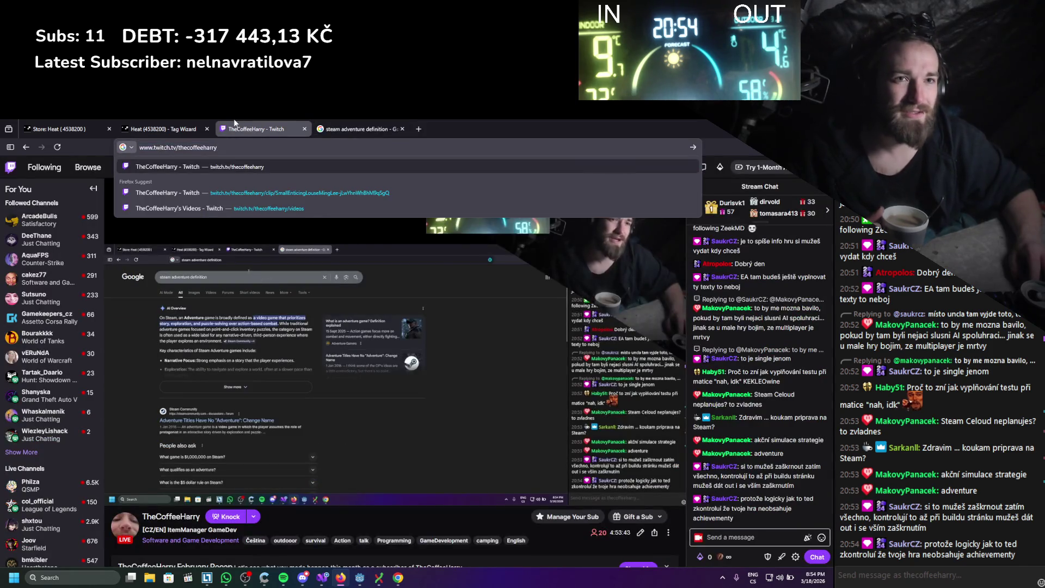
{"action": "left_click", "coordinate": [202, 122]}
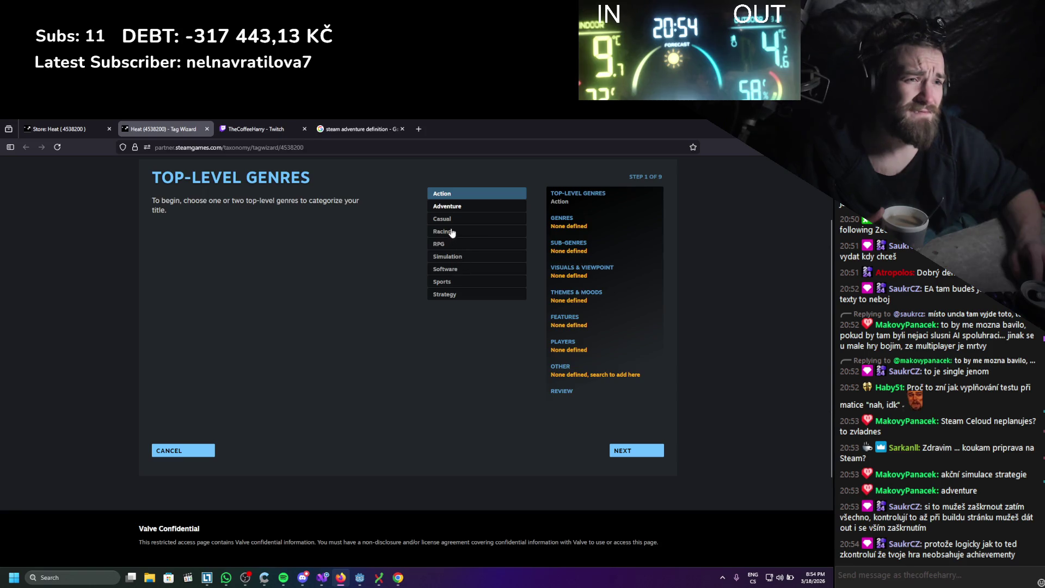
{"action": "left_click", "coordinate": [460, 209]}
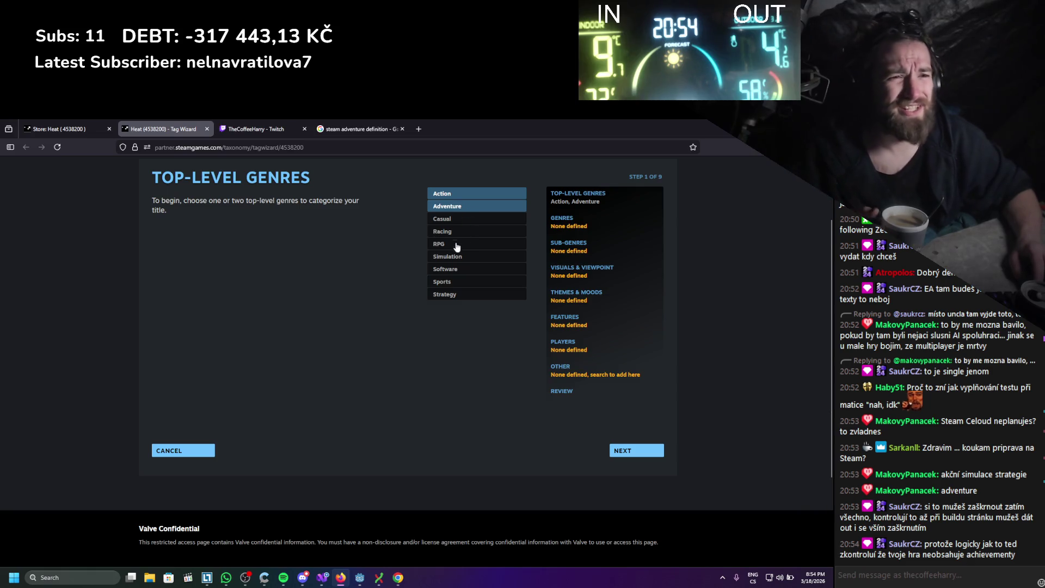
{"action": "left_click", "coordinate": [621, 452]}
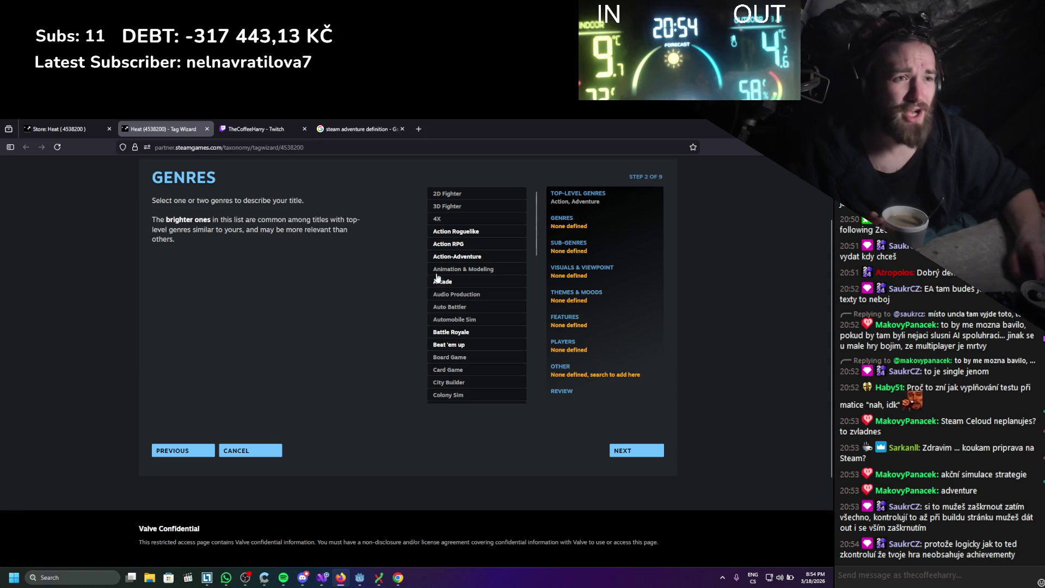
{"action": "left_click", "coordinate": [449, 194]}
{"action": "left_click", "coordinate": [453, 206]}
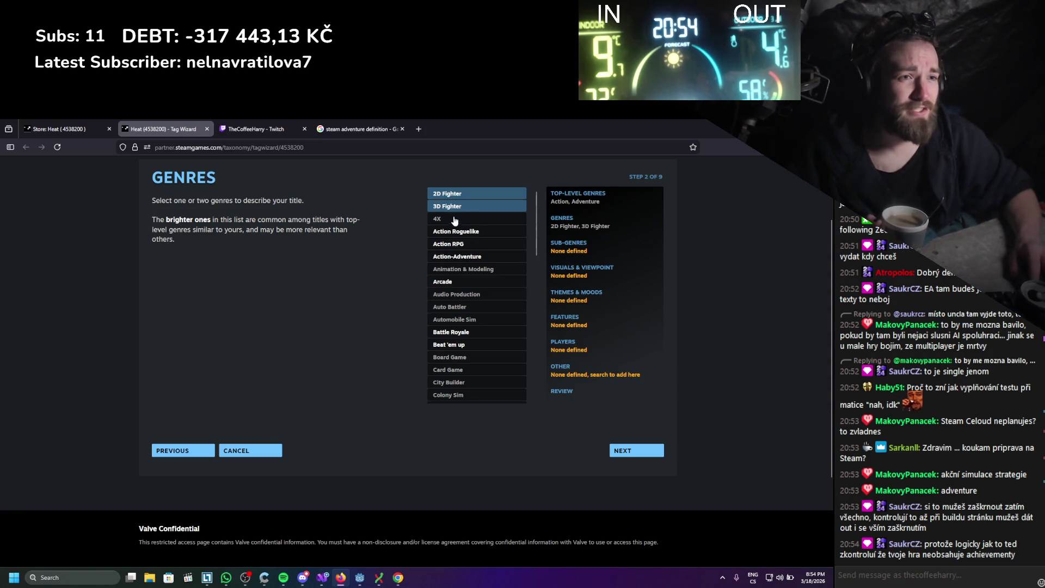
{"action": "left_click", "coordinate": [455, 206]}
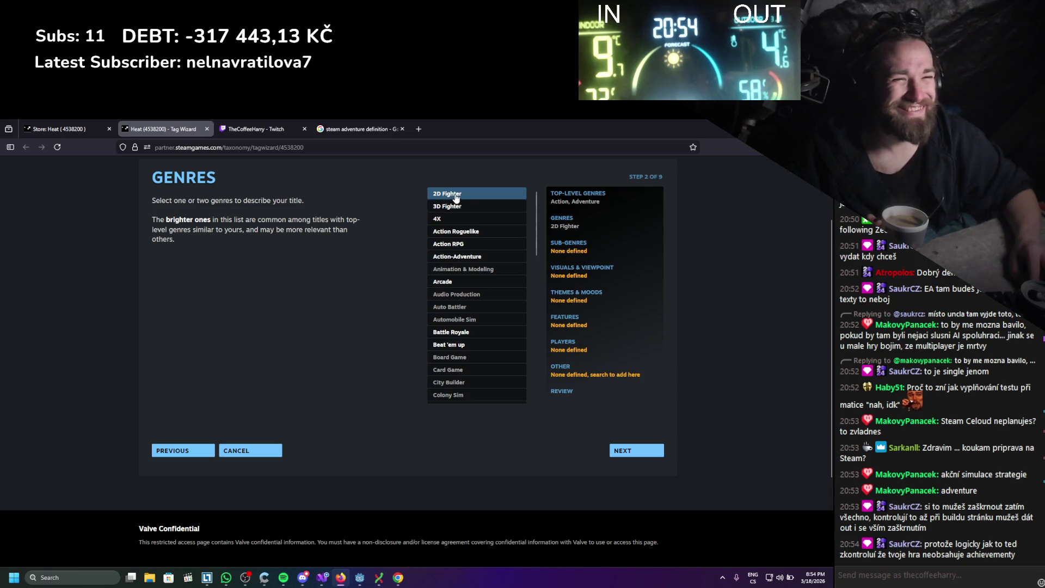
{"action": "left_click", "coordinate": [456, 198]}
{"action": "scroll", "coordinate": [468, 209], "scroll_direction": "down", "scroll_amount": 1}
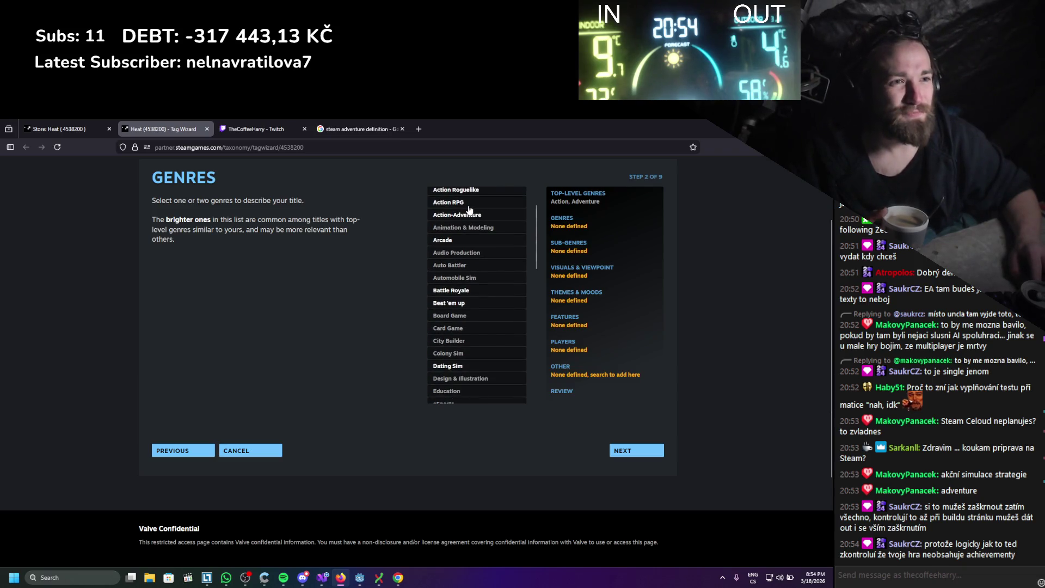
{"action": "left_click", "coordinate": [470, 218]}
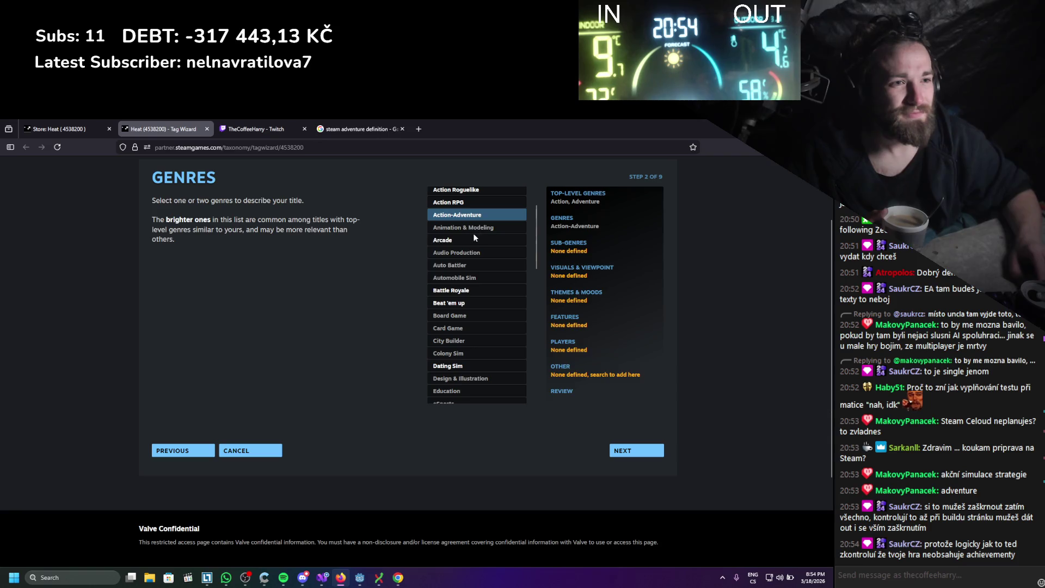
{"action": "scroll", "coordinate": [474, 239], "scroll_direction": "down", "scroll_amount": 2}
{"action": "scroll", "coordinate": [471, 231], "scroll_direction": "up", "scroll_amount": 2}
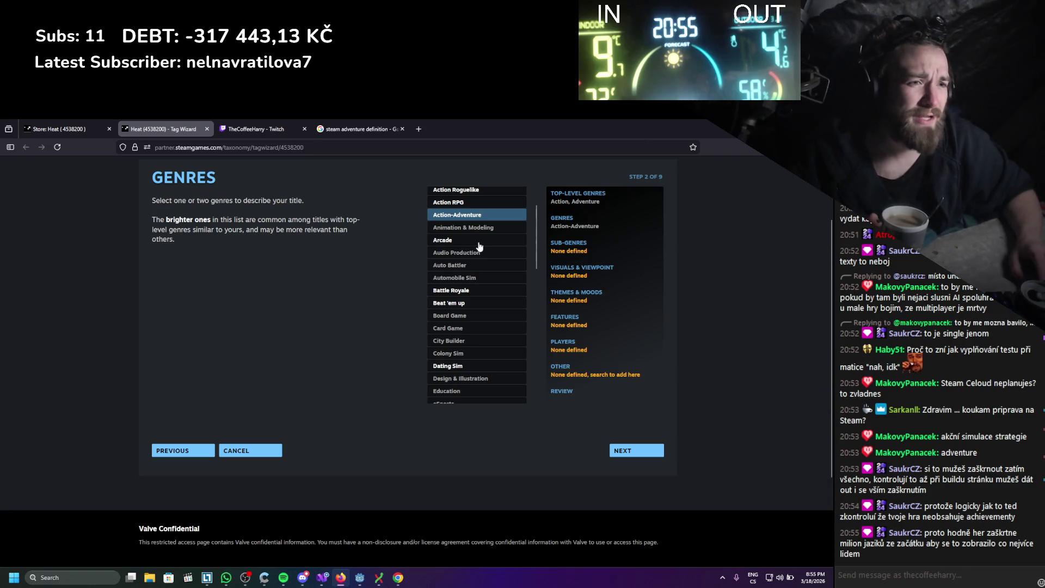
{"action": "scroll", "coordinate": [479, 246], "scroll_direction": "down", "scroll_amount": 2}
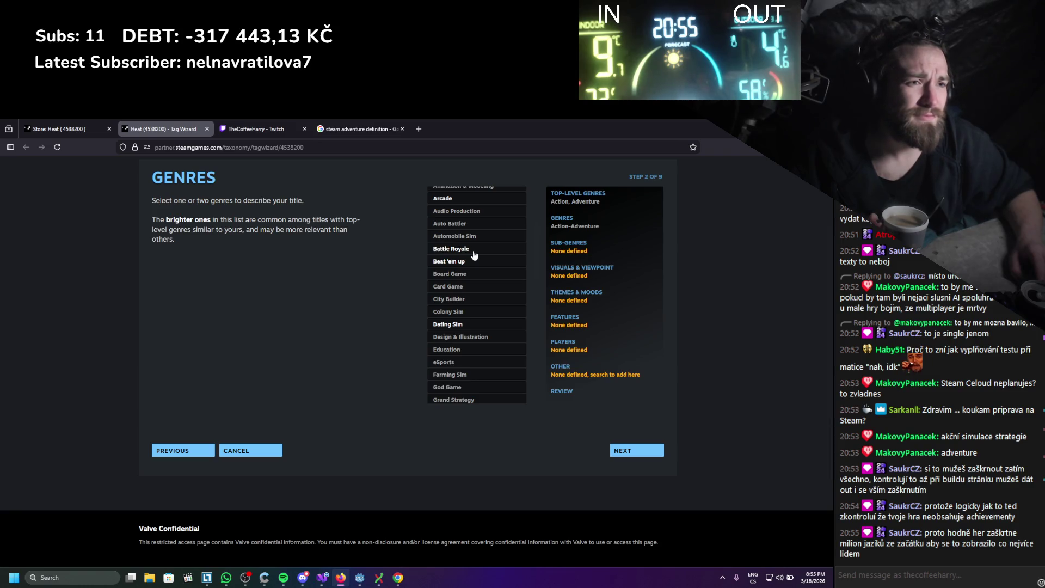
{"action": "scroll", "coordinate": [474, 254], "scroll_direction": "down", "scroll_amount": 2}
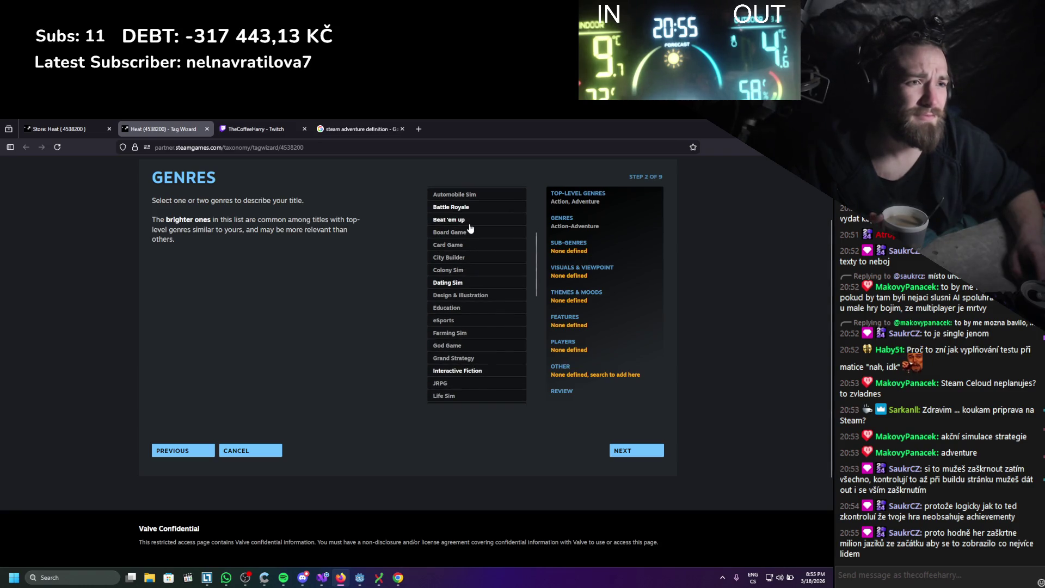
{"action": "scroll", "coordinate": [470, 232], "scroll_direction": "down", "scroll_amount": 2}
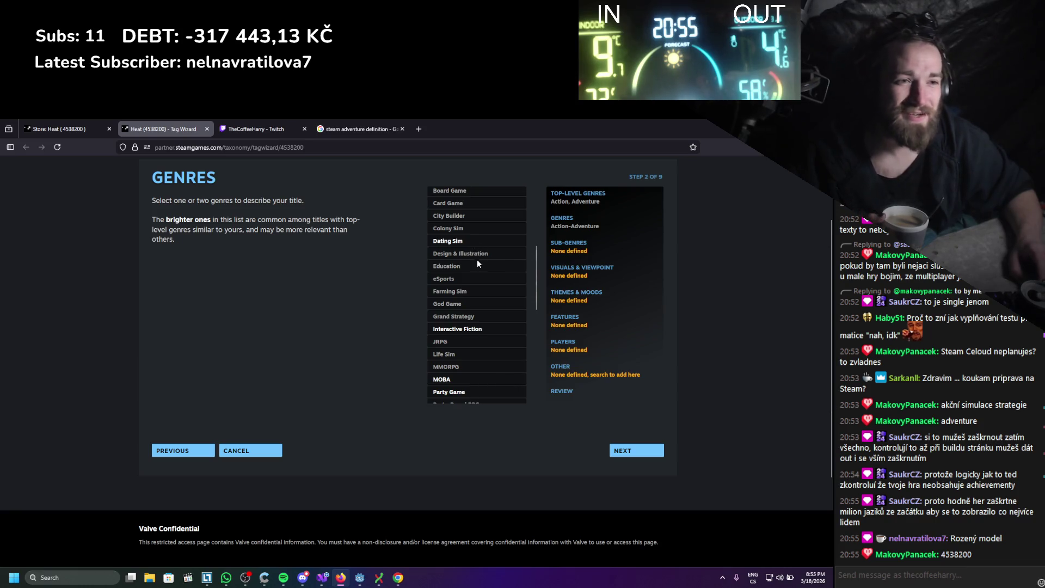
{"action": "scroll", "coordinate": [477, 260], "scroll_direction": "down", "scroll_amount": 1}
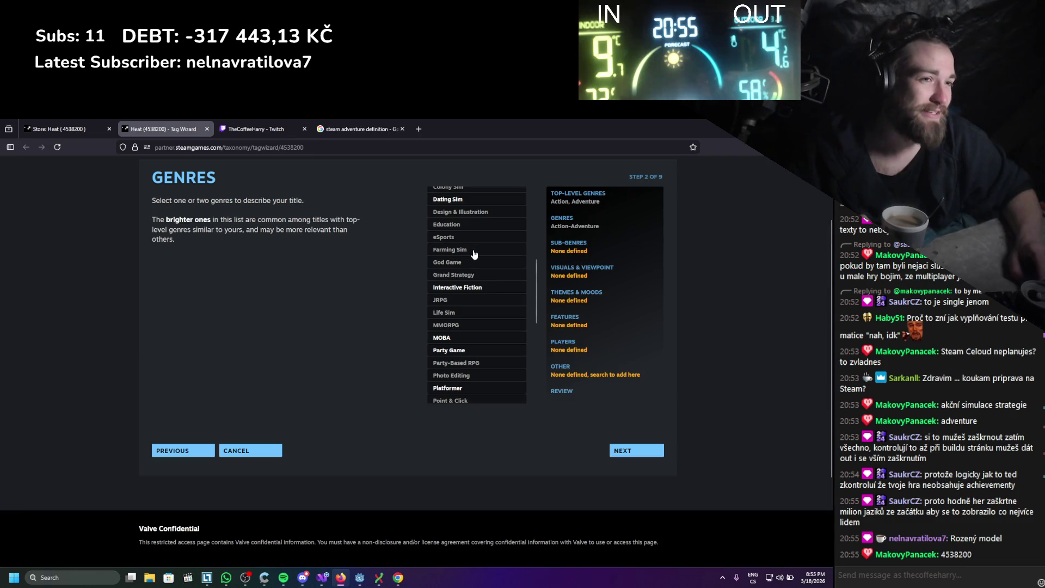
{"action": "scroll", "coordinate": [471, 249], "scroll_direction": "down", "scroll_amount": 1}
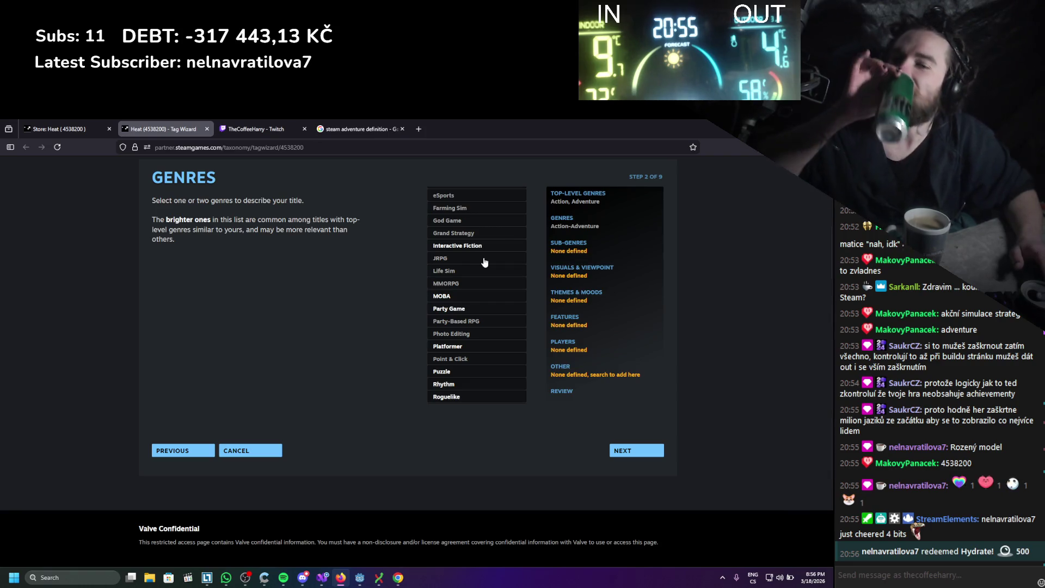
{"action": "scroll", "coordinate": [490, 263], "scroll_direction": "down", "scroll_amount": 1}
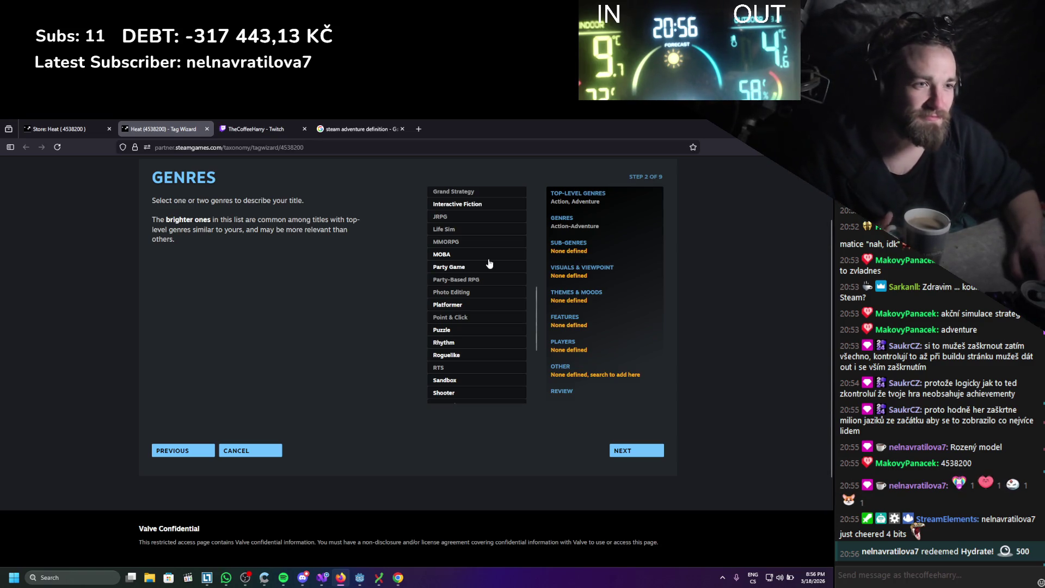
{"action": "scroll", "coordinate": [489, 264], "scroll_direction": "down", "scroll_amount": 1}
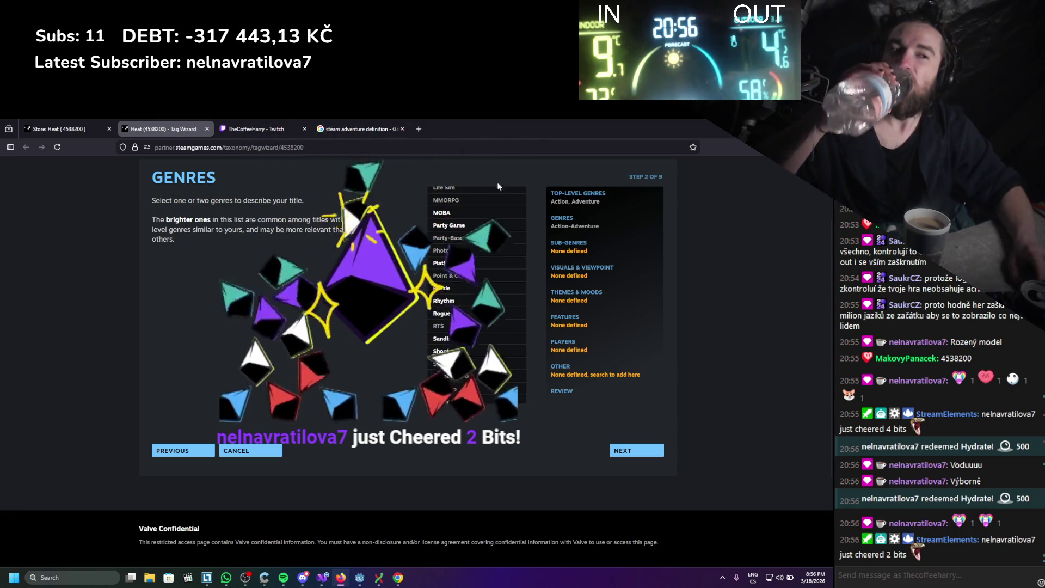
{"action": "scroll", "coordinate": [475, 281], "scroll_direction": "down", "scroll_amount": 1}
{"action": "scroll", "coordinate": [475, 280], "scroll_direction": "down", "scroll_amount": 1}
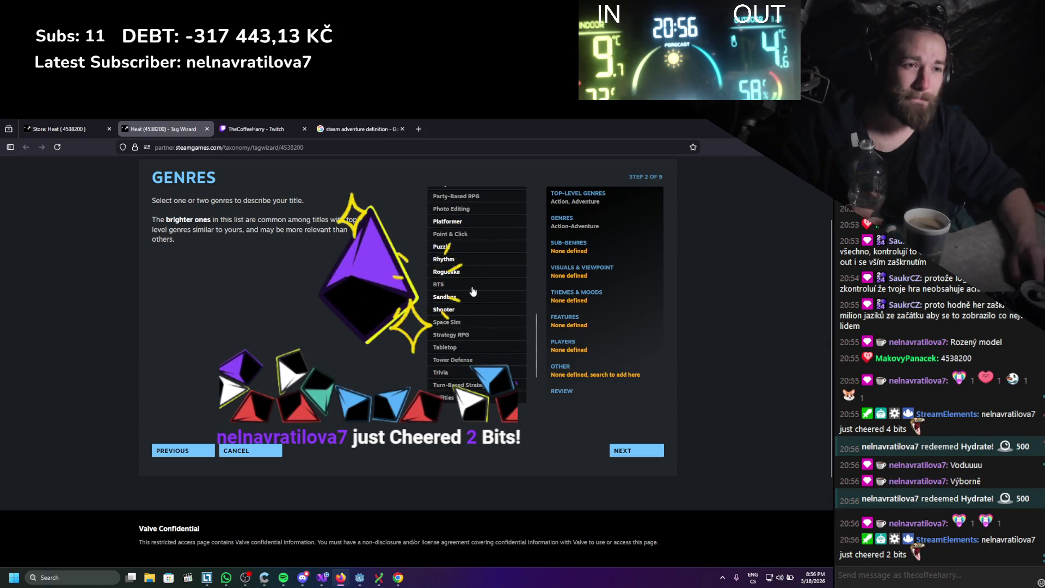
- Add Sandbox, Shooter and Tower Defense to Heat's genres
{"action": "left_click", "coordinate": [472, 295]}
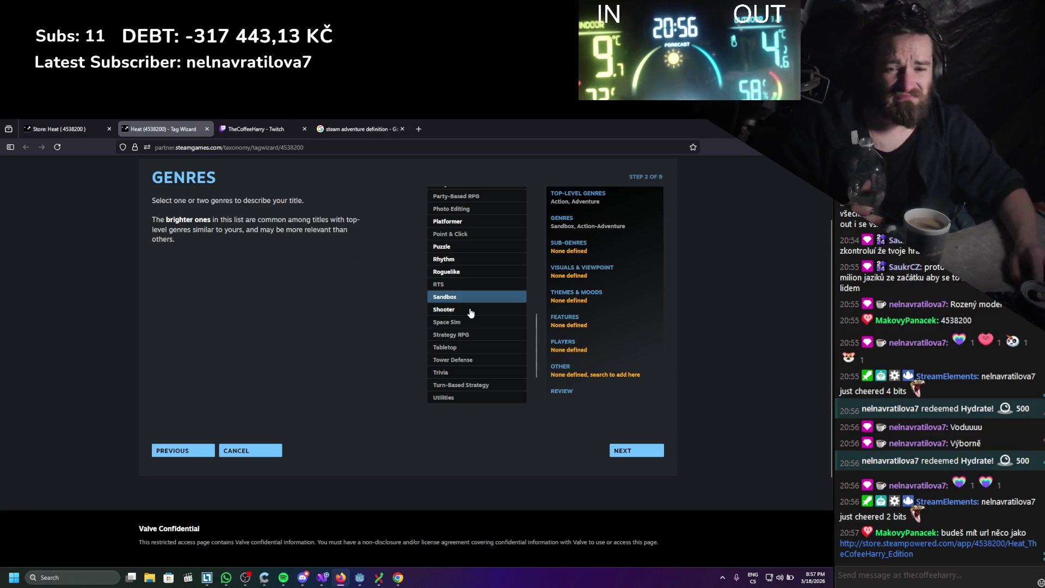
{"action": "left_click", "coordinate": [471, 311]}
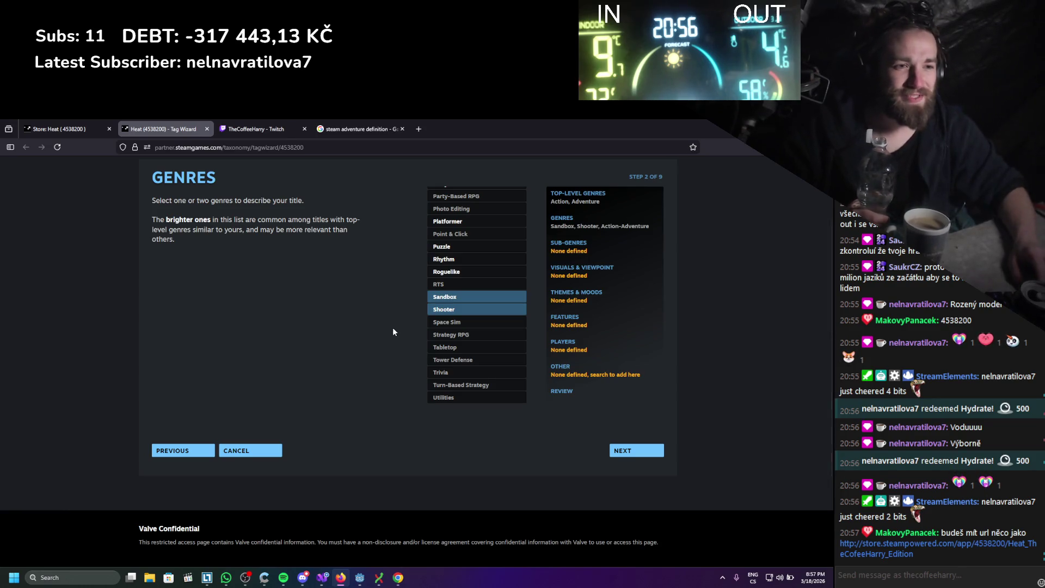
{"action": "scroll", "coordinate": [393, 332], "scroll_direction": "down", "scroll_amount": 1}
{"action": "scroll", "coordinate": [401, 340], "scroll_direction": "up", "scroll_amount": 1}
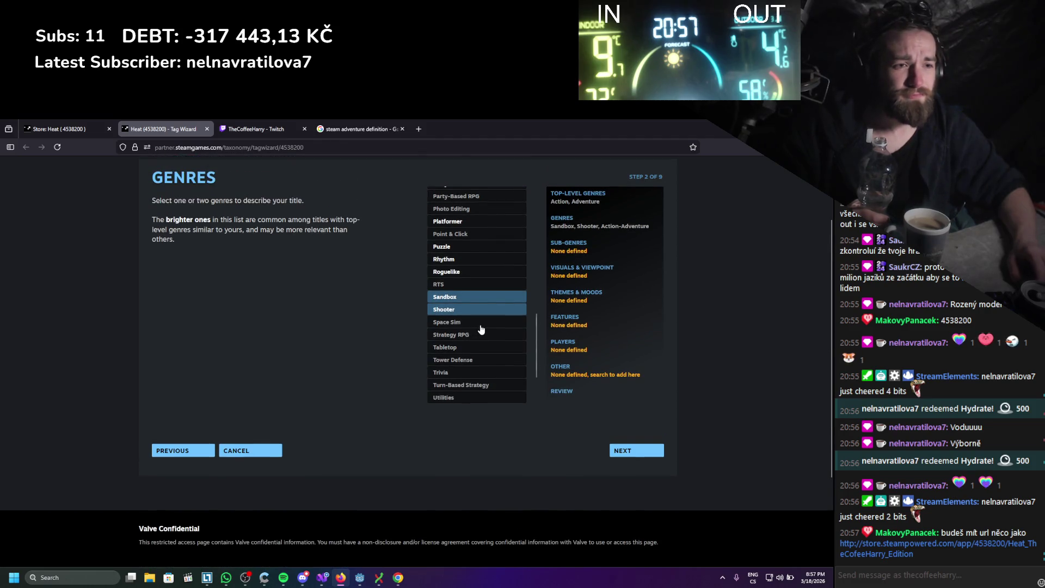
{"action": "scroll", "coordinate": [480, 330], "scroll_direction": "down", "scroll_amount": 1}
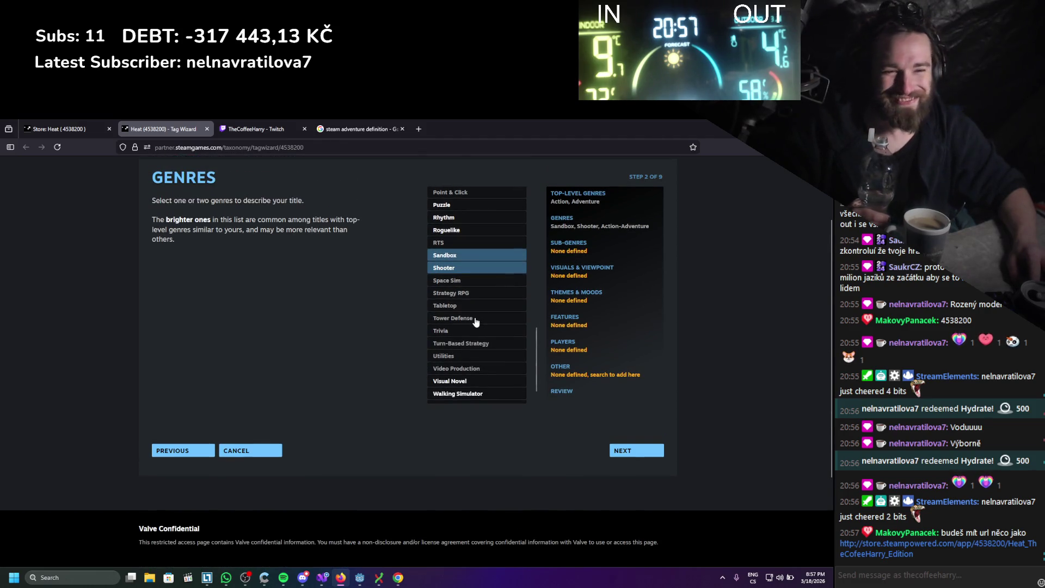
{"action": "left_click", "coordinate": [476, 320]}
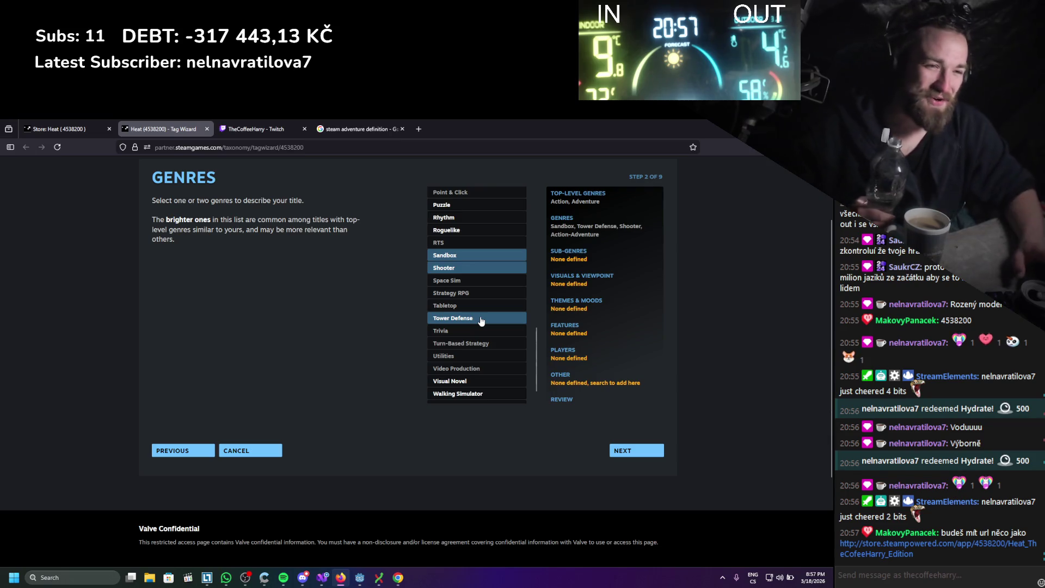
- Toggle Walking Simulator repeatedly, leaving it unselected
{"action": "scroll", "coordinate": [482, 321], "scroll_direction": "down", "scroll_amount": 1}
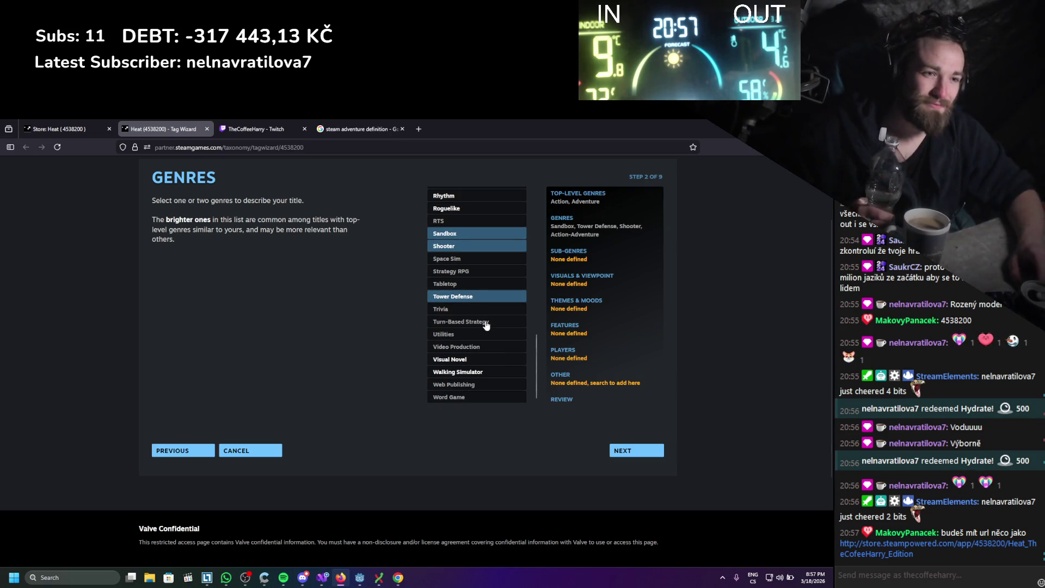
{"action": "right_click", "coordinate": [481, 377]}
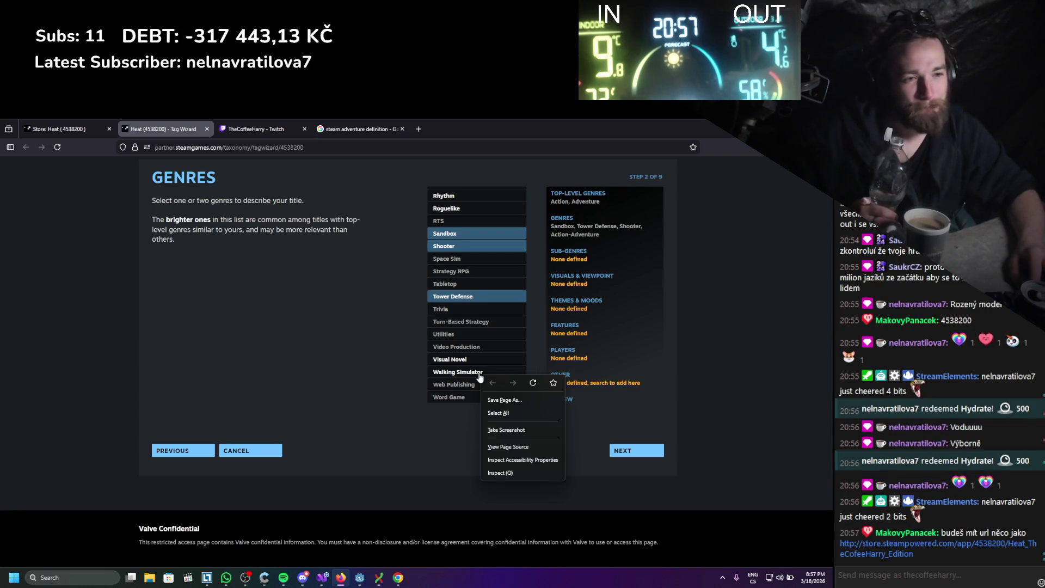
{"action": "left_click", "coordinate": [471, 377]}
{"action": "left_click", "coordinate": [472, 377]}
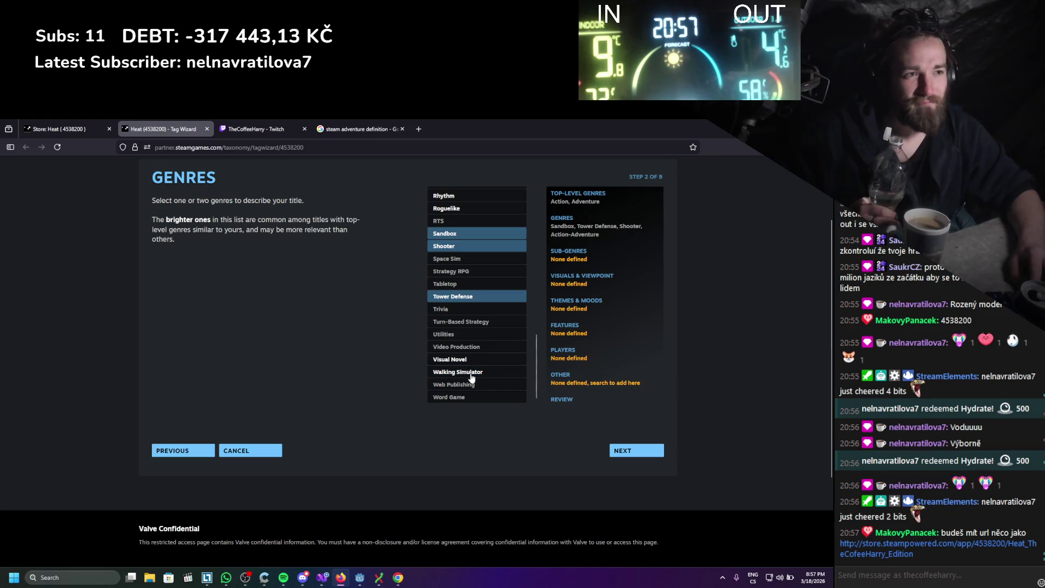
{"action": "double_click", "coordinate": [472, 377]}
{"action": "left_click", "coordinate": [472, 377]}
{"action": "left_click", "coordinate": [472, 378]}
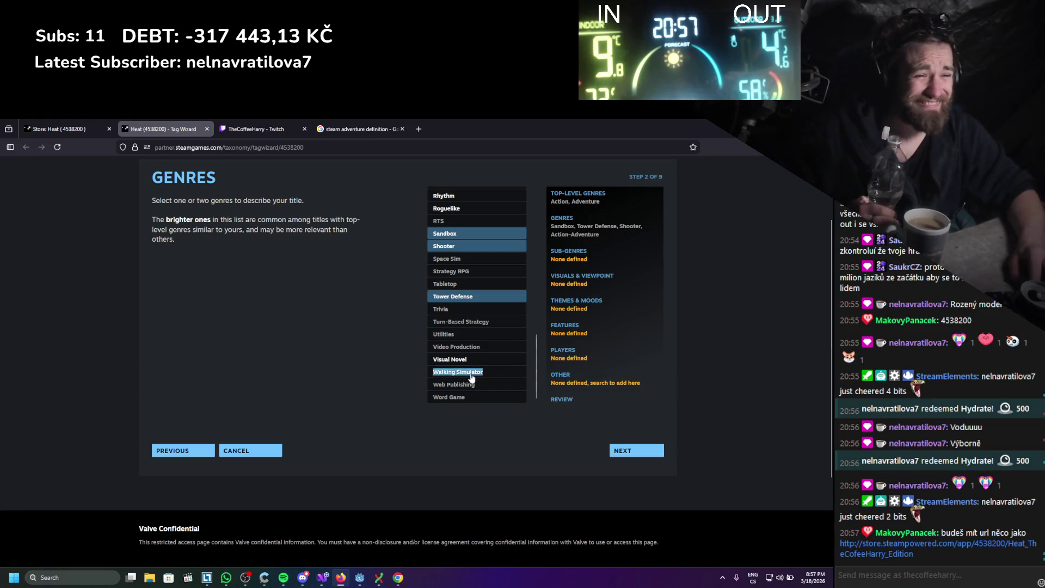
{"action": "left_click", "coordinate": [472, 378]}
{"action": "left_click", "coordinate": [472, 377]}
- Review the genre list and advance to the Sub-Genres step
{"action": "scroll", "coordinate": [408, 384], "scroll_direction": "up", "scroll_amount": 2}
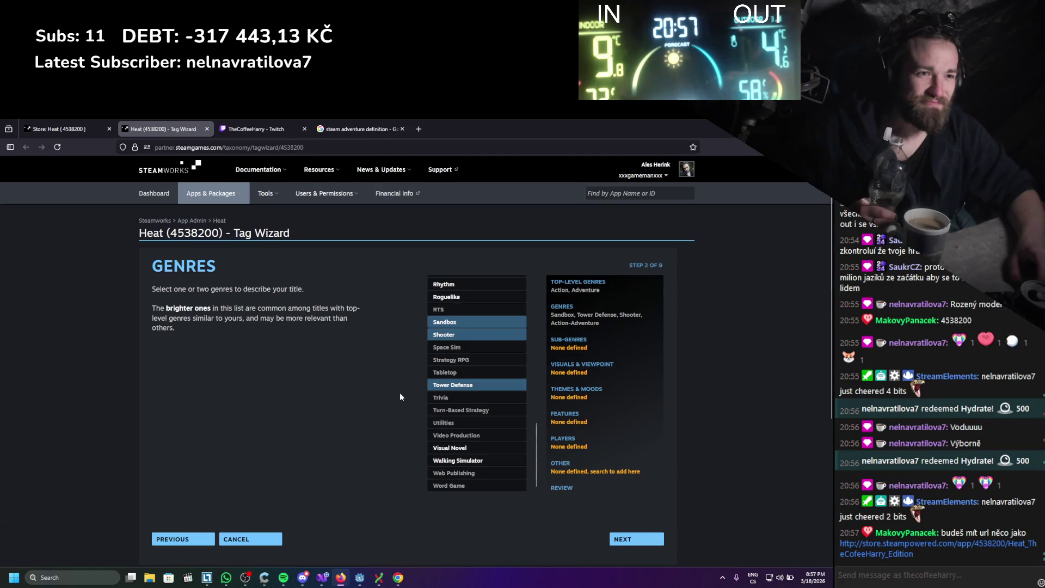
{"action": "scroll", "coordinate": [470, 456], "scroll_direction": "up", "scroll_amount": 1}
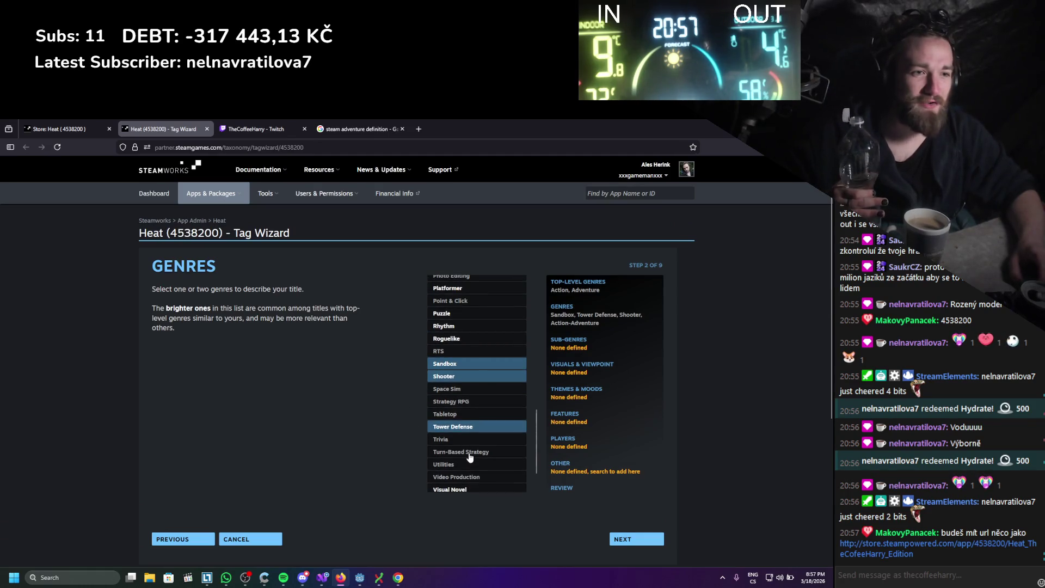
{"action": "scroll", "coordinate": [471, 456], "scroll_direction": "up", "scroll_amount": 3}
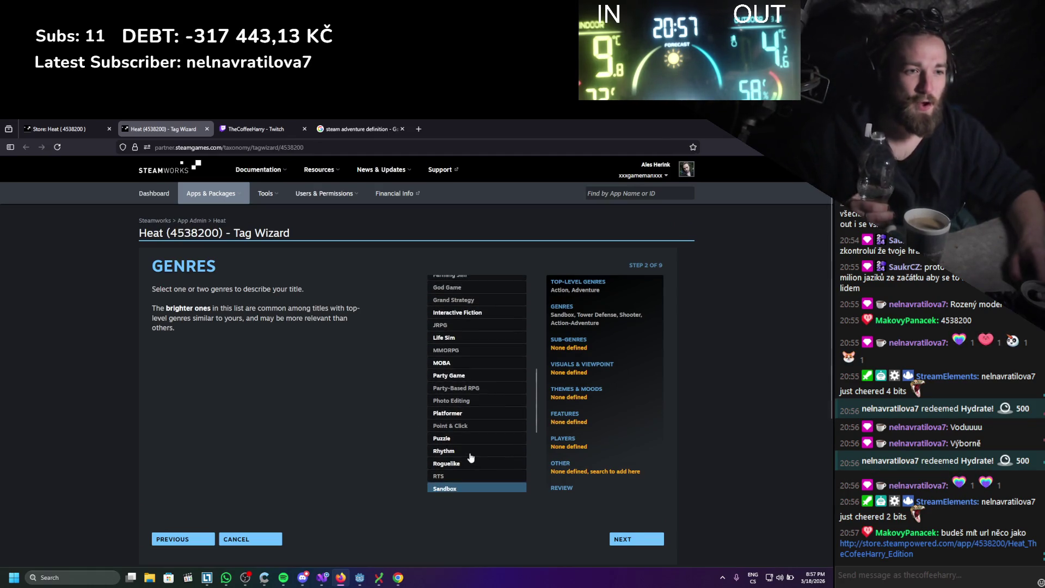
{"action": "scroll", "coordinate": [470, 457], "scroll_direction": "up", "scroll_amount": 4}
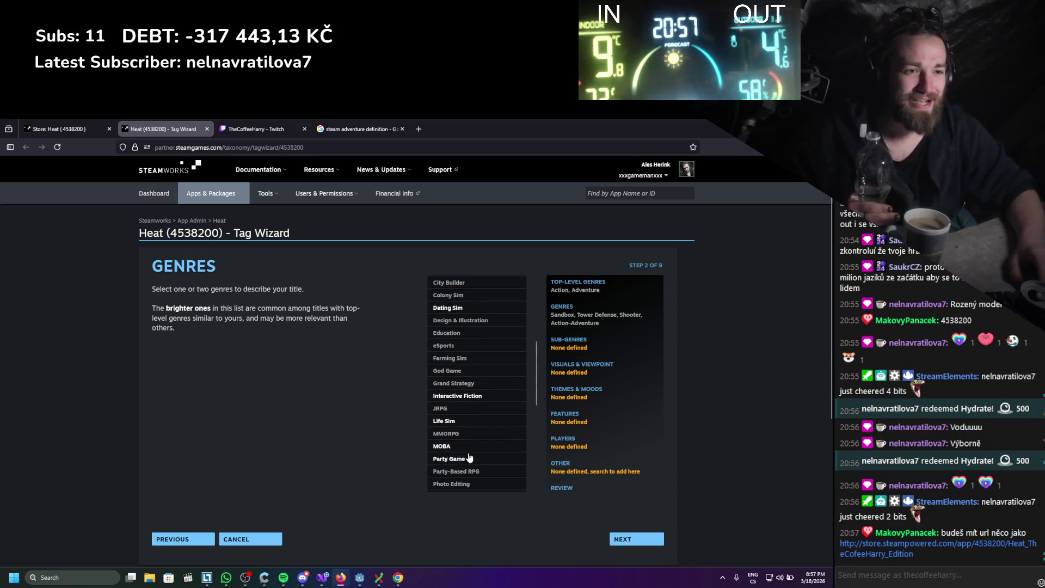
{"action": "scroll", "coordinate": [467, 457], "scroll_direction": "up", "scroll_amount": 3}
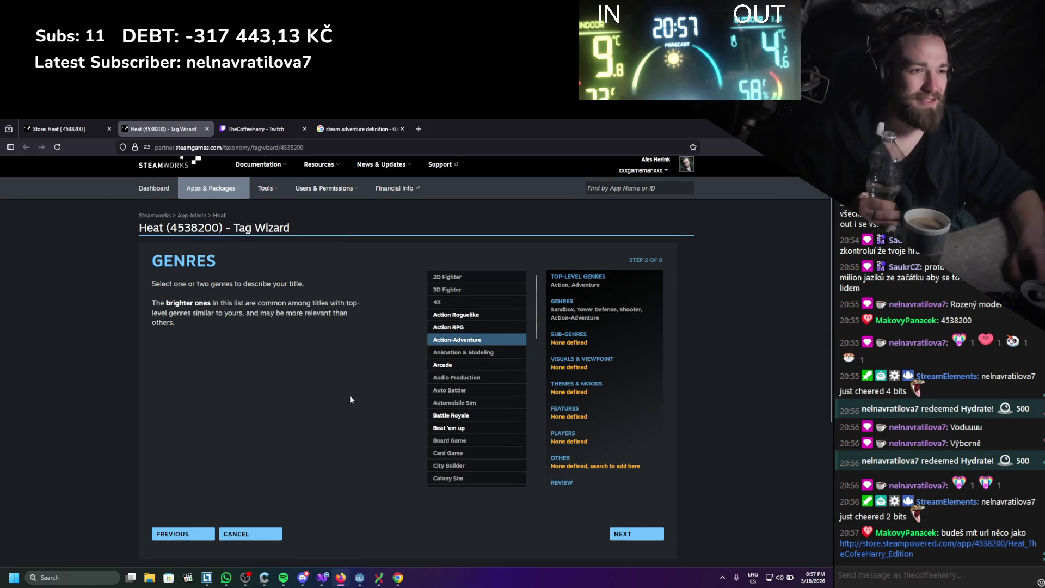
{"action": "scroll", "coordinate": [348, 394], "scroll_direction": "down", "scroll_amount": 2}
{"action": "left_click", "coordinate": [626, 450]}
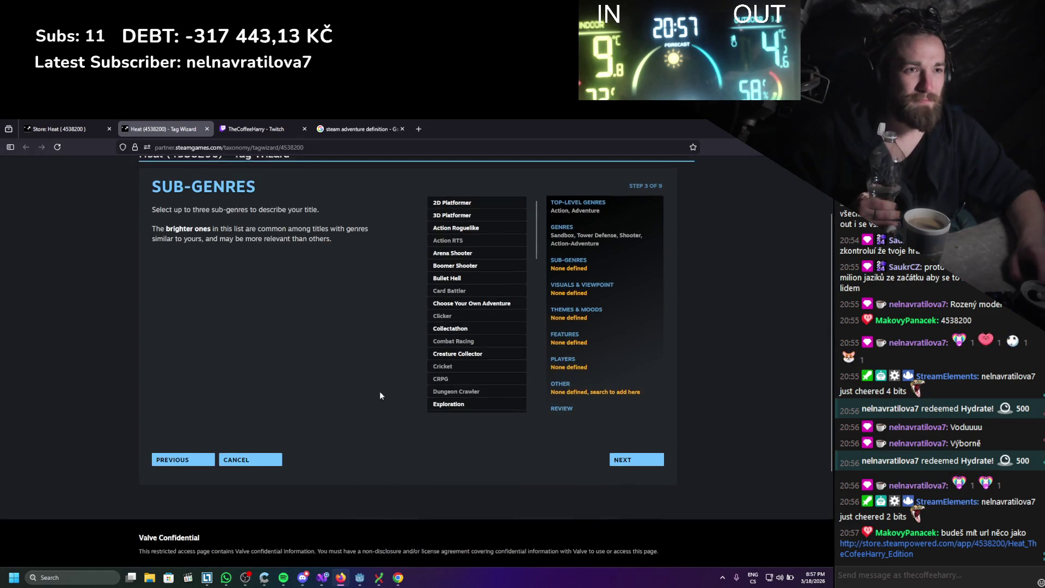
- Add Choose Your Own Adventure and Exploration as sub-genres
{"action": "scroll", "coordinate": [380, 390], "scroll_direction": "up", "scroll_amount": 2}
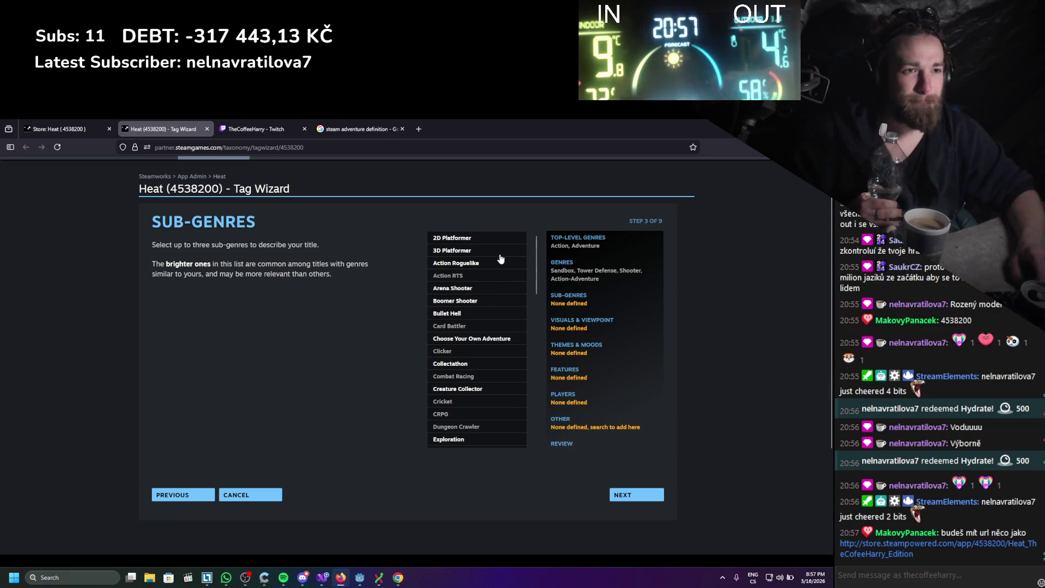
{"action": "scroll", "coordinate": [498, 268], "scroll_direction": "down", "scroll_amount": 1}
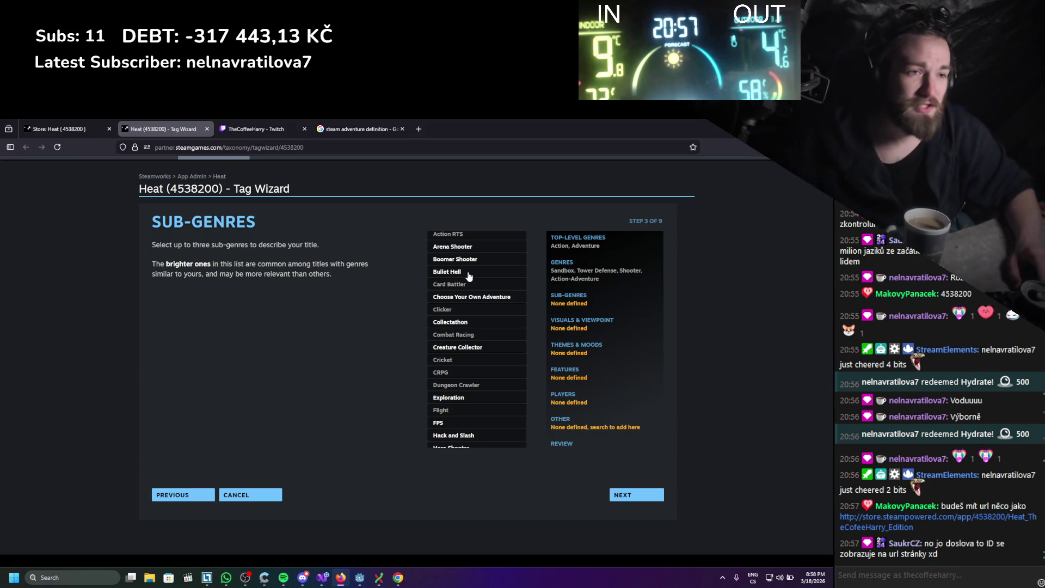
{"action": "scroll", "coordinate": [475, 283], "scroll_direction": "down", "scroll_amount": 2}
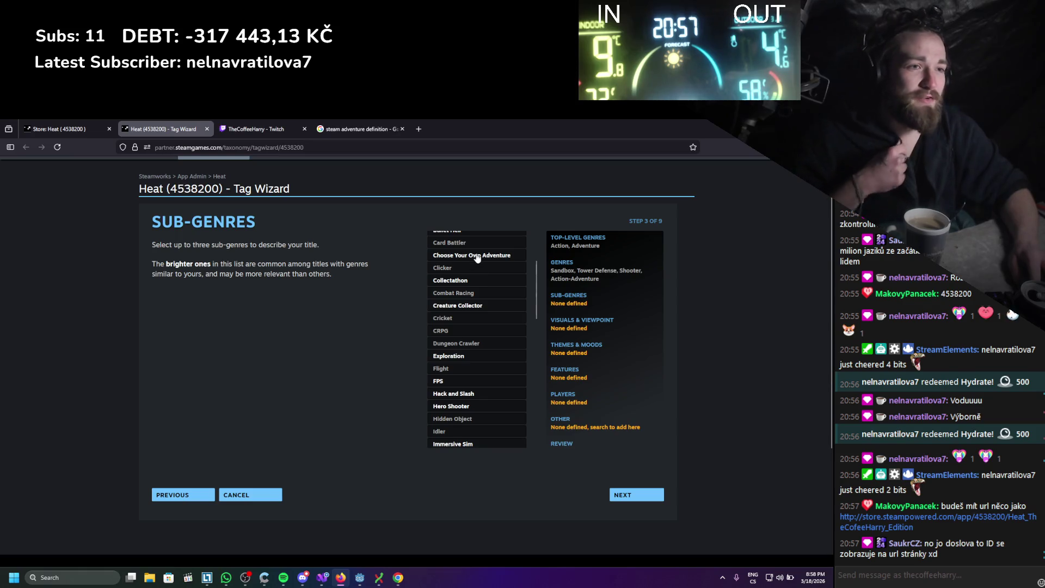
{"action": "left_click", "coordinate": [477, 257]}
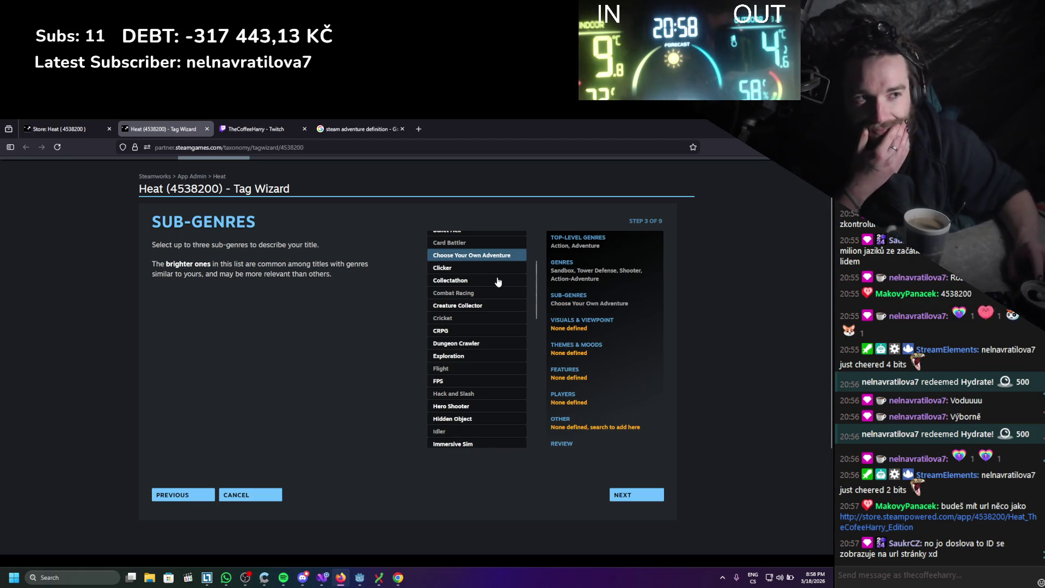
{"action": "scroll", "coordinate": [452, 346], "scroll_direction": "down", "scroll_amount": 2}
{"action": "left_click", "coordinate": [457, 315]}
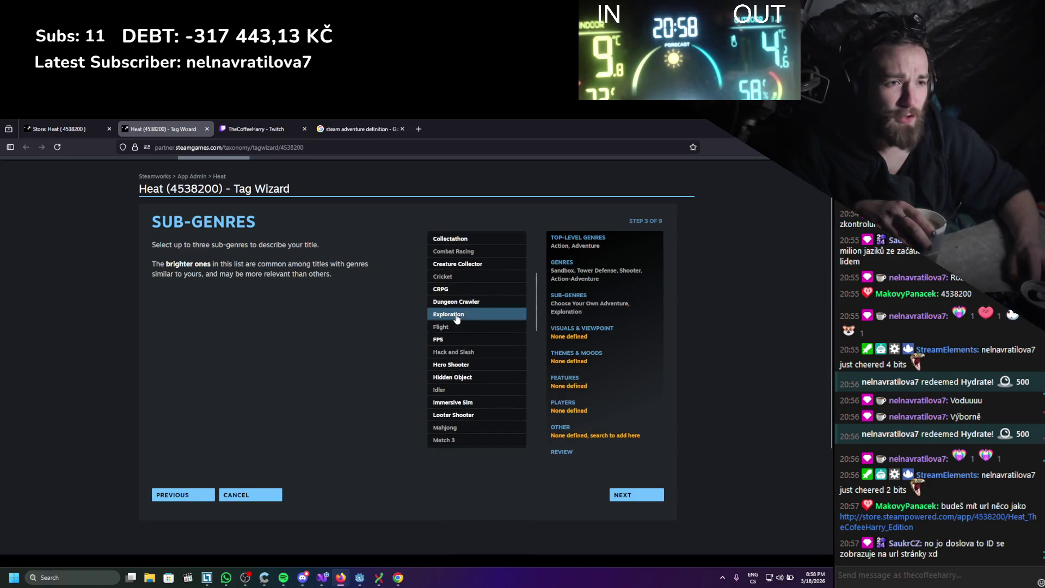
- Scroll further and add Looter Shooter as a sub-genre
{"action": "scroll", "coordinate": [460, 317], "scroll_direction": "down", "scroll_amount": 1}
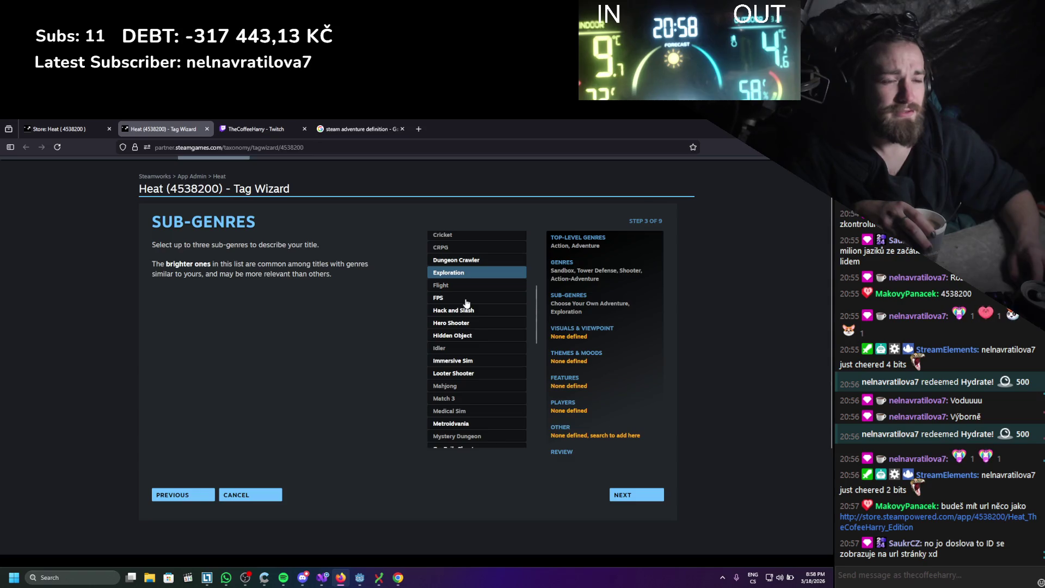
{"action": "scroll", "coordinate": [466, 273], "scroll_direction": "down", "scroll_amount": 1}
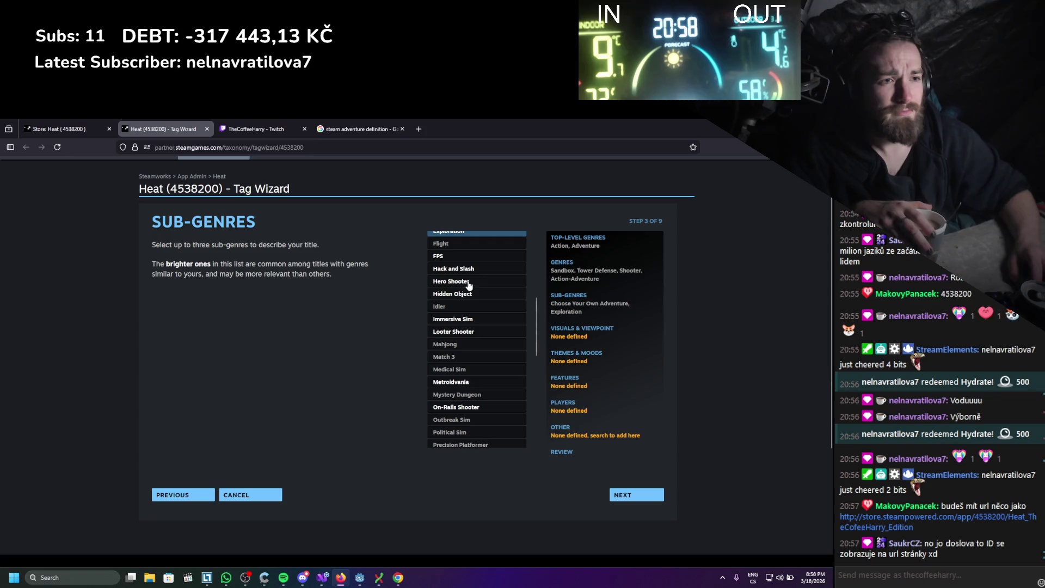
{"action": "scroll", "coordinate": [468, 283], "scroll_direction": "down", "scroll_amount": 1}
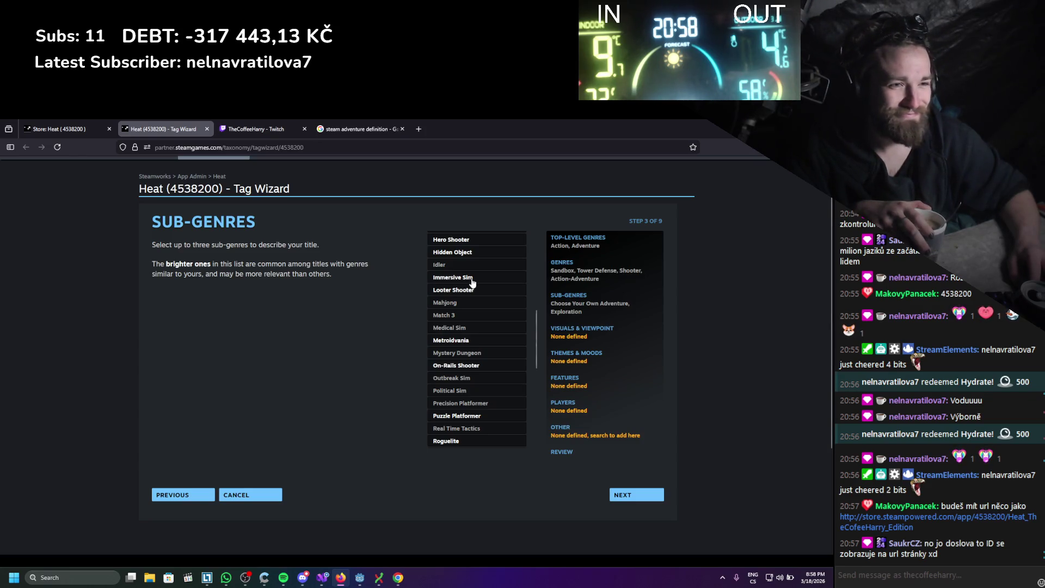
{"action": "left_click", "coordinate": [471, 295]}
- Browse the rest of the sub-genre list and add Souls-like
{"action": "scroll", "coordinate": [472, 285], "scroll_direction": "down", "scroll_amount": 1}
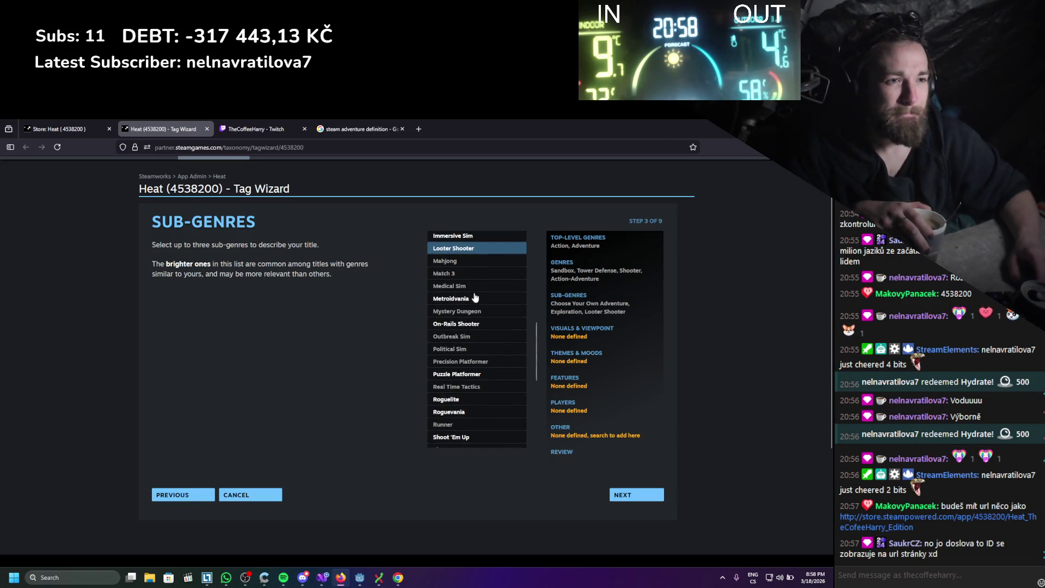
{"action": "scroll", "coordinate": [475, 297], "scroll_direction": "down", "scroll_amount": 1}
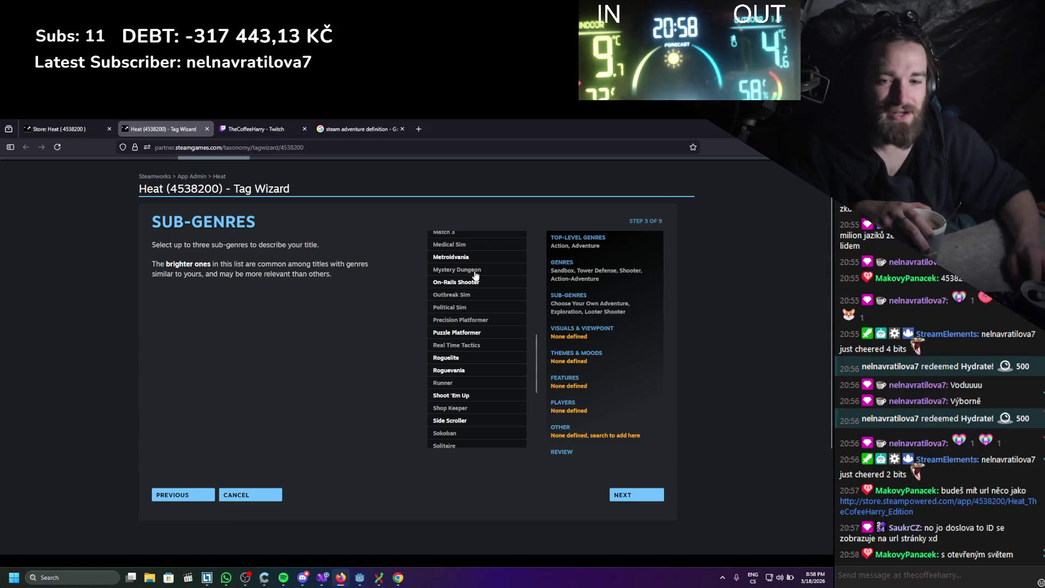
{"action": "scroll", "coordinate": [475, 275], "scroll_direction": "up", "scroll_amount": 5}
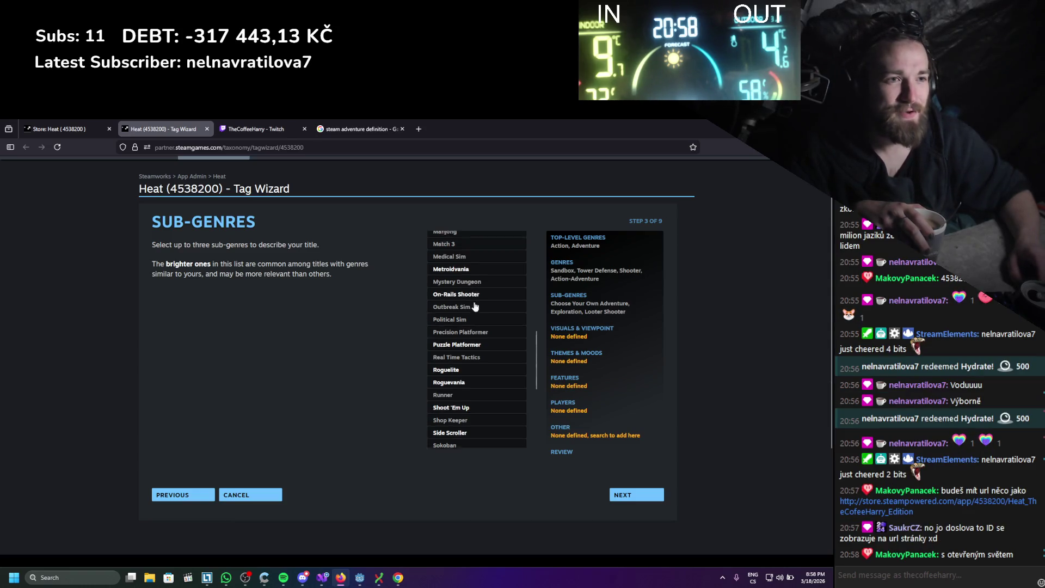
{"action": "scroll", "coordinate": [476, 355], "scroll_direction": "up", "scroll_amount": 3}
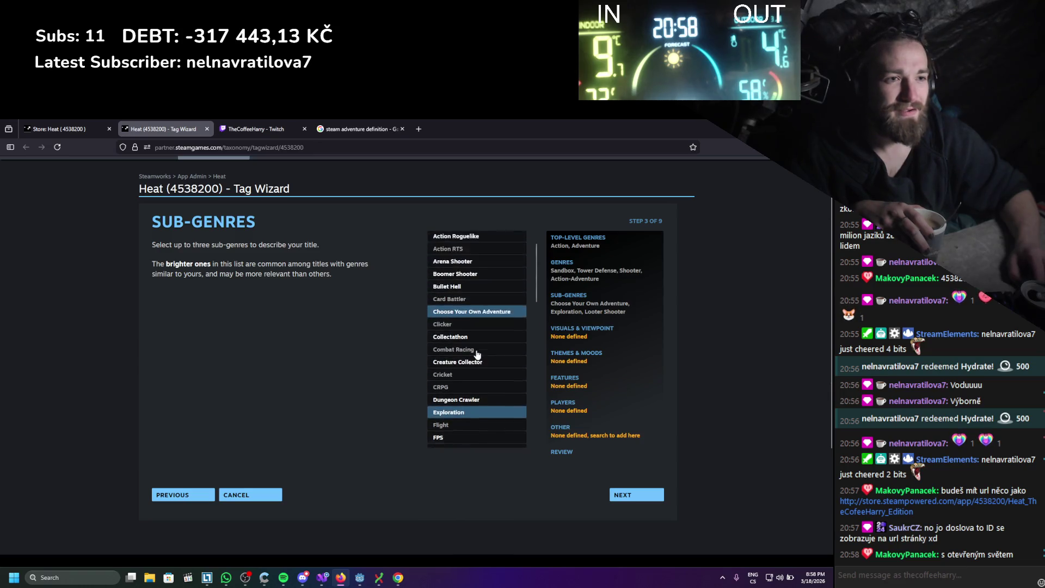
{"action": "scroll", "coordinate": [473, 337], "scroll_direction": "down", "scroll_amount": 5}
{"action": "scroll", "coordinate": [471, 333], "scroll_direction": "down", "scroll_amount": 3}
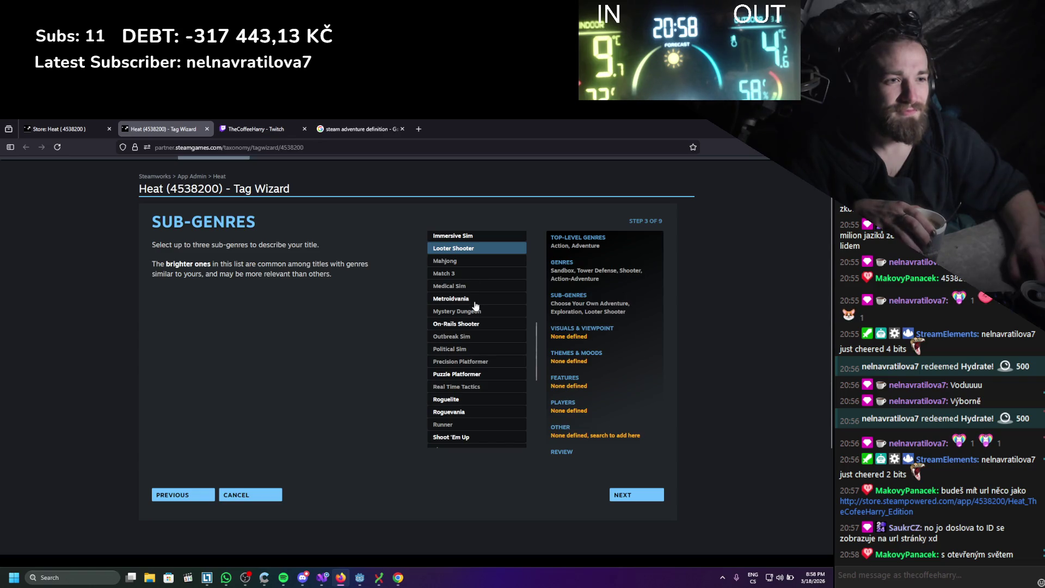
{"action": "scroll", "coordinate": [475, 308], "scroll_direction": "down", "scroll_amount": 1}
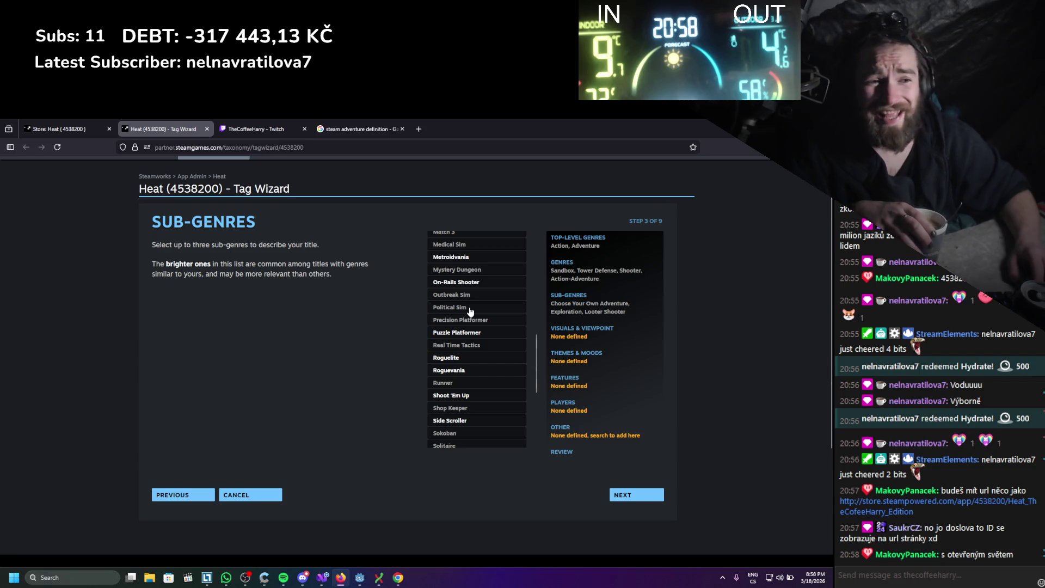
{"action": "scroll", "coordinate": [470, 300], "scroll_direction": "down", "scroll_amount": 1}
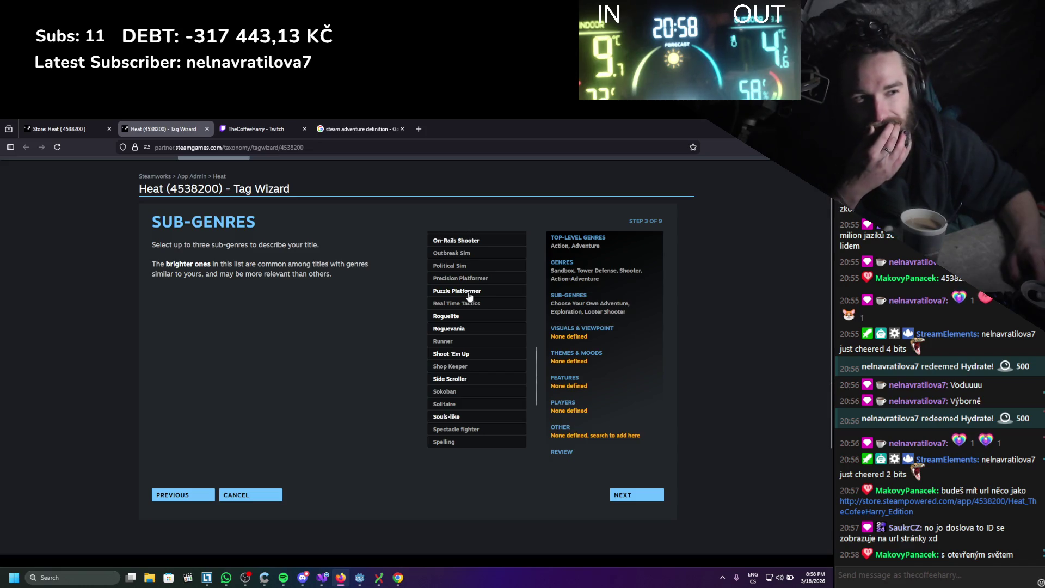
{"action": "scroll", "coordinate": [470, 296], "scroll_direction": "down", "scroll_amount": 1}
{"action": "scroll", "coordinate": [469, 295], "scroll_direction": "down", "scroll_amount": 1}
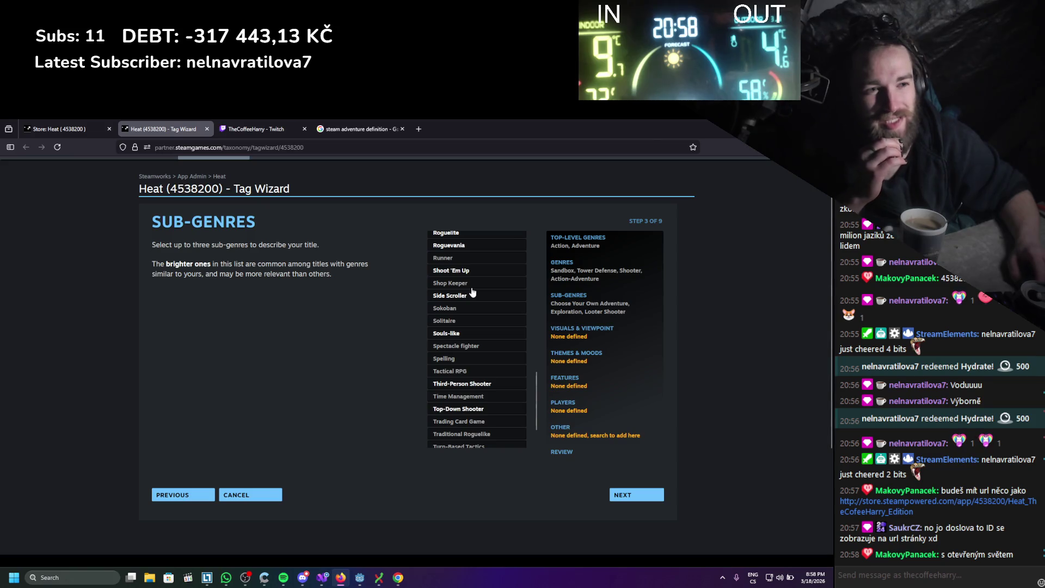
{"action": "scroll", "coordinate": [472, 295], "scroll_direction": "down", "scroll_amount": 1}
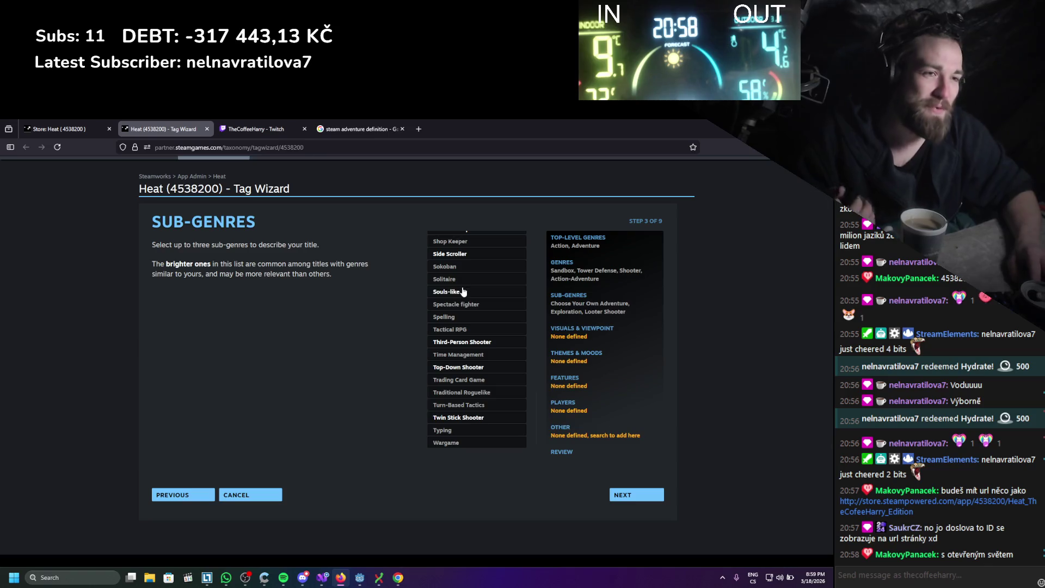
{"action": "left_click", "coordinate": [464, 291]}
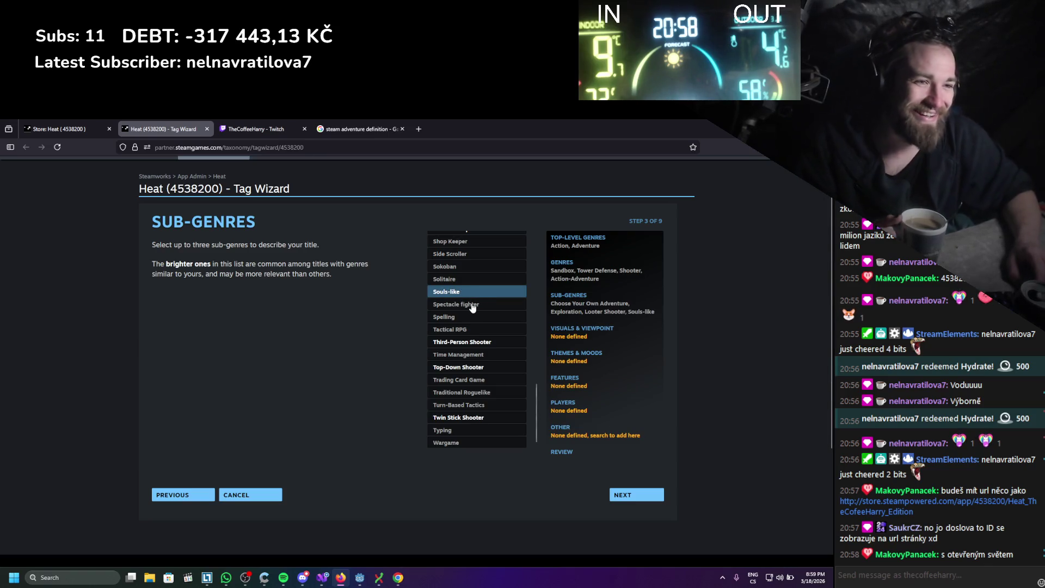
- Check the four chosen sub-genres, then open a new blank Firefox tab
{"action": "scroll", "coordinate": [473, 297], "scroll_direction": "down", "scroll_amount": 1}
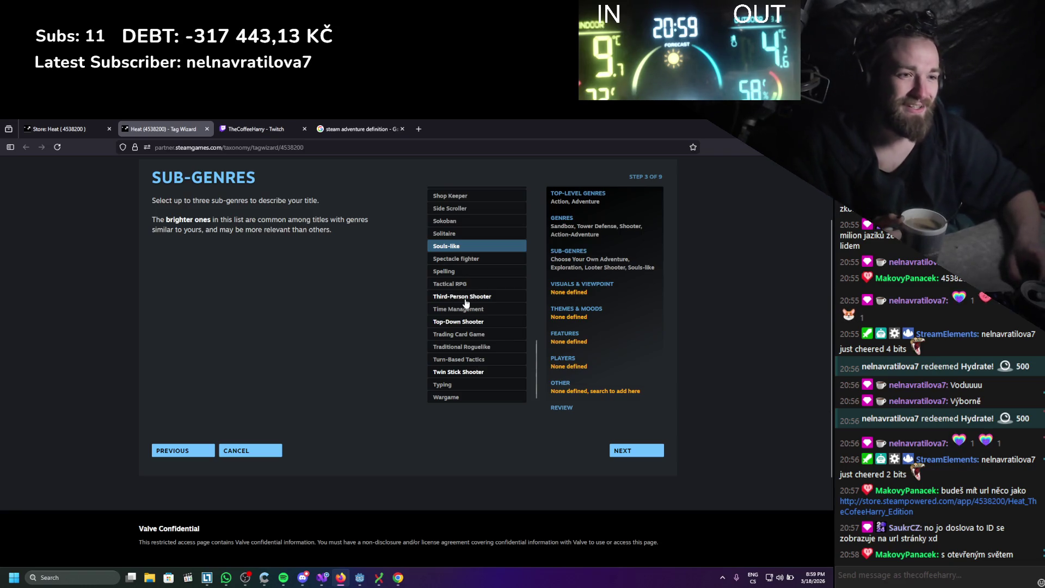
{"action": "scroll", "coordinate": [459, 326], "scroll_direction": "down", "scroll_amount": 2}
{"action": "scroll", "coordinate": [413, 365], "scroll_direction": "up", "scroll_amount": 2}
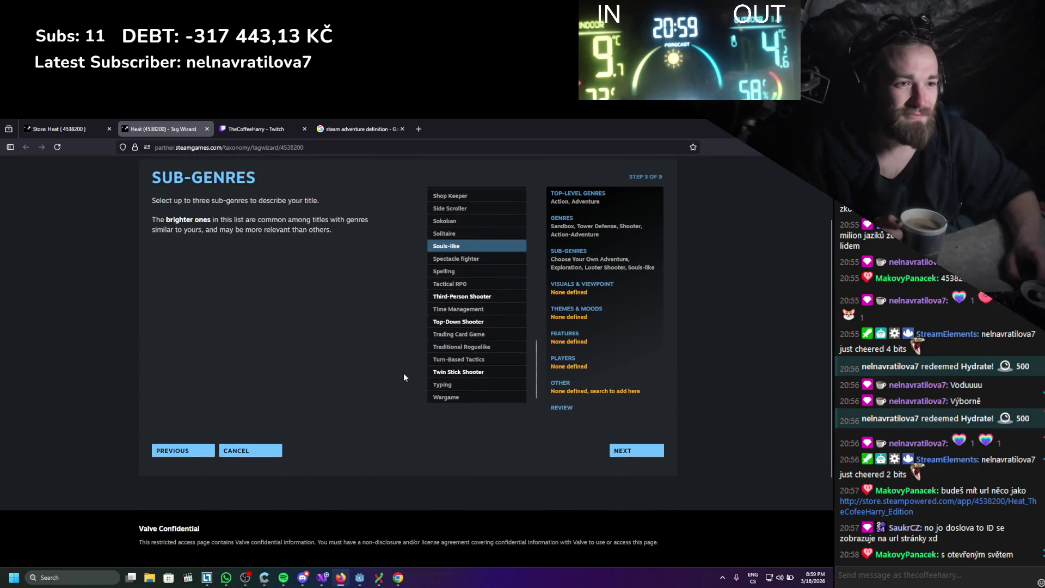
{"action": "scroll", "coordinate": [404, 373], "scroll_direction": "up", "scroll_amount": 1}
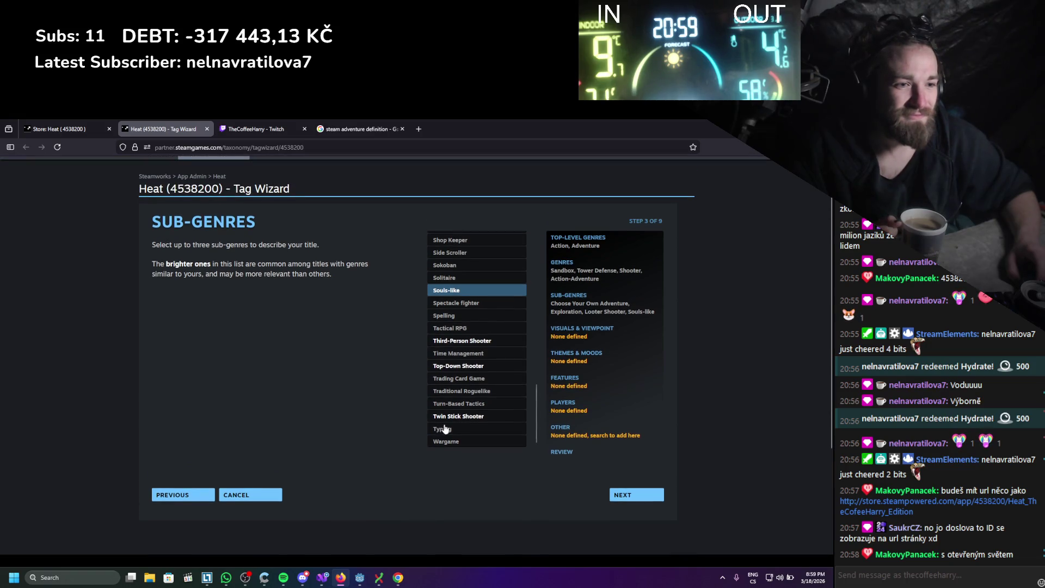
{"action": "scroll", "coordinate": [455, 433], "scroll_direction": "up", "scroll_amount": 3}
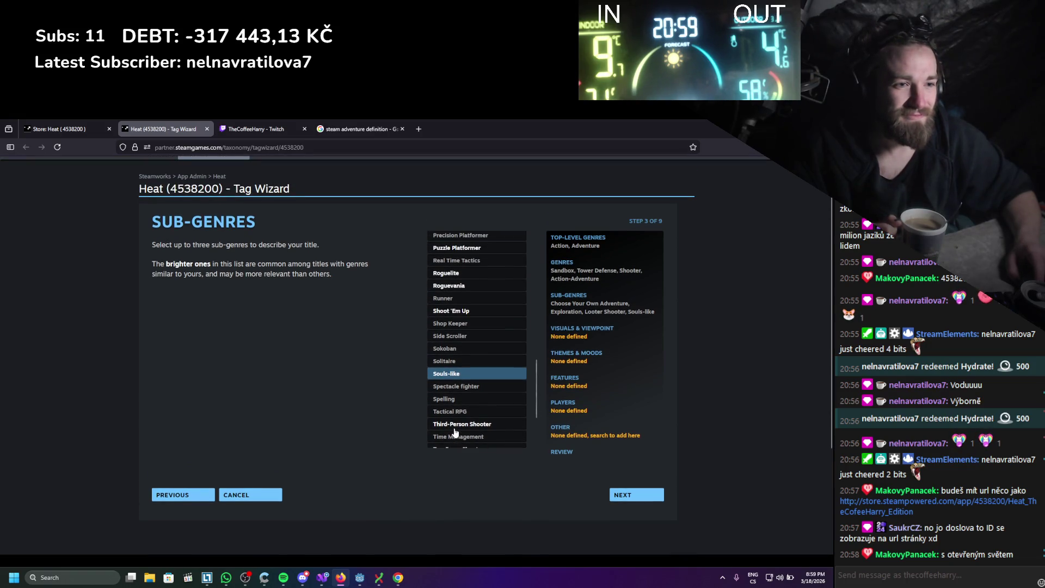
{"action": "scroll", "coordinate": [455, 433], "scroll_direction": "up", "scroll_amount": 2}
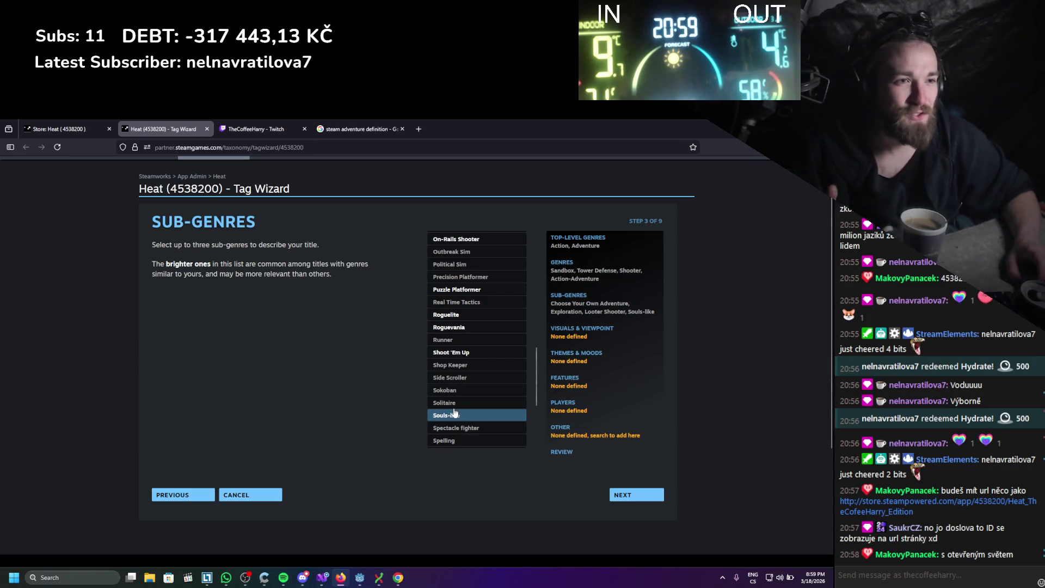
{"action": "left_click", "coordinate": [419, 129]}
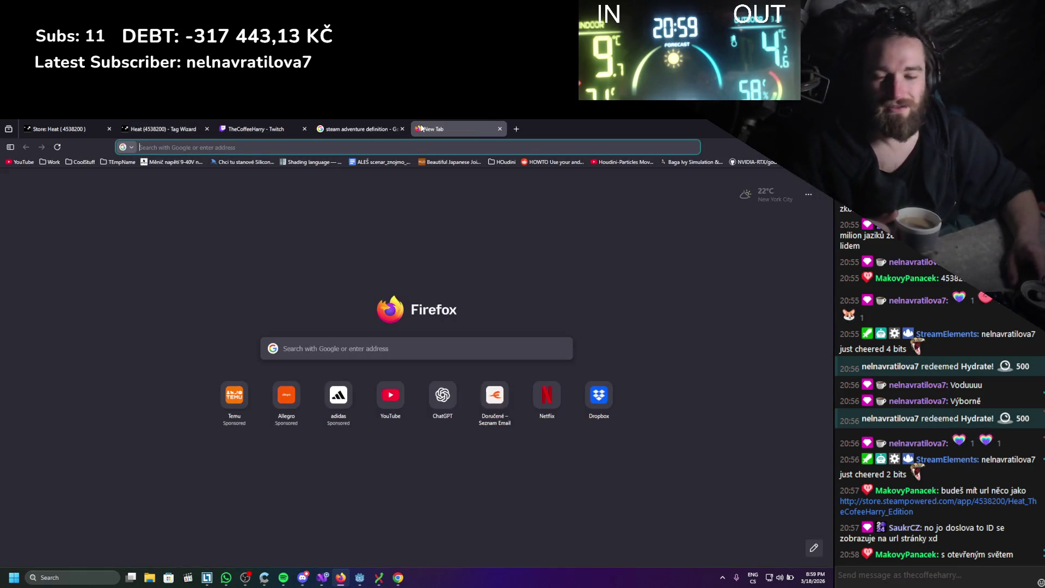
- Search Google for 'the long dark' and open its Steam store result in a new tab
{"action": "type", "text": "th"}
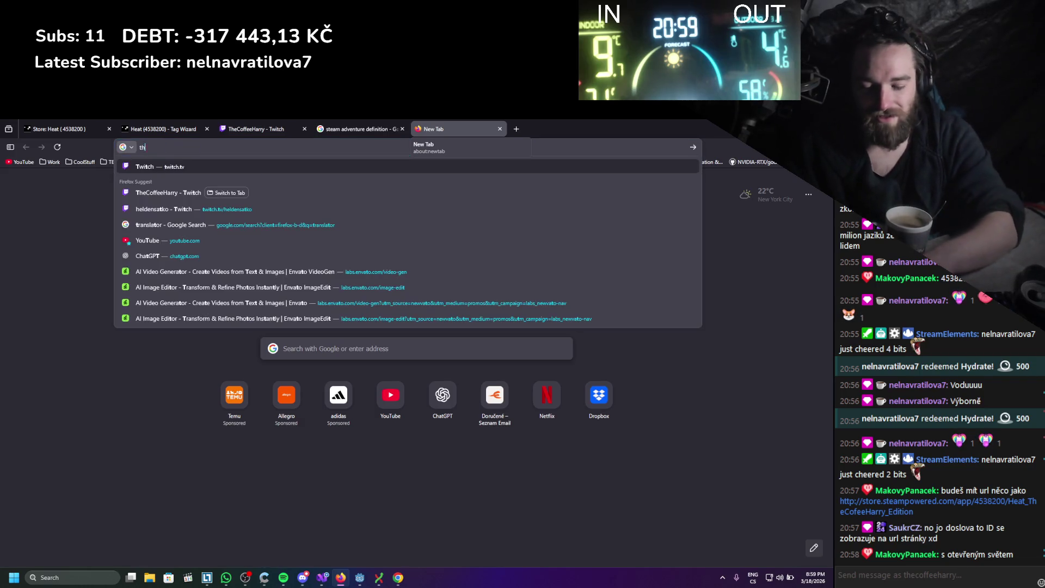
{"action": "type", "text": "e lo"}
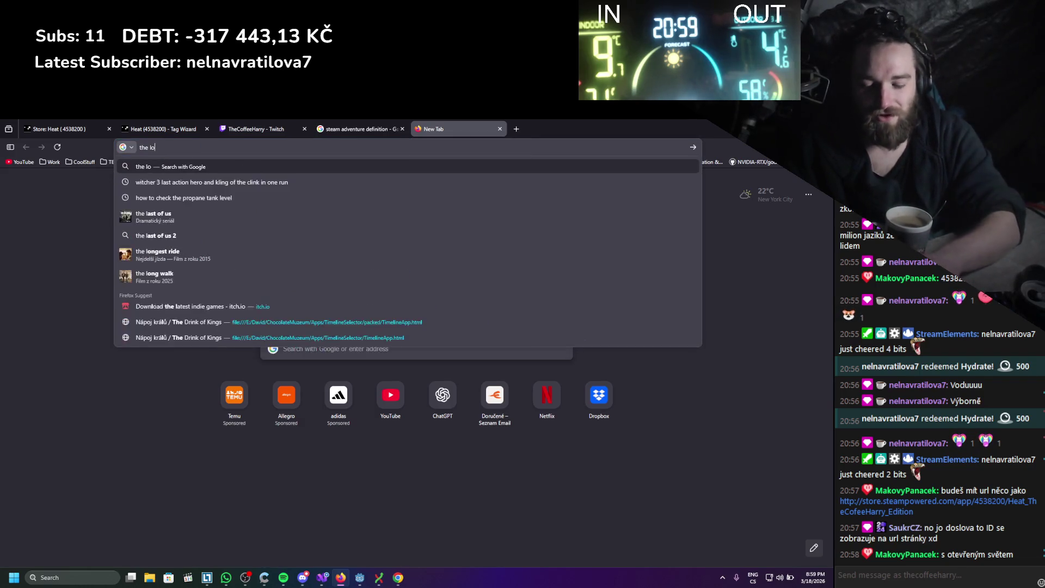
{"action": "type", "text": "ng dark"}
{"action": "key", "text": "Return"}
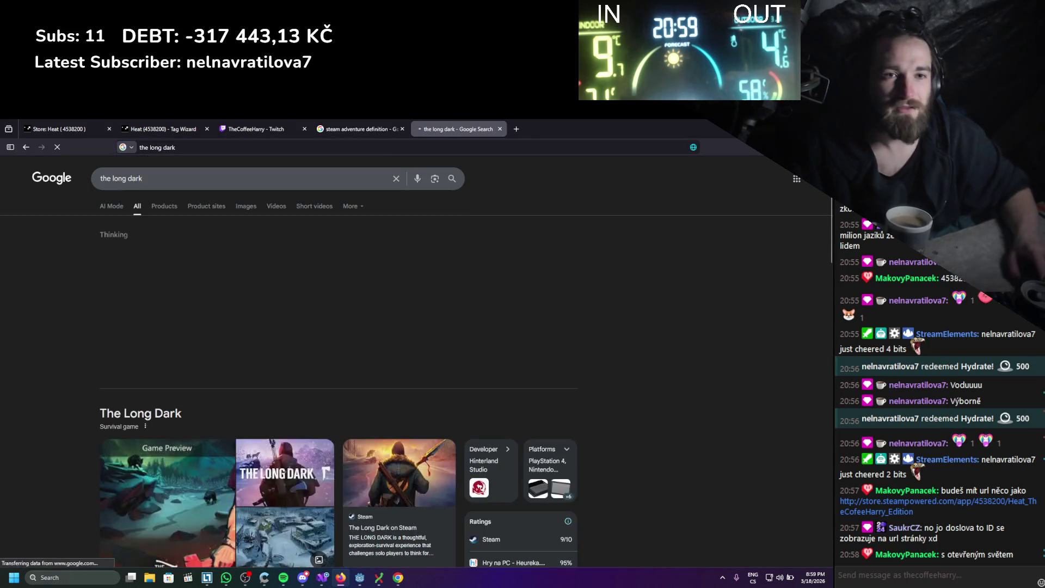
{"action": "scroll", "coordinate": [140, 307], "scroll_direction": "down", "scroll_amount": 8}
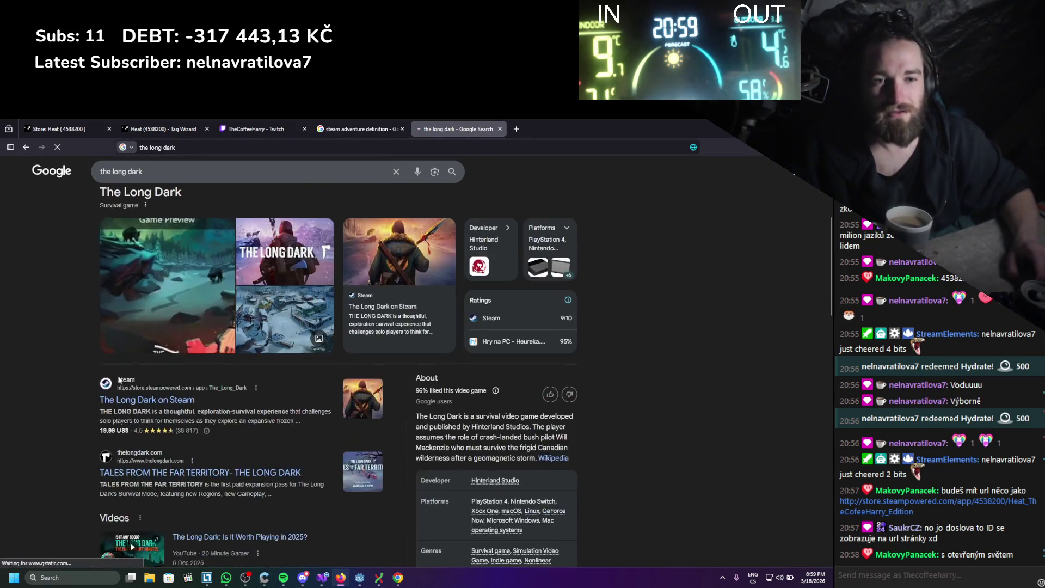
{"action": "scroll", "coordinate": [141, 308], "scroll_direction": "up", "scroll_amount": 2}
{"action": "middle_click", "coordinate": [144, 267]}
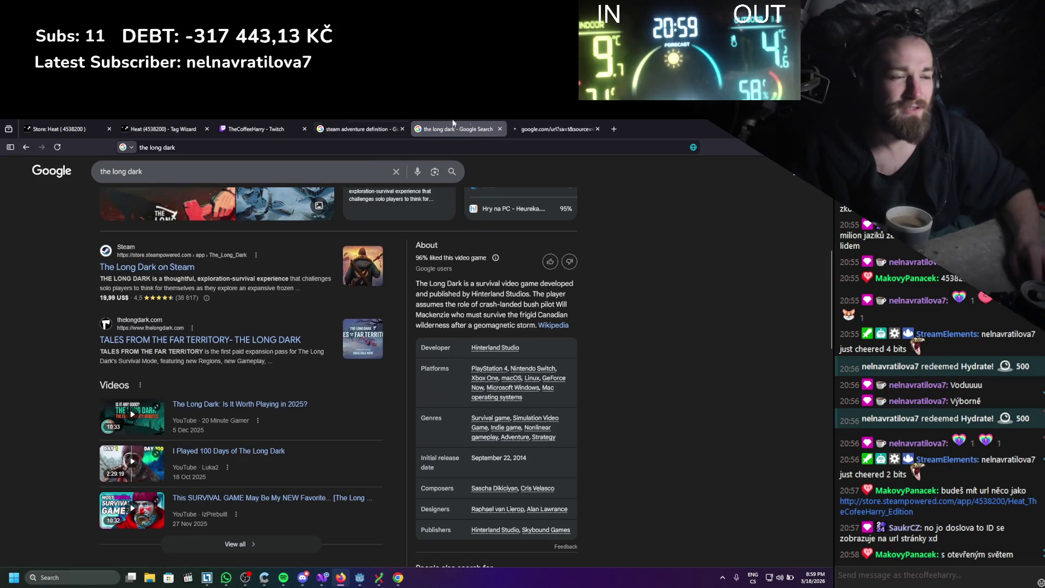
{"action": "left_click", "coordinate": [527, 123]}
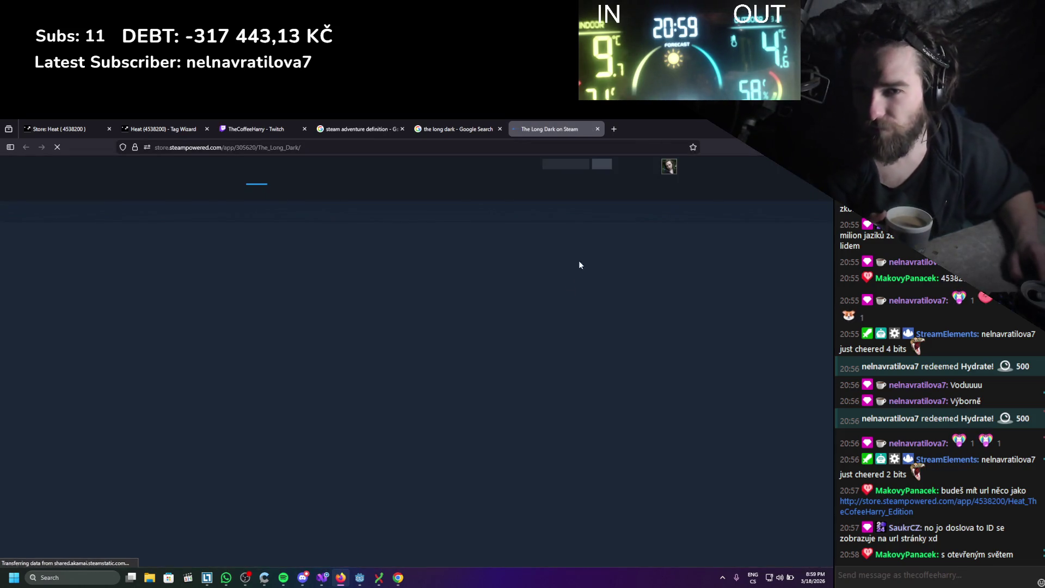
- Read The Long Dark's Steam page genres (Adventure, Indie, Simulation, Strategy), then return to Heat's wizard
{"action": "scroll", "coordinate": [589, 233], "scroll_direction": "down", "scroll_amount": 2}
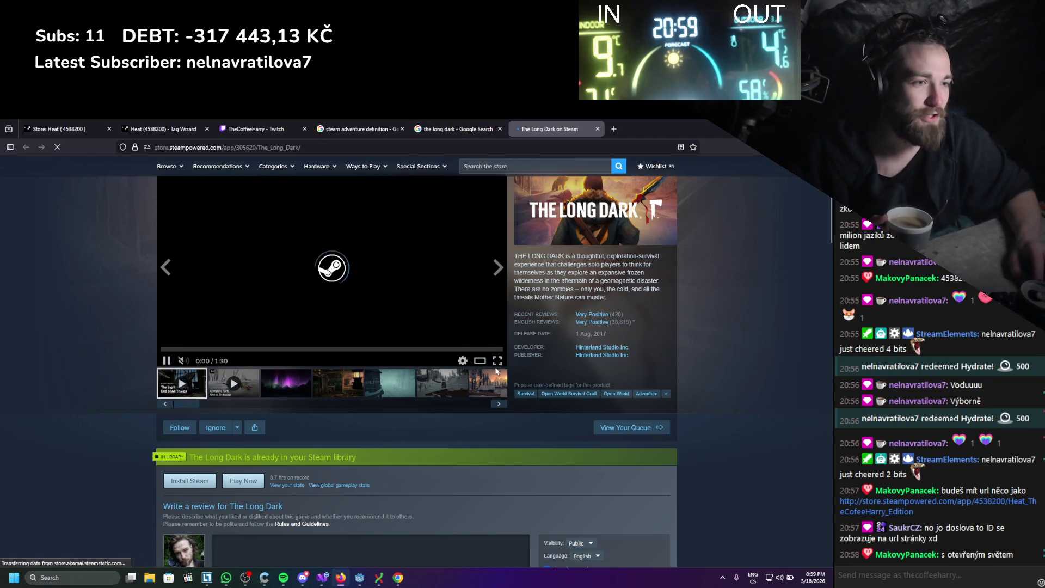
{"action": "scroll", "coordinate": [445, 354], "scroll_direction": "down", "scroll_amount": 5}
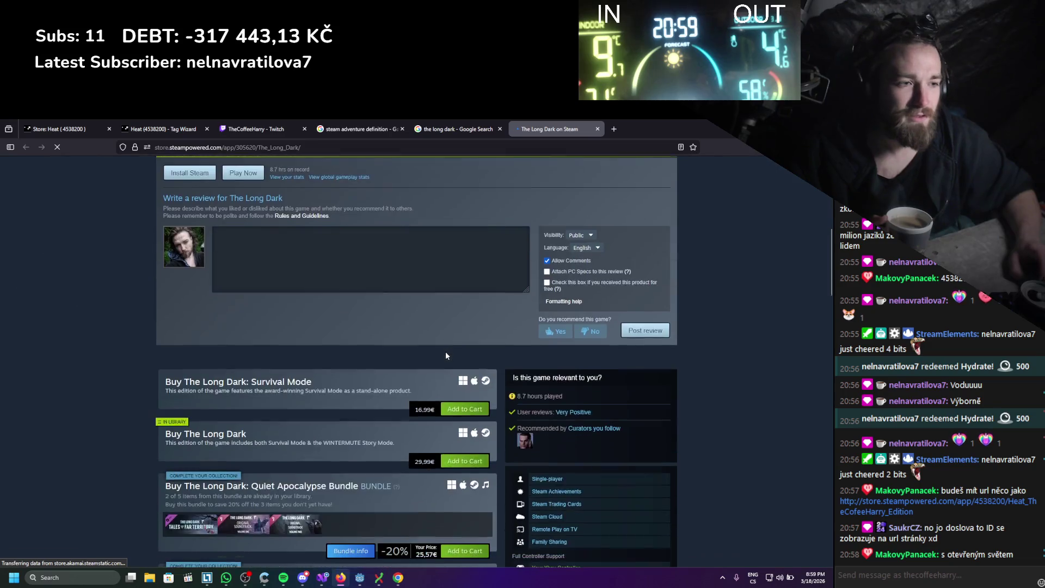
{"action": "scroll", "coordinate": [446, 355], "scroll_direction": "down", "scroll_amount": 6}
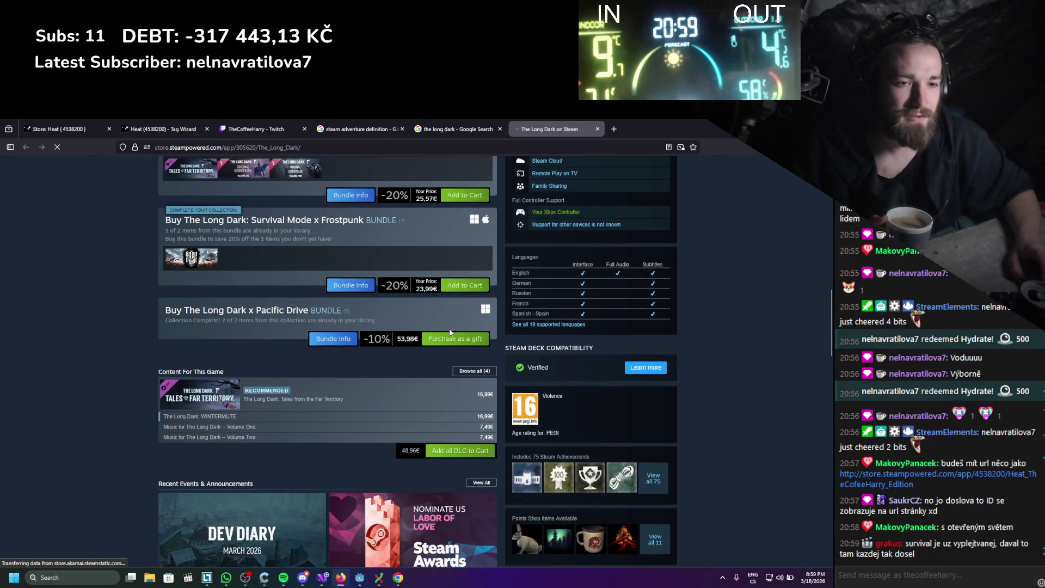
{"action": "scroll", "coordinate": [449, 328], "scroll_direction": "down", "scroll_amount": 5}
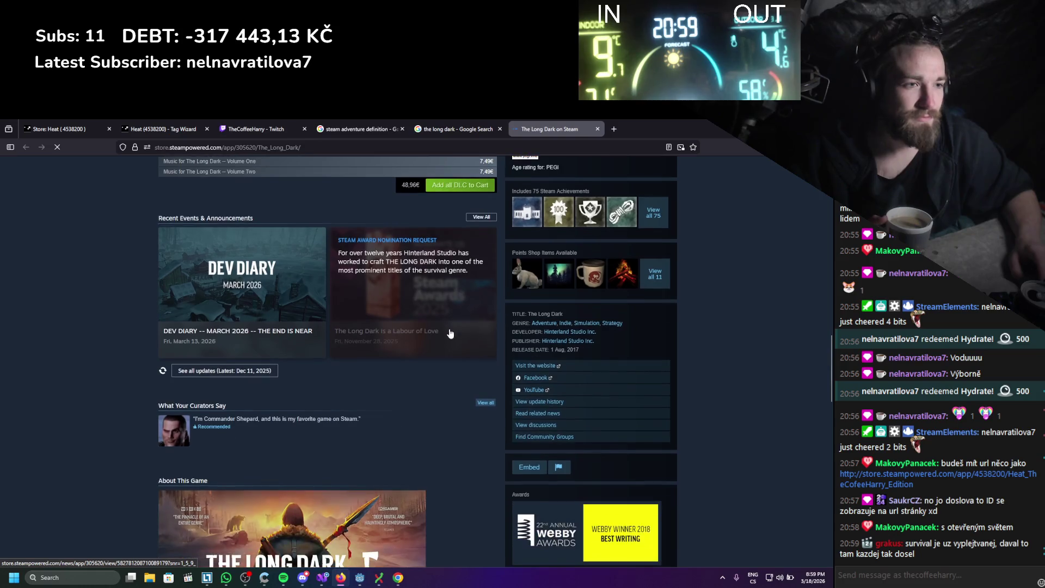
{"action": "scroll", "coordinate": [450, 334], "scroll_direction": "down", "scroll_amount": 1}
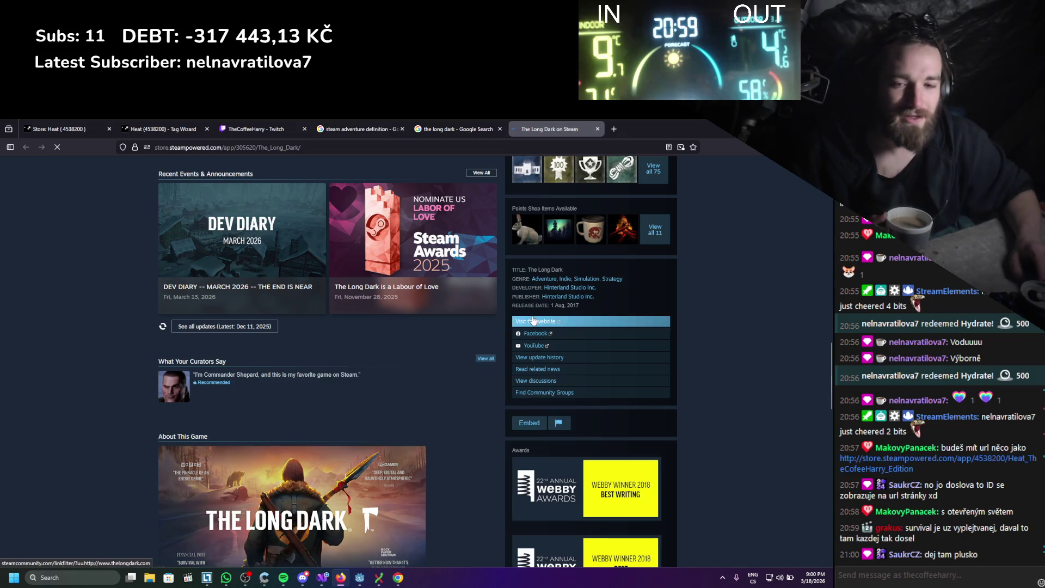
{"action": "scroll", "coordinate": [475, 298], "scroll_direction": "up", "scroll_amount": 3}
{"action": "scroll", "coordinate": [474, 298], "scroll_direction": "up", "scroll_amount": 3}
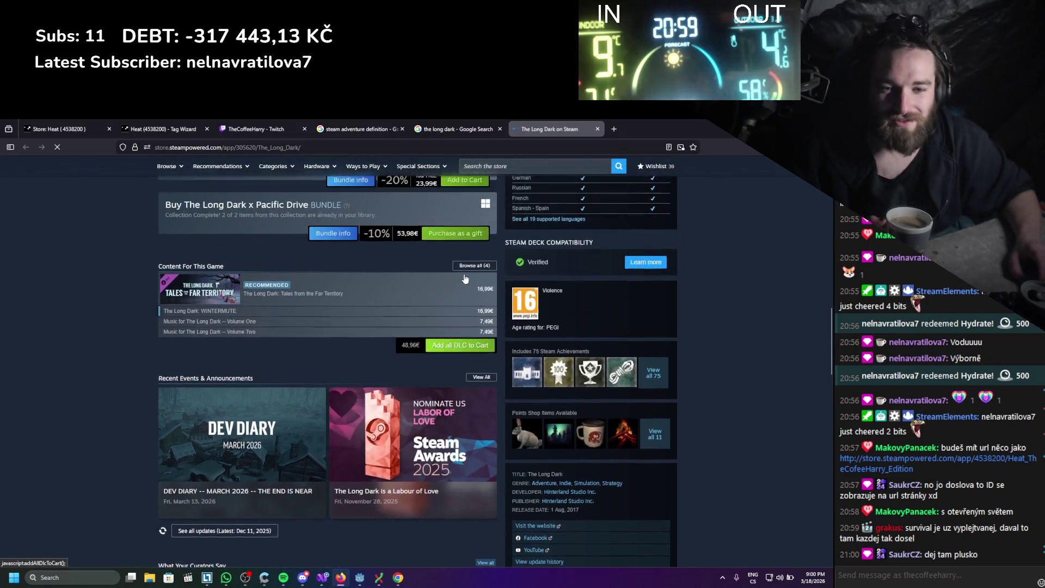
{"action": "left_click", "coordinate": [454, 129]}
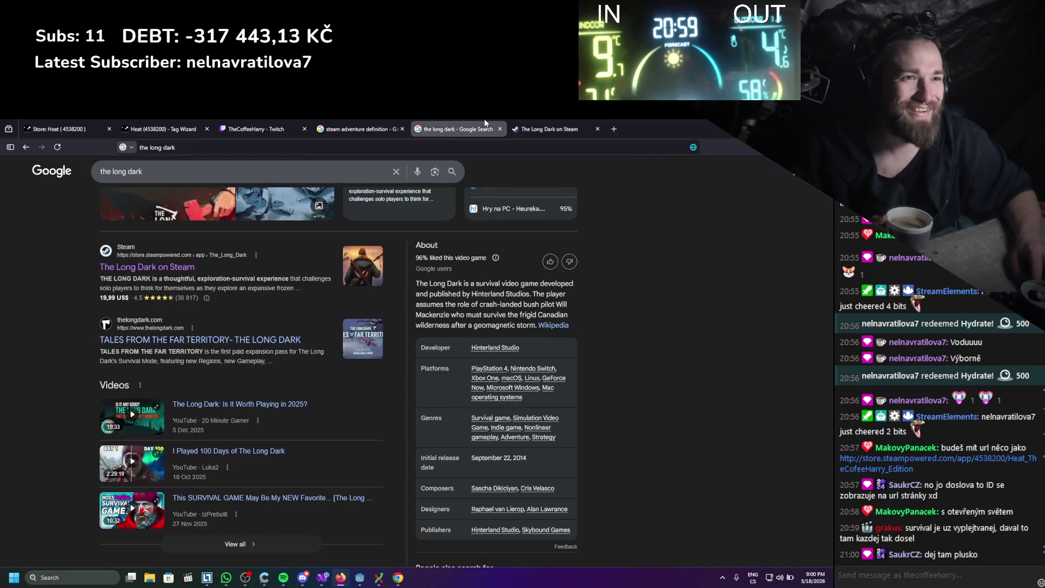
{"action": "left_click", "coordinate": [163, 129]}
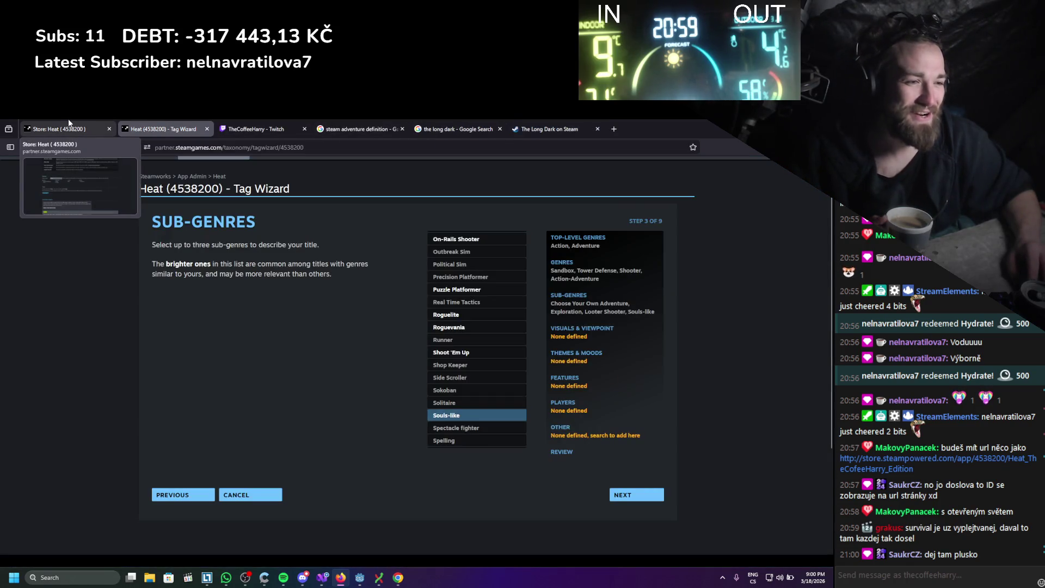
- Look over Heat's four chosen sub-genres, then switch back to The Long Dark store page
{"action": "scroll", "coordinate": [506, 398], "scroll_direction": "down", "scroll_amount": 5}
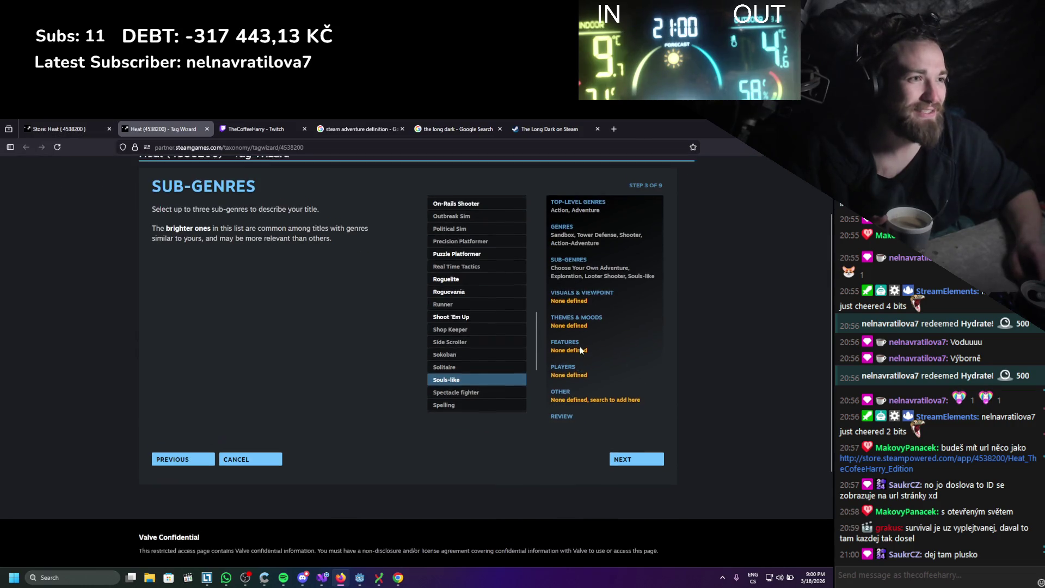
{"action": "scroll", "coordinate": [511, 390], "scroll_direction": "up", "scroll_amount": 20}
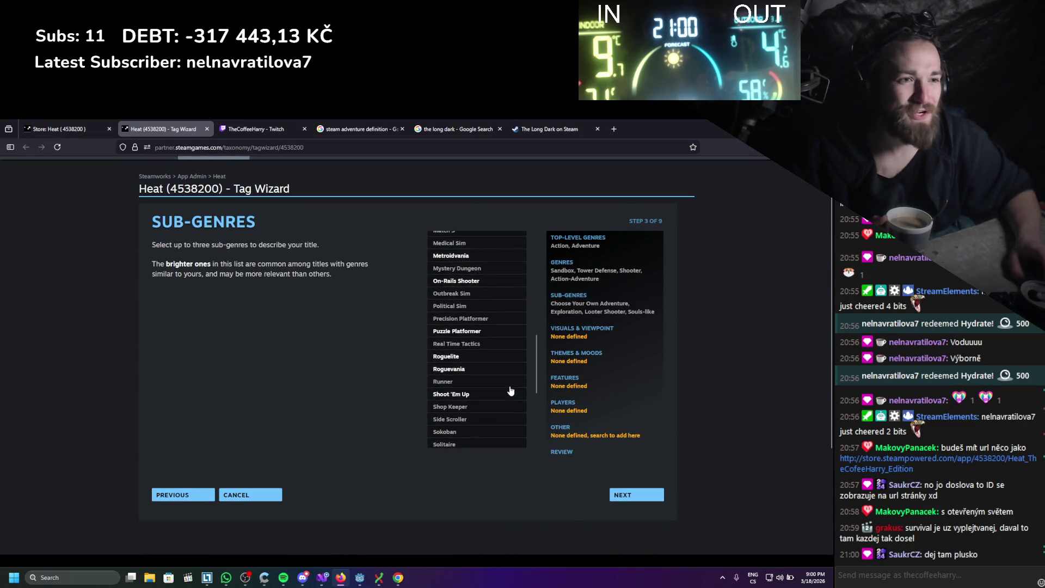
{"action": "scroll", "coordinate": [511, 390], "scroll_direction": "down", "scroll_amount": 14}
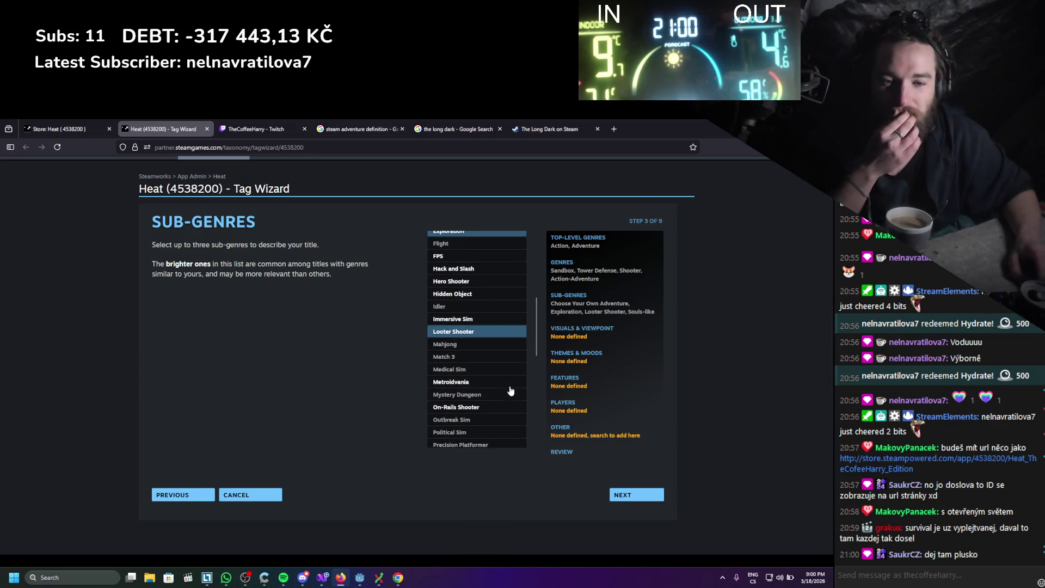
{"action": "scroll", "coordinate": [512, 389], "scroll_direction": "down", "scroll_amount": 3}
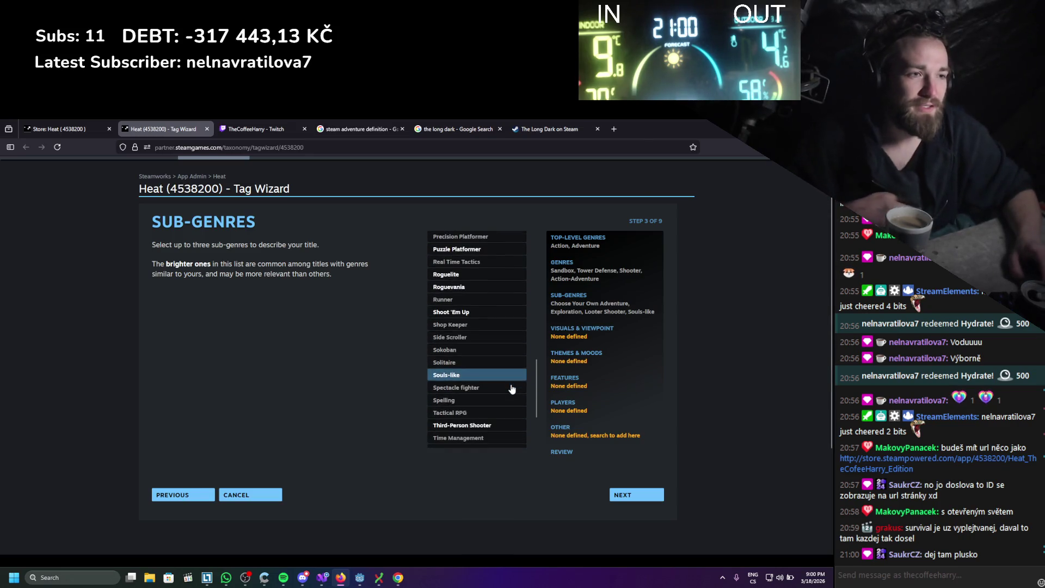
{"action": "scroll", "coordinate": [511, 388], "scroll_direction": "down", "scroll_amount": 2}
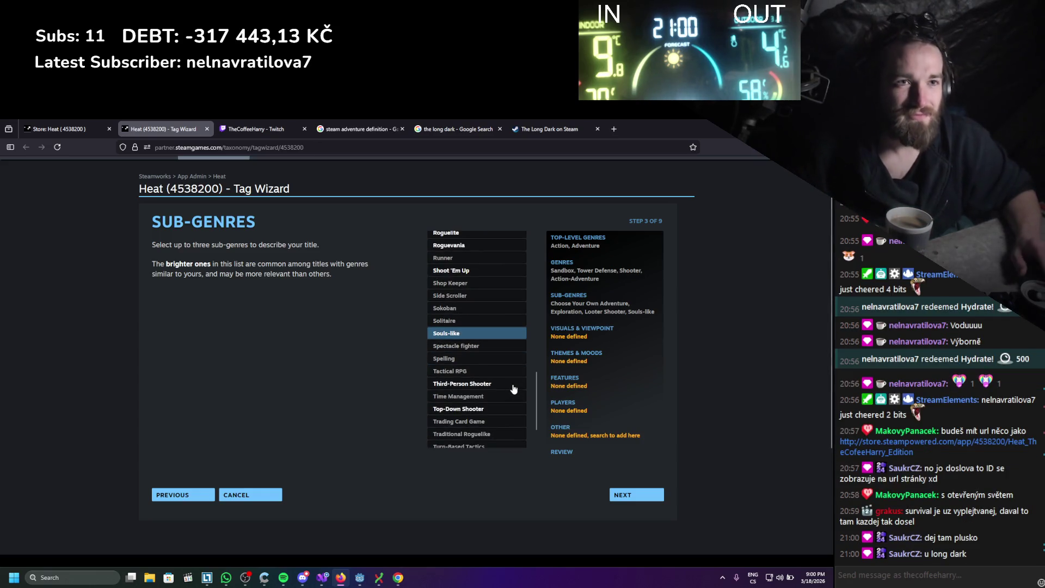
{"action": "left_click", "coordinate": [543, 125]}
- View and close The Long Dark's full user-tag list, then switch to the Google results
{"action": "scroll", "coordinate": [549, 320], "scroll_direction": "up", "scroll_amount": 5}
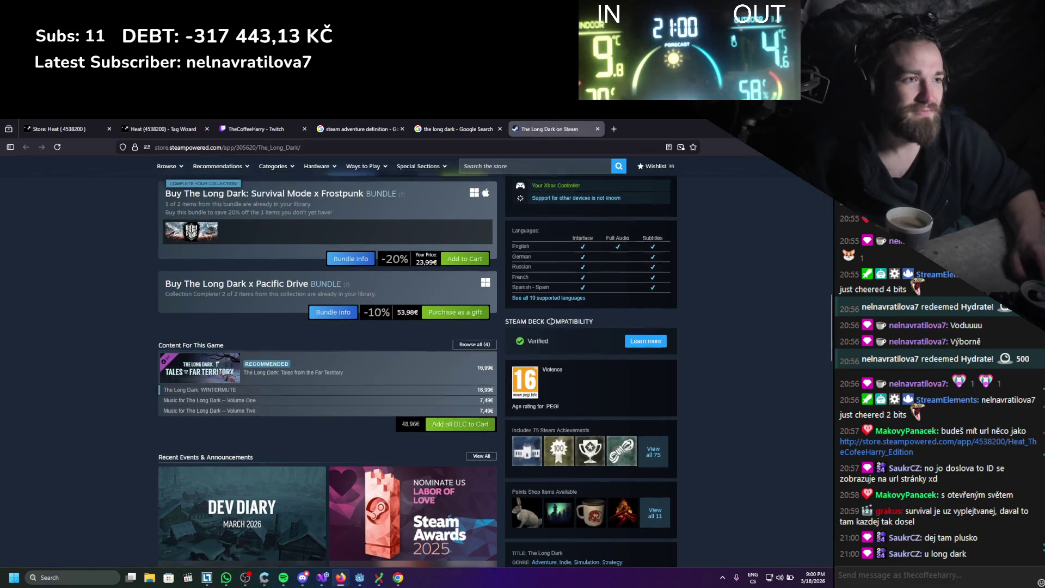
{"action": "scroll", "coordinate": [579, 344], "scroll_direction": "down", "scroll_amount": 9}
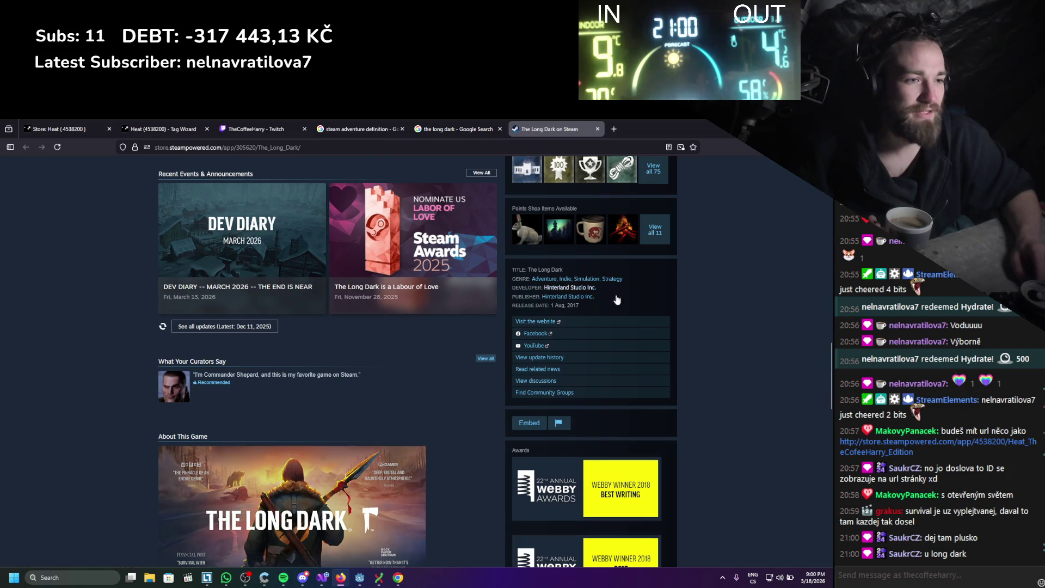
{"action": "scroll", "coordinate": [617, 300], "scroll_direction": "up", "scroll_amount": 15}
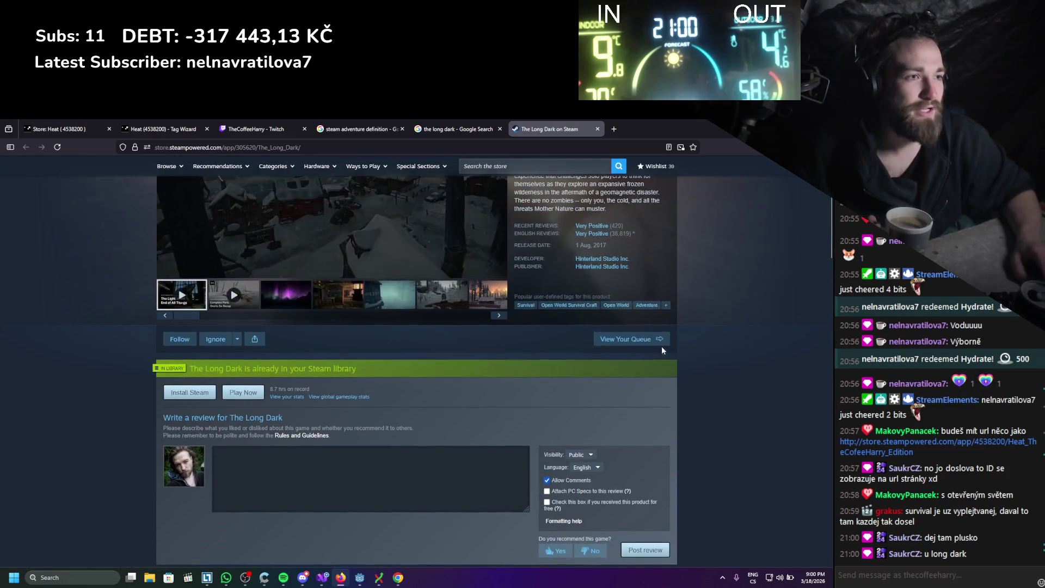
{"action": "scroll", "coordinate": [662, 350], "scroll_direction": "up", "scroll_amount": 3}
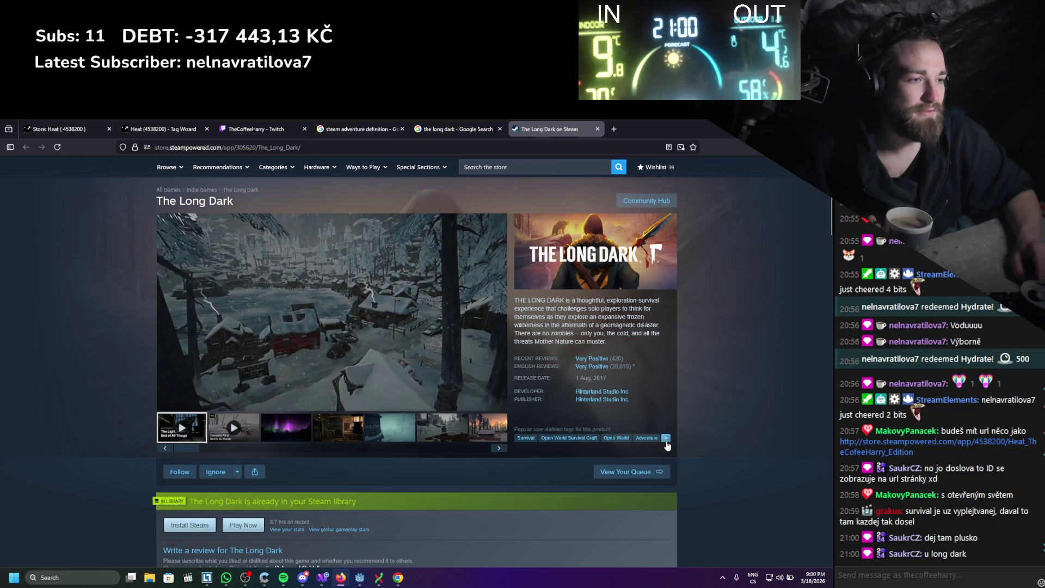
{"action": "left_click", "coordinate": [666, 438]}
{"action": "scroll", "coordinate": [355, 354], "scroll_direction": "down", "scroll_amount": 3}
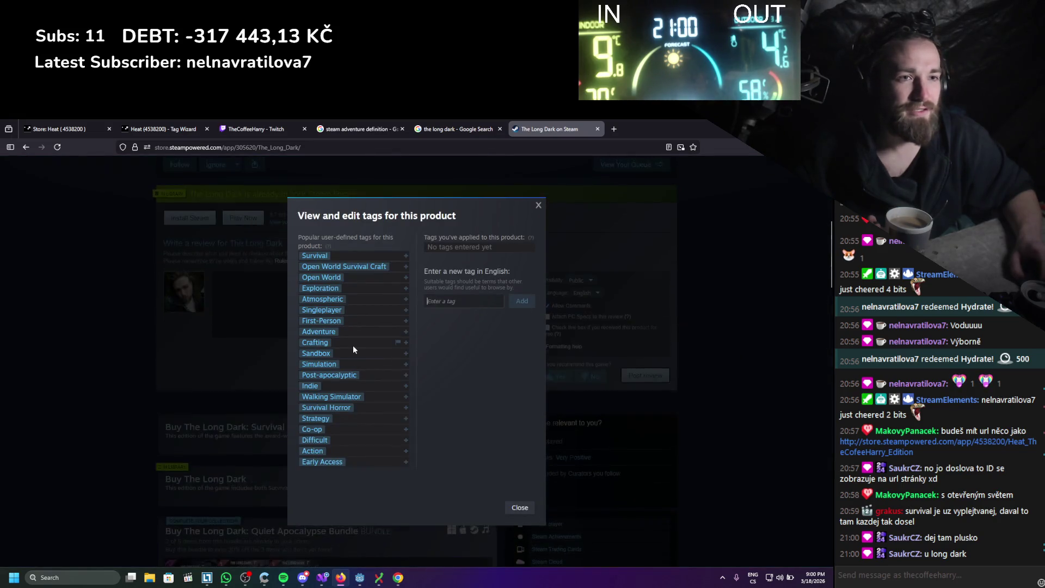
{"action": "left_click", "coordinate": [538, 205]}
{"action": "left_click", "coordinate": [461, 128]}
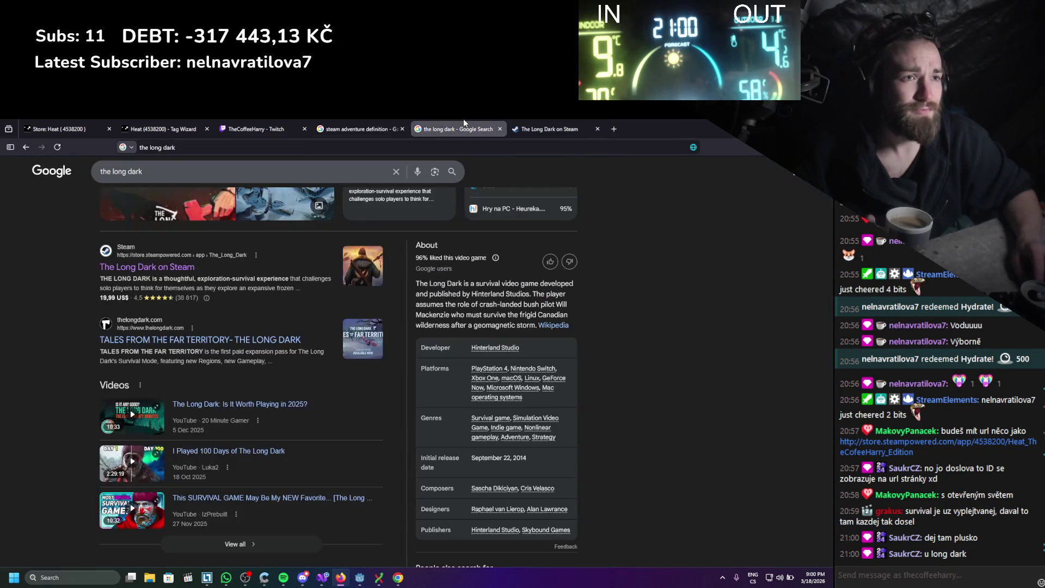
- Advance Heat's wizard to Visuals & Viewpoint and add the 3D and Colorful tags
{"action": "left_click", "coordinate": [131, 121]}
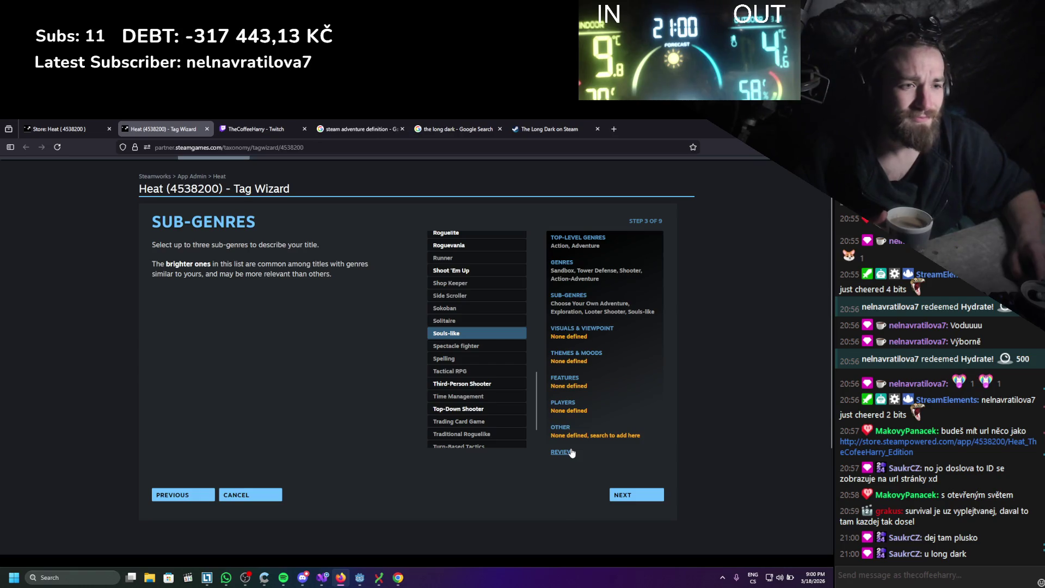
{"action": "scroll", "coordinate": [517, 436], "scroll_direction": "down", "scroll_amount": 2}
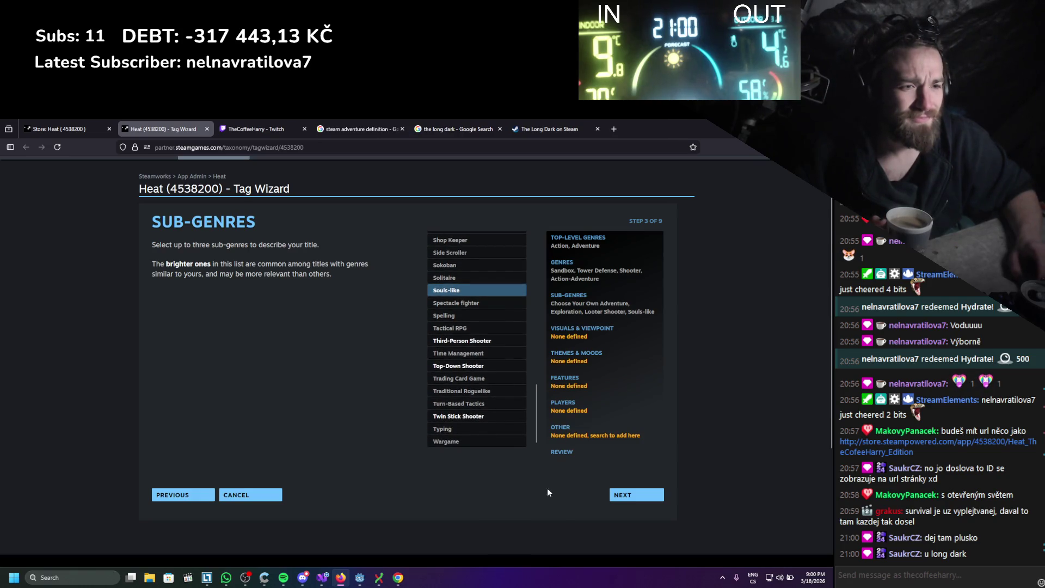
{"action": "left_click", "coordinate": [616, 500]}
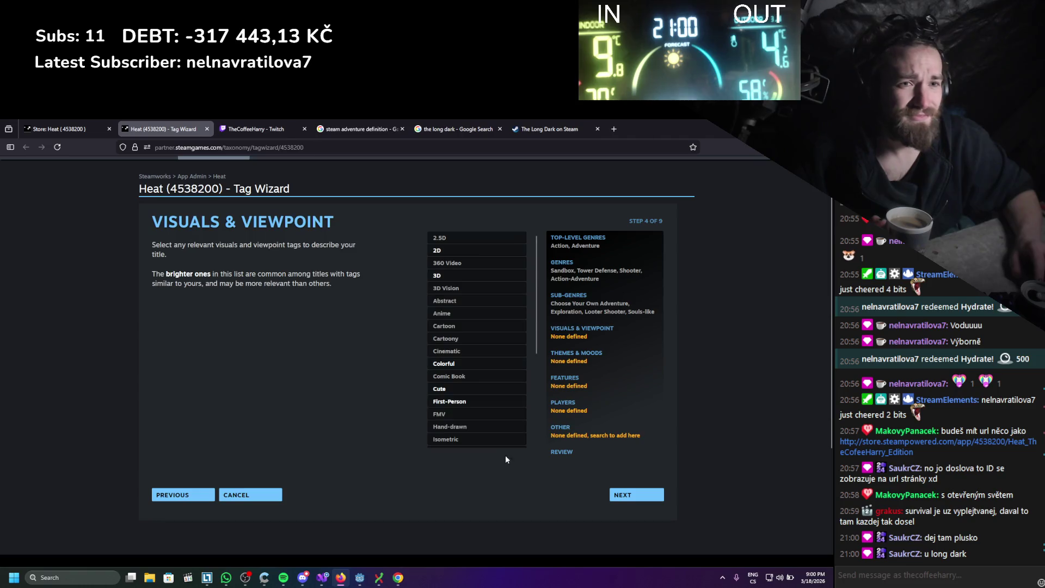
{"action": "left_click", "coordinate": [464, 277]}
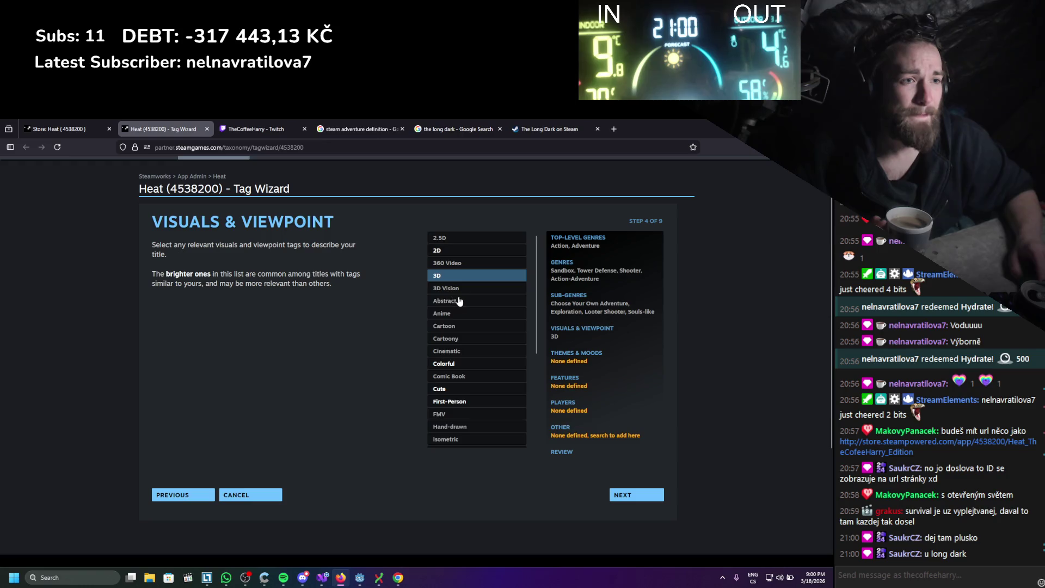
{"action": "scroll", "coordinate": [477, 269], "scroll_direction": "down", "scroll_amount": 2}
{"action": "scroll", "coordinate": [475, 267], "scroll_direction": "down", "scroll_amount": 2}
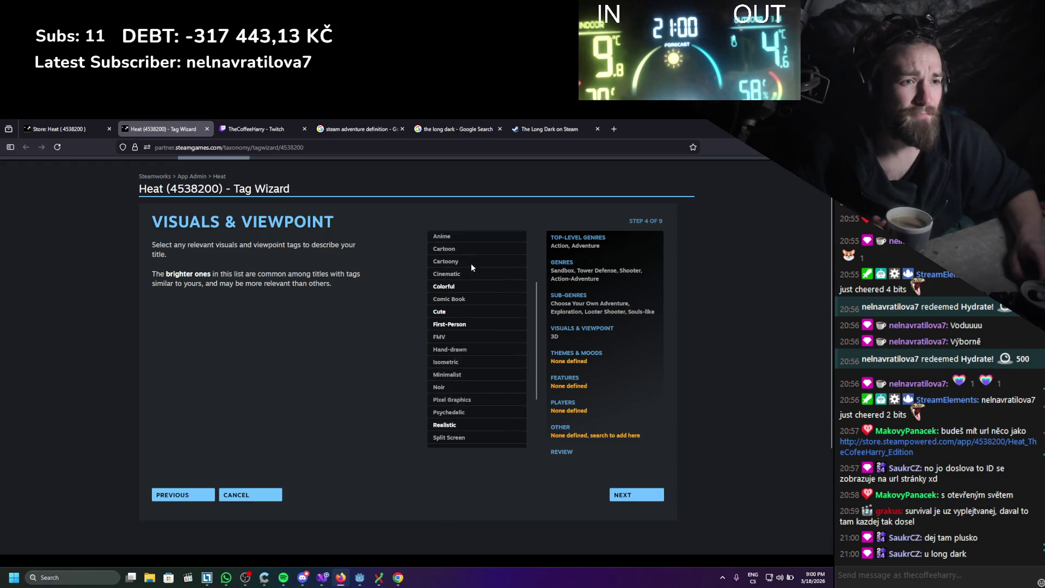
{"action": "scroll", "coordinate": [472, 263], "scroll_direction": "up", "scroll_amount": 2}
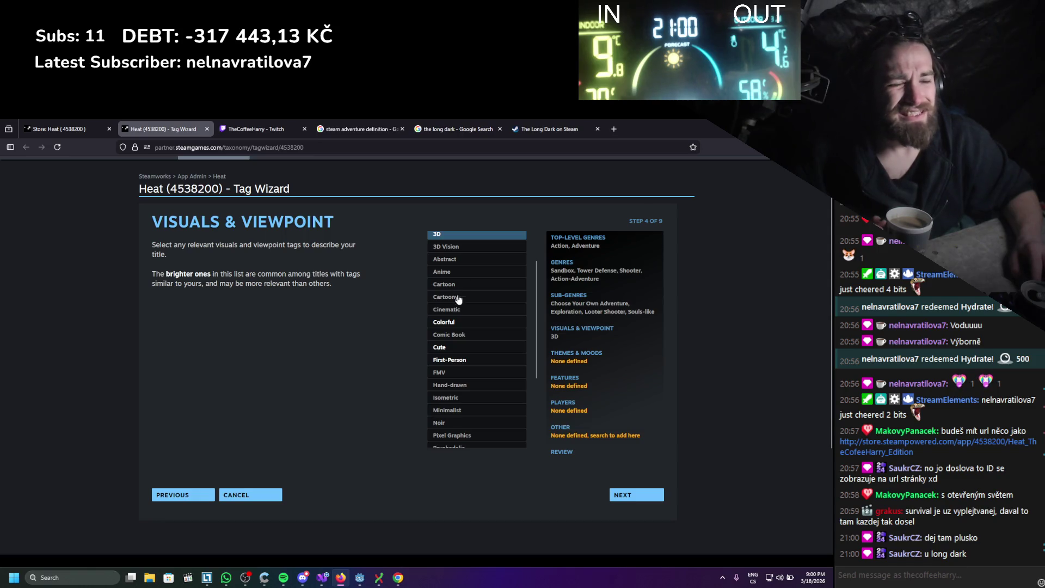
{"action": "left_click", "coordinate": [455, 327]}
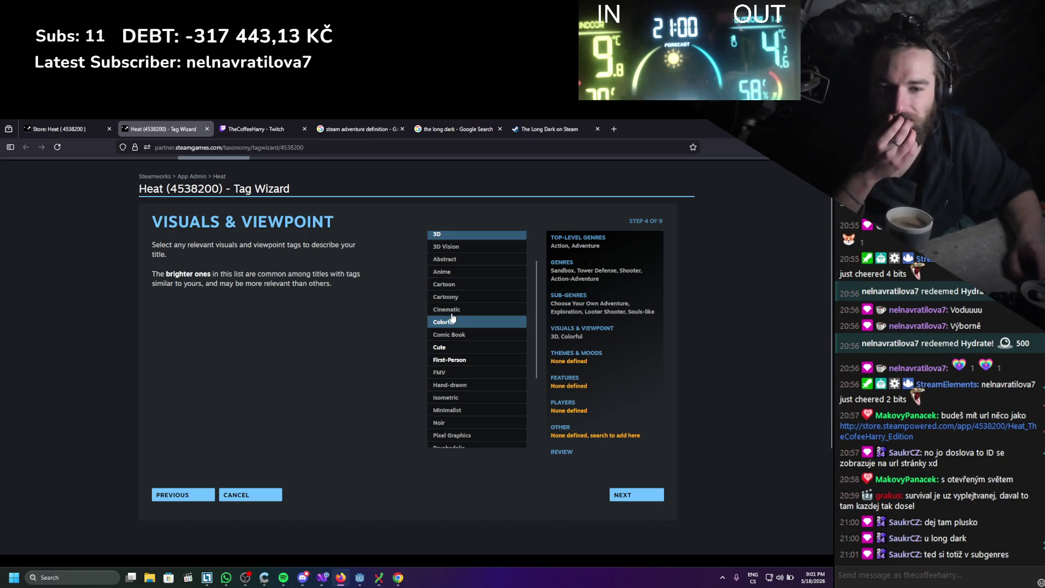
- Clear an accidental text selection in the summary and add the Cute tag
{"action": "left_click_drag", "start_coordinate": [601, 280], "coordinate": [562, 248]}
{"action": "left_click", "coordinate": [586, 282]}
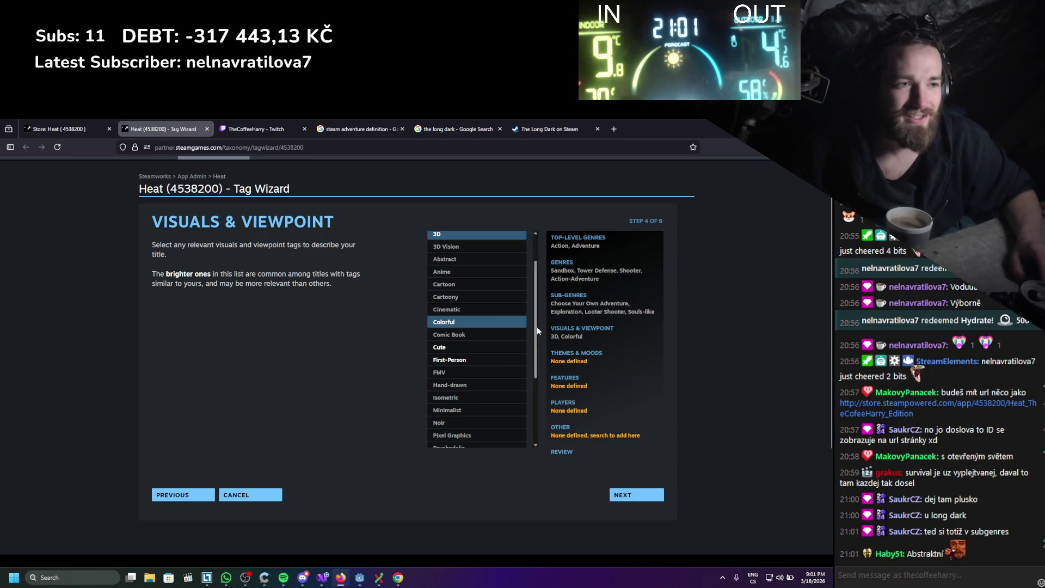
{"action": "scroll", "coordinate": [486, 317], "scroll_direction": "up", "scroll_amount": 2}
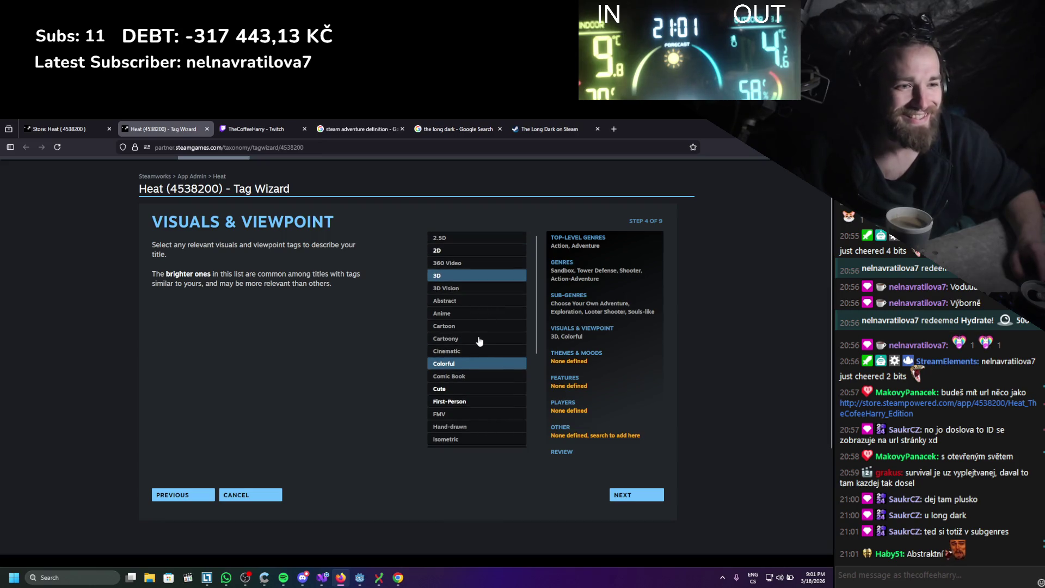
{"action": "scroll", "coordinate": [479, 341], "scroll_direction": "down", "scroll_amount": 1}
{"action": "scroll", "coordinate": [476, 332], "scroll_direction": "up", "scroll_amount": 1}
{"action": "scroll", "coordinate": [472, 322], "scroll_direction": "down", "scroll_amount": 1}
{"action": "scroll", "coordinate": [472, 321], "scroll_direction": "down", "scroll_amount": 2}
{"action": "left_click", "coordinate": [479, 308]}
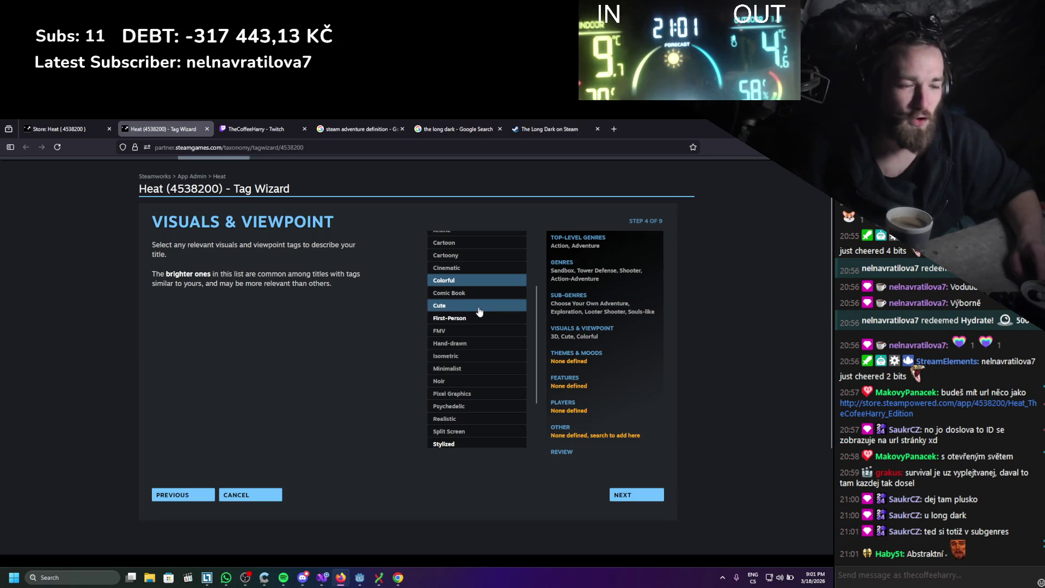
- Add the Hand-drawn, Stylized, Third Person and Top-Down tags
{"action": "scroll", "coordinate": [477, 309], "scroll_direction": "down", "scroll_amount": 2}
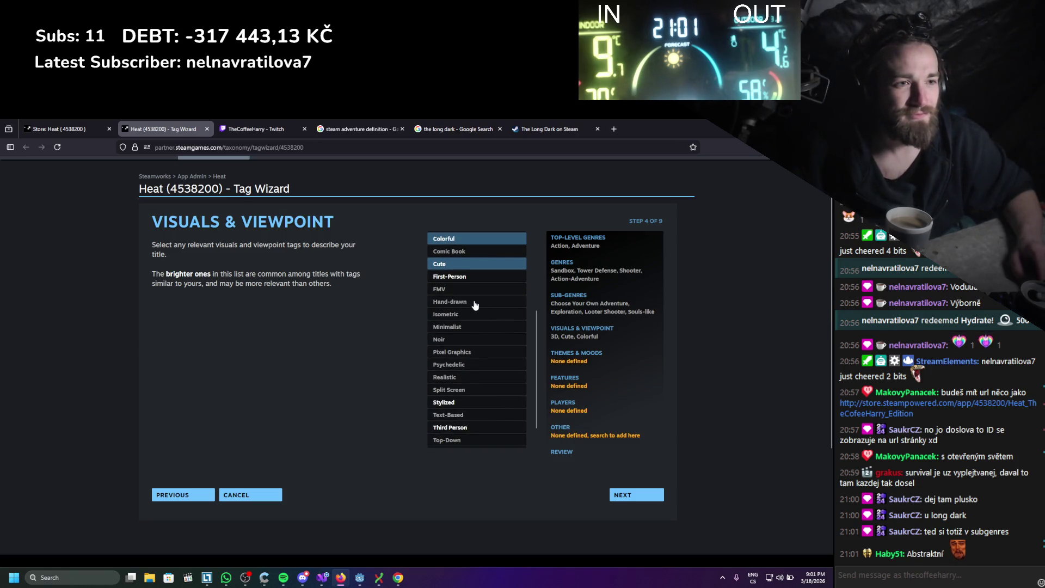
{"action": "left_click", "coordinate": [474, 302]}
{"action": "scroll", "coordinate": [474, 305], "scroll_direction": "down", "scroll_amount": 1}
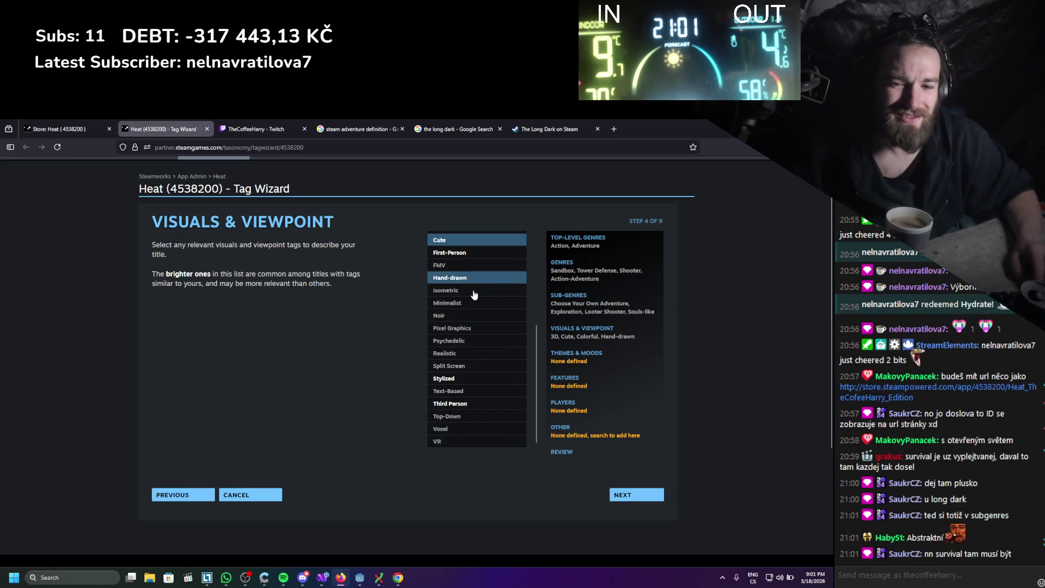
{"action": "scroll", "coordinate": [473, 293], "scroll_direction": "down", "scroll_amount": 1}
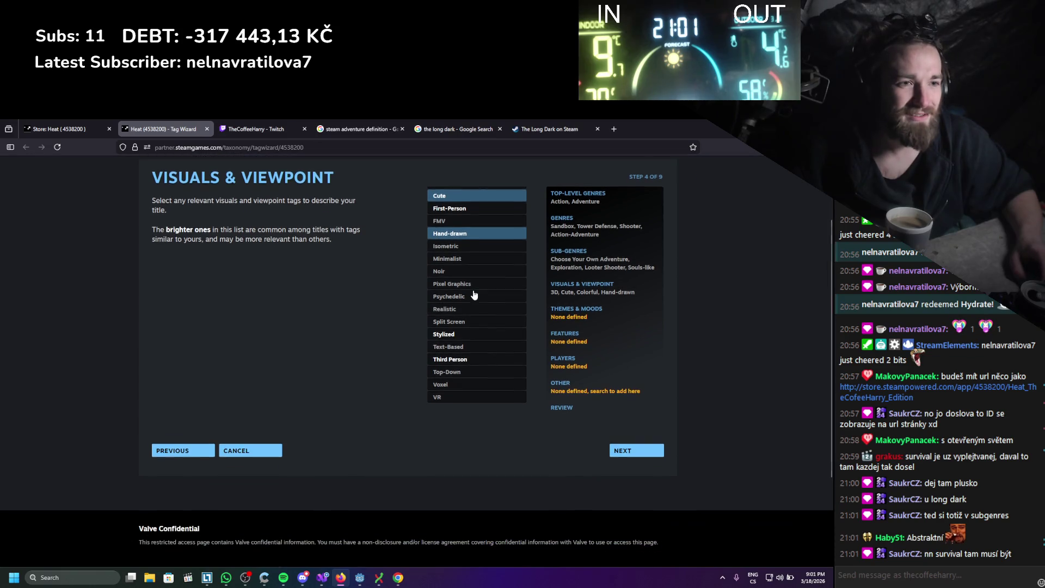
{"action": "left_click", "coordinate": [462, 336]}
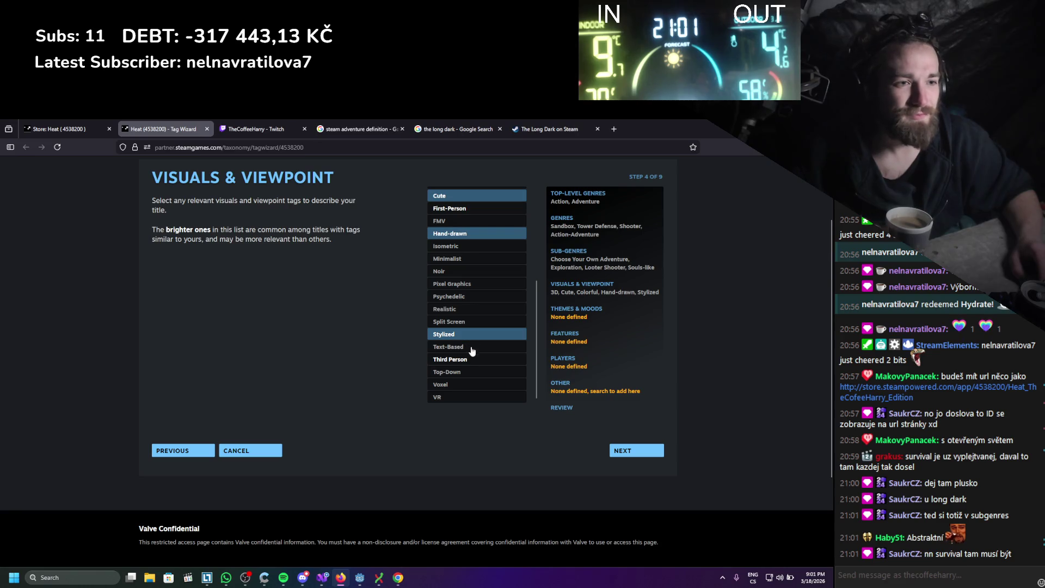
{"action": "left_click", "coordinate": [473, 361]}
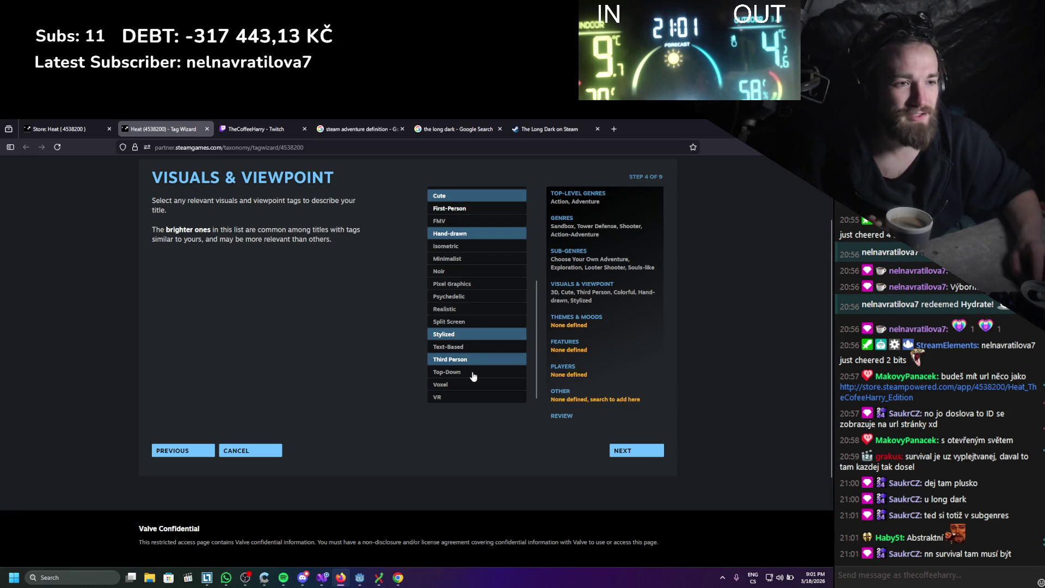
{"action": "left_click", "coordinate": [474, 370]}
- Jump back to the Genres step from the summary panel
{"action": "scroll", "coordinate": [378, 401], "scroll_direction": "down", "scroll_amount": 1}
{"action": "scroll", "coordinate": [378, 402], "scroll_direction": "up", "scroll_amount": 2}
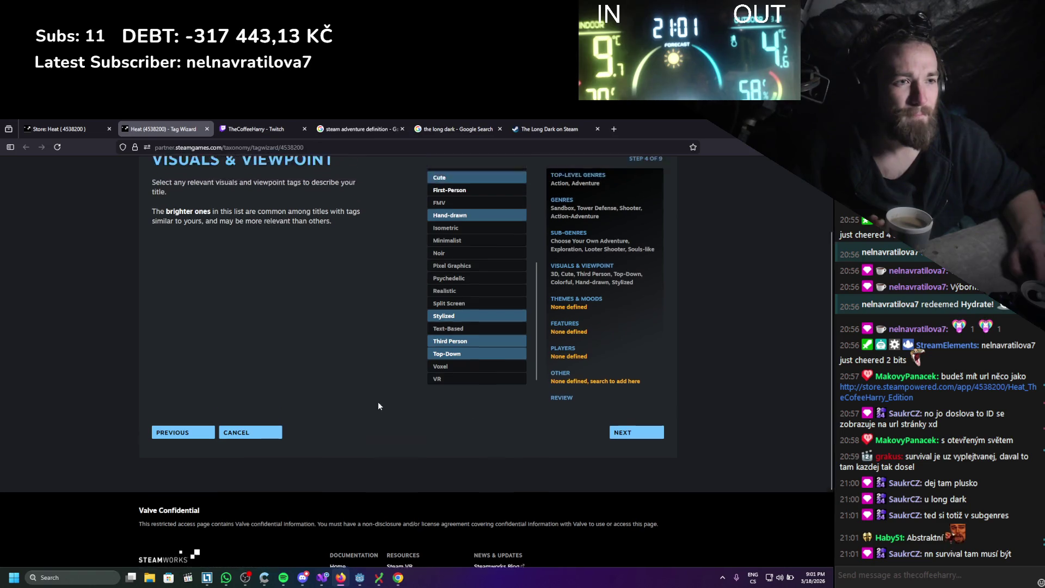
{"action": "scroll", "coordinate": [438, 357], "scroll_direction": "up", "scroll_amount": 4}
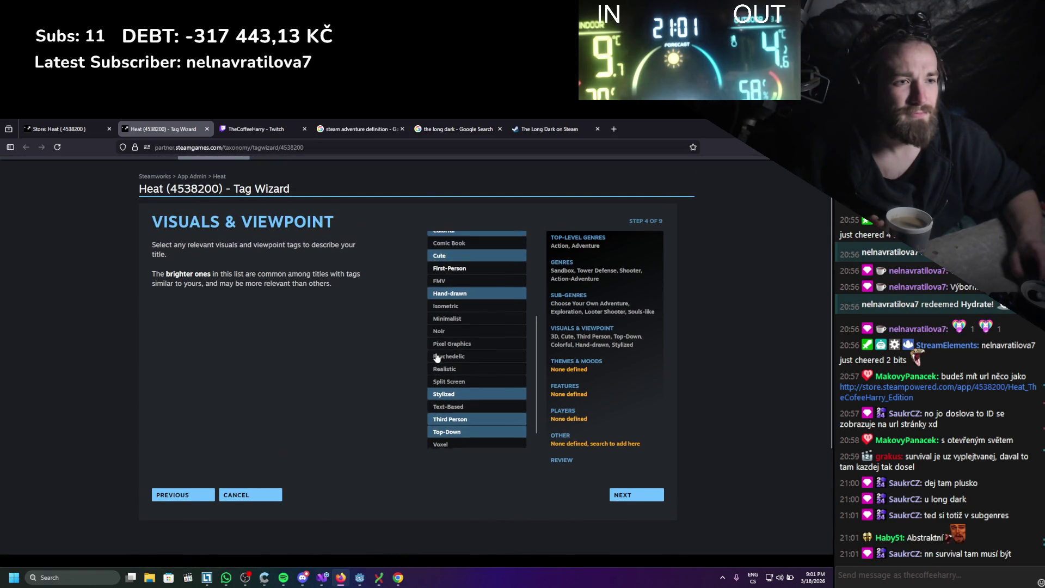
{"action": "scroll", "coordinate": [460, 401], "scroll_direction": "up", "scroll_amount": 1}
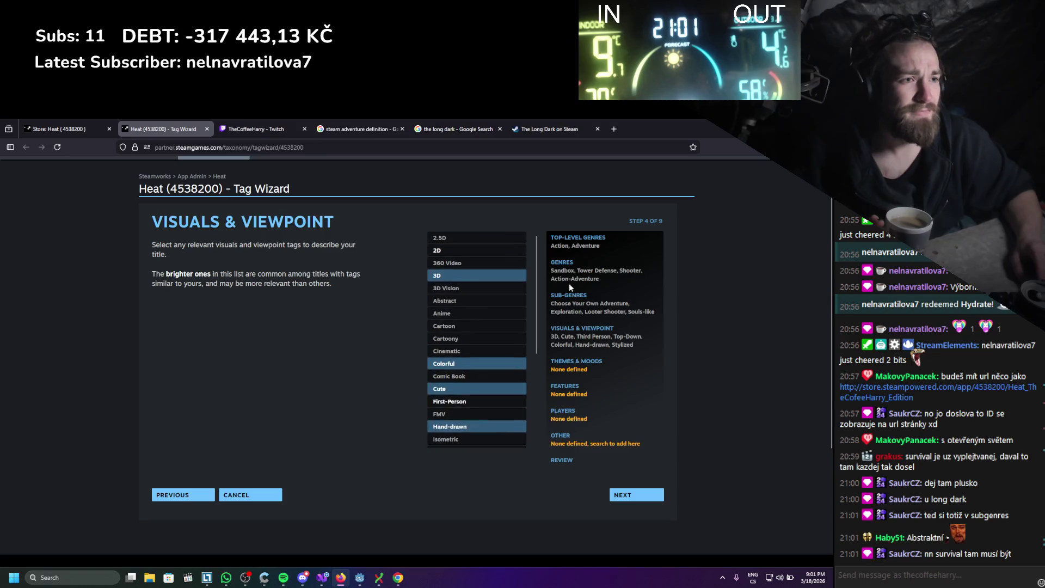
{"action": "left_click", "coordinate": [565, 266]}
- Return to Top-Level Genres (step 1 of 9), where Action and Adventure remain selected
{"action": "scroll", "coordinate": [490, 326], "scroll_direction": "up", "scroll_amount": 1}
{"action": "scroll", "coordinate": [482, 346], "scroll_direction": "down", "scroll_amount": 1}
{"action": "scroll", "coordinate": [481, 346], "scroll_direction": "down", "scroll_amount": 3}
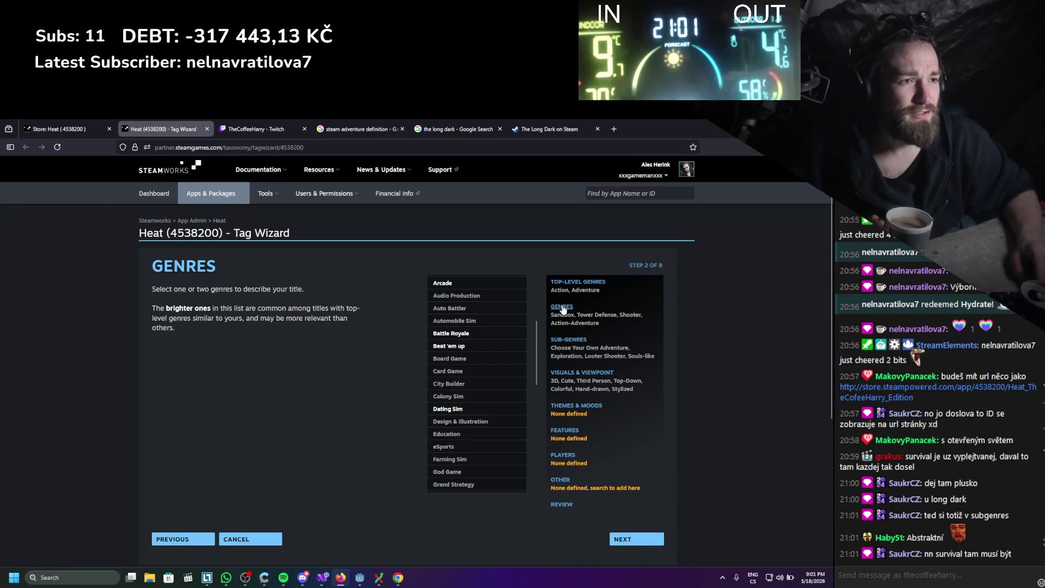
{"action": "left_click", "coordinate": [564, 282]}
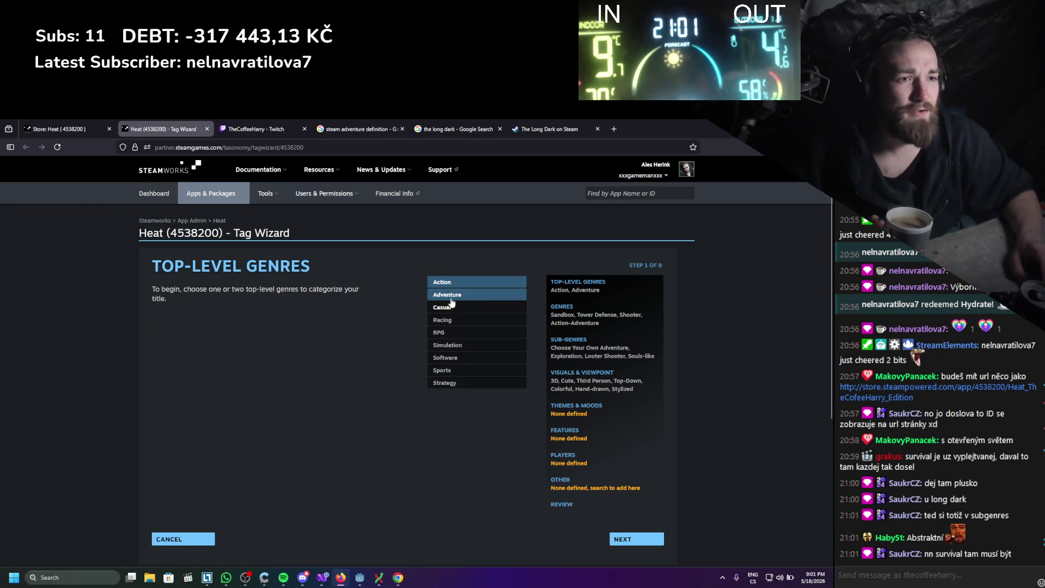
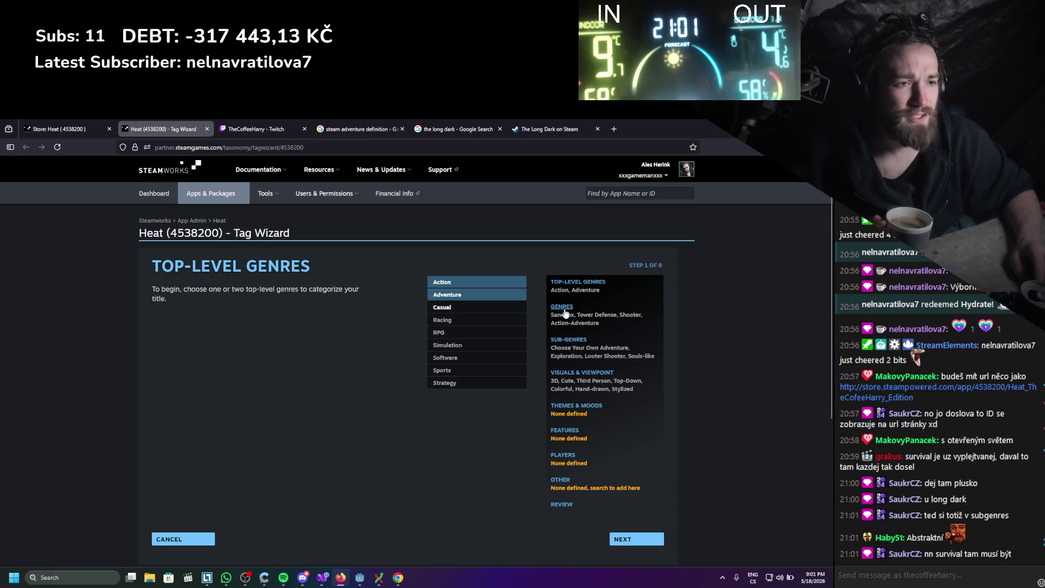
- Review Heat's chosen genres: Sandbox, Tower Defense, Shooter and Action-Adventure
{"action": "left_click", "coordinate": [564, 311]}
{"action": "scroll", "coordinate": [477, 332], "scroll_direction": "down", "scroll_amount": 2}
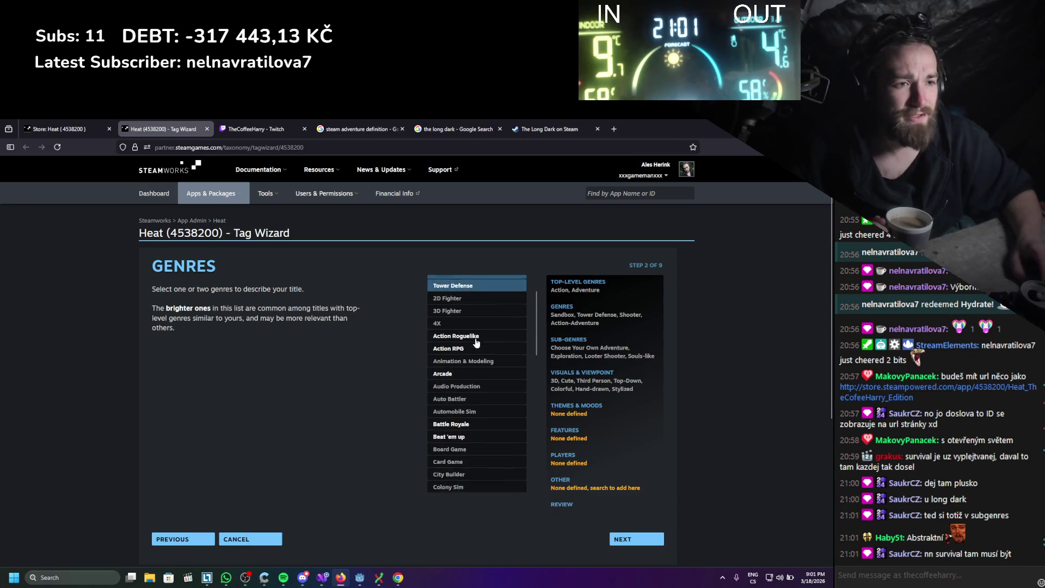
{"action": "scroll", "coordinate": [474, 347], "scroll_direction": "down", "scroll_amount": 5}
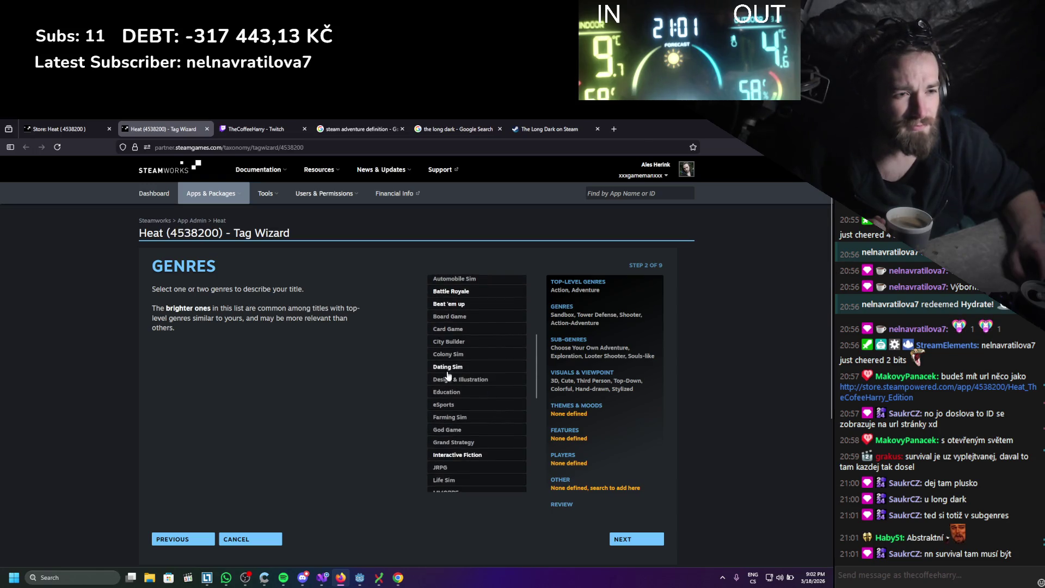
{"action": "scroll", "coordinate": [448, 375], "scroll_direction": "down", "scroll_amount": 3}
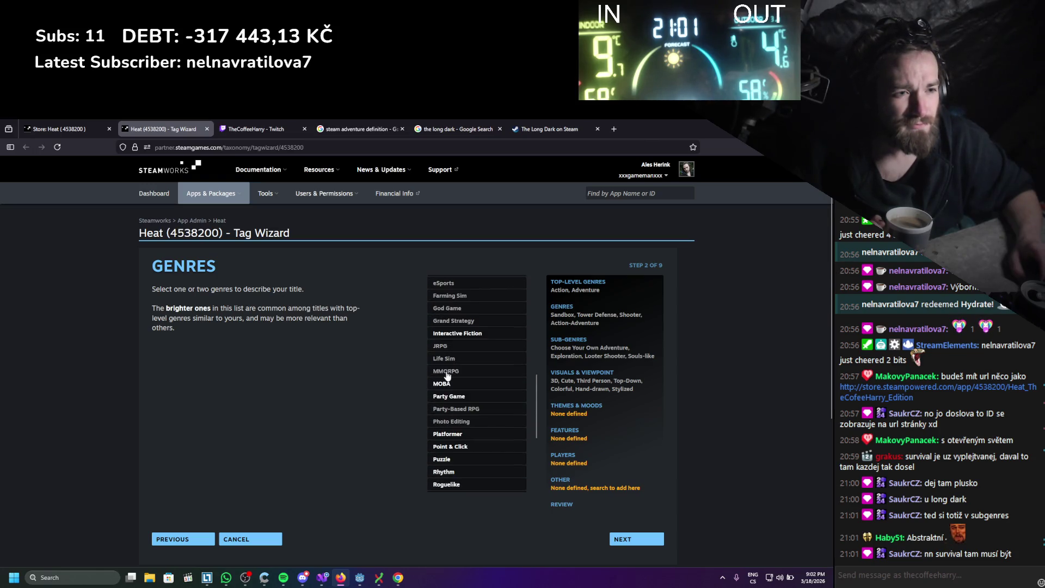
{"action": "scroll", "coordinate": [447, 375], "scroll_direction": "down", "scroll_amount": 5}
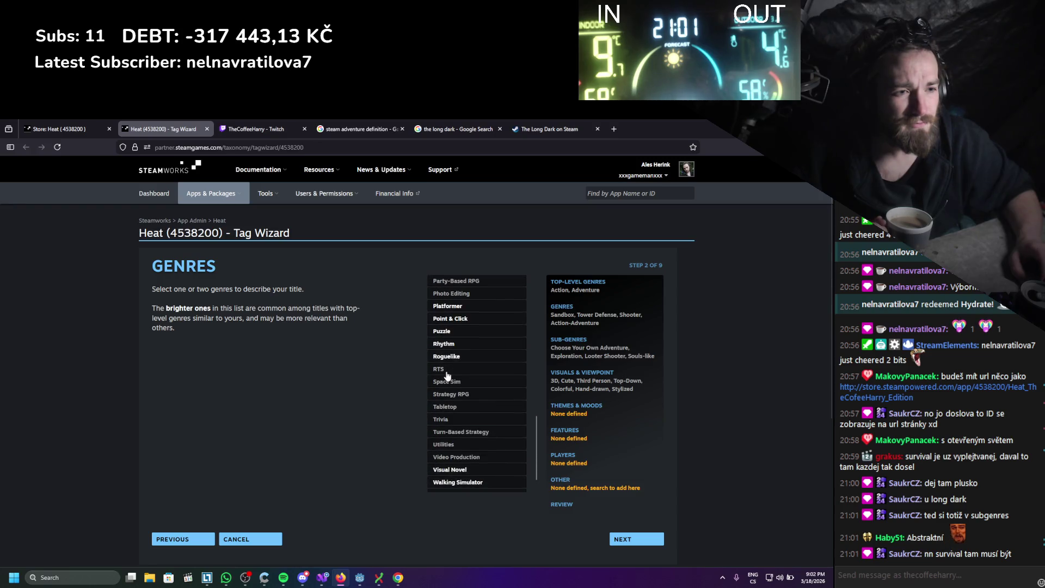
{"action": "scroll", "coordinate": [447, 387], "scroll_direction": "down", "scroll_amount": 1}
{"action": "scroll", "coordinate": [443, 375], "scroll_direction": "up", "scroll_amount": 3}
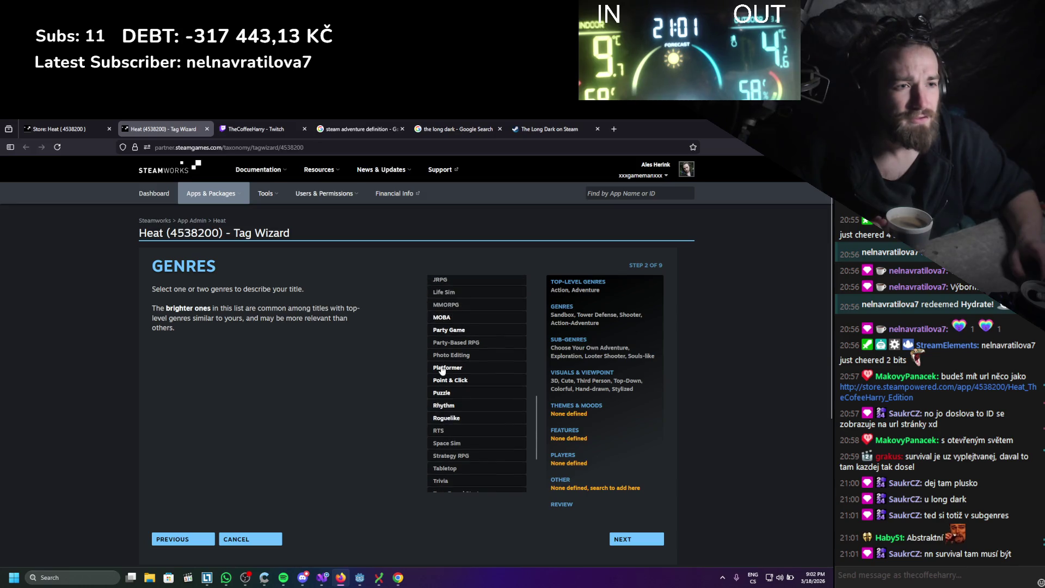
{"action": "scroll", "coordinate": [454, 402], "scroll_direction": "up", "scroll_amount": 3}
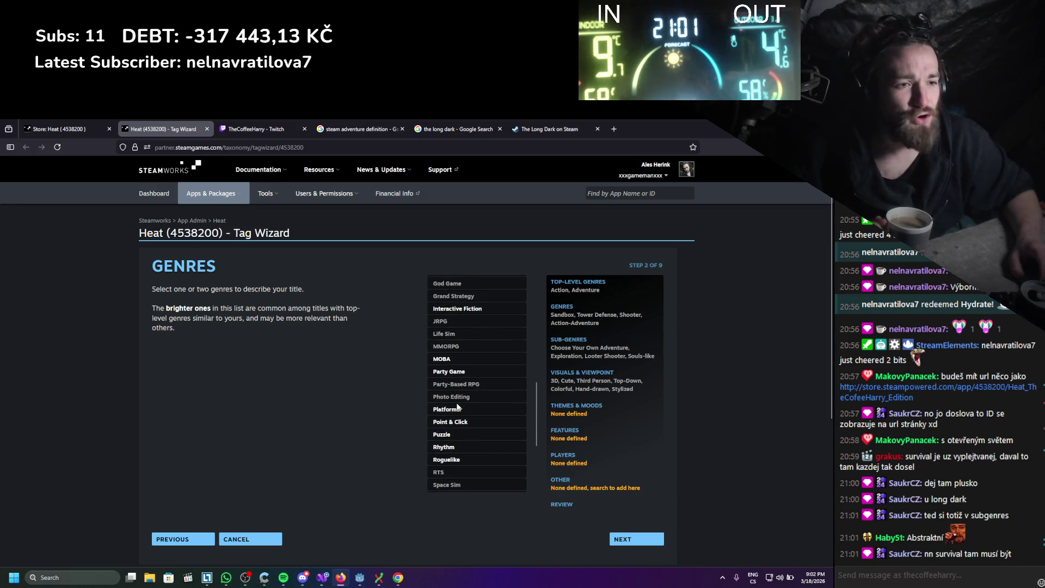
{"action": "scroll", "coordinate": [458, 408], "scroll_direction": "down", "scroll_amount": 2}
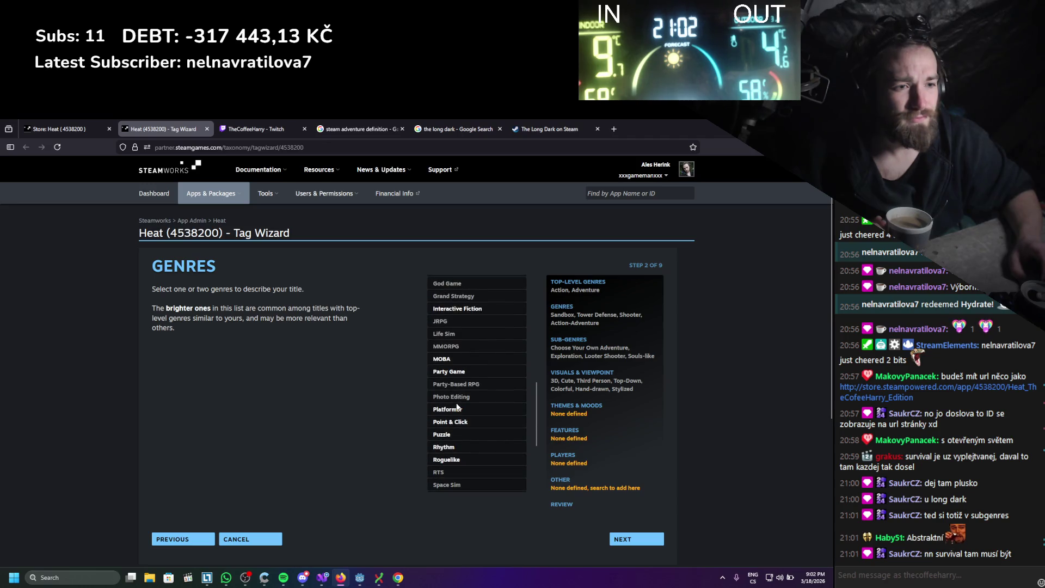
{"action": "scroll", "coordinate": [457, 408], "scroll_direction": "up", "scroll_amount": 3}
{"action": "scroll", "coordinate": [457, 409], "scroll_direction": "up", "scroll_amount": 3}
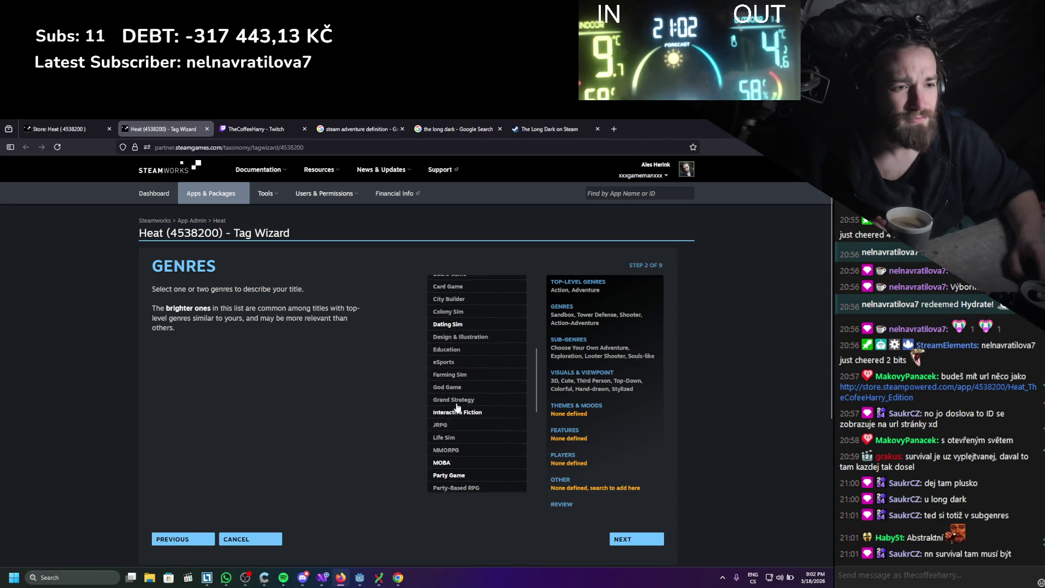
{"action": "scroll", "coordinate": [465, 422], "scroll_direction": "up", "scroll_amount": 1}
{"action": "scroll", "coordinate": [468, 425], "scroll_direction": "up", "scroll_amount": 5}
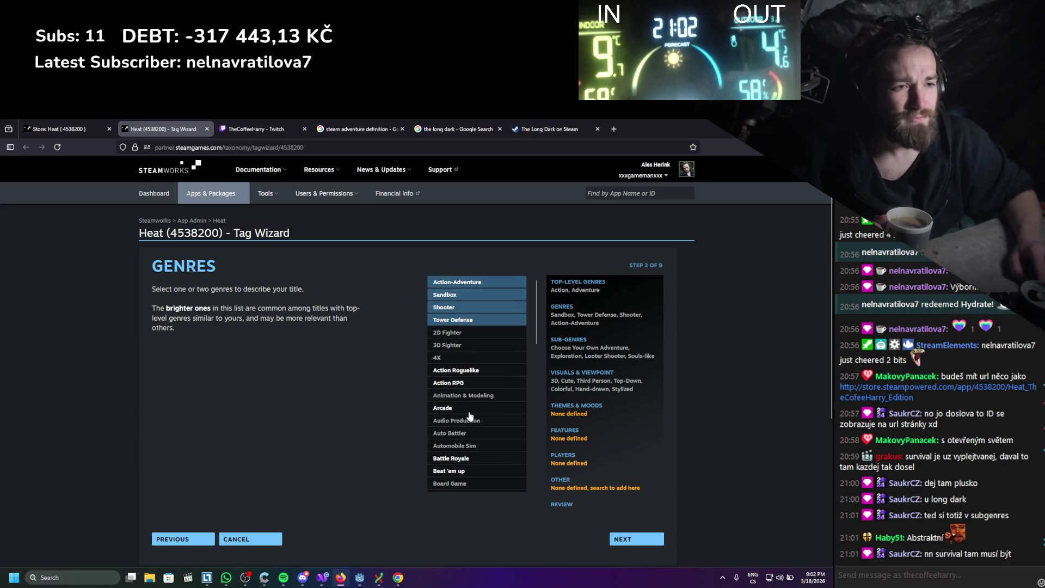
{"action": "scroll", "coordinate": [469, 416], "scroll_direction": "down", "scroll_amount": 10}
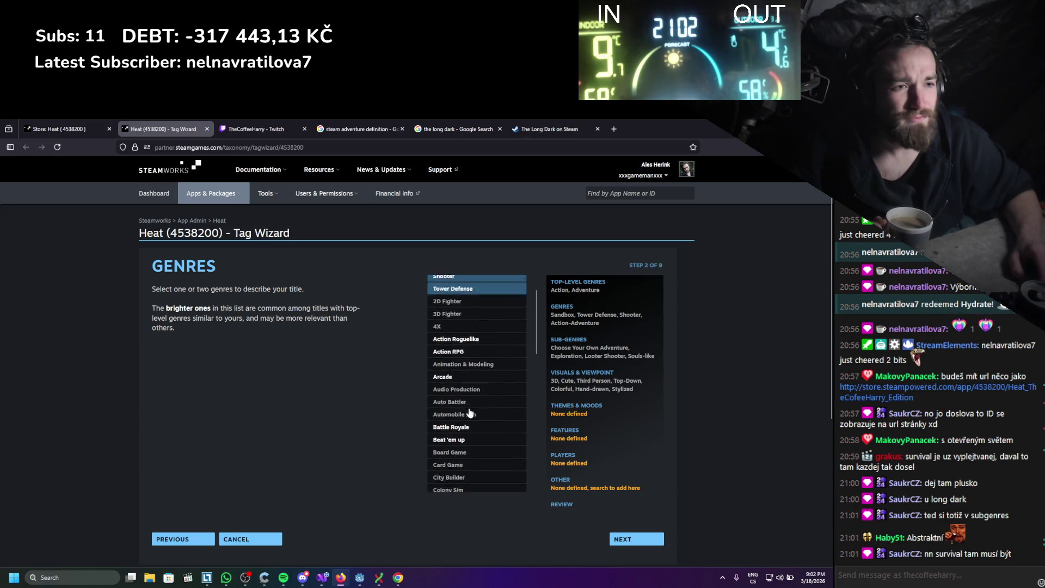
- Advance the wizard to step 3, Sub-Genres, and look down its list
{"action": "left_click", "coordinate": [569, 340]}
{"action": "scroll", "coordinate": [492, 402], "scroll_direction": "down", "scroll_amount": 10}
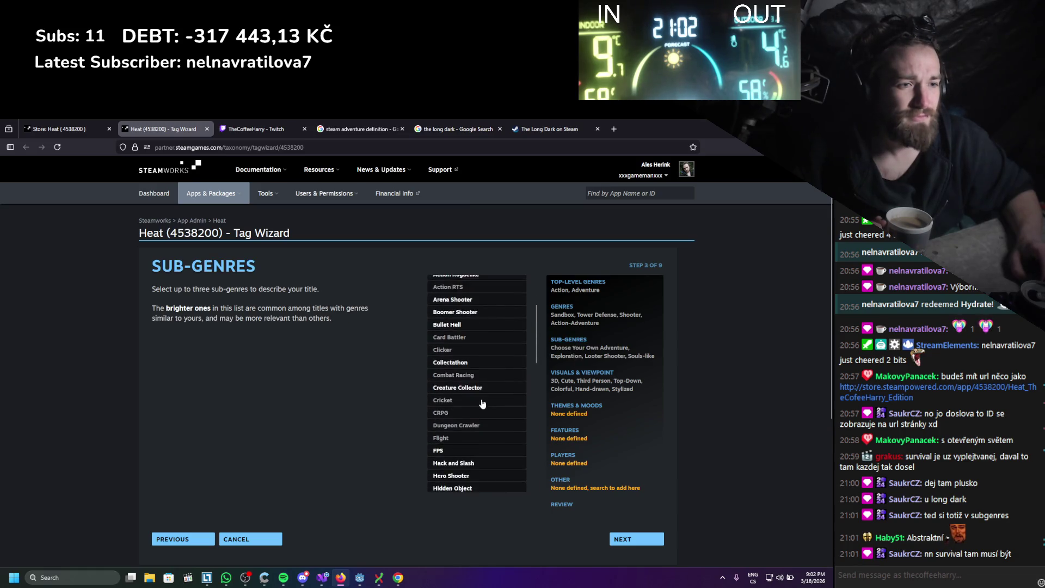
{"action": "scroll", "coordinate": [479, 385], "scroll_direction": "down", "scroll_amount": 3}
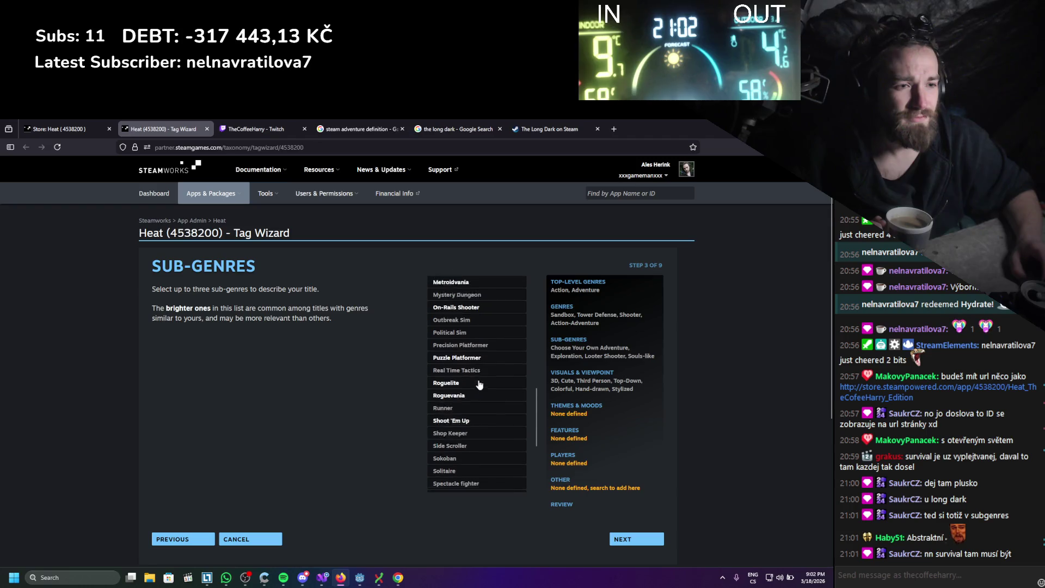
- Check the genre line on The Long Dark's Steam store page
{"action": "left_click", "coordinate": [543, 127]}
{"action": "scroll", "coordinate": [517, 401], "scroll_direction": "down", "scroll_amount": 15}
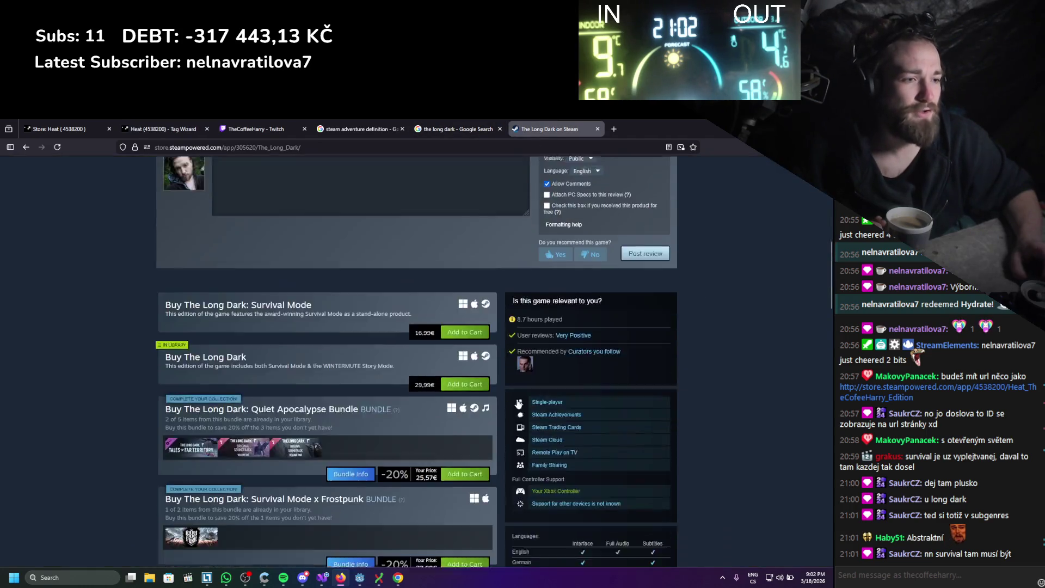
{"action": "scroll", "coordinate": [523, 377], "scroll_direction": "up", "scroll_amount": 4}
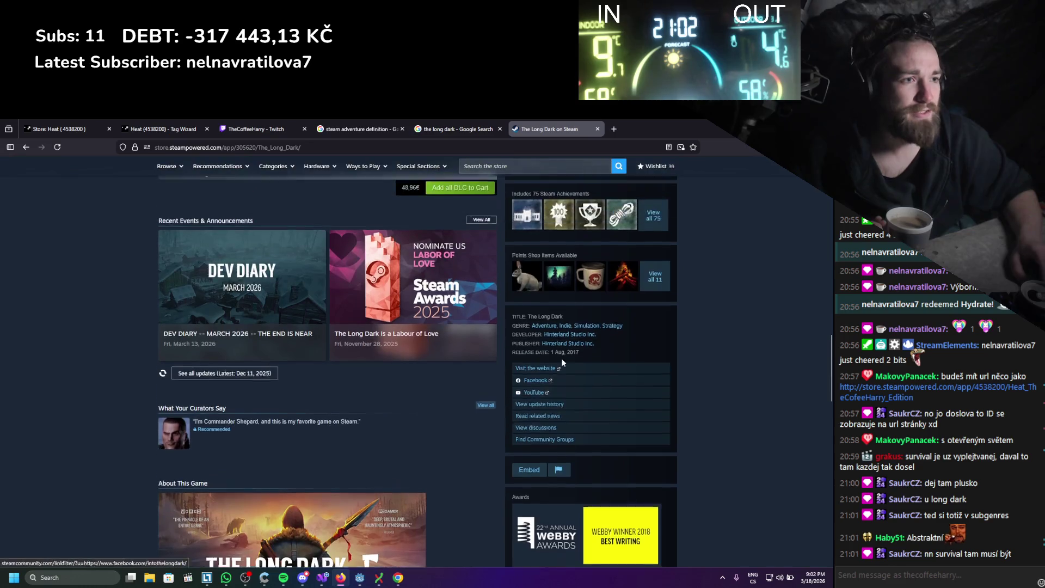
{"action": "left_click_drag", "start_coordinate": [625, 368], "coordinate": [522, 368]}
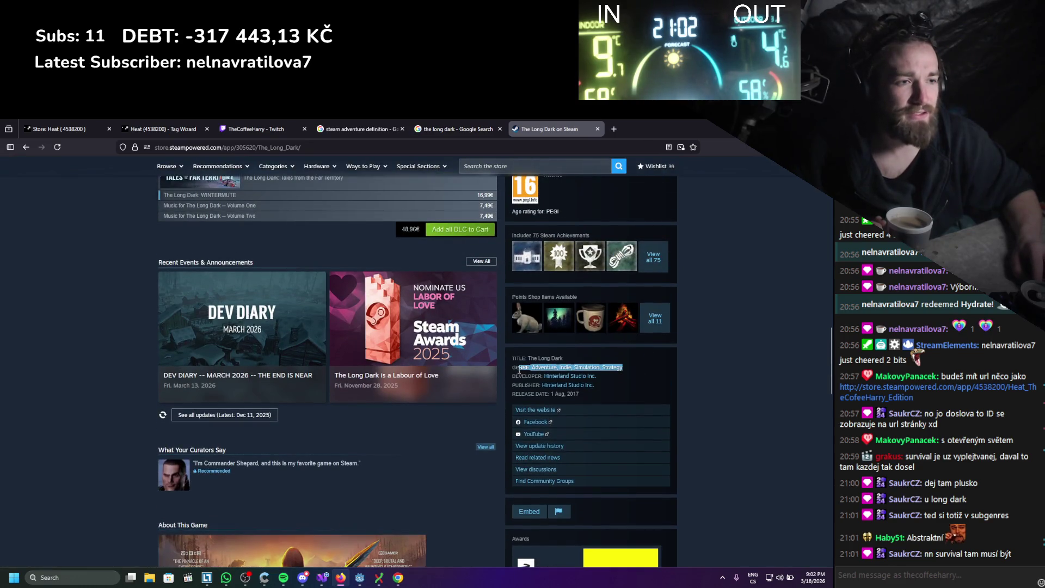
{"action": "left_click", "coordinate": [509, 370]}
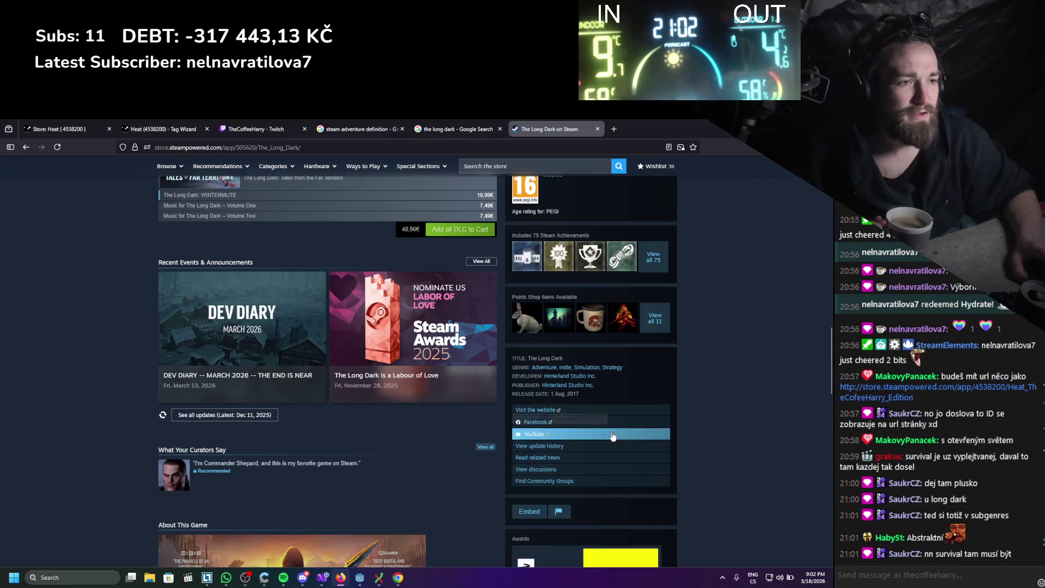
- Check The Long Dark's popular user-defined tags
{"action": "scroll", "coordinate": [612, 436], "scroll_direction": "down", "scroll_amount": 4}
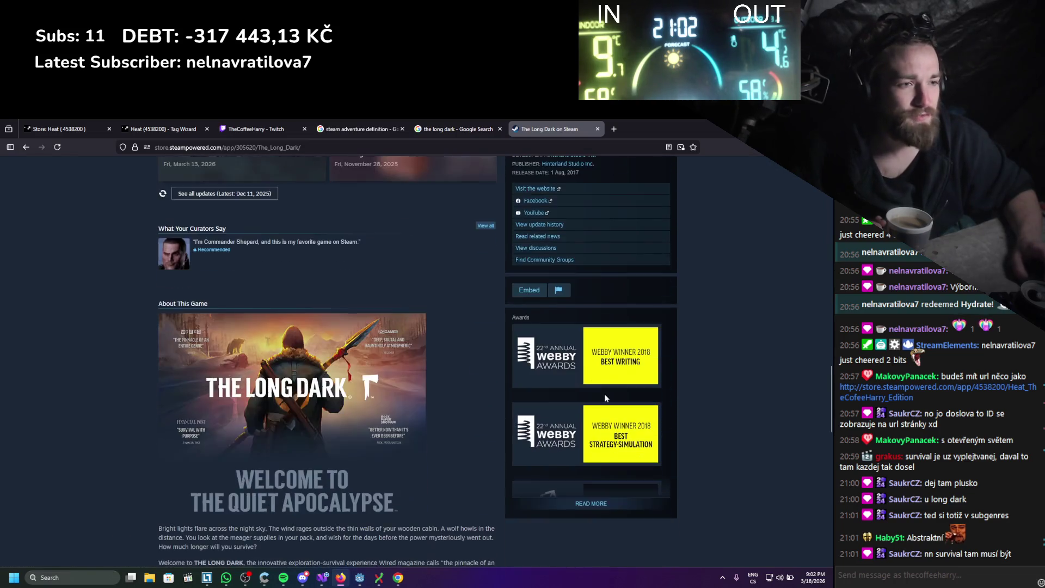
{"action": "scroll", "coordinate": [600, 410], "scroll_direction": "down", "scroll_amount": 5}
{"action": "scroll", "coordinate": [600, 410], "scroll_direction": "up", "scroll_amount": 12}
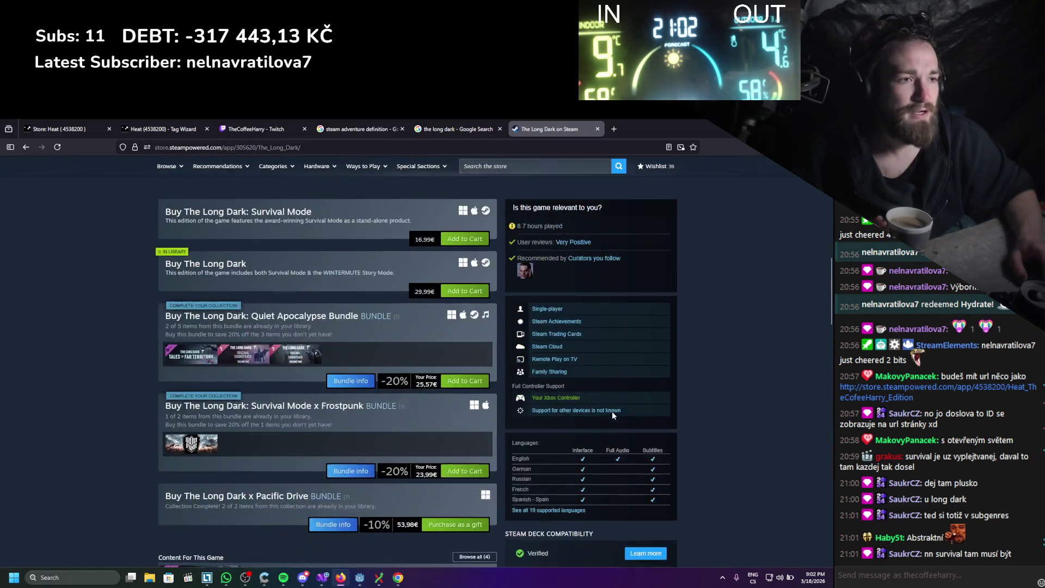
{"action": "scroll", "coordinate": [612, 411], "scroll_direction": "up", "scroll_amount": 10}
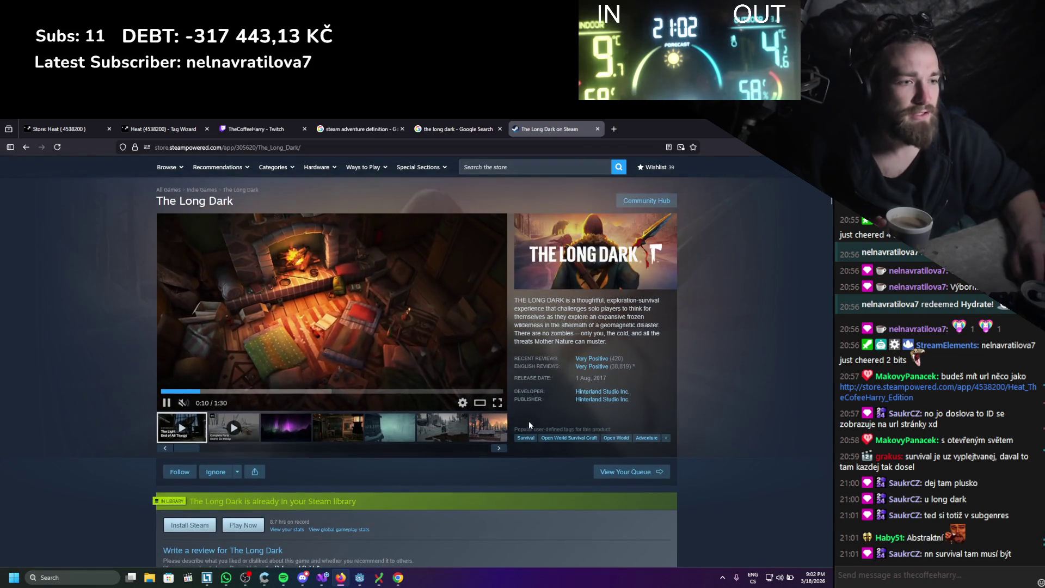
{"action": "left_click_drag", "start_coordinate": [514, 429], "coordinate": [610, 431]}
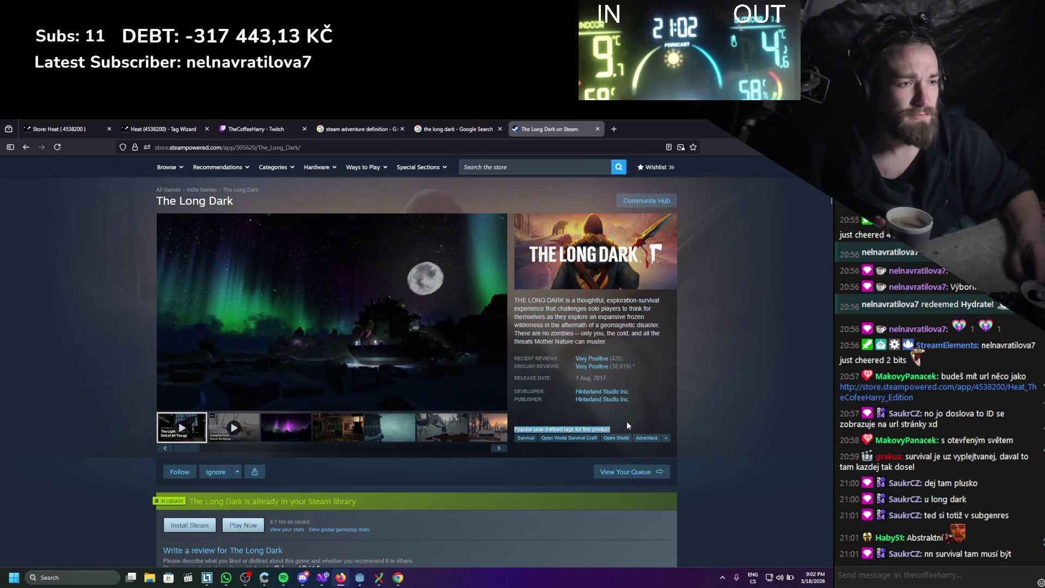
{"action": "left_click", "coordinate": [624, 425]}
{"action": "scroll", "coordinate": [625, 419], "scroll_direction": "down", "scroll_amount": 1}
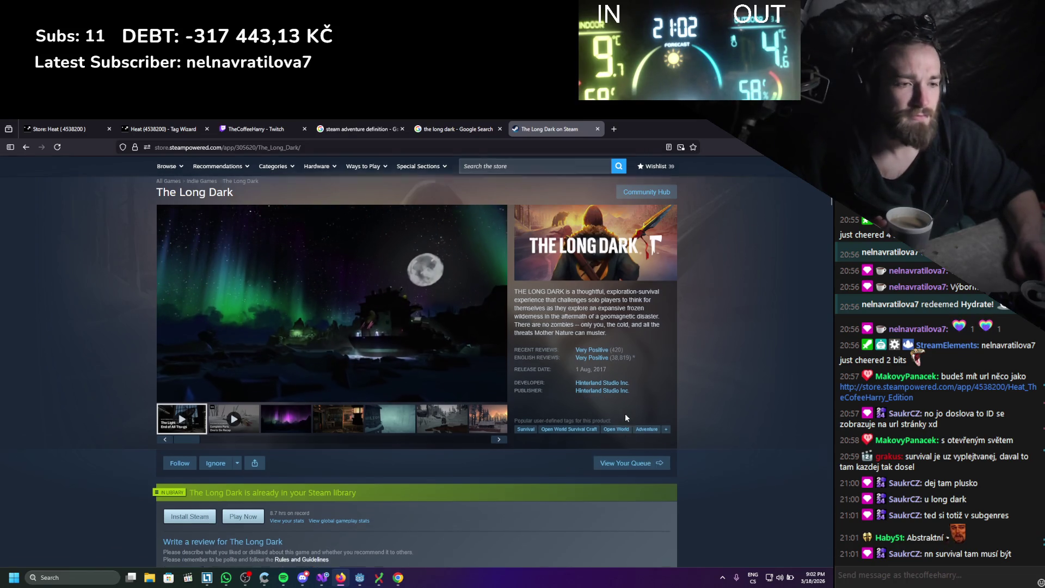
{"action": "scroll", "coordinate": [626, 416], "scroll_direction": "down", "scroll_amount": 3}
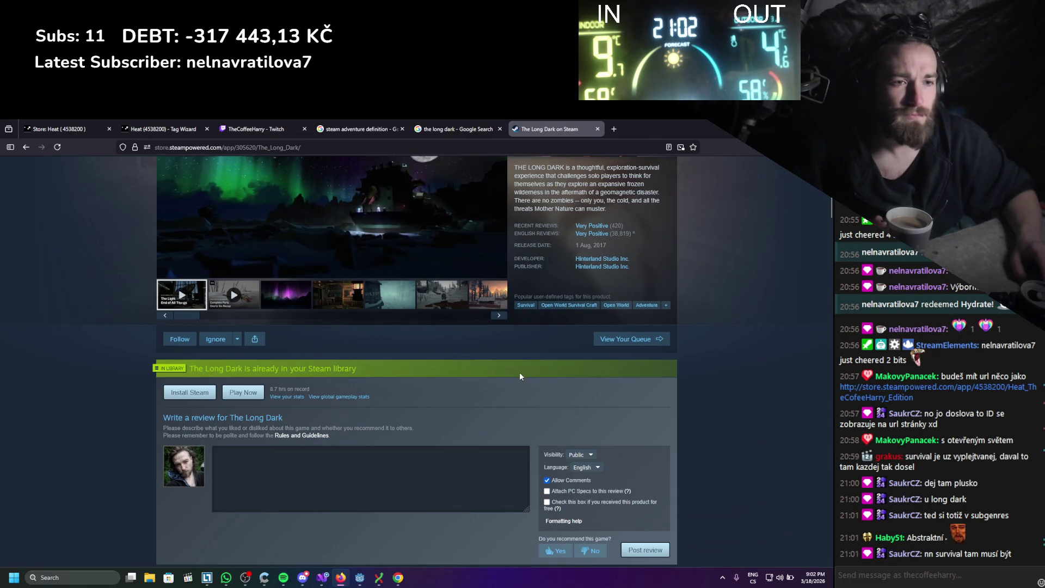
{"action": "scroll", "coordinate": [520, 376], "scroll_direction": "up", "scroll_amount": 5}
- Look over the search results defining Steam adventure games, then return to Heat's tag wizard
{"action": "left_click", "coordinate": [474, 125]}
{"action": "left_click", "coordinate": [319, 122]}
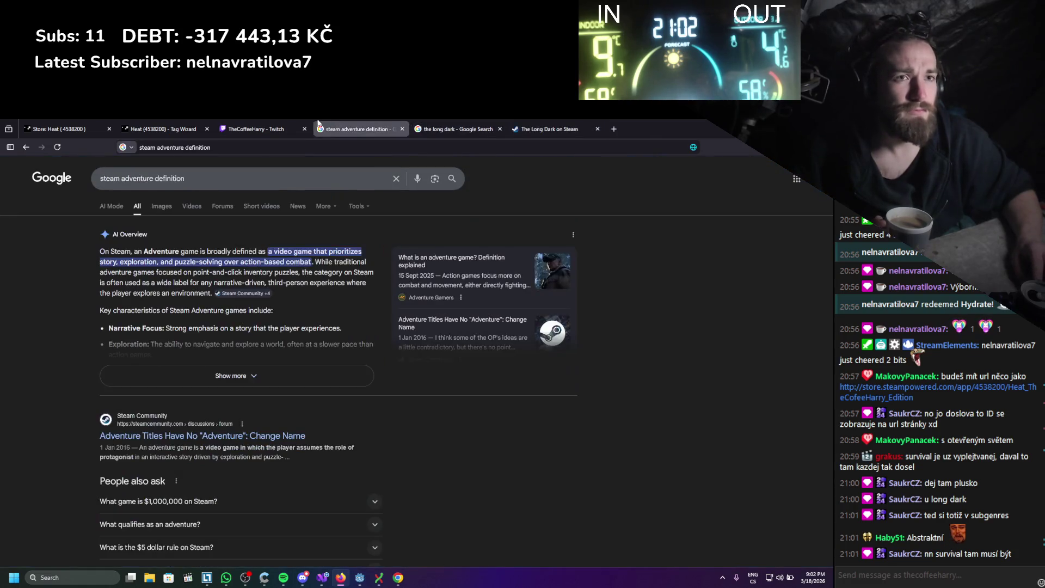
{"action": "left_click", "coordinate": [139, 121]}
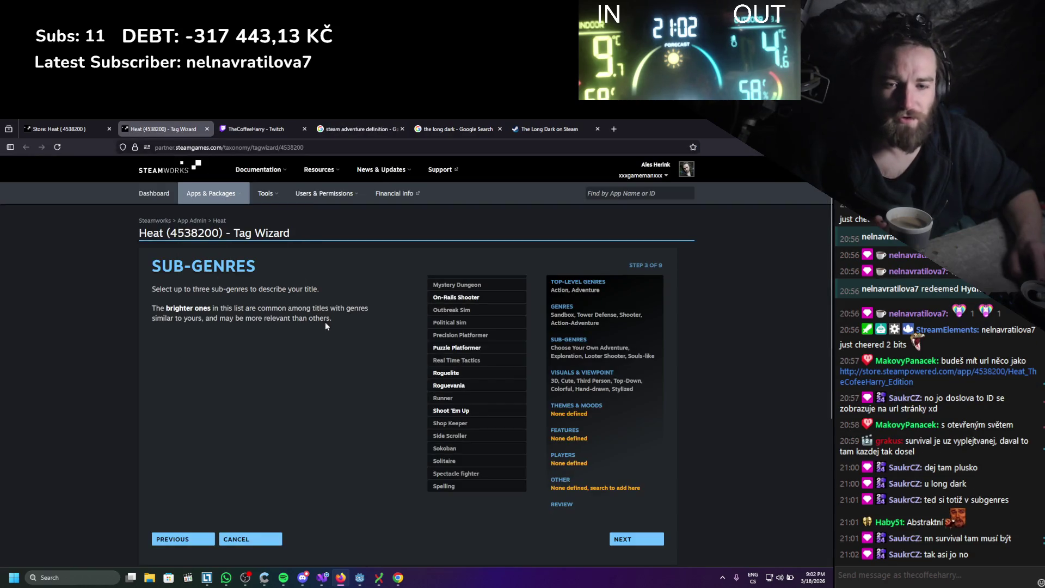
- In Themes & Moods, add the Building, Cooking and Crafting tags
{"action": "left_click", "coordinate": [588, 406]}
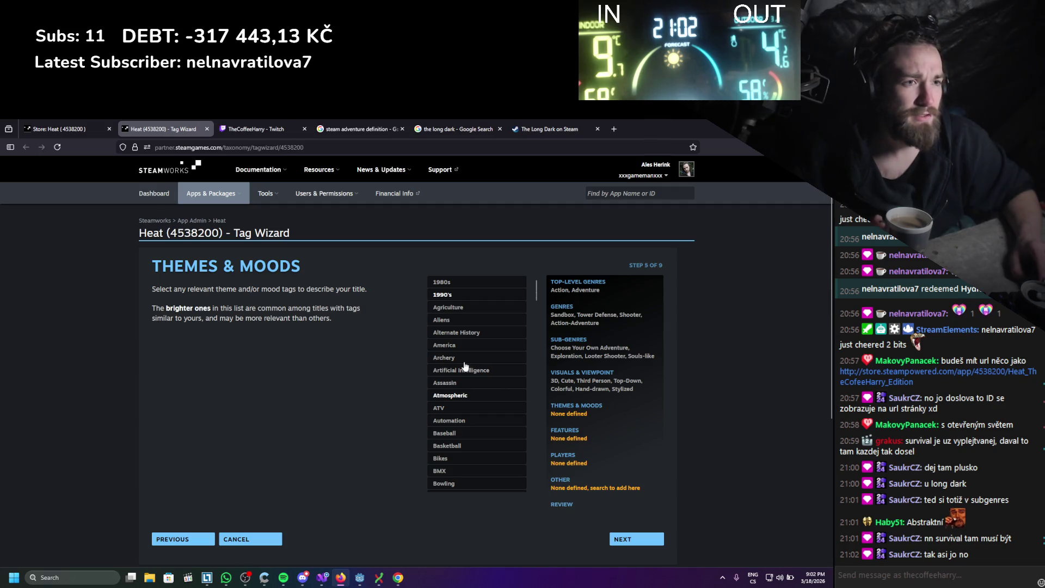
{"action": "scroll", "coordinate": [480, 298], "scroll_direction": "down", "scroll_amount": 1}
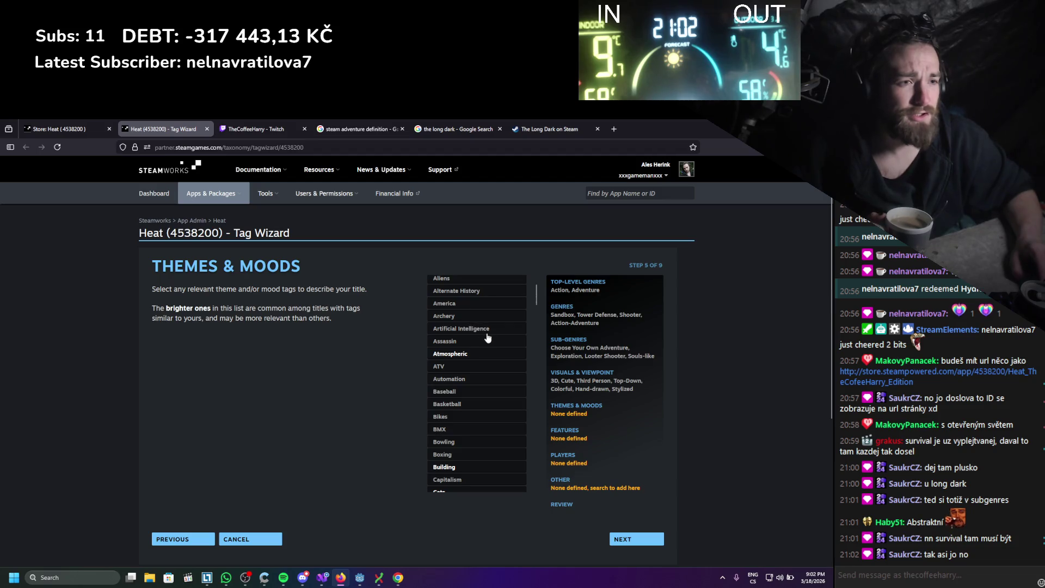
{"action": "scroll", "coordinate": [484, 340], "scroll_direction": "down", "scroll_amount": 3}
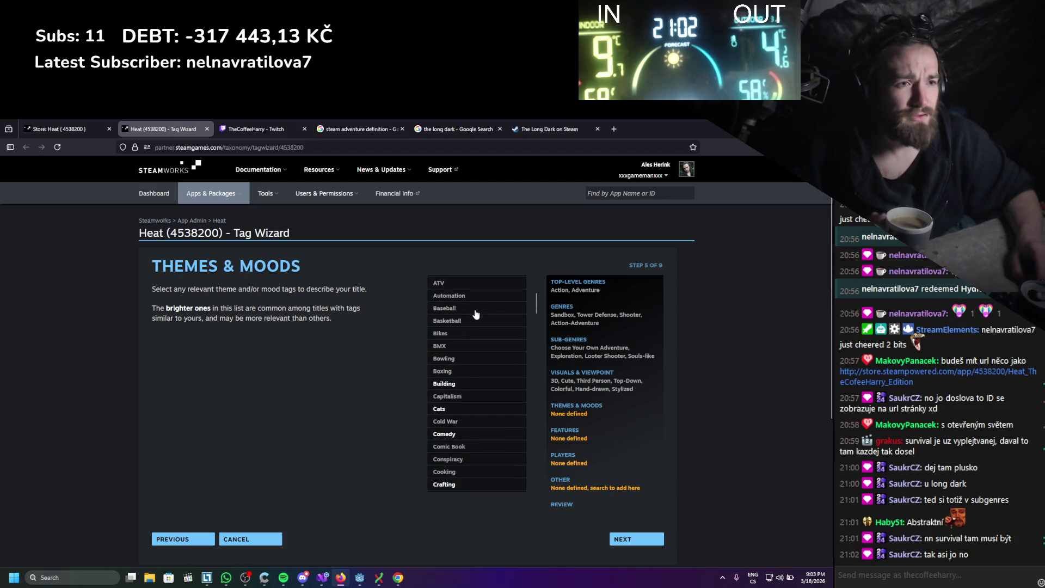
{"action": "scroll", "coordinate": [474, 321], "scroll_direction": "down", "scroll_amount": 1}
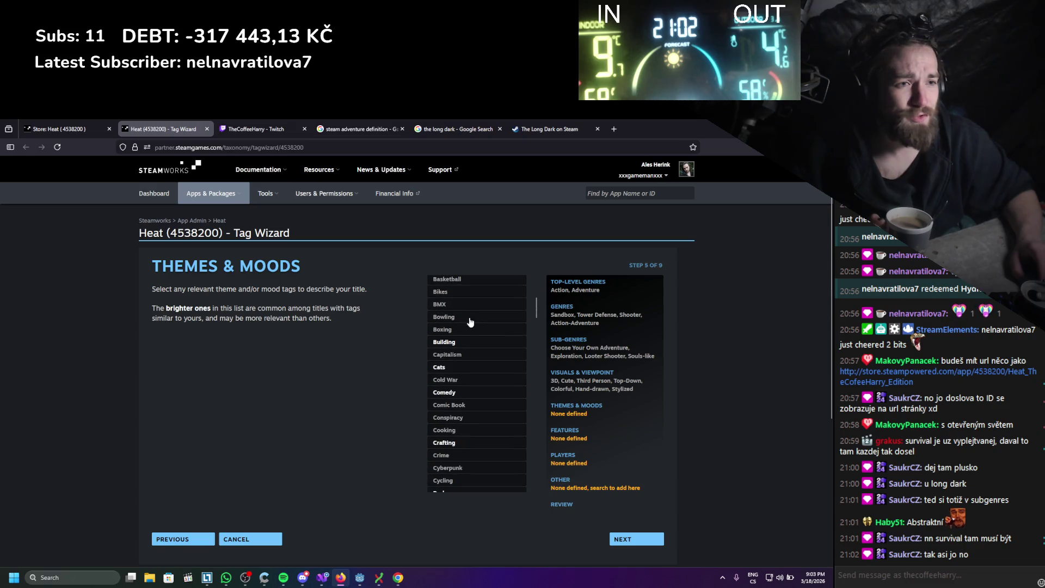
{"action": "scroll", "coordinate": [469, 333], "scroll_direction": "down", "scroll_amount": 1}
{"action": "left_click", "coordinate": [469, 303]}
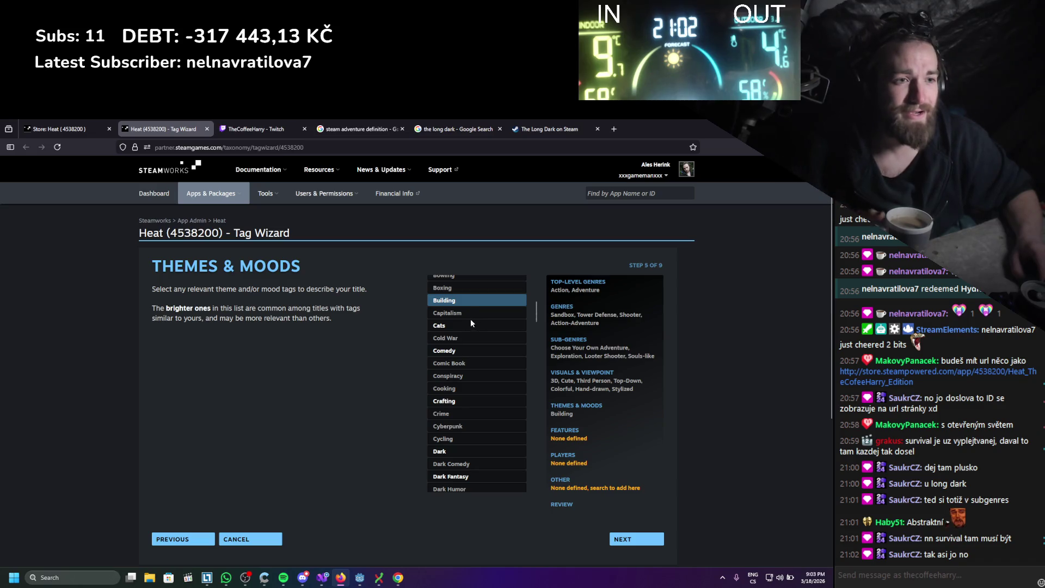
{"action": "scroll", "coordinate": [466, 323], "scroll_direction": "down", "scroll_amount": 1}
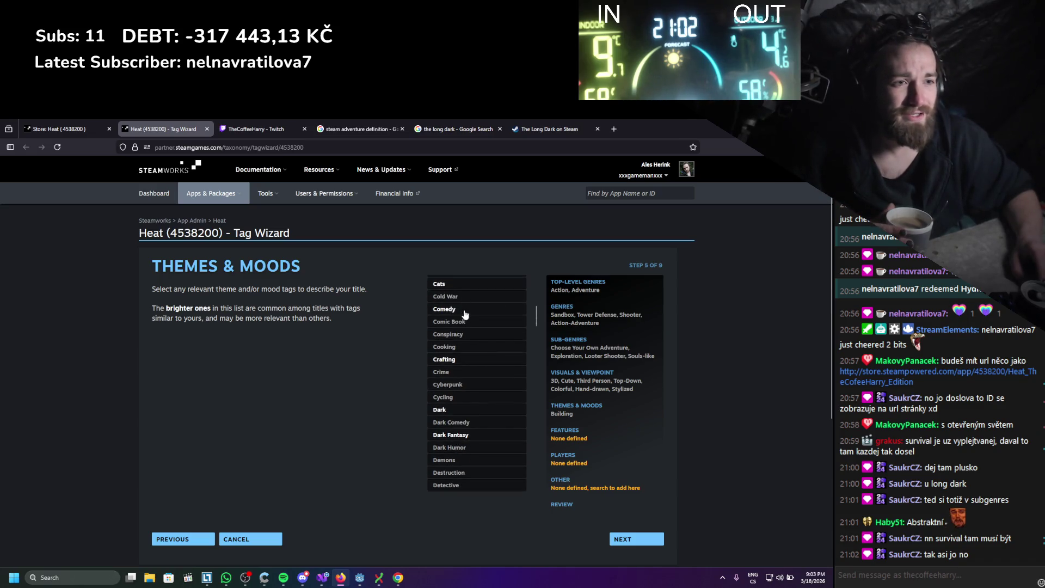
{"action": "scroll", "coordinate": [468, 321], "scroll_direction": "down", "scroll_amount": 1}
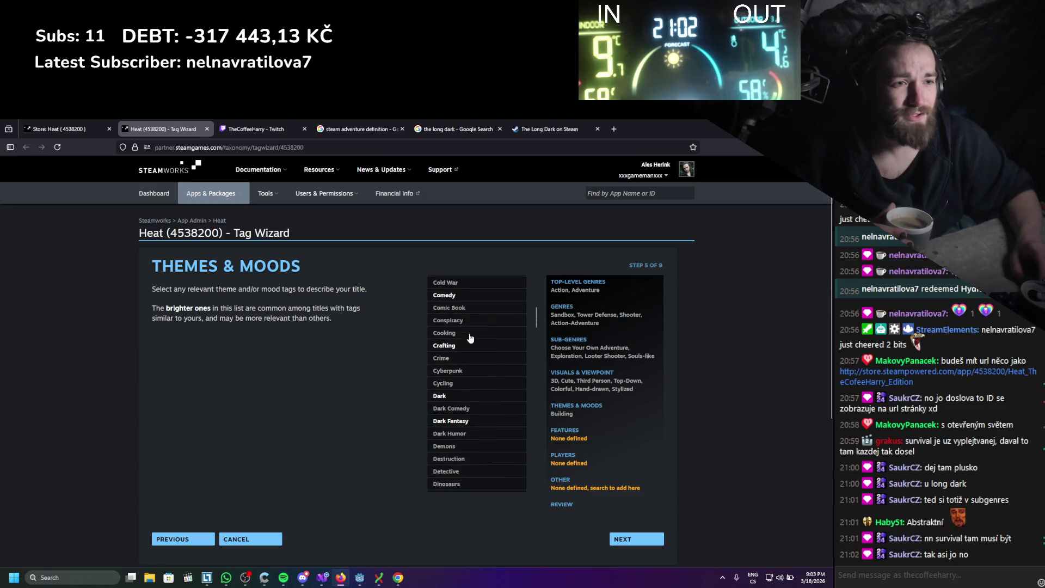
{"action": "left_click", "coordinate": [466, 308]}
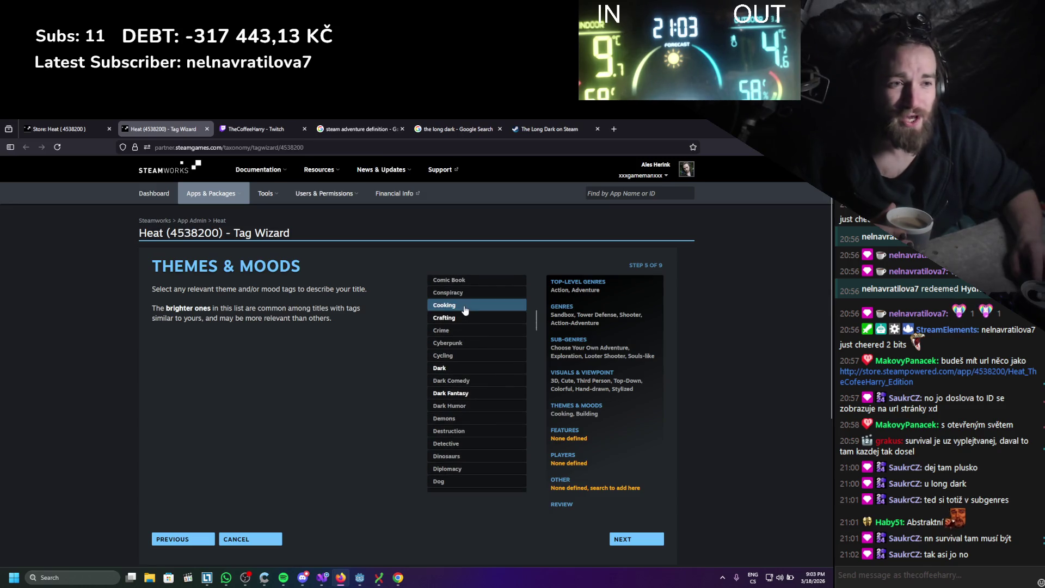
{"action": "left_click", "coordinate": [469, 320]}
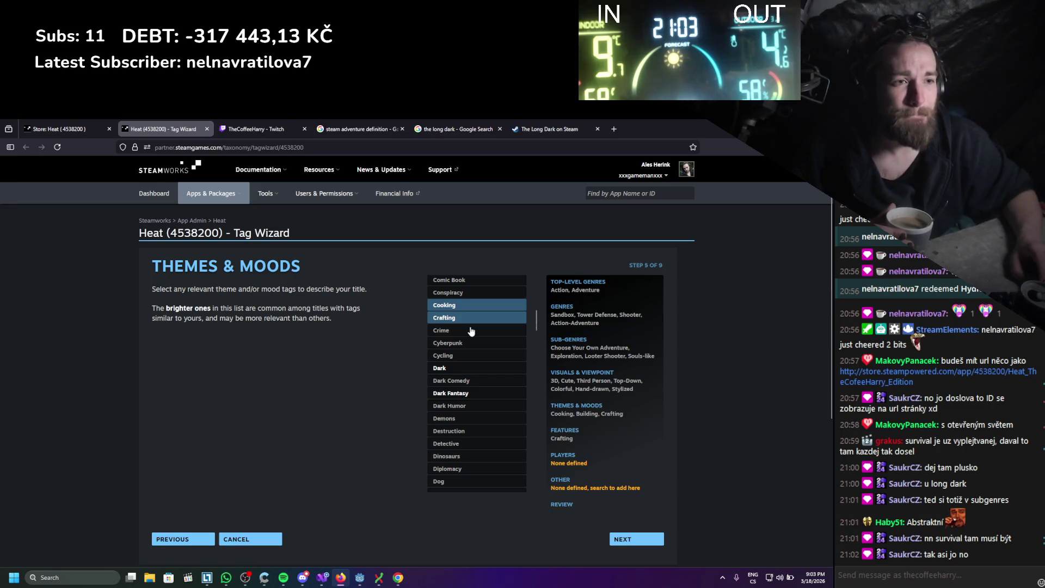
- Add the Dark, Dark Fantasy, Destruction and Dystopian tags
{"action": "scroll", "coordinate": [471, 332], "scroll_direction": "down", "scroll_amount": 1}
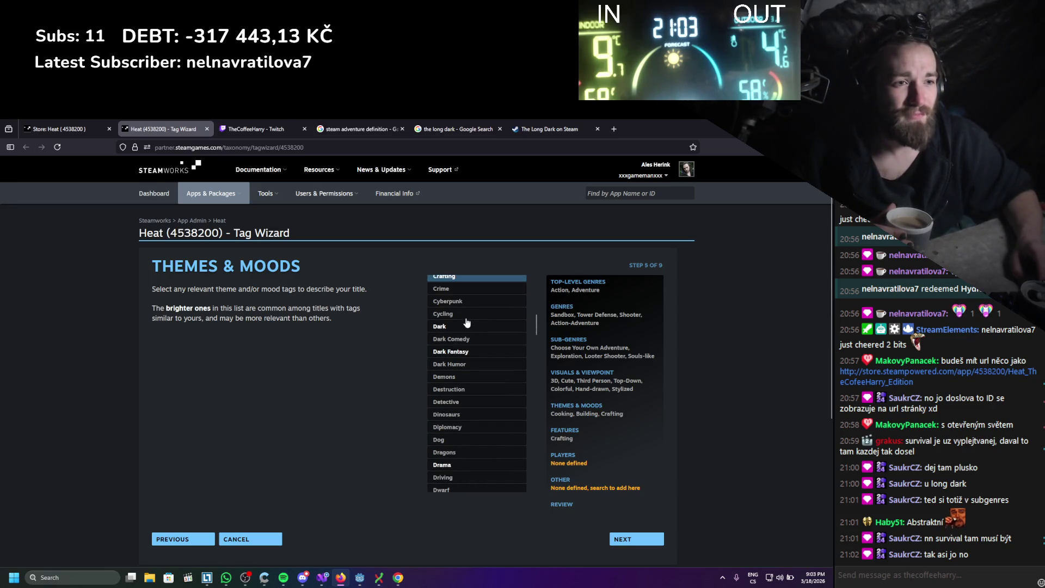
{"action": "left_click", "coordinate": [466, 328]}
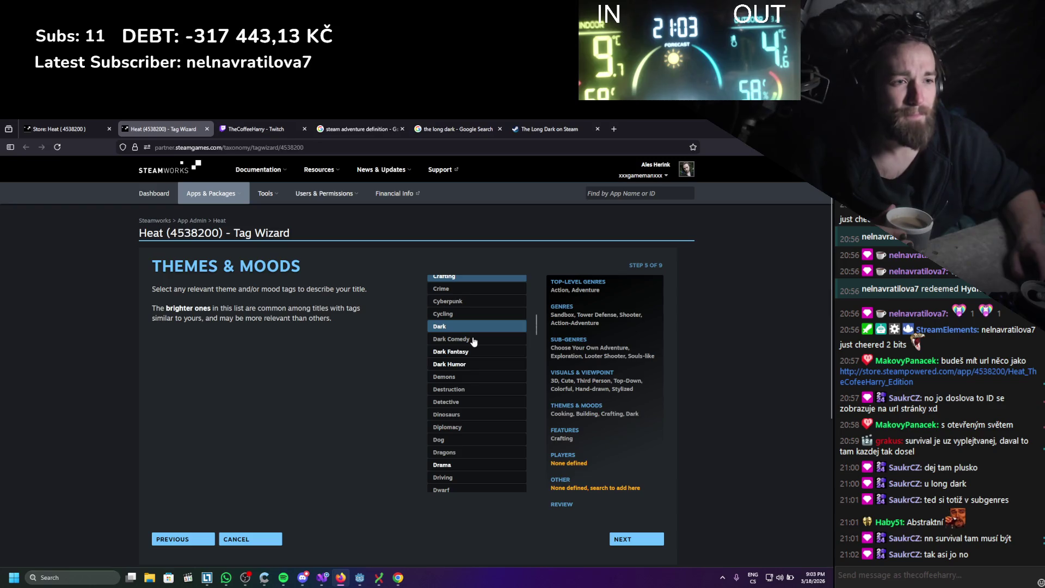
{"action": "scroll", "coordinate": [473, 341], "scroll_direction": "down", "scroll_amount": 1}
{"action": "left_click", "coordinate": [472, 314]}
{"action": "scroll", "coordinate": [472, 337], "scroll_direction": "up", "scroll_amount": 1}
{"action": "scroll", "coordinate": [468, 348], "scroll_direction": "down", "scroll_amount": 1}
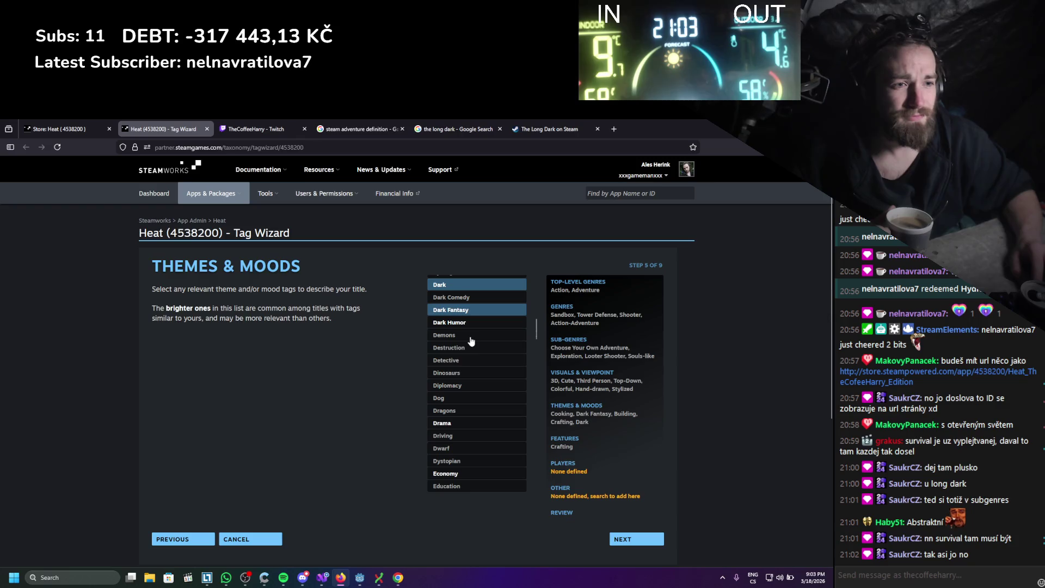
{"action": "left_click", "coordinate": [470, 347]}
{"action": "scroll", "coordinate": [470, 348], "scroll_direction": "down", "scroll_amount": 1}
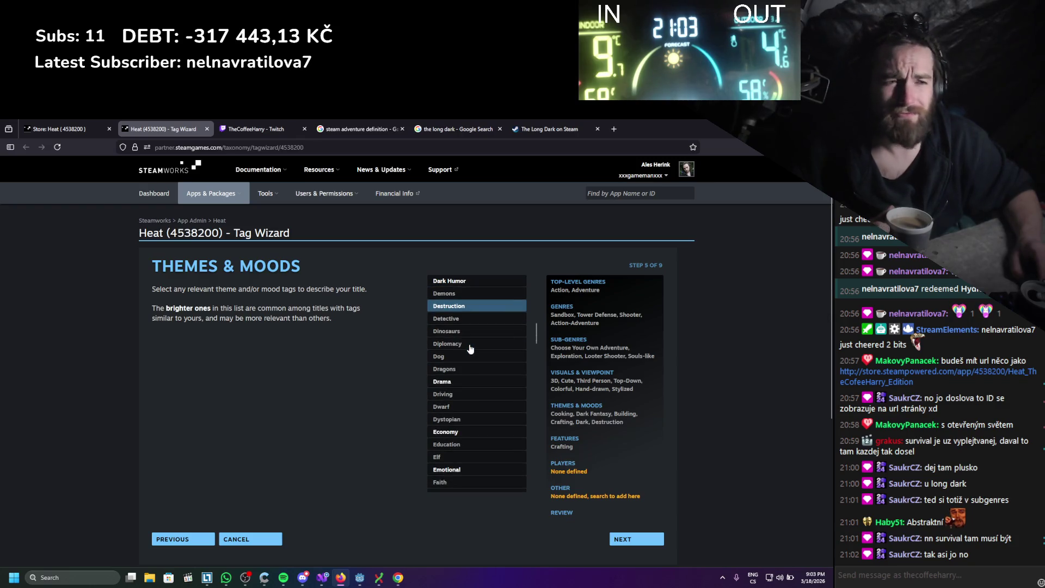
{"action": "scroll", "coordinate": [470, 349], "scroll_direction": "down", "scroll_amount": 1}
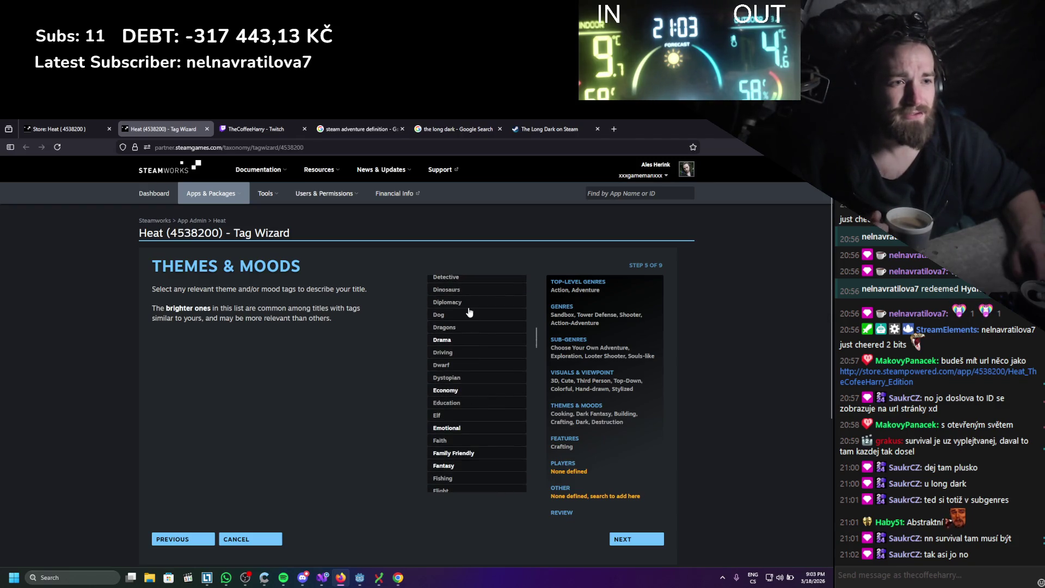
{"action": "scroll", "coordinate": [470, 312], "scroll_direction": "down", "scroll_amount": 1}
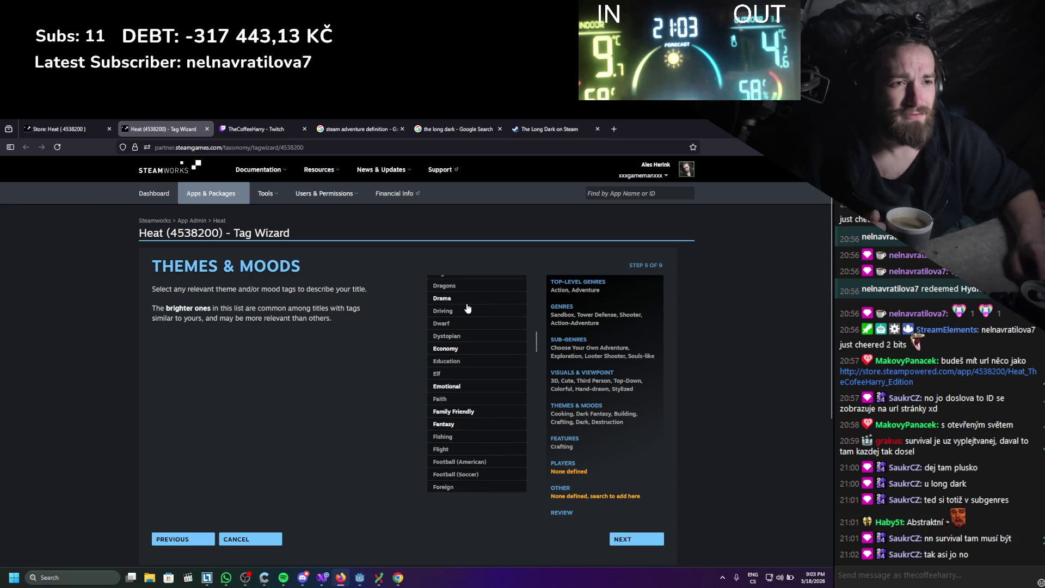
{"action": "left_click", "coordinate": [467, 341]}
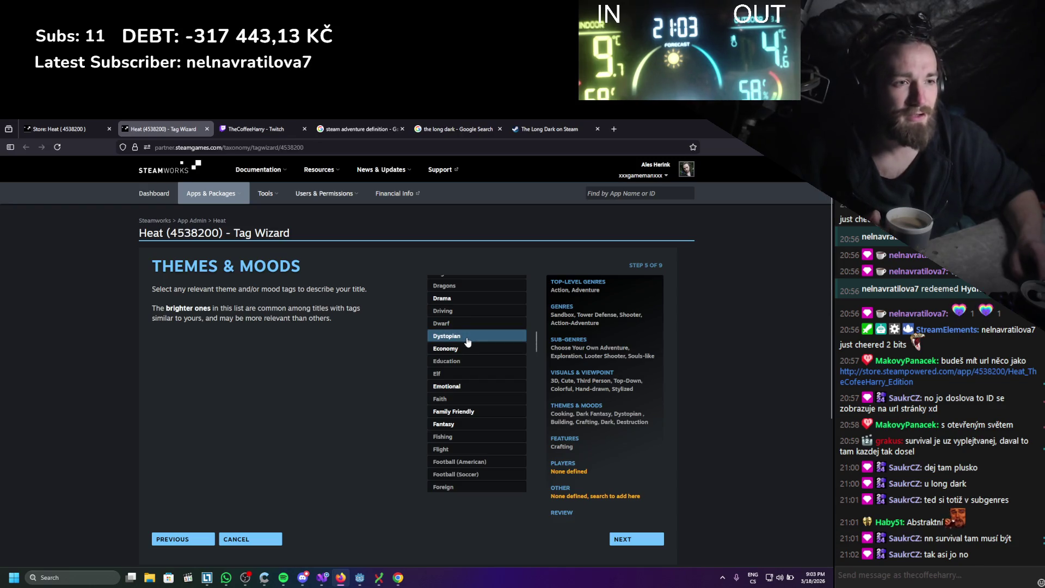
- Add the Fishing, Fantasy and Funny tags
{"action": "scroll", "coordinate": [467, 341], "scroll_direction": "down", "scroll_amount": 2}
{"action": "scroll", "coordinate": [475, 325], "scroll_direction": "down", "scroll_amount": 2}
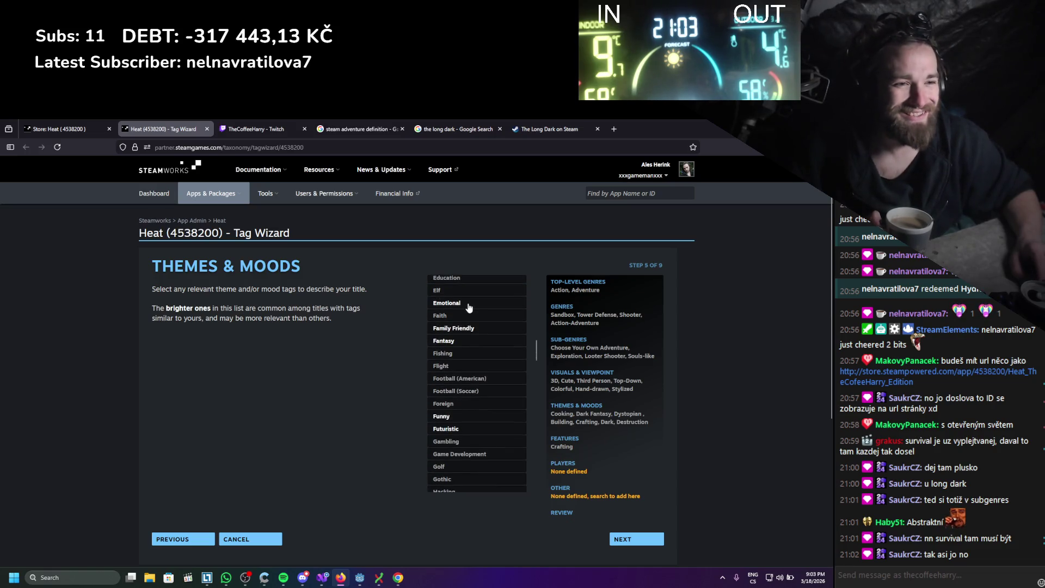
{"action": "scroll", "coordinate": [470, 311], "scroll_direction": "down", "scroll_amount": 2}
{"action": "scroll", "coordinate": [469, 310], "scroll_direction": "down", "scroll_amount": 1}
{"action": "scroll", "coordinate": [469, 310], "scroll_direction": "up", "scroll_amount": 1}
{"action": "left_click", "coordinate": [467, 312]}
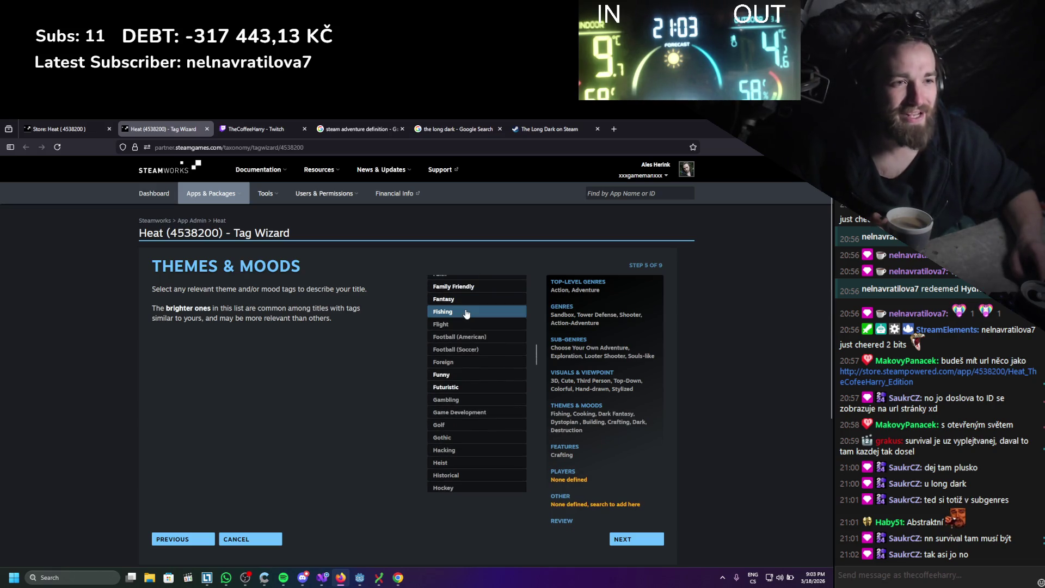
{"action": "scroll", "coordinate": [466, 327], "scroll_direction": "up", "scroll_amount": 2}
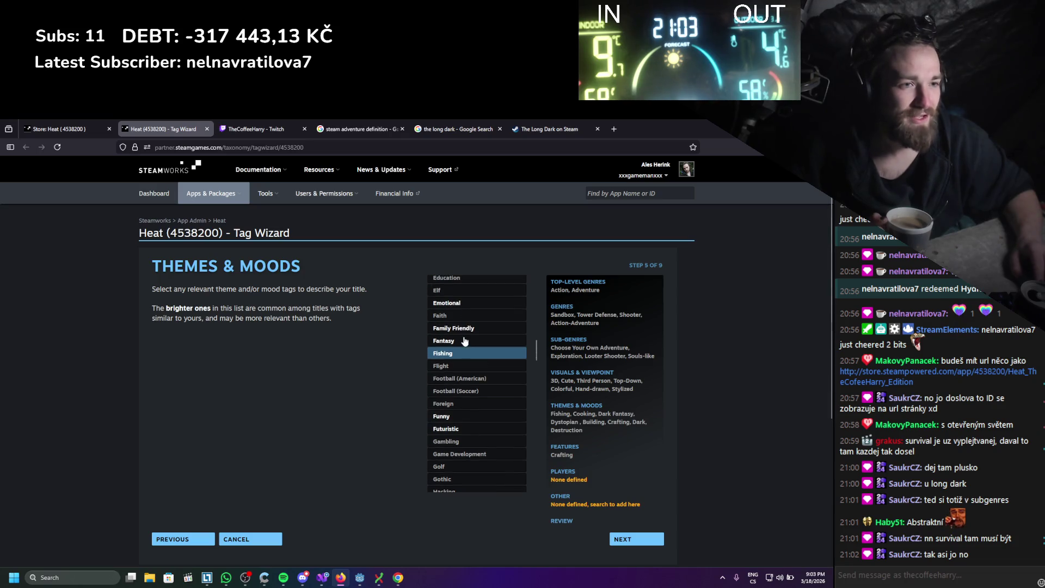
{"action": "left_click", "coordinate": [466, 341]}
{"action": "scroll", "coordinate": [472, 332], "scroll_direction": "down", "scroll_amount": 2}
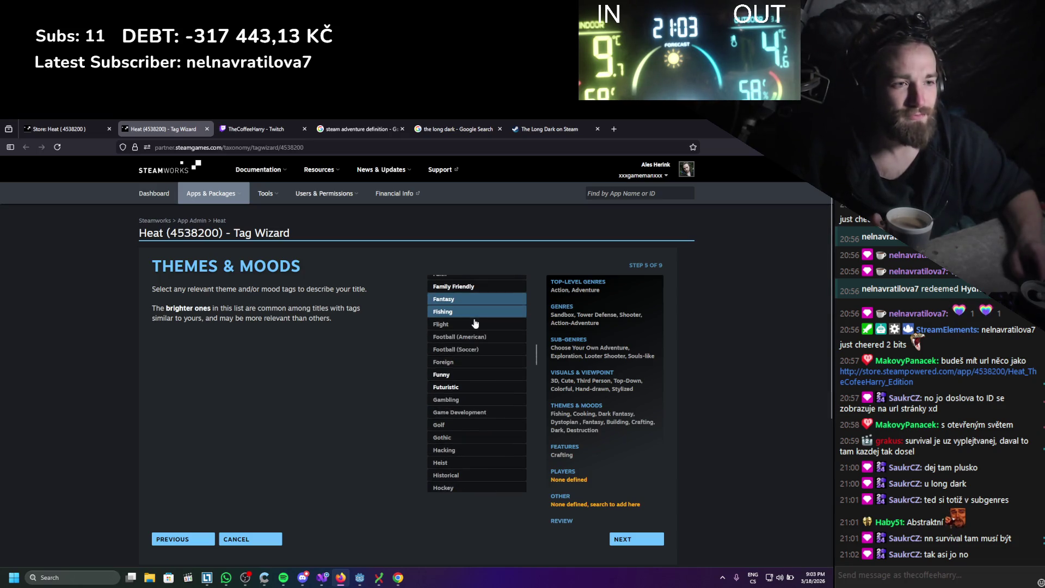
{"action": "scroll", "coordinate": [475, 323], "scroll_direction": "down", "scroll_amount": 2}
{"action": "scroll", "coordinate": [471, 325], "scroll_direction": "down", "scroll_amount": 2}
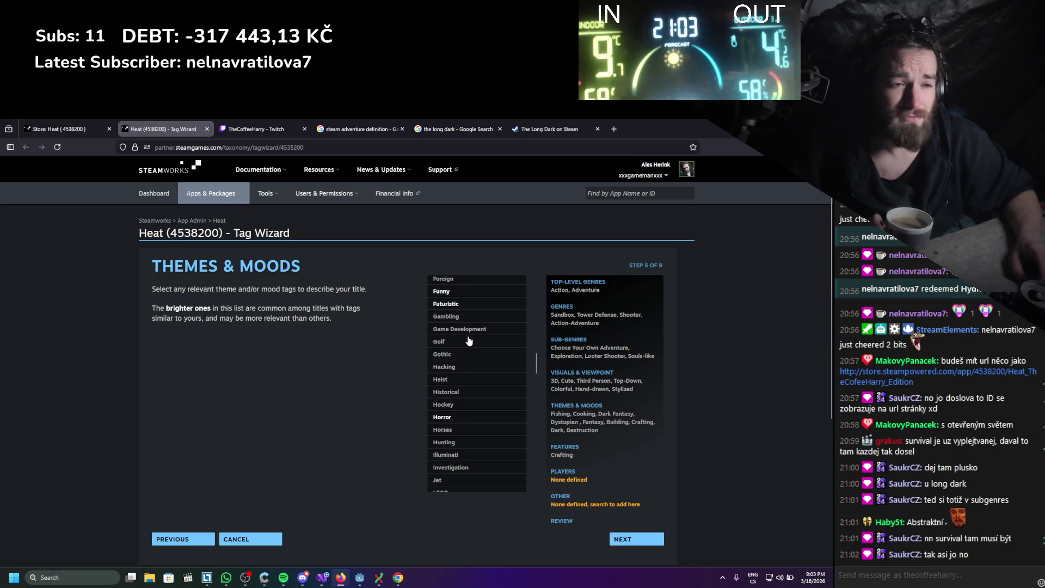
{"action": "scroll", "coordinate": [469, 326], "scroll_direction": "down", "scroll_amount": 2}
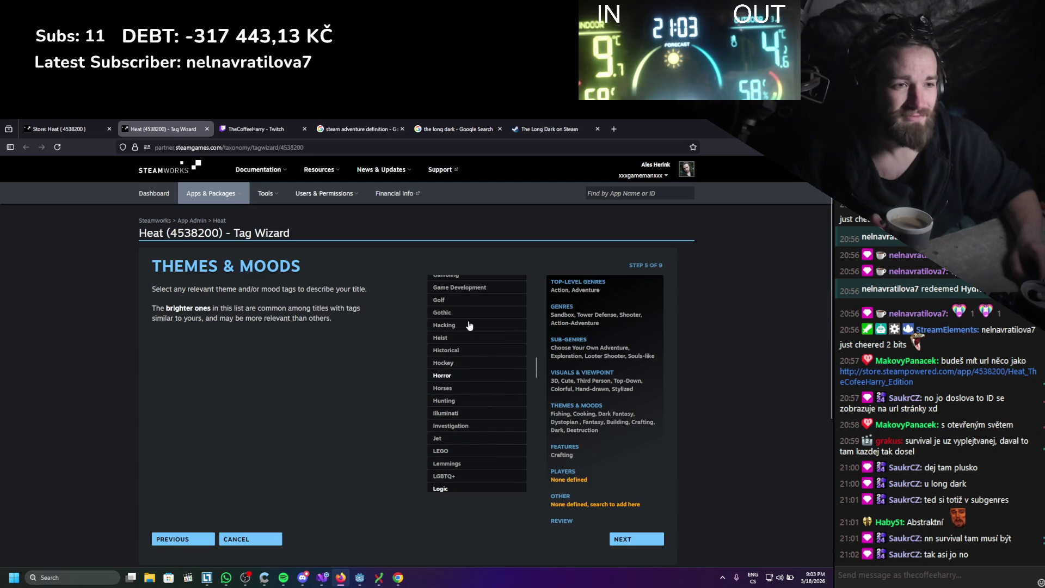
{"action": "scroll", "coordinate": [470, 325], "scroll_direction": "down", "scroll_amount": 2}
{"action": "scroll", "coordinate": [468, 323], "scroll_direction": "down", "scroll_amount": 2}
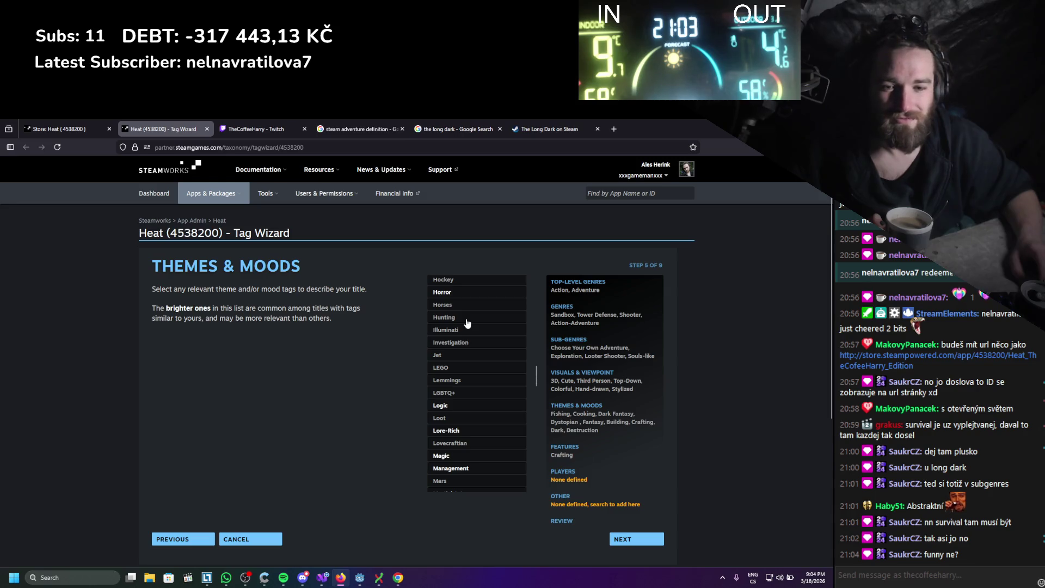
{"action": "scroll", "coordinate": [478, 357], "scroll_direction": "up", "scroll_amount": 5}
{"action": "scroll", "coordinate": [479, 362], "scroll_direction": "up", "scroll_amount": 2}
{"action": "left_click", "coordinate": [467, 333]}
- Add the Hunting and Loot tags
{"action": "scroll", "coordinate": [472, 360], "scroll_direction": "down", "scroll_amount": 6}
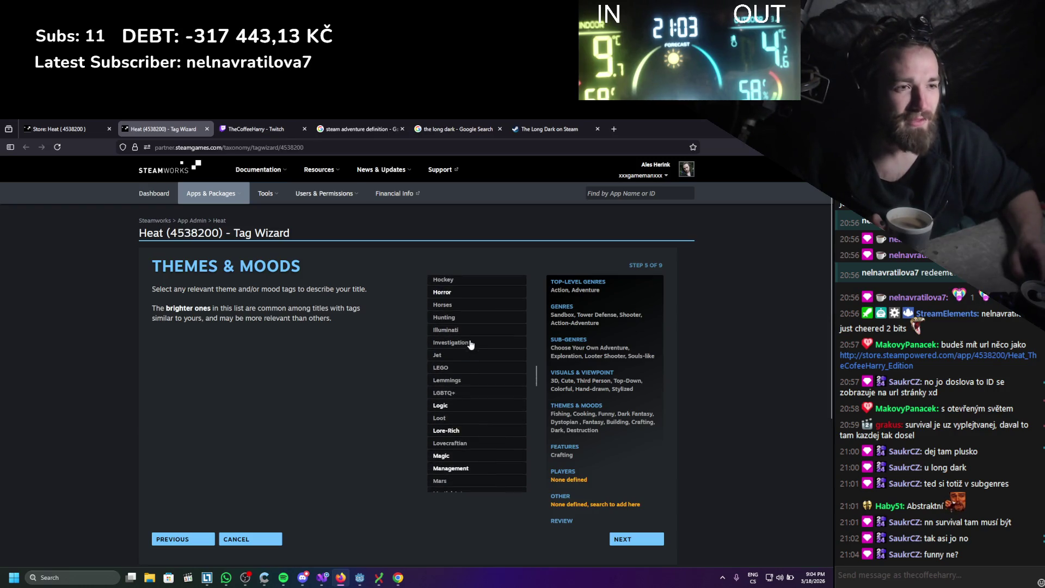
{"action": "left_click", "coordinate": [470, 317]}
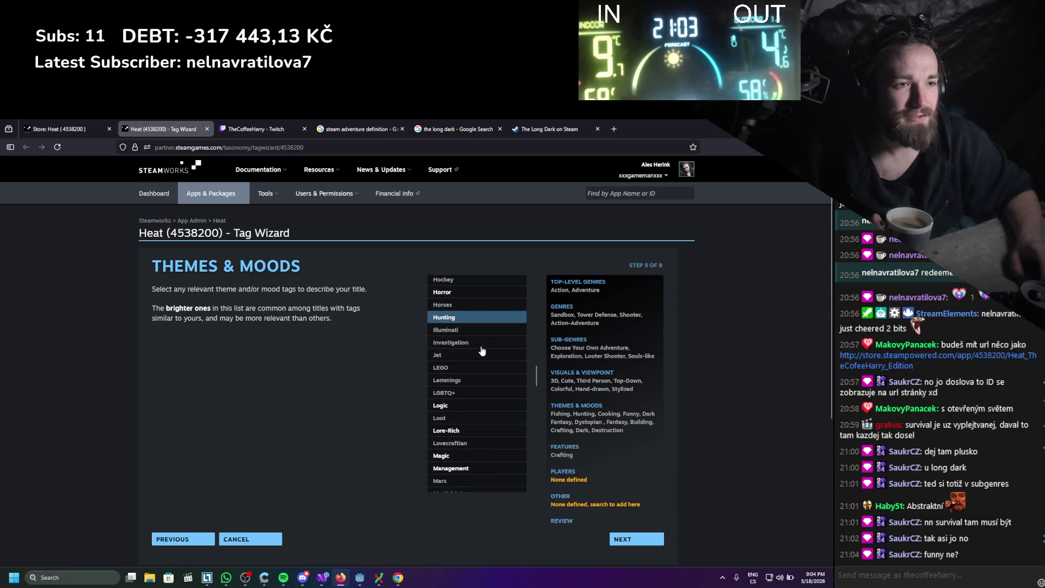
{"action": "scroll", "coordinate": [479, 335], "scroll_direction": "down", "scroll_amount": 2}
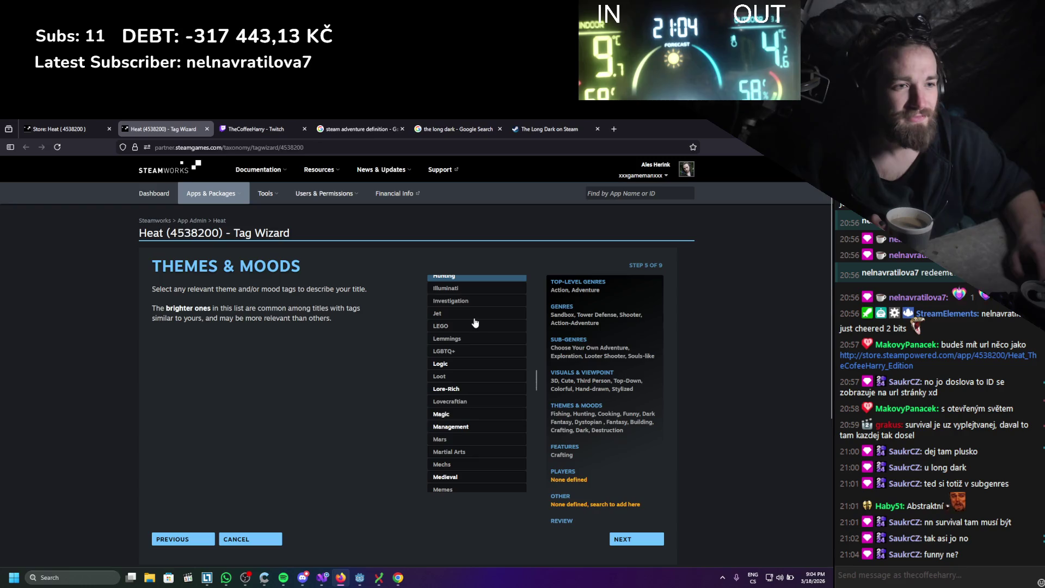
{"action": "scroll", "coordinate": [472, 344], "scroll_direction": "down", "scroll_amount": 2}
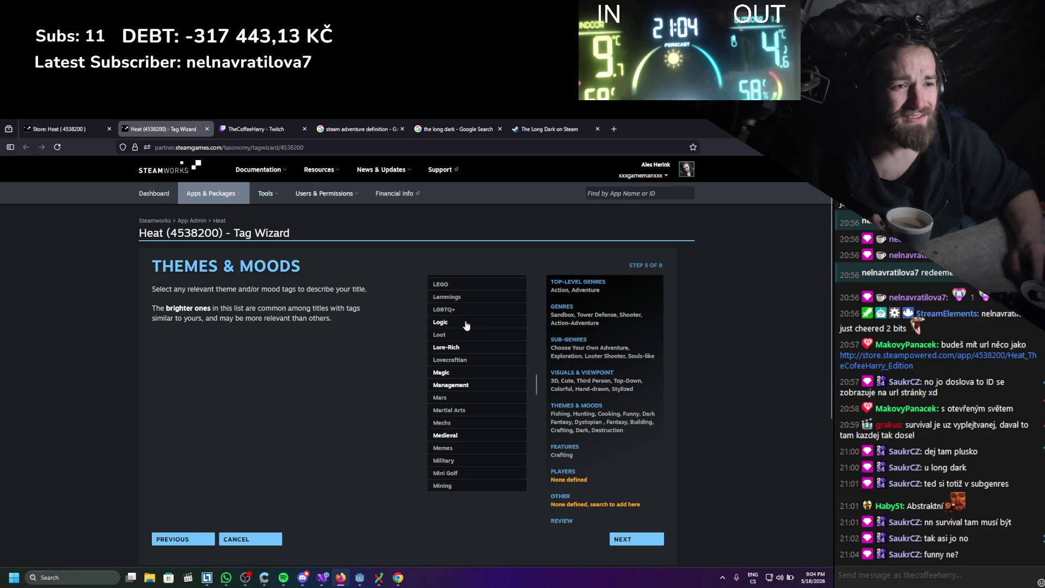
{"action": "left_click", "coordinate": [467, 336]}
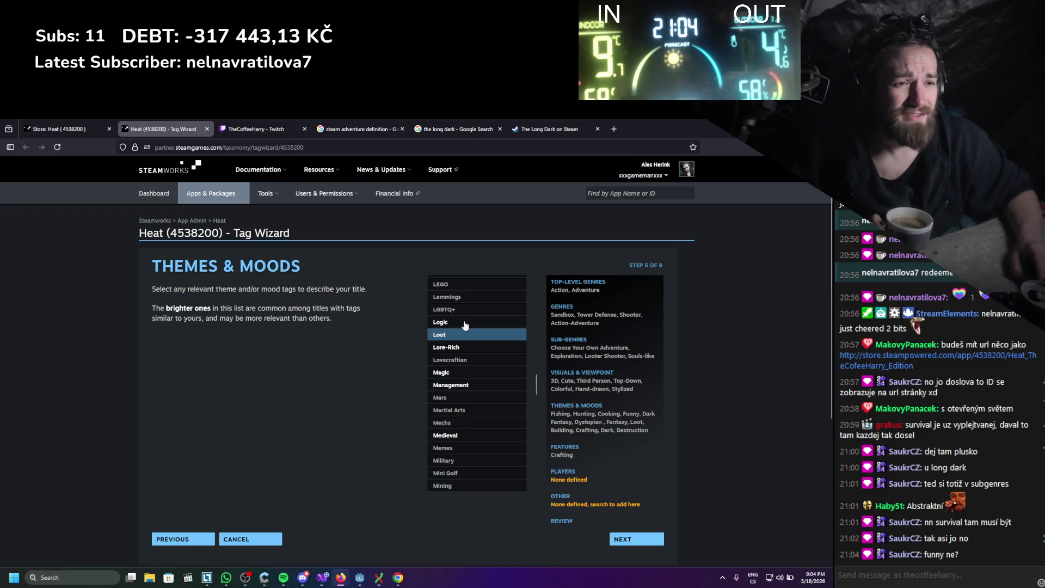
- Add the Logic, Illuminati, Management and Medieval theme tags
{"action": "scroll", "coordinate": [464, 325], "scroll_direction": "down", "scroll_amount": 1}
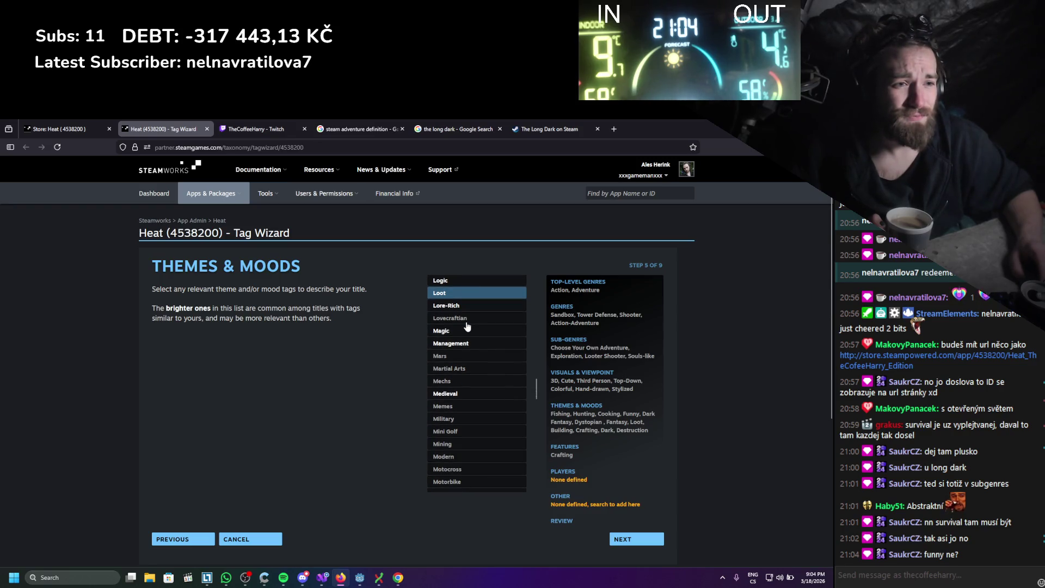
{"action": "scroll", "coordinate": [467, 327], "scroll_direction": "up", "scroll_amount": 1}
{"action": "left_click", "coordinate": [465, 322]}
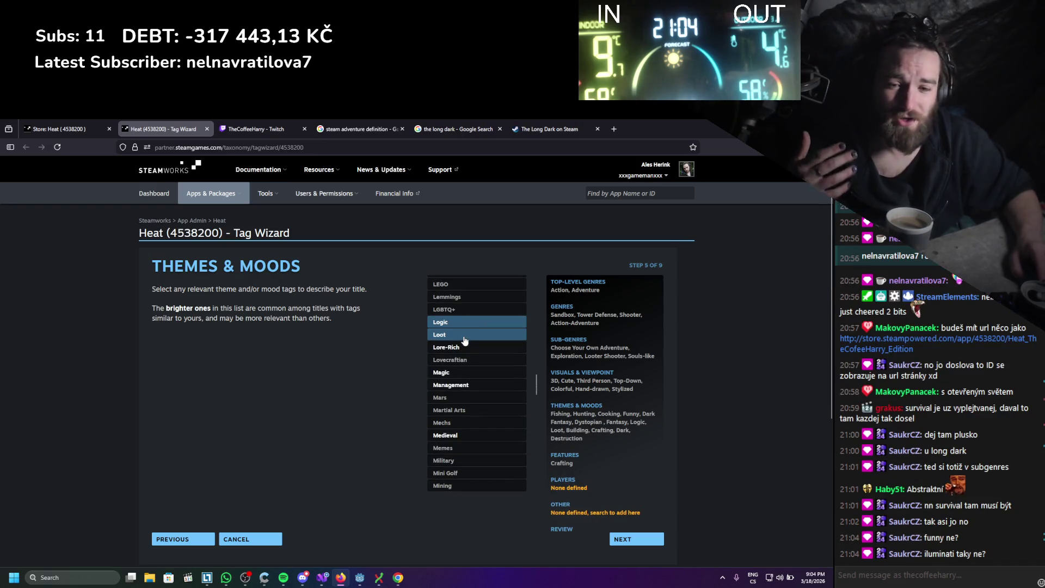
{"action": "scroll", "coordinate": [465, 342], "scroll_direction": "up", "scroll_amount": 3}
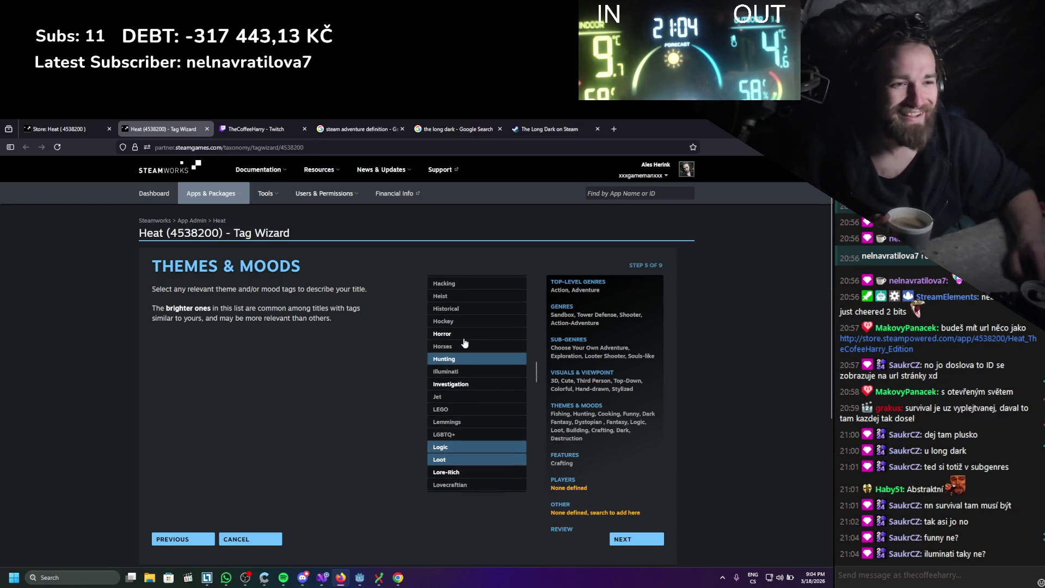
{"action": "left_click", "coordinate": [467, 372]}
{"action": "scroll", "coordinate": [468, 371], "scroll_direction": "down", "scroll_amount": 3}
{"action": "scroll", "coordinate": [468, 370], "scroll_direction": "down", "scroll_amount": 1}
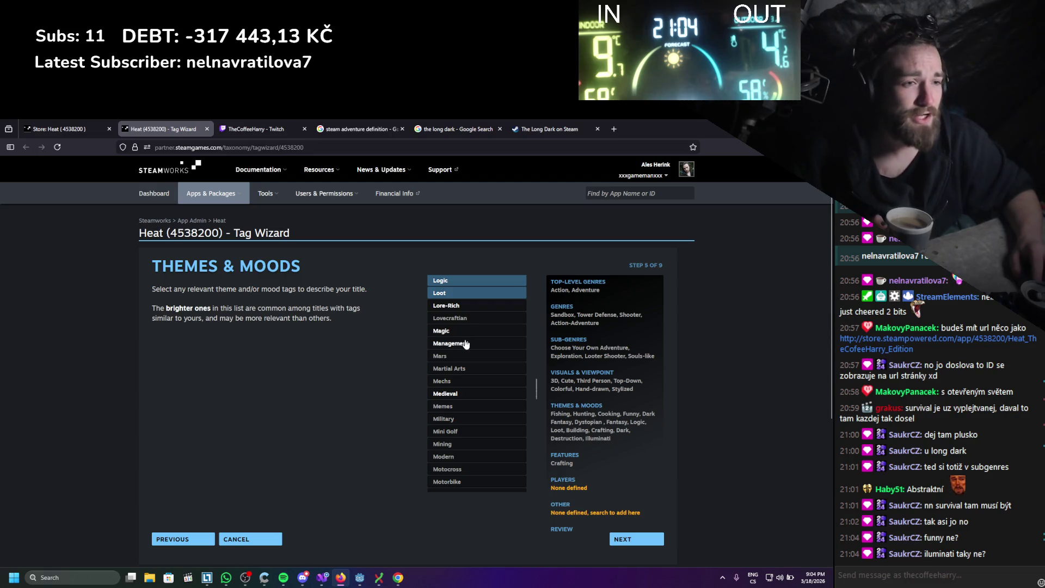
{"action": "left_click", "coordinate": [466, 344]}
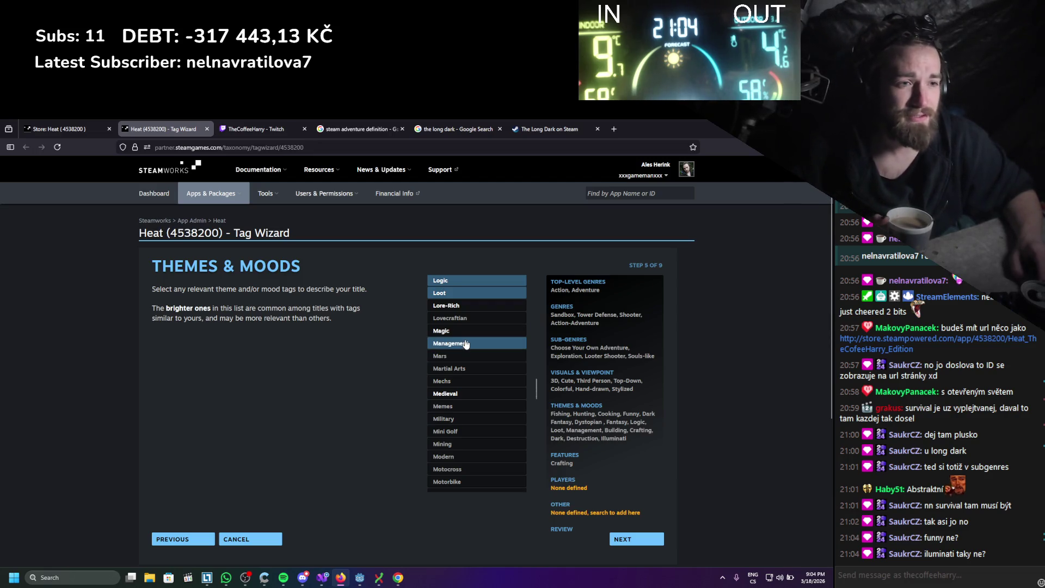
{"action": "scroll", "coordinate": [467, 332], "scroll_direction": "down", "scroll_amount": 3}
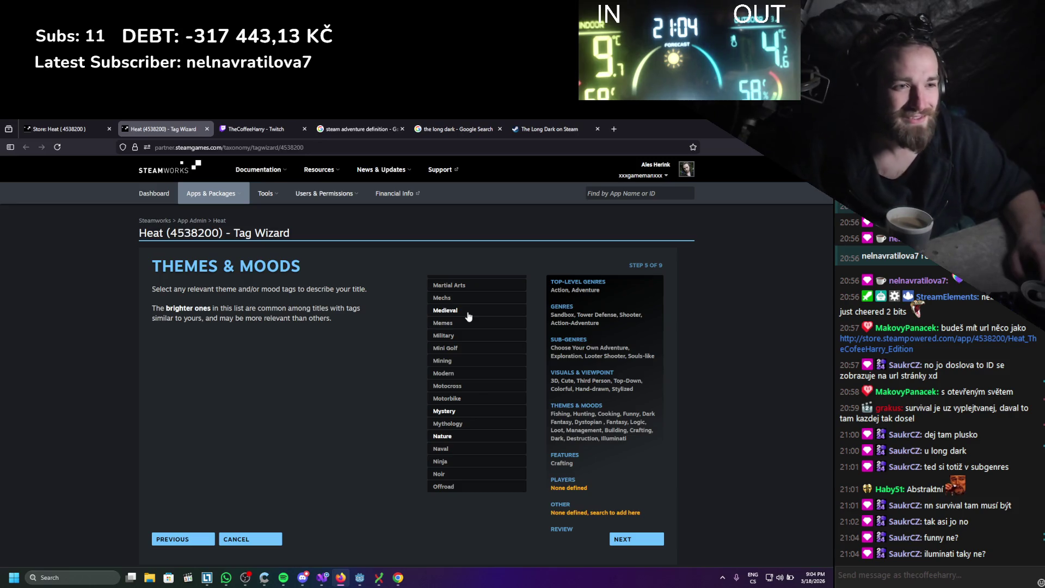
{"action": "left_click", "coordinate": [468, 316]}
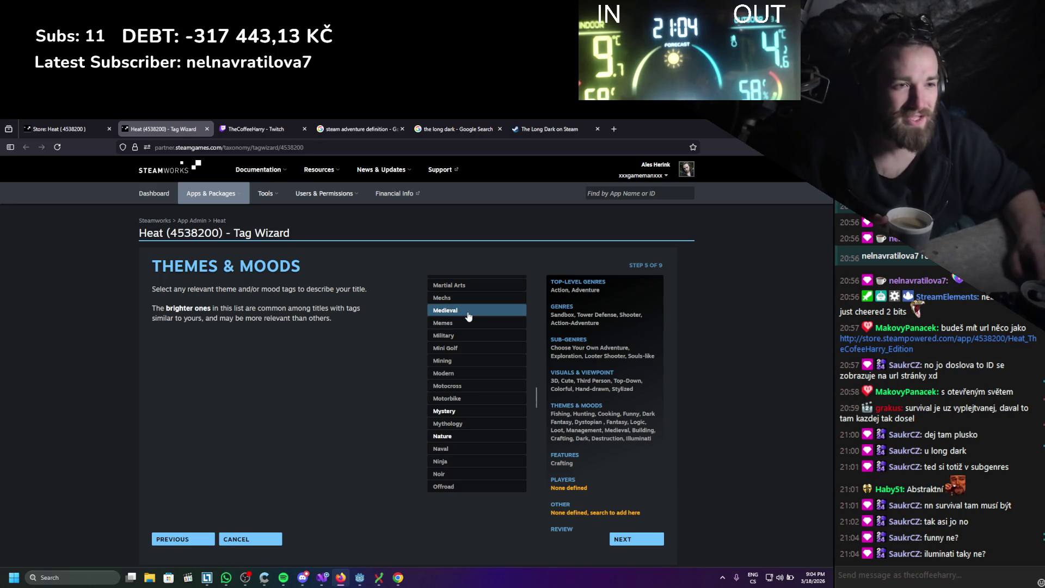
- Add the Mining, Mystery and Nature theme tags
{"action": "scroll", "coordinate": [465, 323], "scroll_direction": "down", "scroll_amount": 1}
{"action": "left_click", "coordinate": [464, 321]}
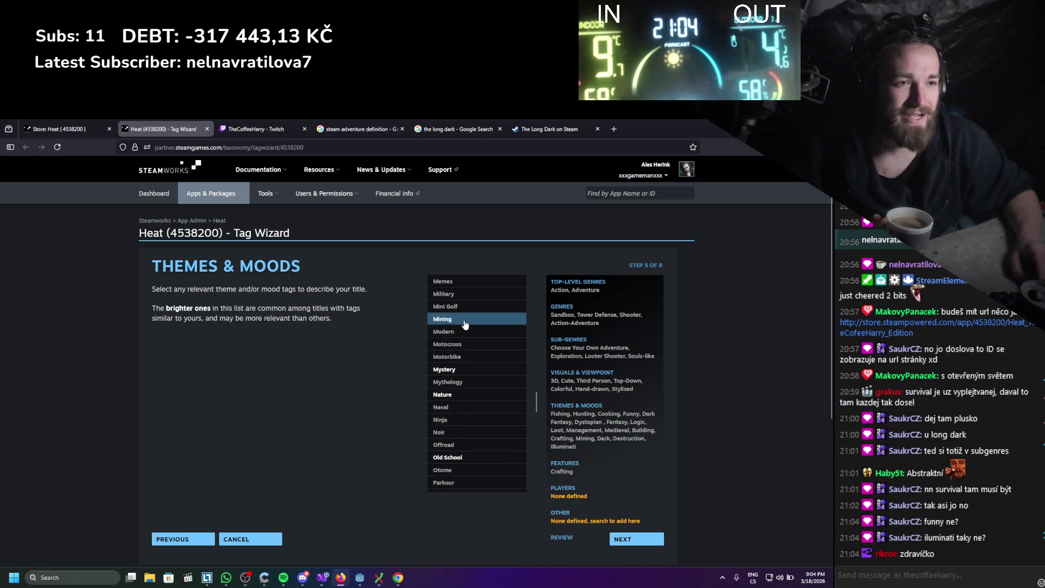
{"action": "scroll", "coordinate": [466, 322], "scroll_direction": "down", "scroll_amount": 1}
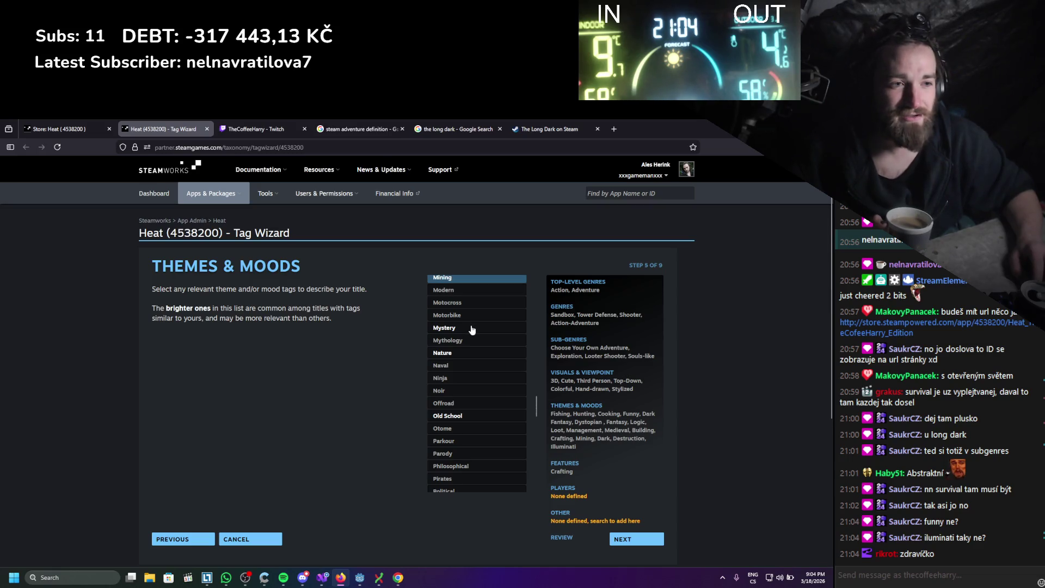
{"action": "left_click", "coordinate": [471, 330]}
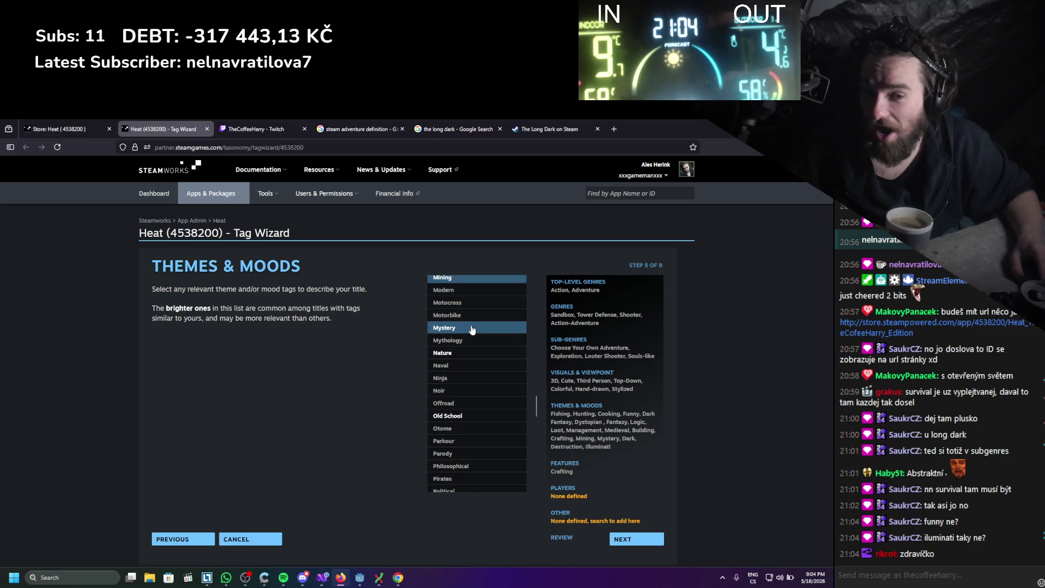
{"action": "scroll", "coordinate": [470, 331], "scroll_direction": "down", "scroll_amount": 1}
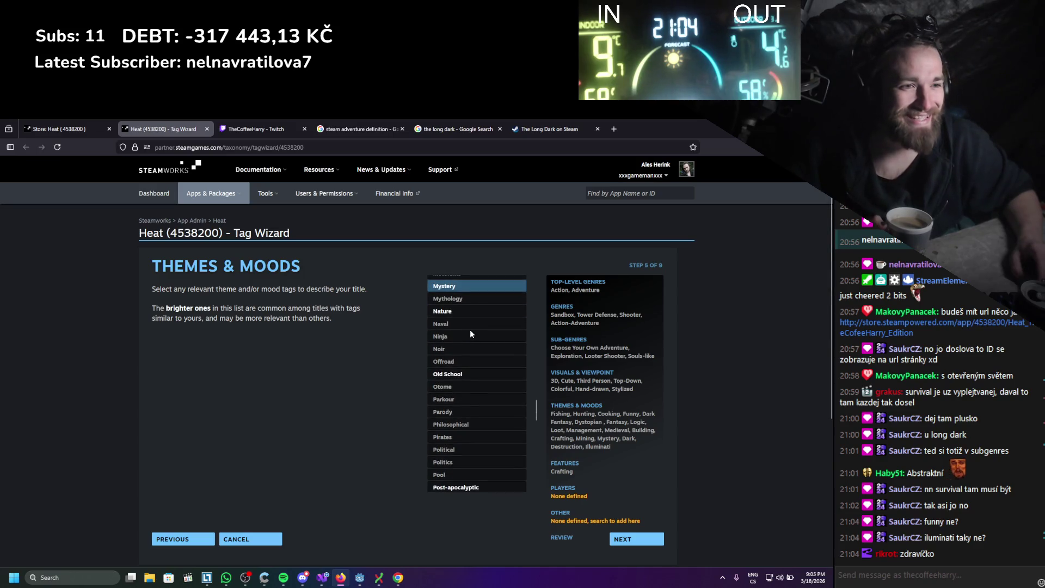
{"action": "left_click", "coordinate": [468, 316]}
- Add the Philosophical, Post-apocalyptic and Sci-fi theme tags
{"action": "scroll", "coordinate": [468, 317], "scroll_direction": "down", "scroll_amount": 1}
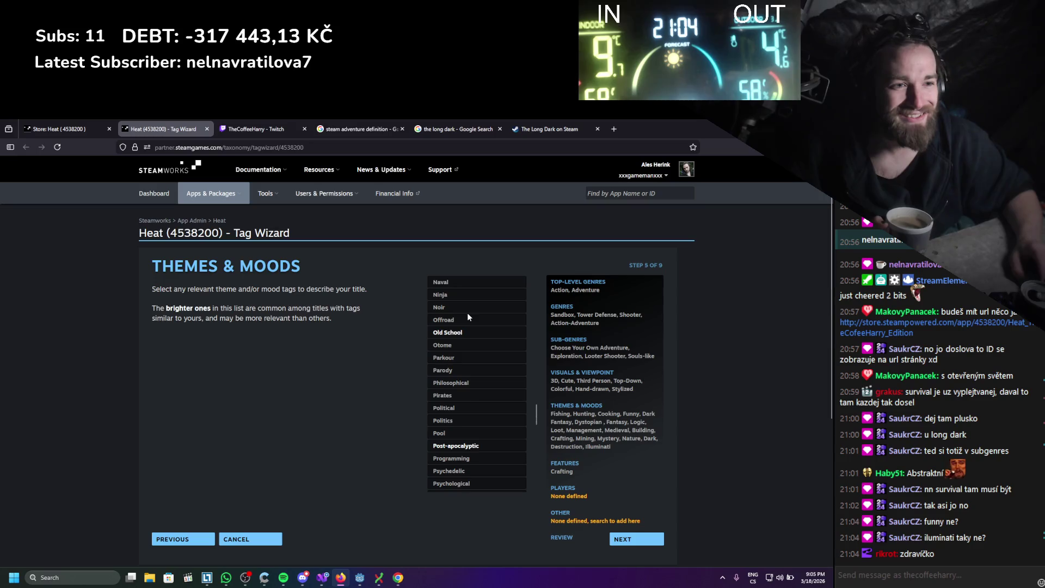
{"action": "scroll", "coordinate": [468, 316], "scroll_direction": "down", "scroll_amount": 1}
{"action": "scroll", "coordinate": [468, 316], "scroll_direction": "down", "scroll_amount": 1}
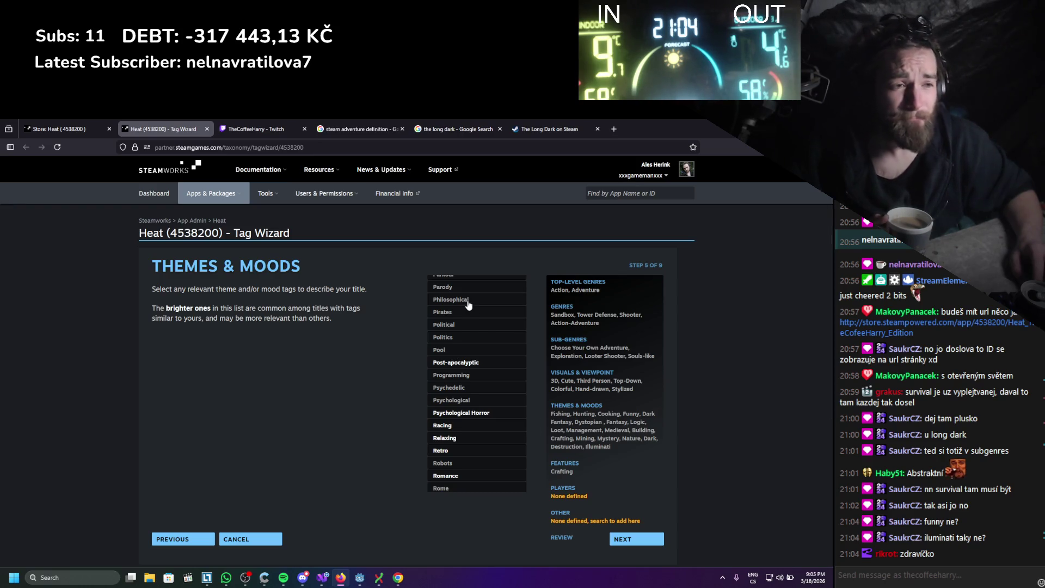
{"action": "left_click", "coordinate": [468, 304]}
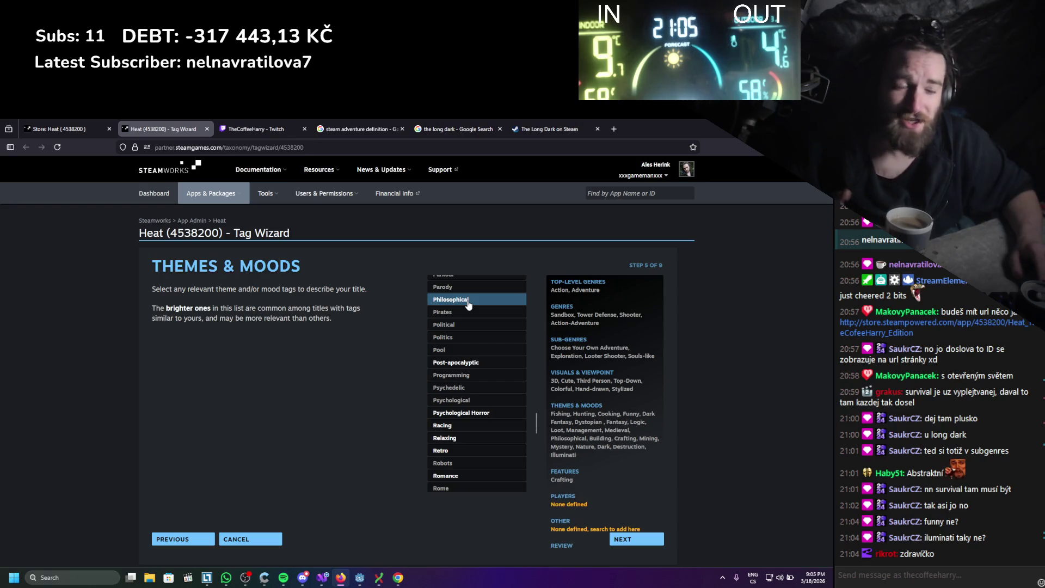
{"action": "scroll", "coordinate": [465, 313], "scroll_direction": "down", "scroll_amount": 1}
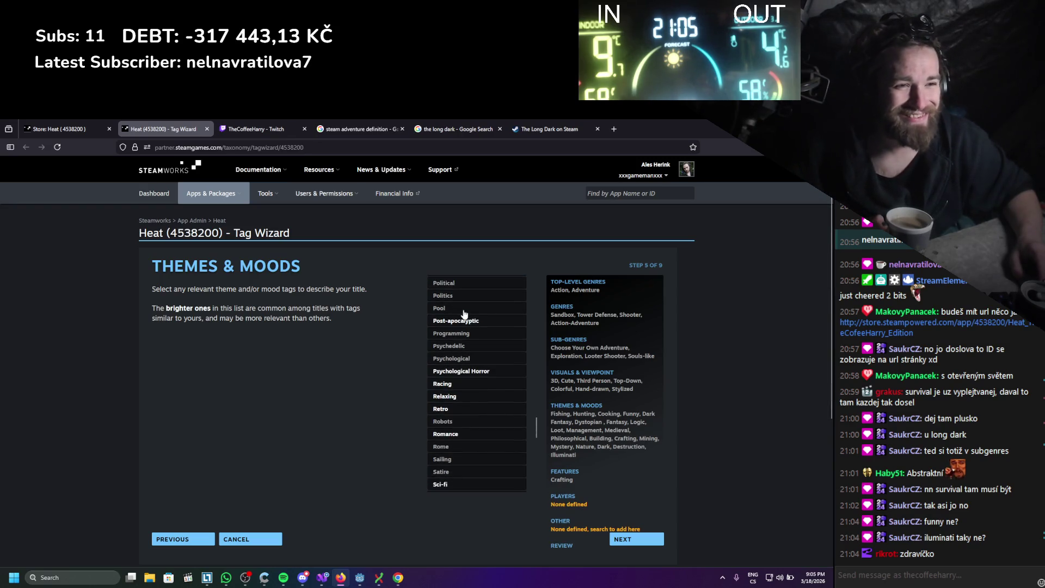
{"action": "scroll", "coordinate": [463, 314], "scroll_direction": "down", "scroll_amount": 1}
{"action": "left_click", "coordinate": [468, 280]}
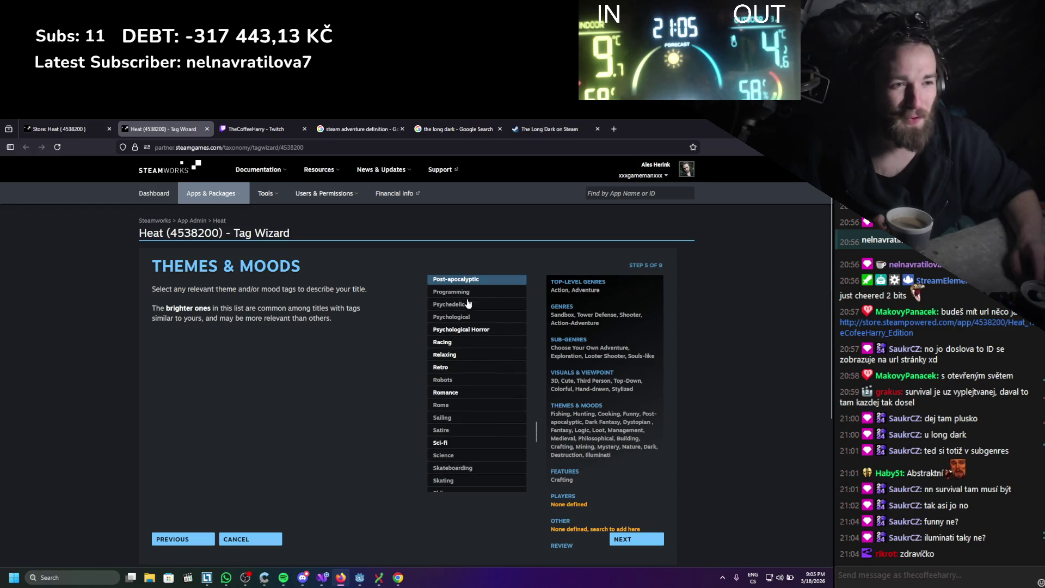
{"action": "scroll", "coordinate": [468, 317], "scroll_direction": "down", "scroll_amount": 3}
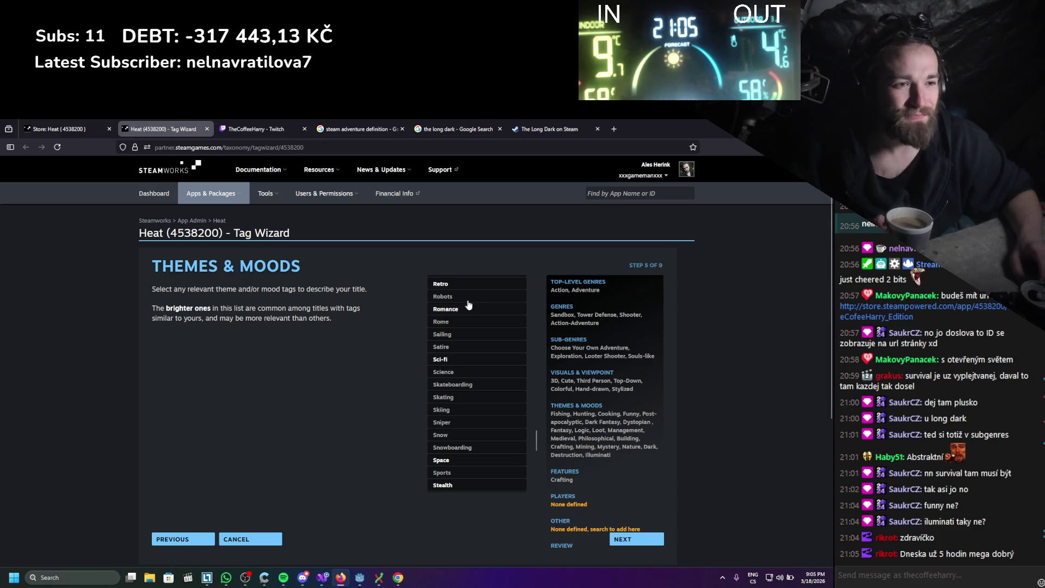
{"action": "scroll", "coordinate": [468, 305], "scroll_direction": "down", "scroll_amount": 2}
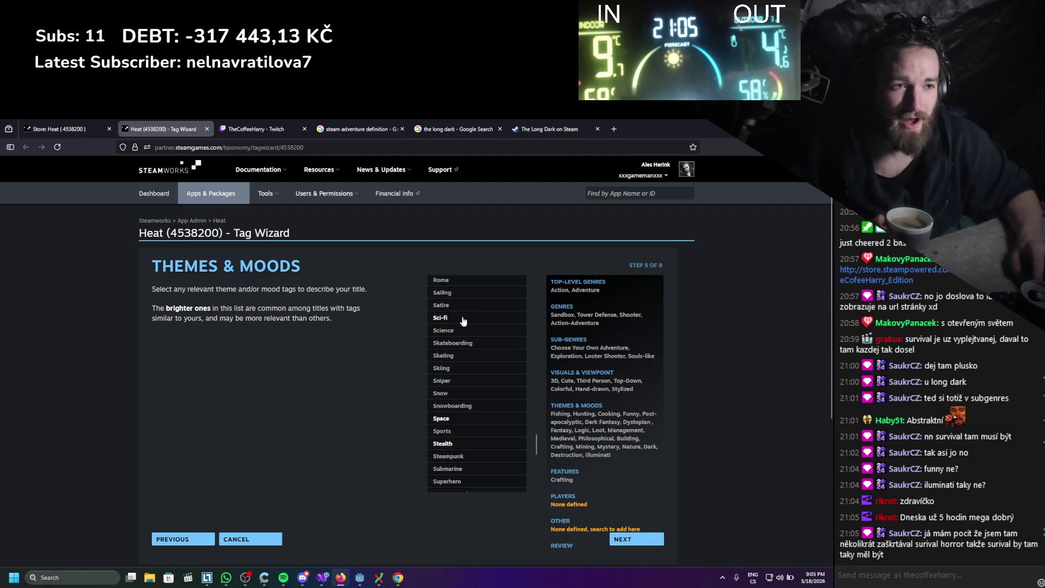
{"action": "left_click", "coordinate": [463, 321]}
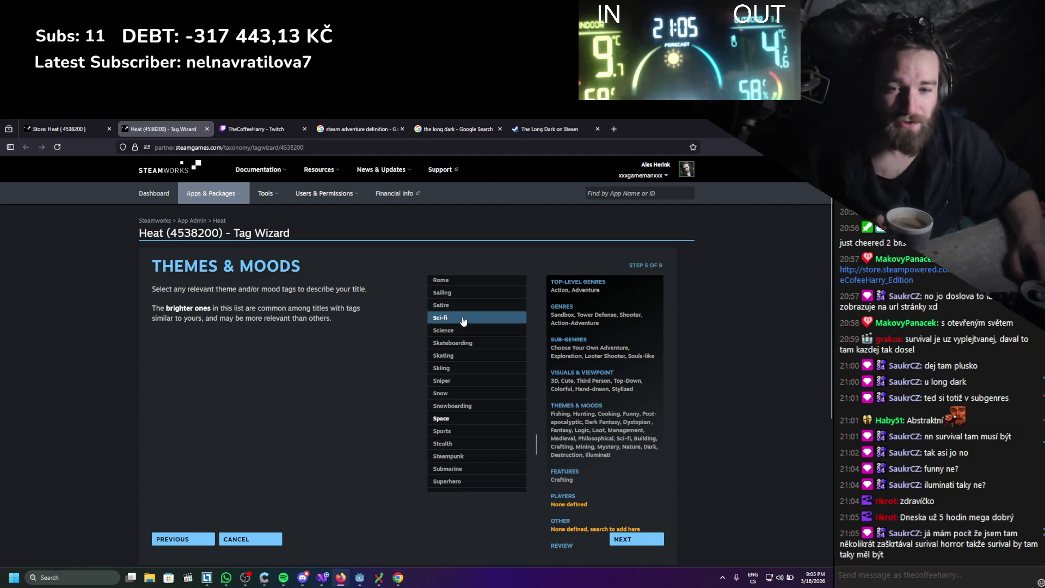